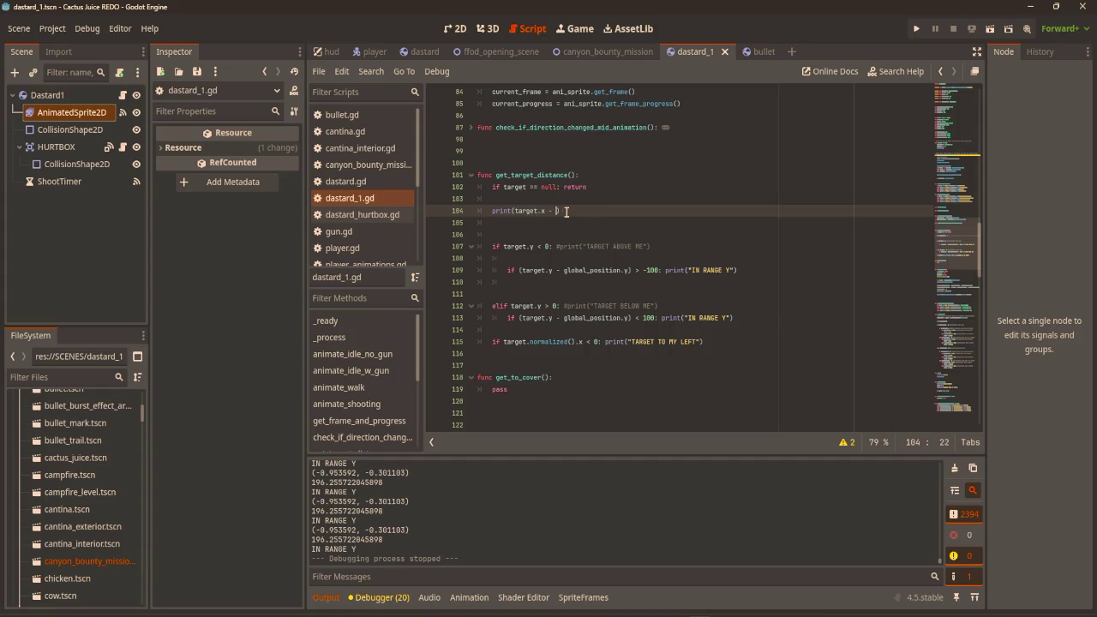
Complete line 104 as print(target.x - global_position.x) using autocomplete.
text(lob)
key(Return)
text(.x)
click(622, 187)
Playtest with F5, walking the player around to log the negative x-distances.
key(F5)
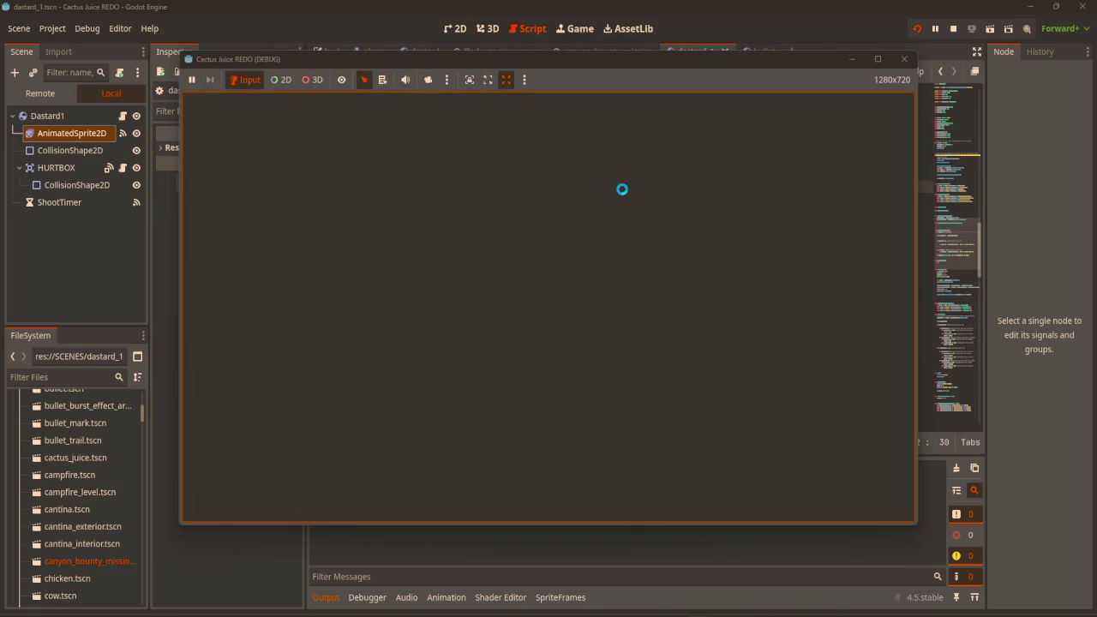
key(w)
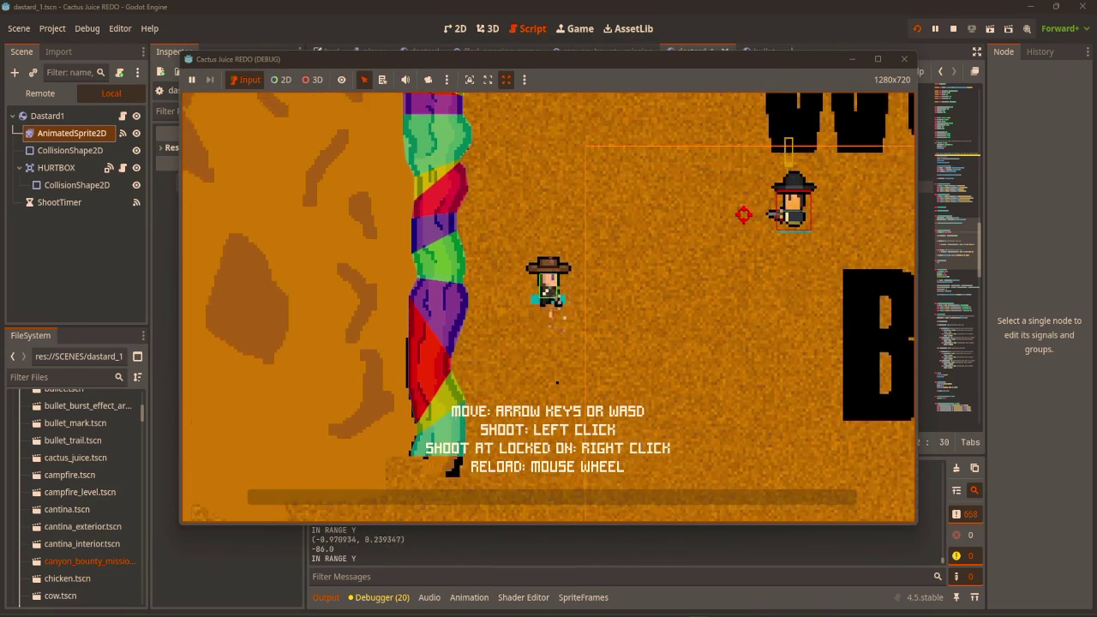
key(d)
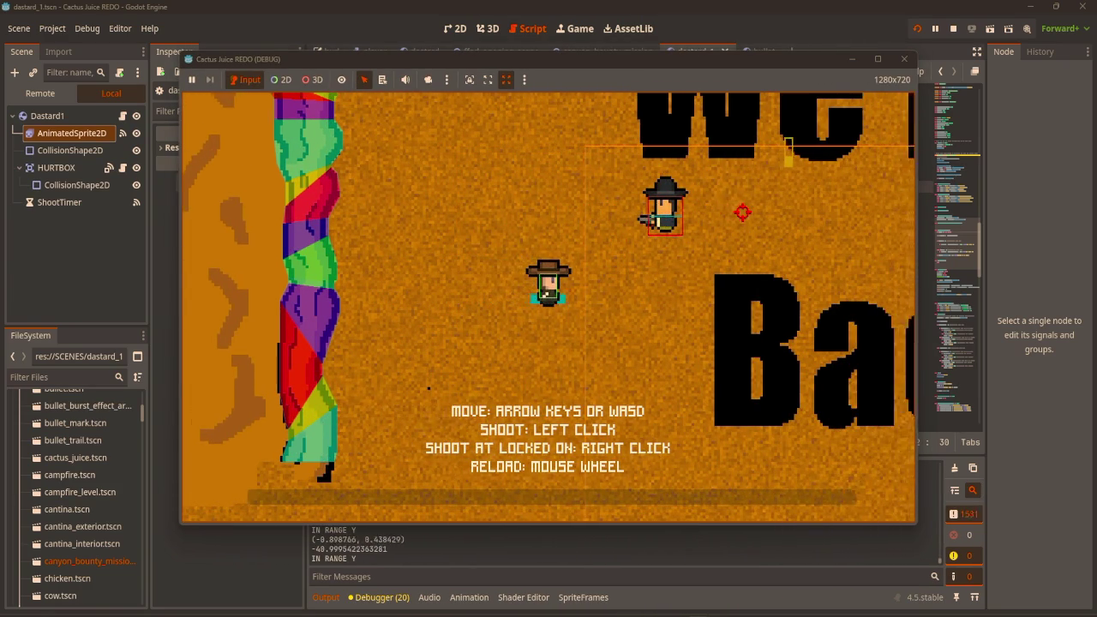
key(a)
key(d)
click(904, 59)
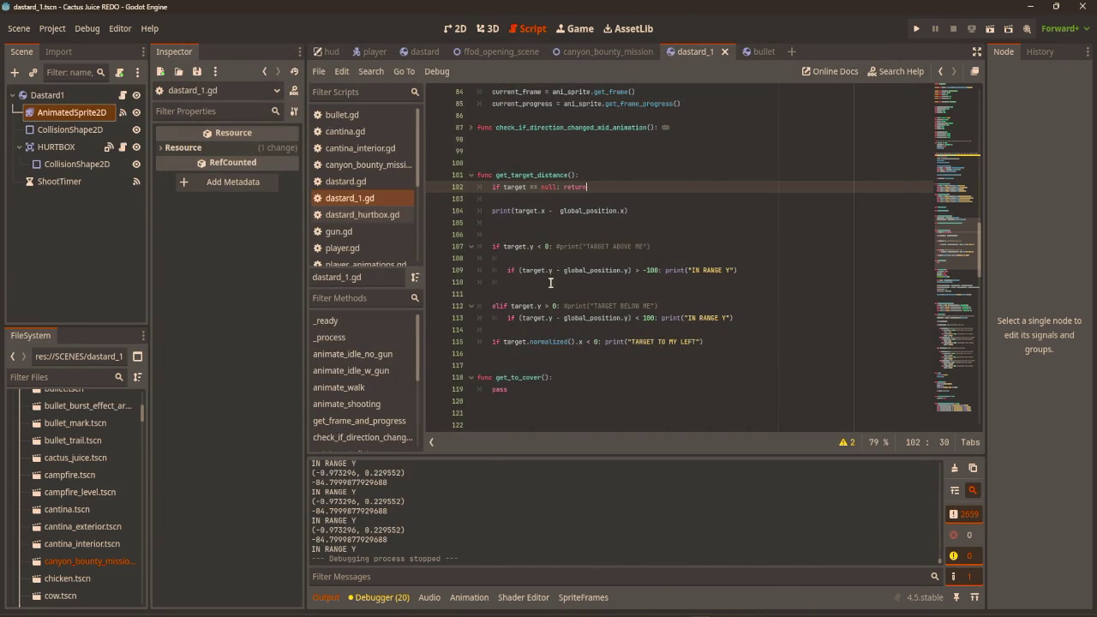
Remove normalized() from the line 115 check so it reads target.x < 0.
drag(631, 210, 511, 211)
click(616, 341)
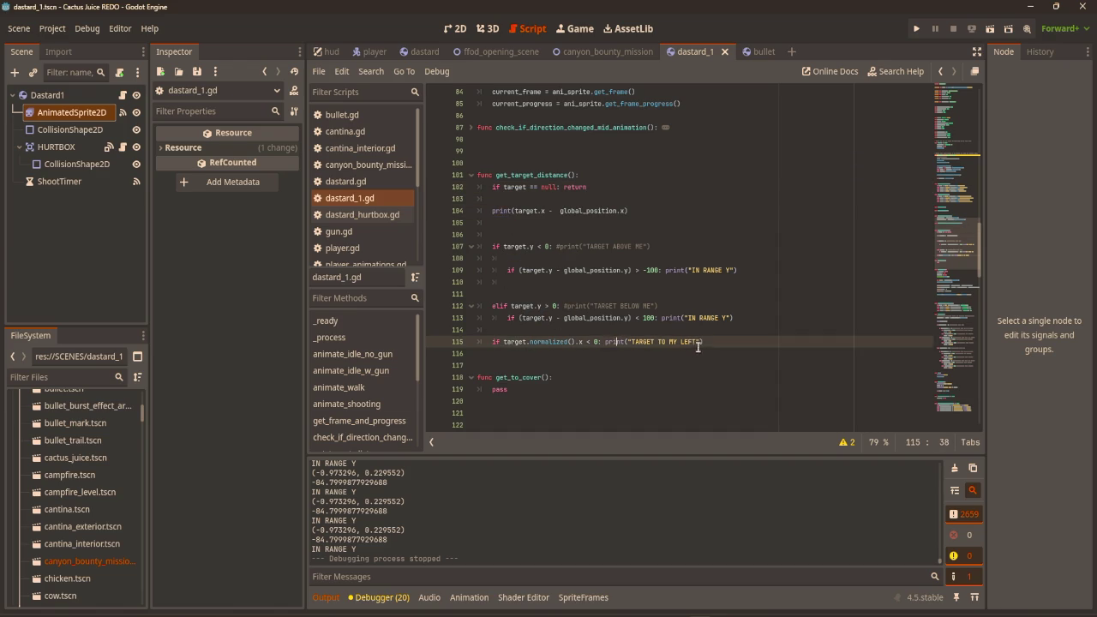
mouse_move(715, 340)
mouse_down()
mouse_move(514, 342)
mouse_move(528, 342)
mouse_up()
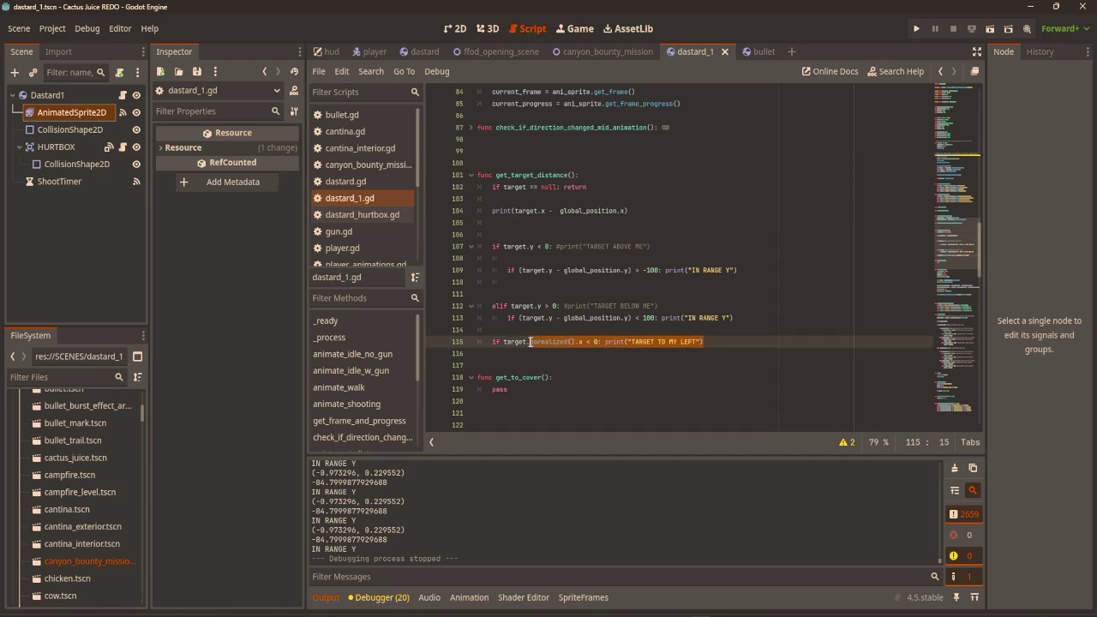
click(534, 341)
key(Delete)
key(Delete)
key(Delete)
key(BackSpace)
Delete the empty line 111 inside the range checks.
click(641, 367)
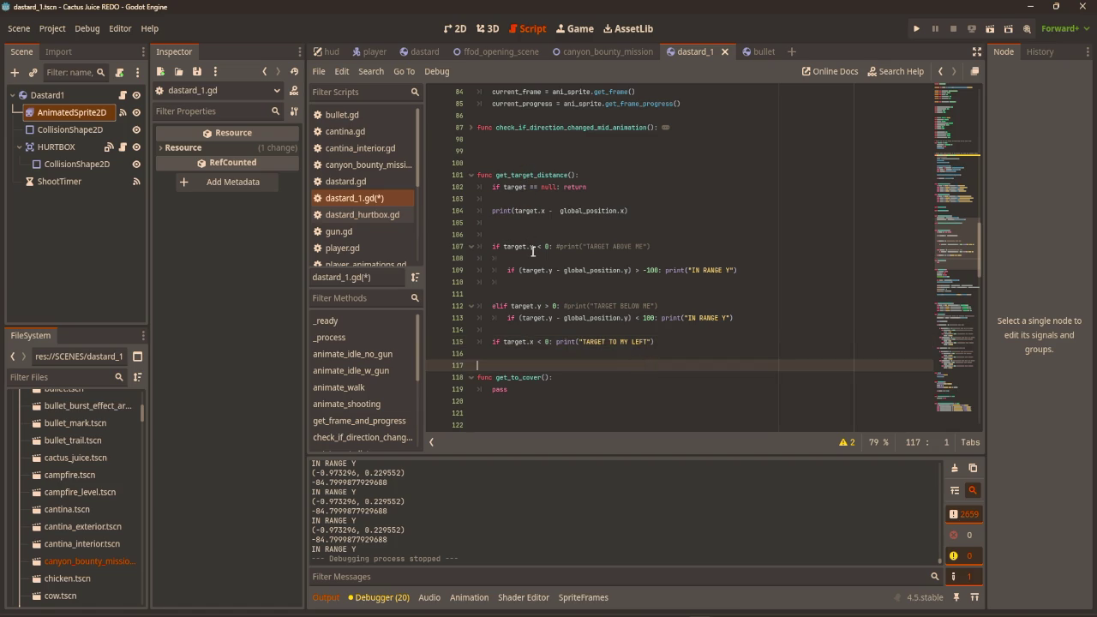
click(498, 293)
key(BackSpace)
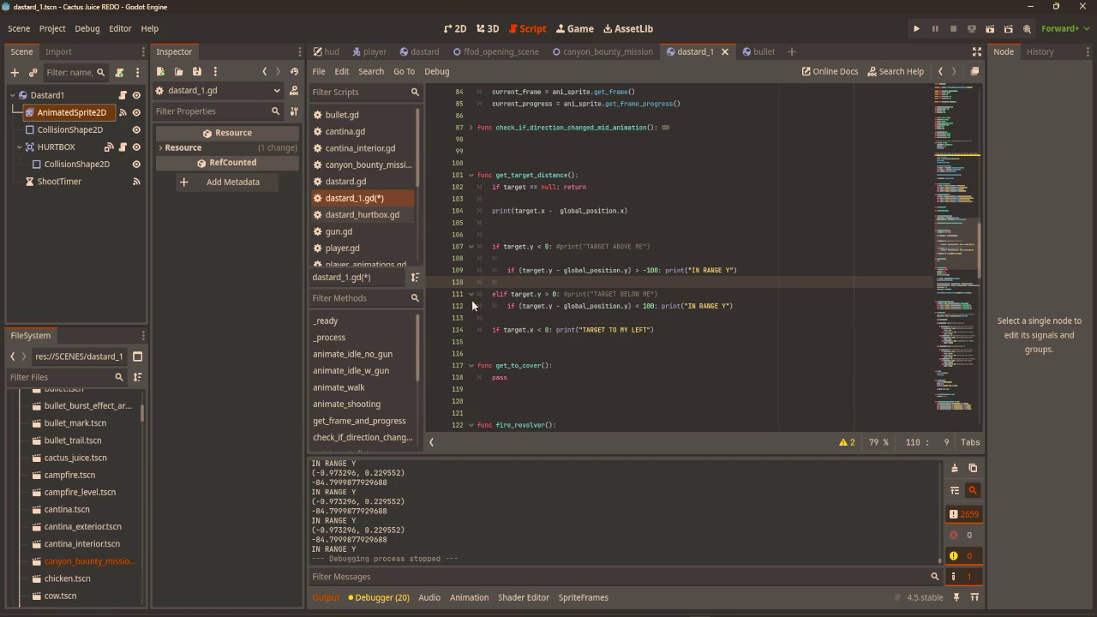
click(656, 329)
Test-run the game, walking up and right until IN RANGE Y prints.
key(F5)
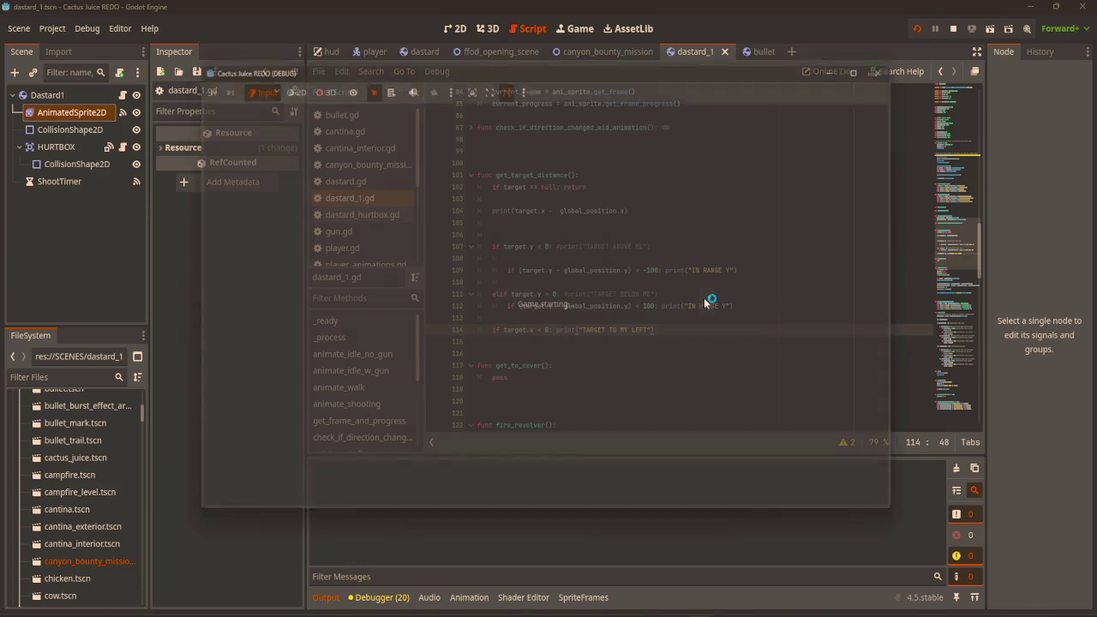
key(w)
key(d)
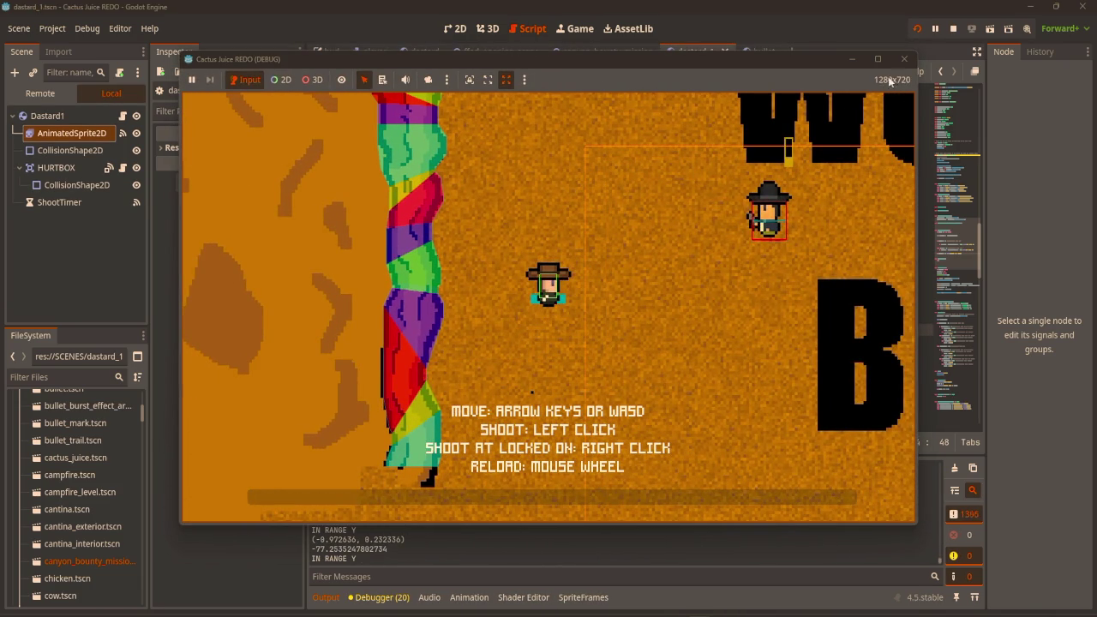
click(901, 59)
scroll(463, 522, up, 5)
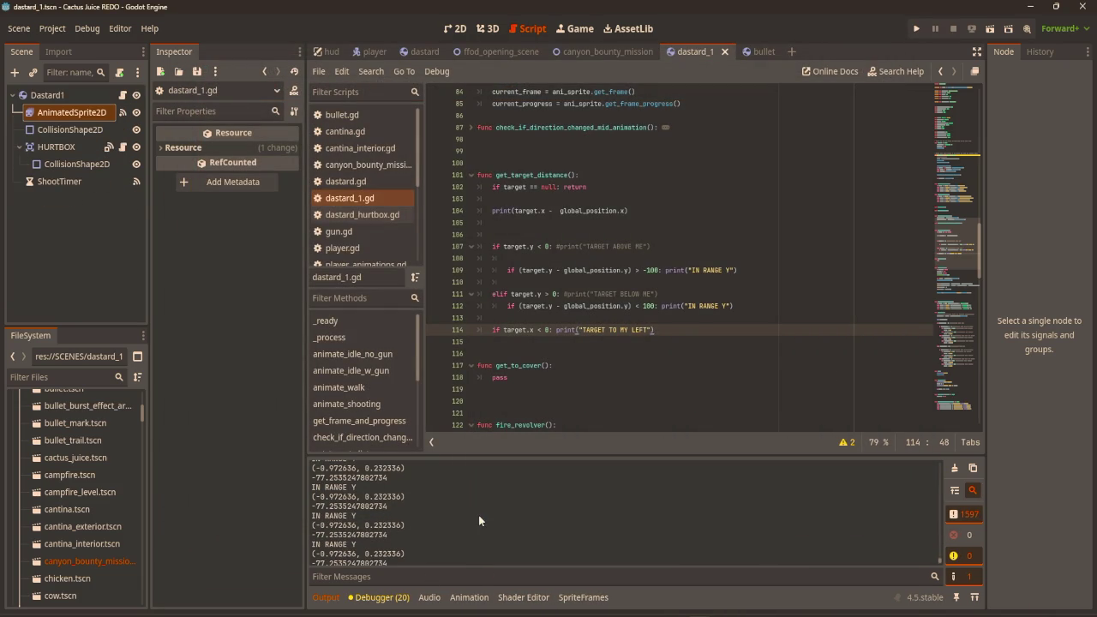
Replace target.x on line 114 with (target.x - global_position.x) copied from line 104.
click(609, 361)
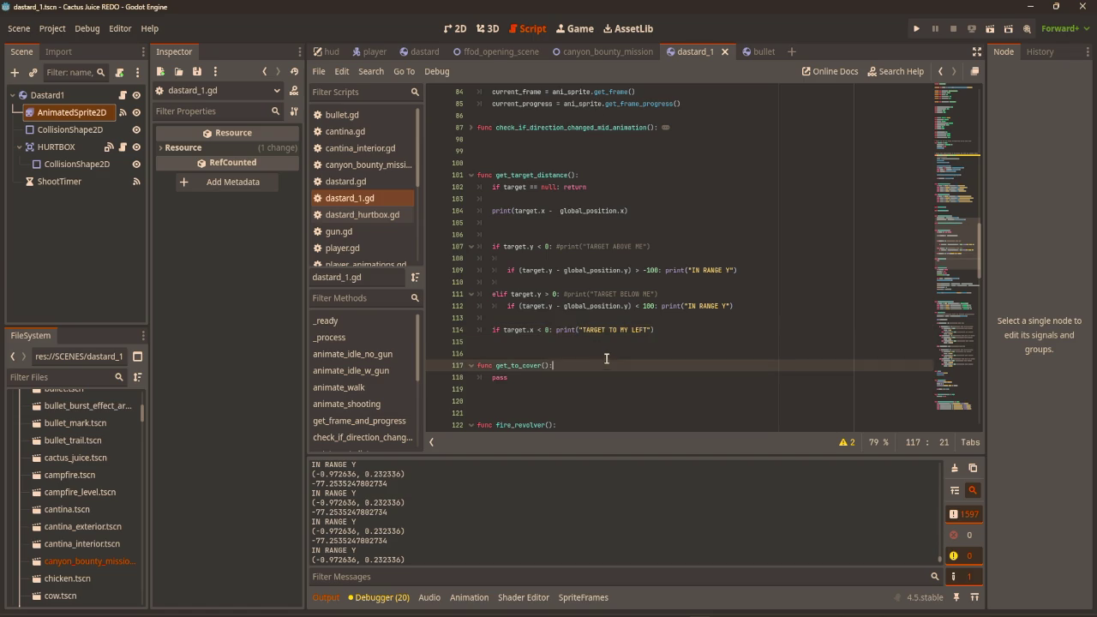
click(549, 330)
click(545, 330)
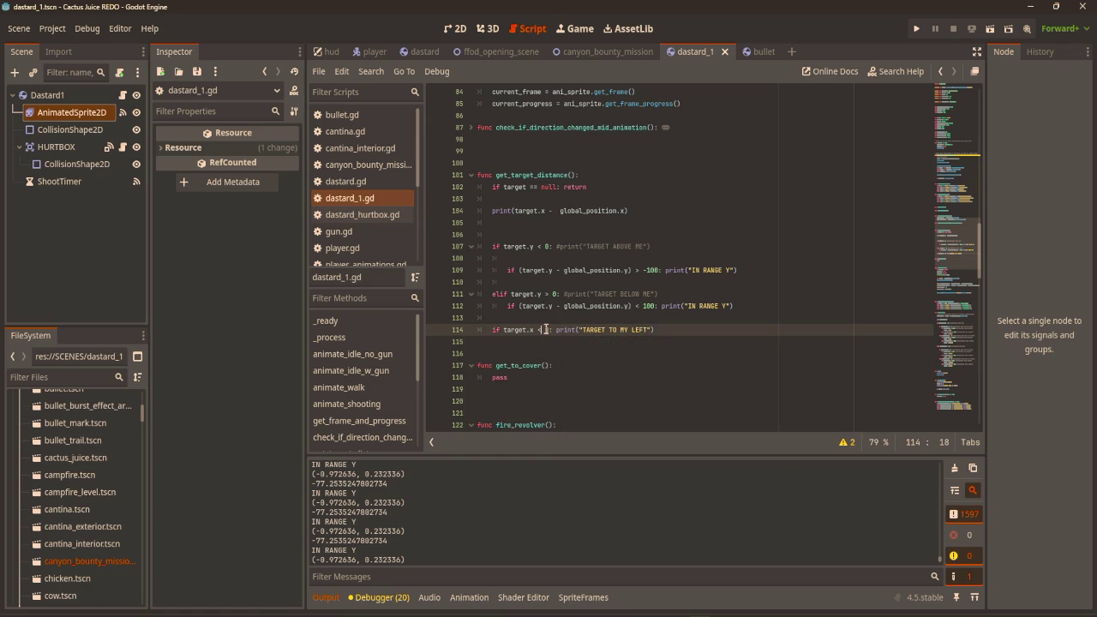
drag(628, 211, 512, 211)
key(ctrl+c)
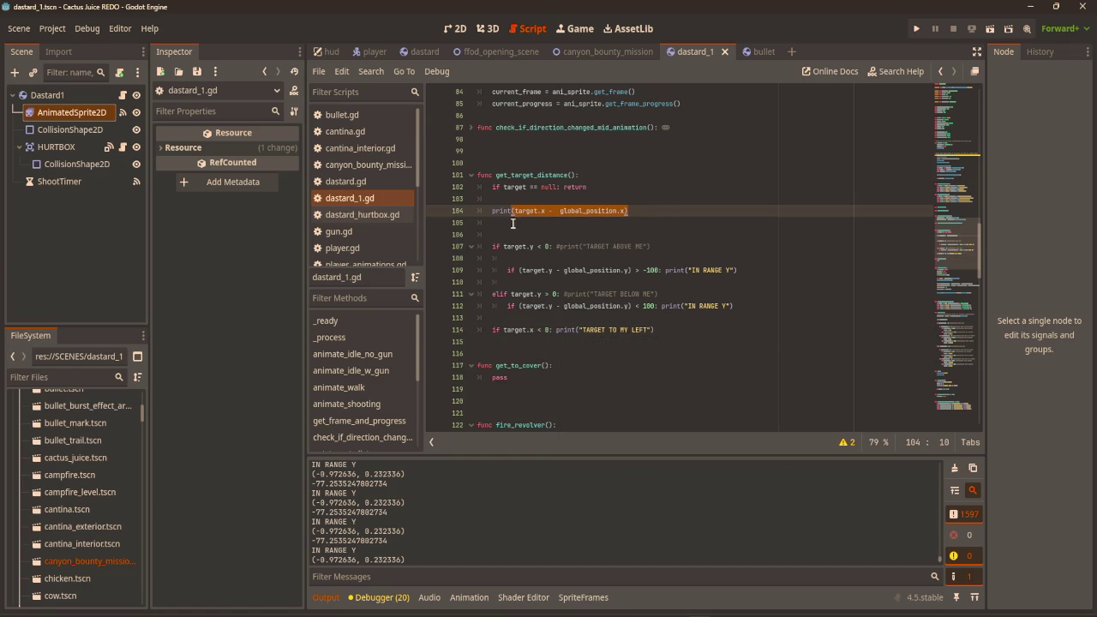
drag(502, 330, 529, 330)
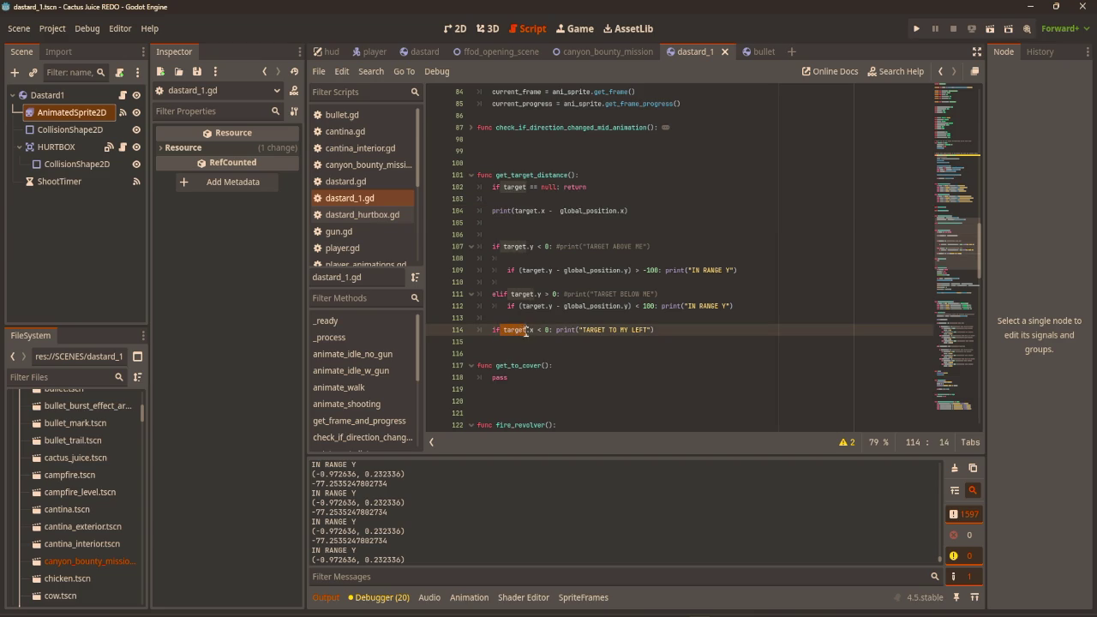
key(BackSpace)
key(ctrl+v)
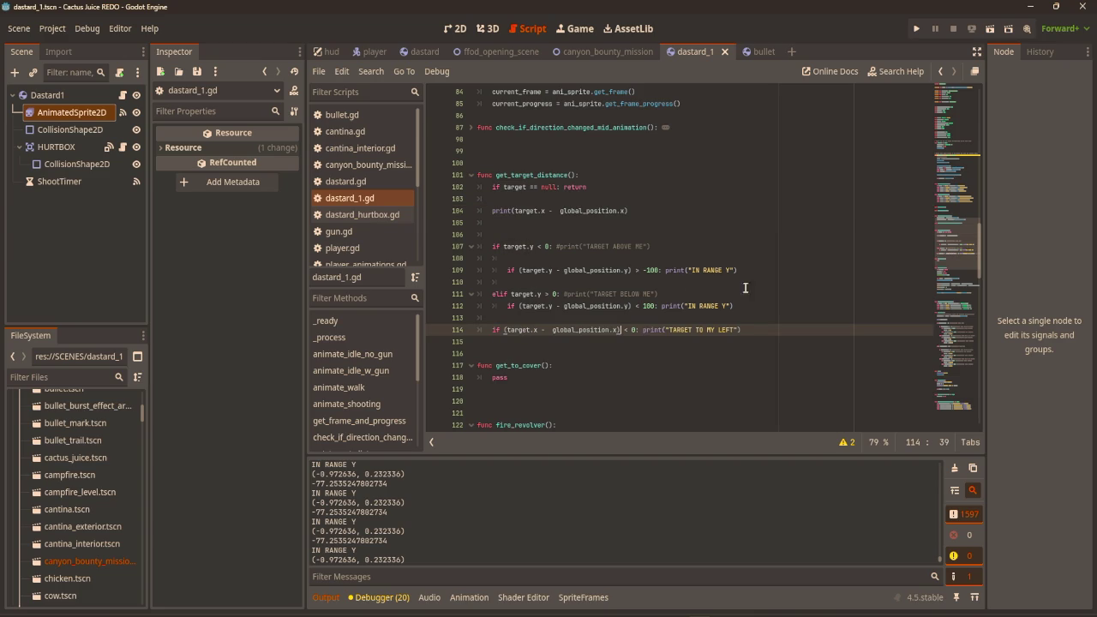
key(BackSpace)
Remove the extra space in line 104's print and playtest until TARGET TO MY LEFT prints.
click(558, 210)
key(BackSpace)
click(718, 202)
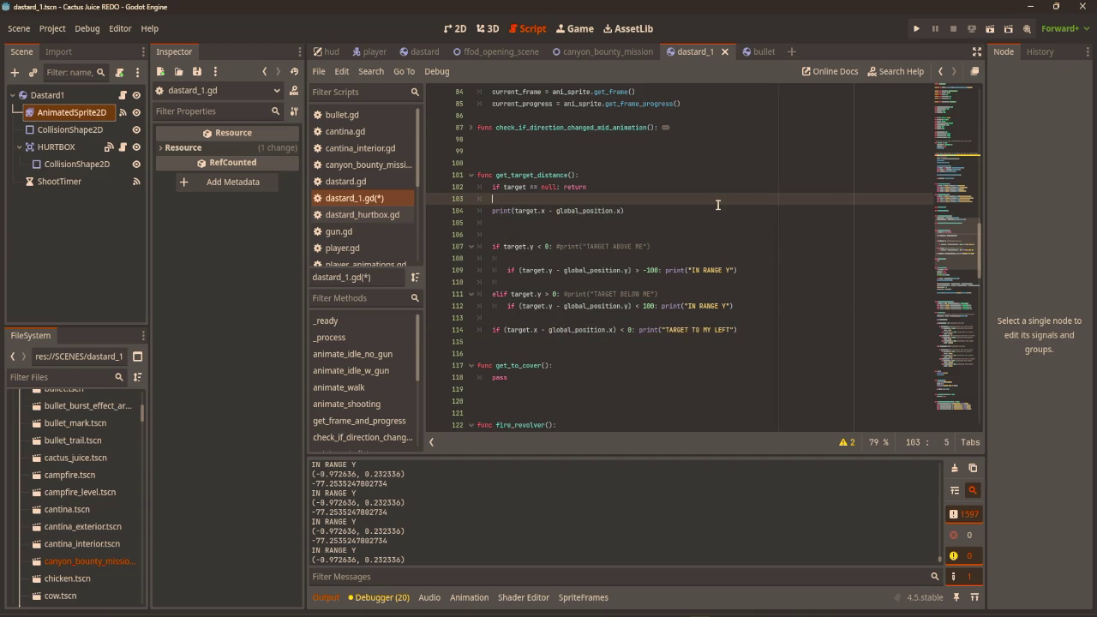
key(F5)
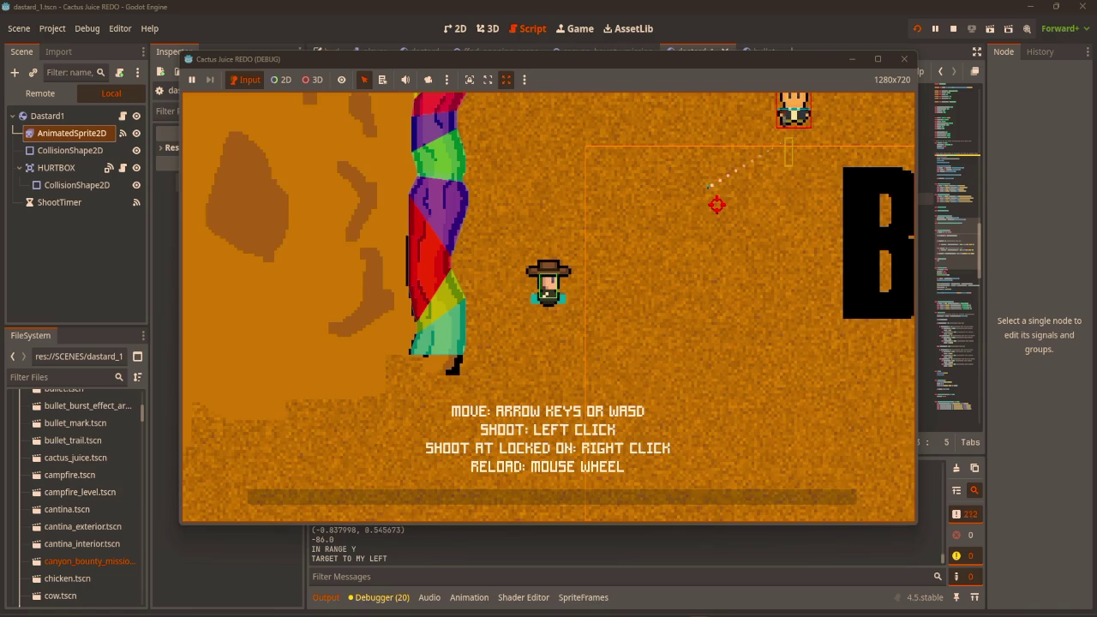
key(F8)
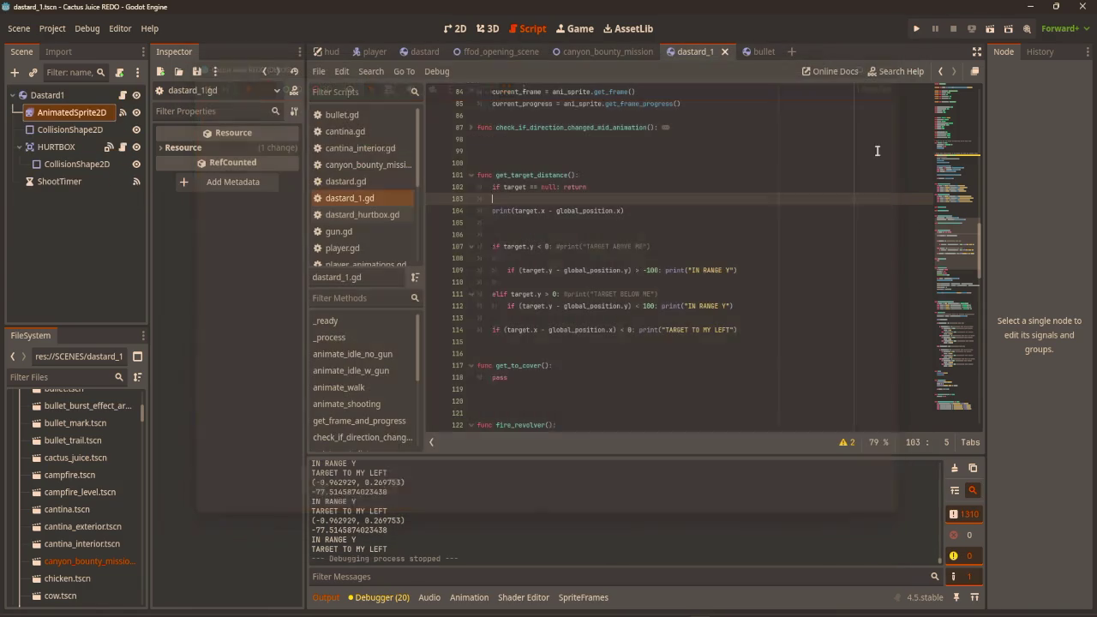
Comment out the TARGET TO MY LEFT print on line 114 and add a line below.
click(635, 329)
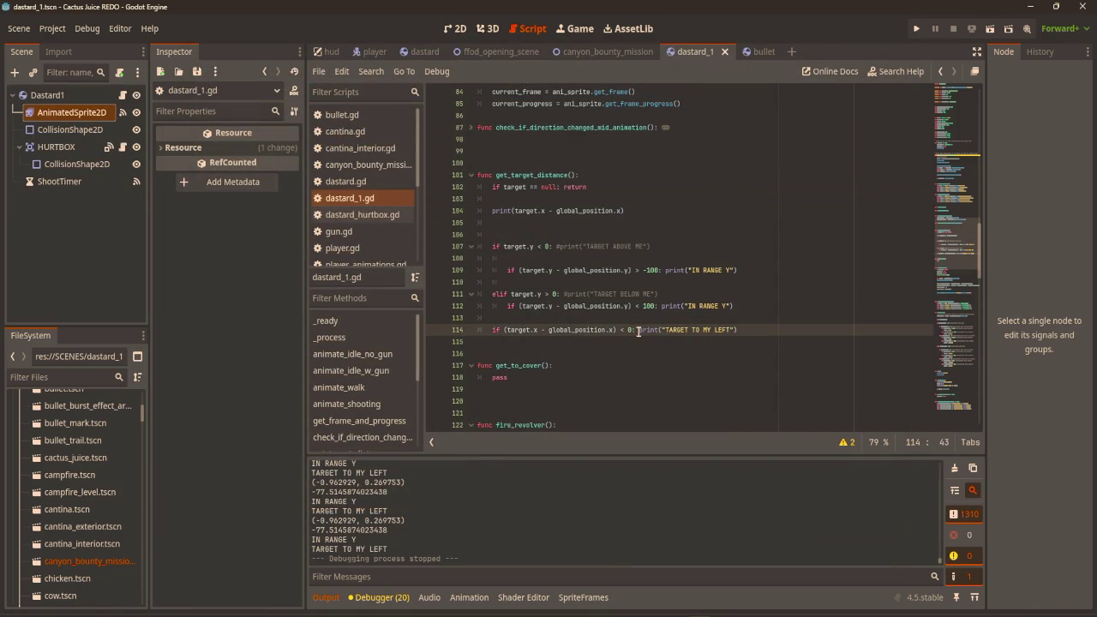
text(#)
click(759, 329)
key(Return)
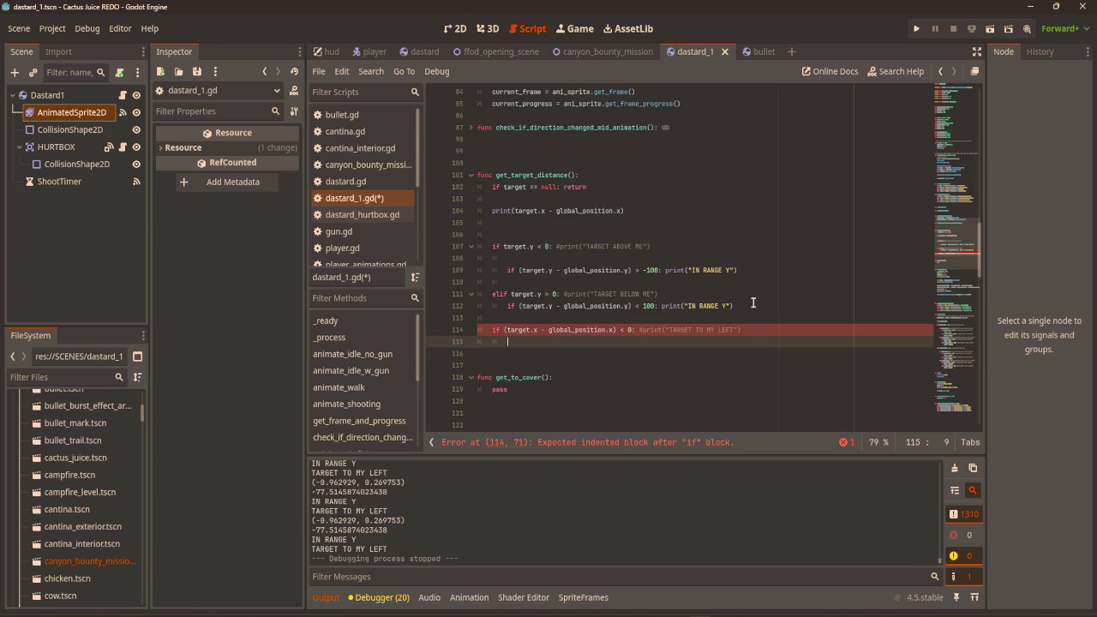
Paste line 112's check onto line 115 as (target.x - global_position.x) > -100 printing IN RANGE X.
mouse_move(754, 302)
mouse_down()
mouse_move(598, 292)
mouse_move(504, 311)
mouse_up()
key(ctrl+c)
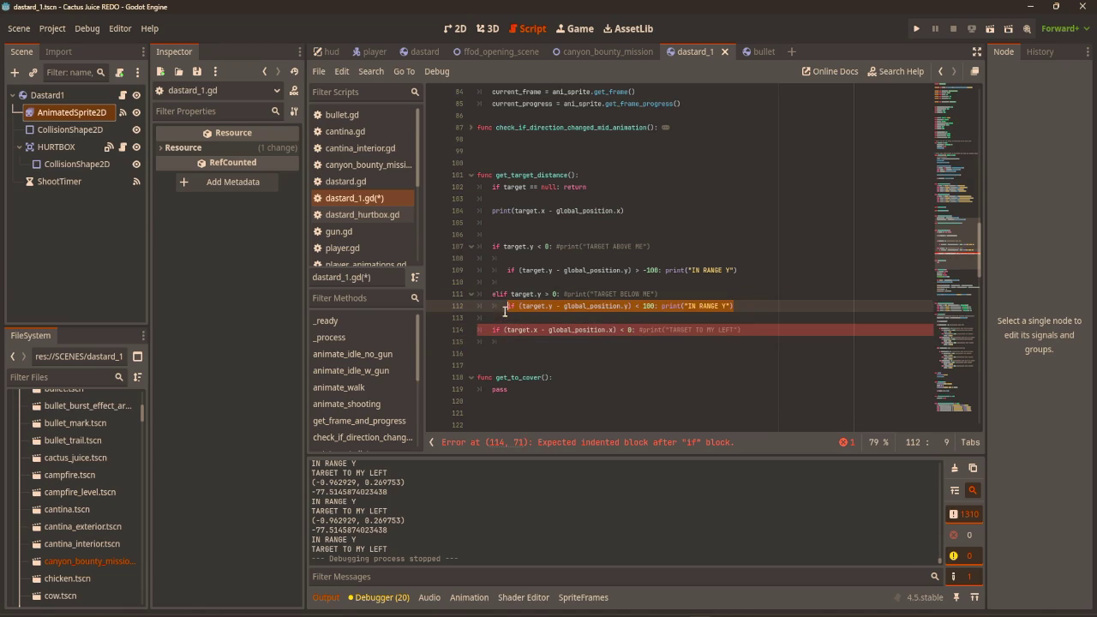
click(528, 341)
key(ctrl+v)
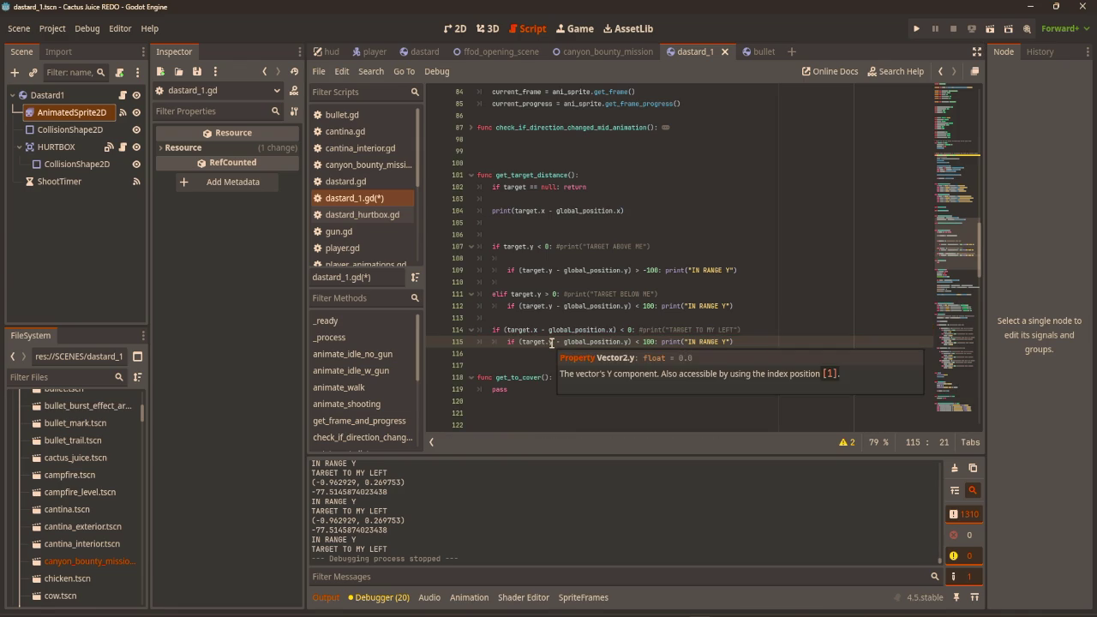
key(ctrl+space)
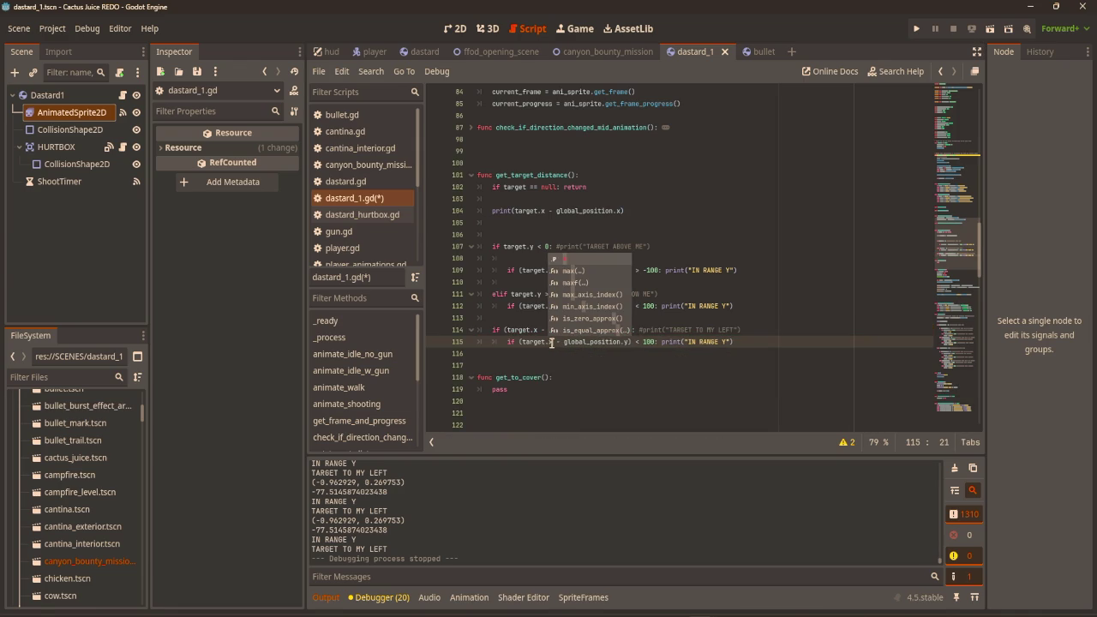
text(x)
key(Right)
key(Right)
key(Right)
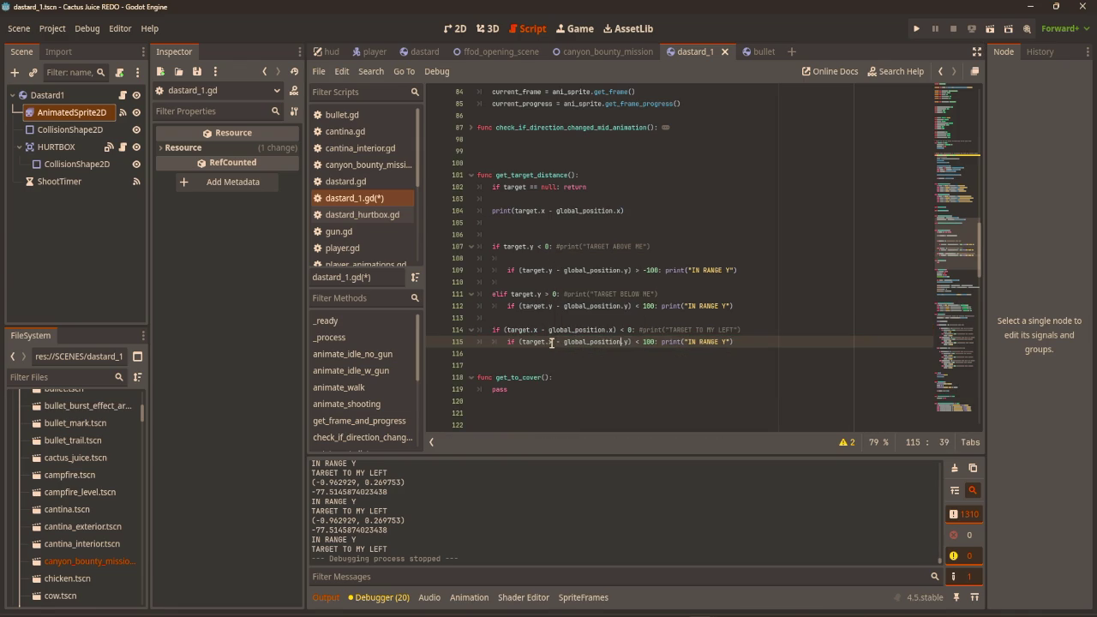
key(BackSpace)
text(x)
key(BackSpace)
text(> -)
click(783, 246)
Playtest, walking the player left to confirm IN RANGE X prints.
key(F5)
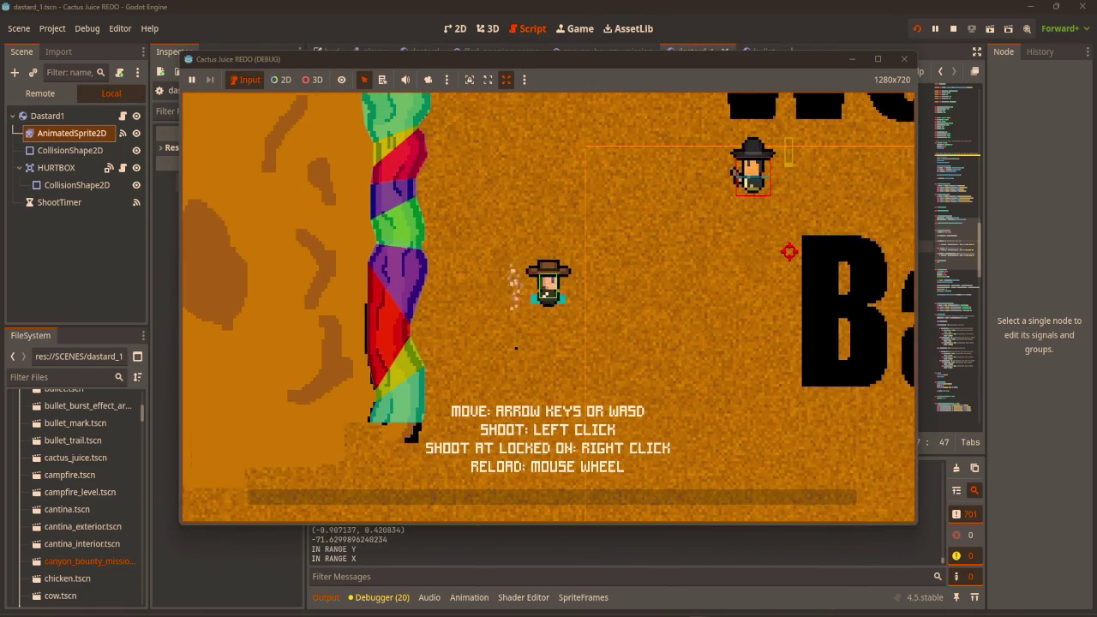
key(a)
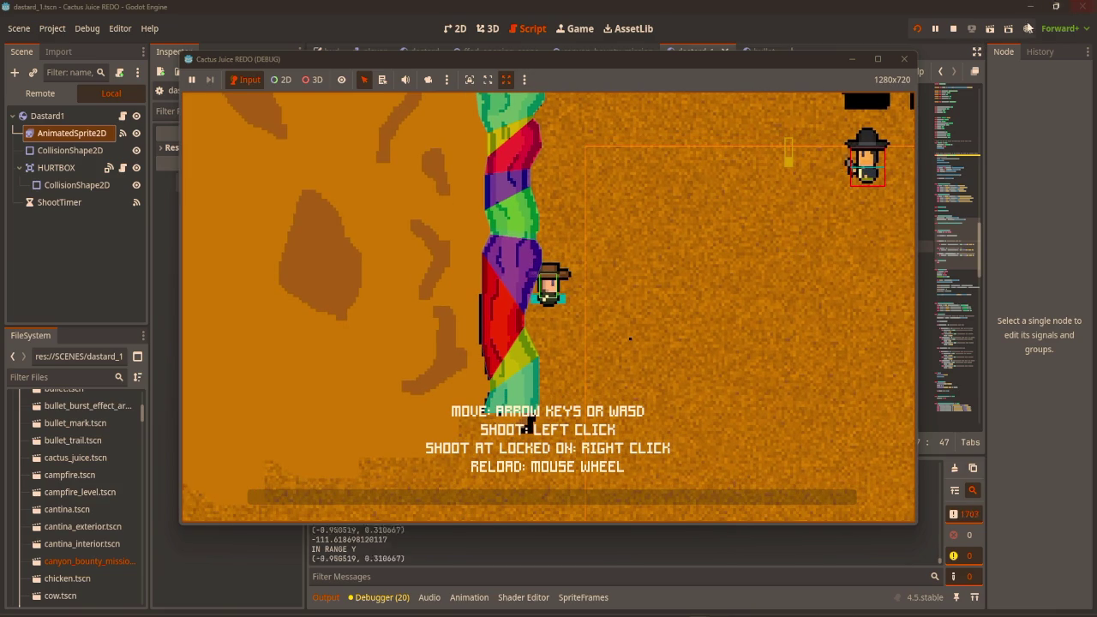
click(902, 59)
click(750, 342)
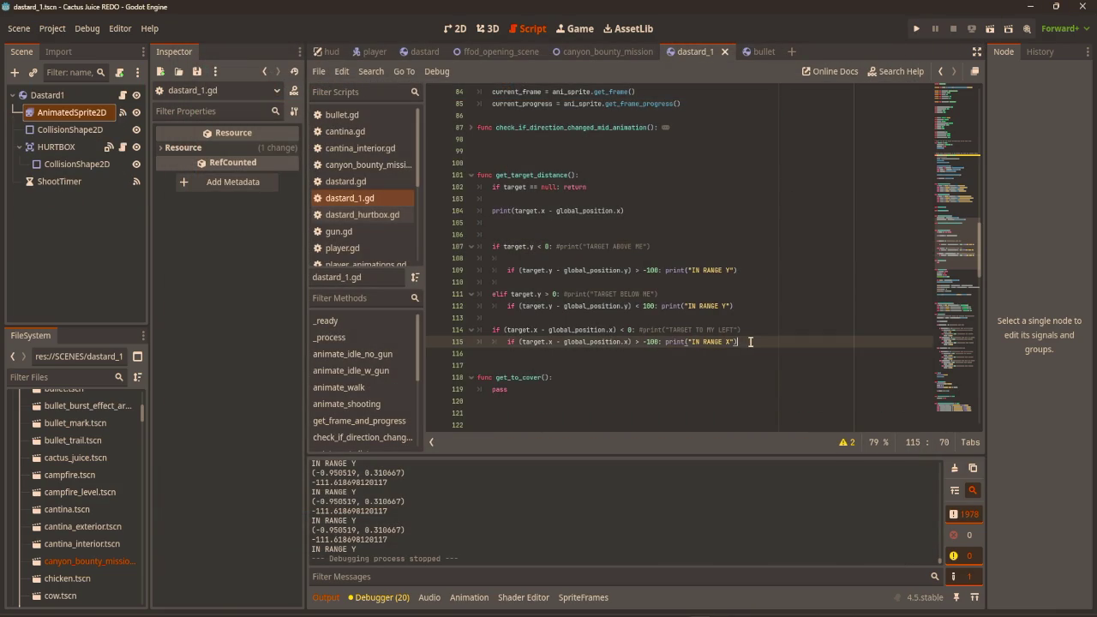
Start an elif on line 116 using the pasted (target.x - global_position.x) condition.
key(Return)
text(elif)
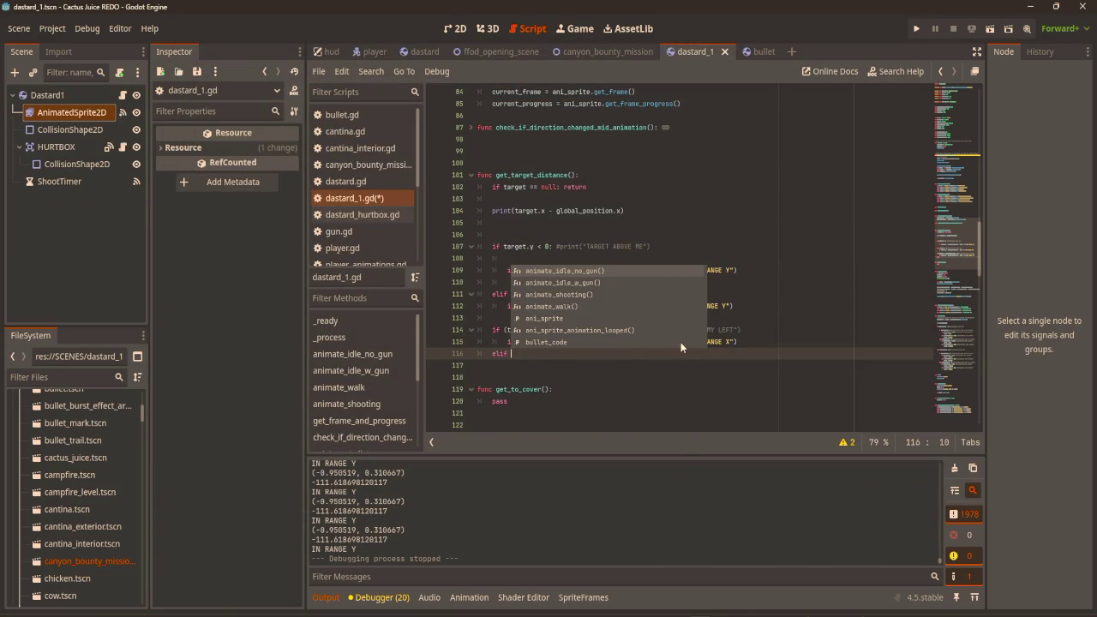
click(771, 319)
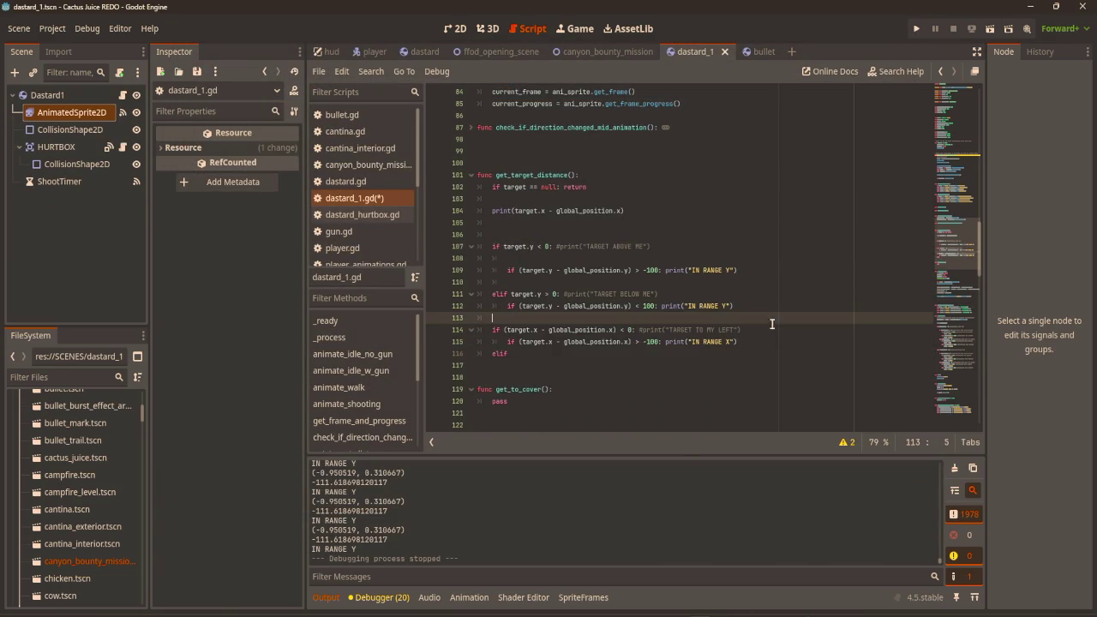
drag(503, 330, 636, 329)
key(ctrl+c)
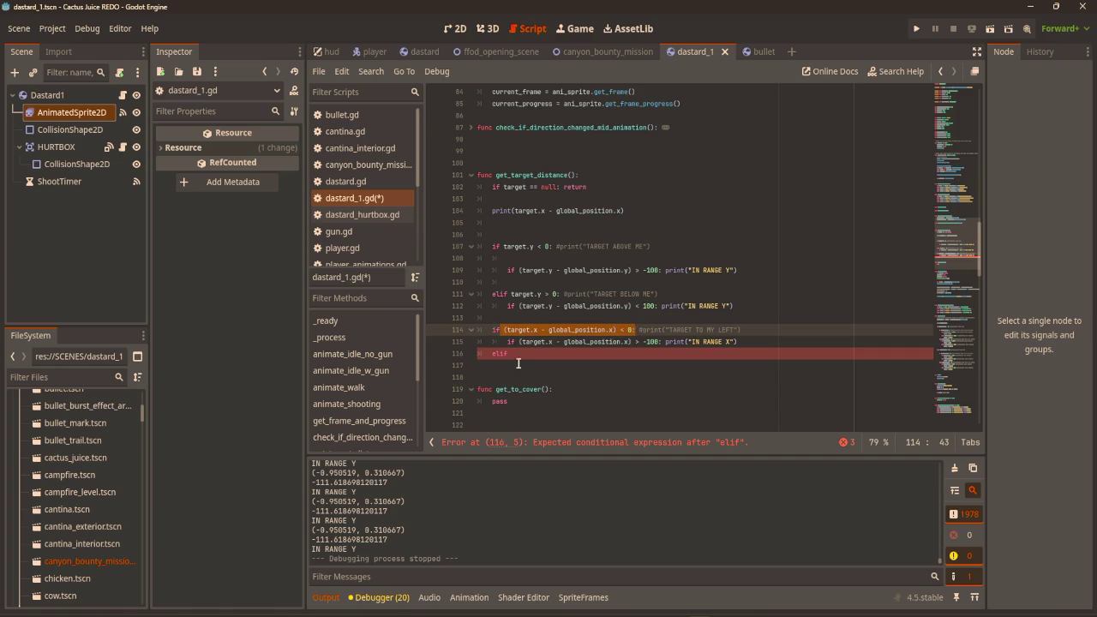
click(530, 354)
key(ctrl+v)
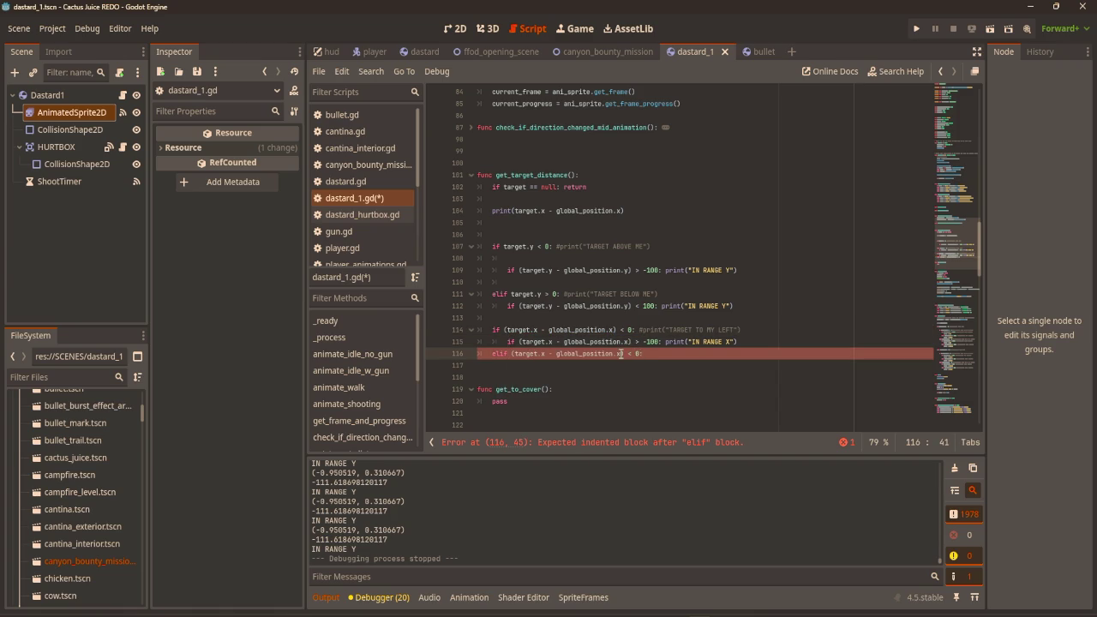
key(Down)
key(Delete)
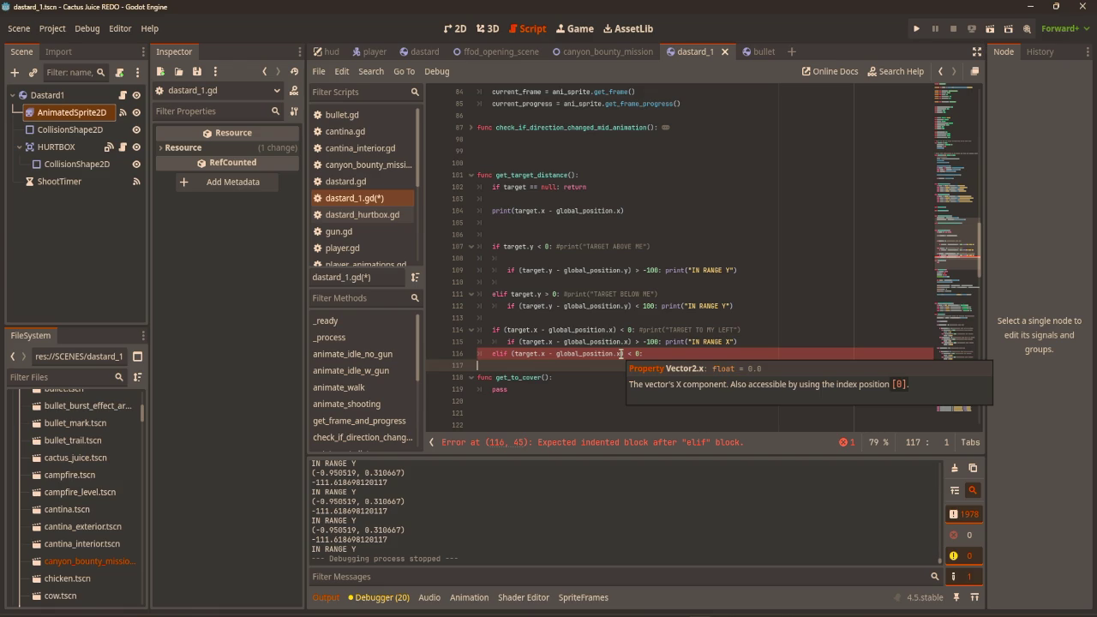
Flip the elif to > 0 and add a commented TARGET TO MY RIGHT print.
click(631, 353)
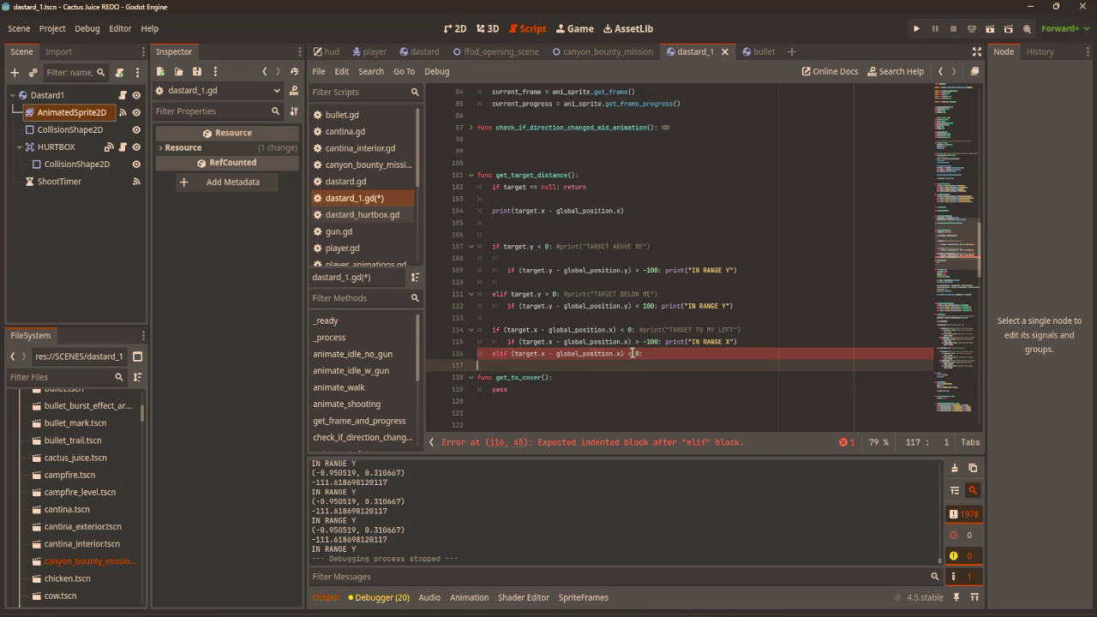
key(Delete)
key(Delete)
key(Delete)
text(>)
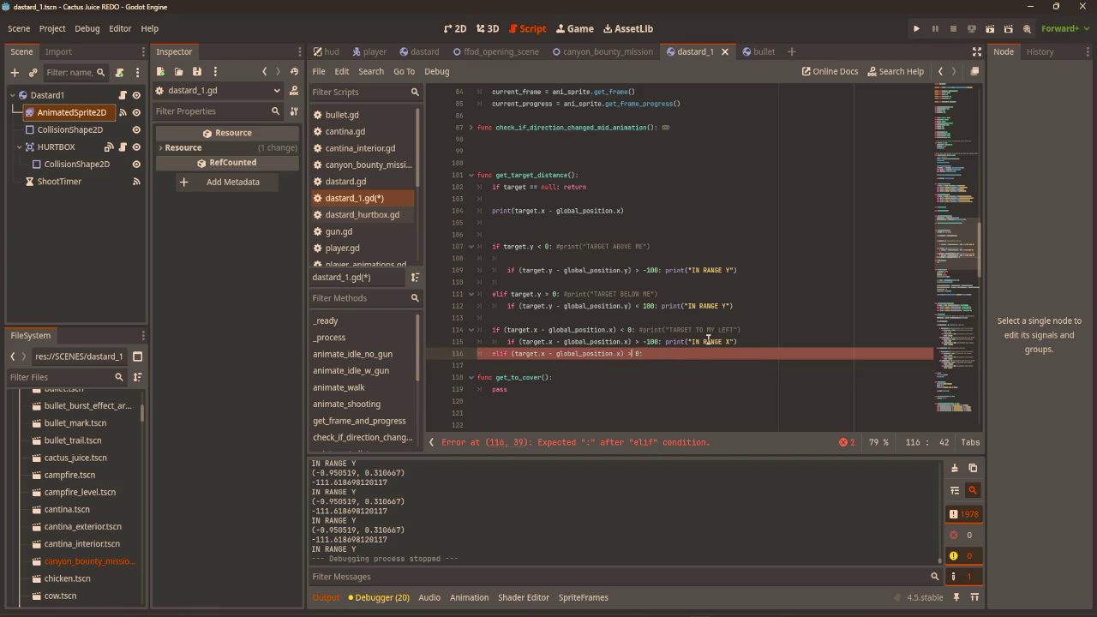
drag(742, 330, 641, 331)
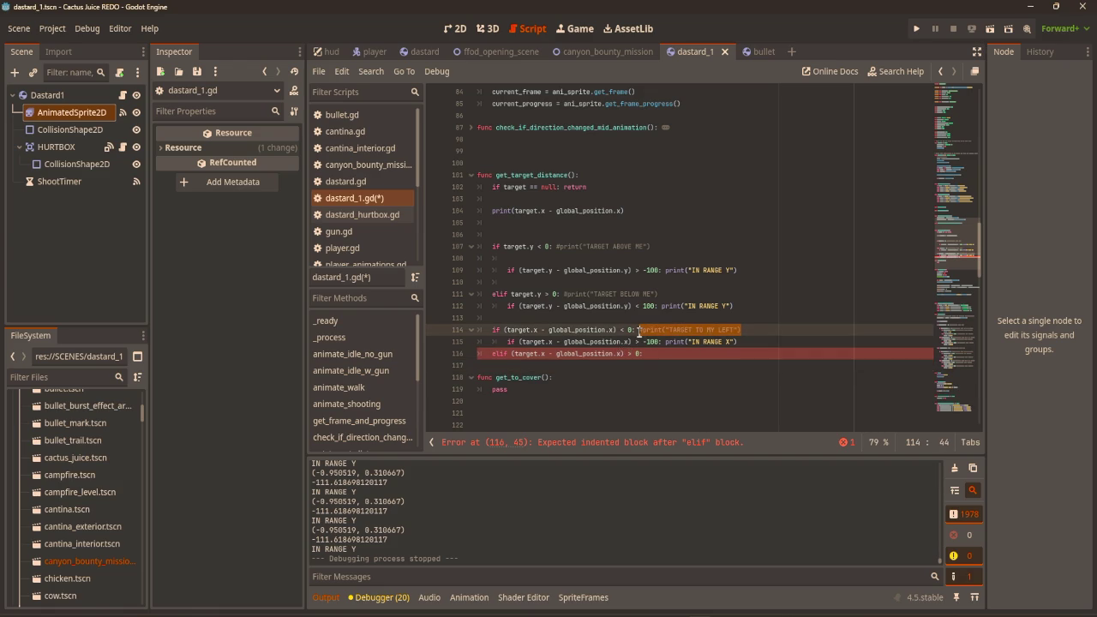
click(686, 357)
text(#print("TARGET TO MY LEFT)
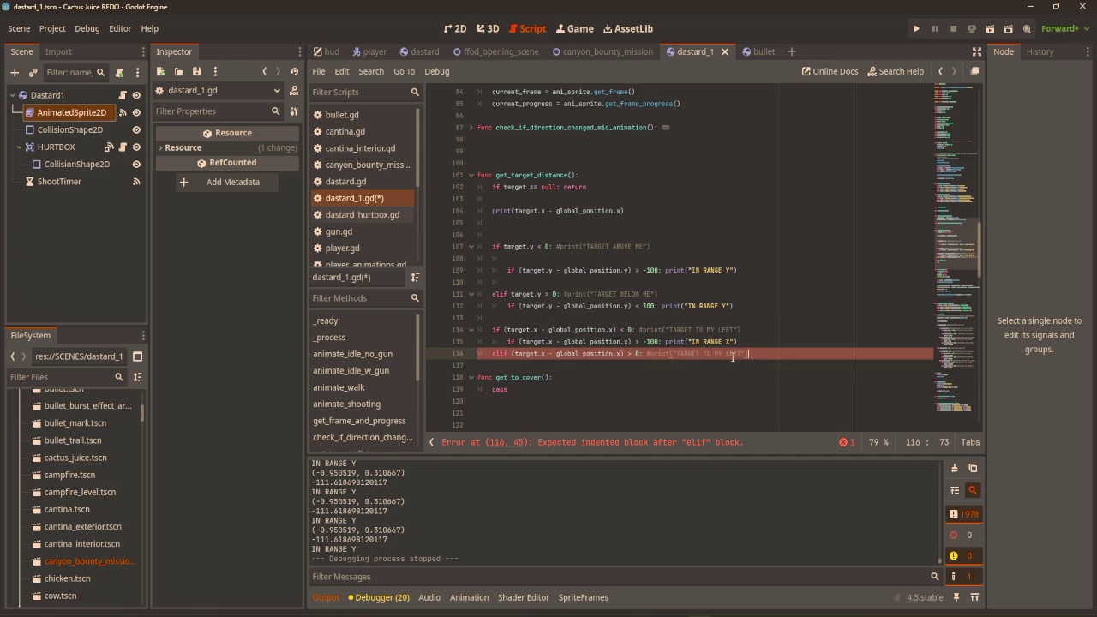
text(IGHT)
click(803, 326)
click(790, 343)
click(791, 350)
Nest a copy of the IN RANGE X check under the elif, changed to < 100.
key(Return)
drag(749, 338, 505, 340)
key(ctrl+c)
click(520, 364)
key(ctrl+v)
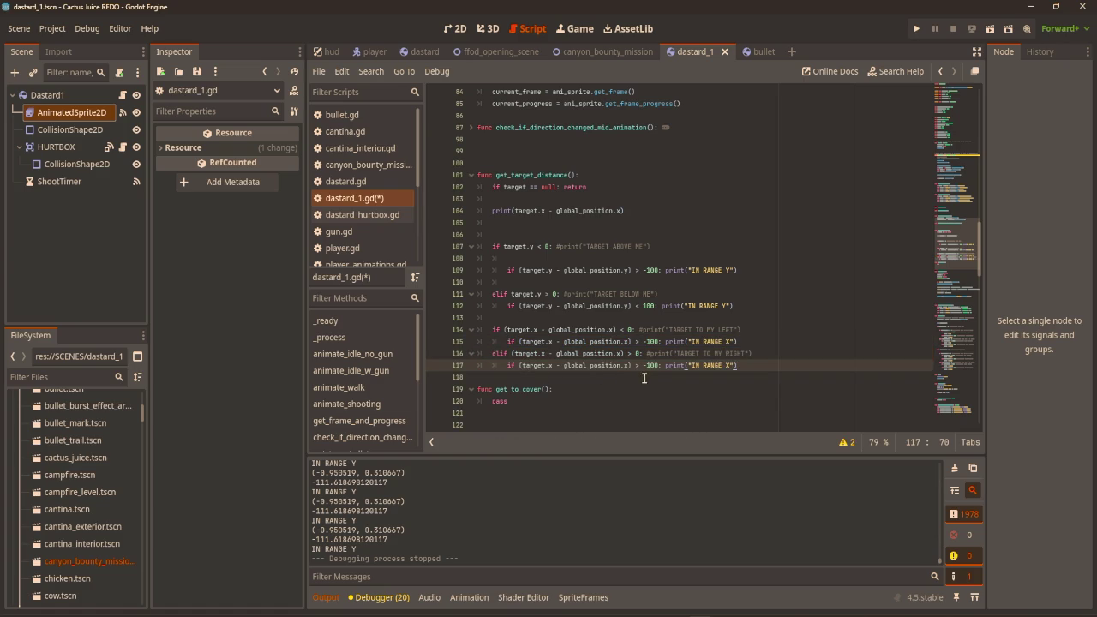
click(648, 366)
key(BackSpace)
key(BackSpace)
key(BackSpace)
text(<)
click(814, 326)
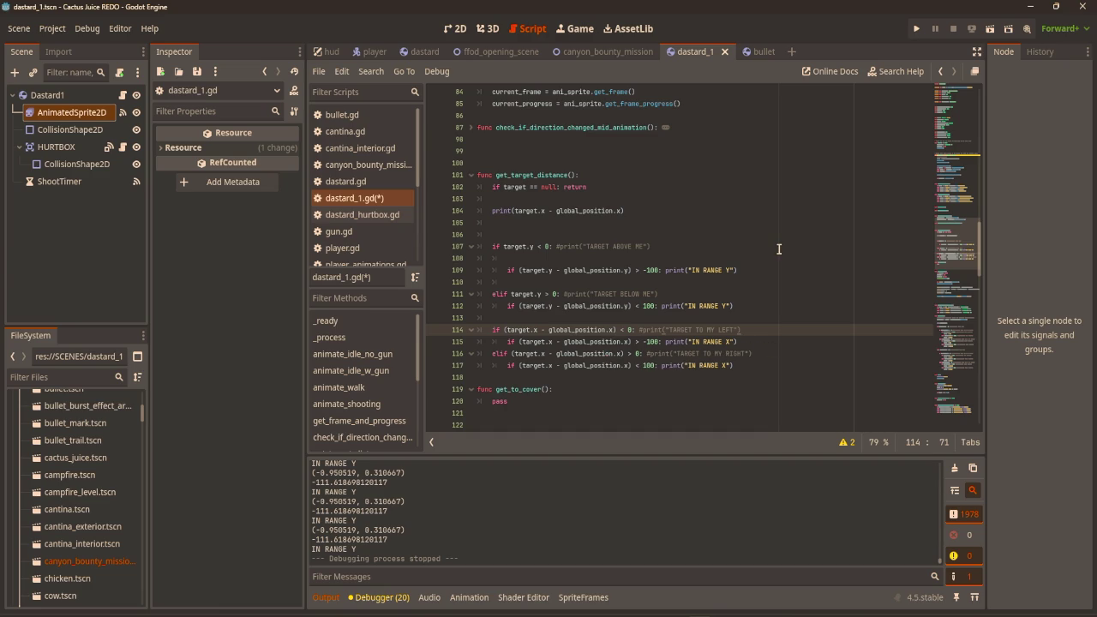
Run the game and walk right toward the Back! sign, logging IN RANGE X at distances like 88.47.
key(F5)
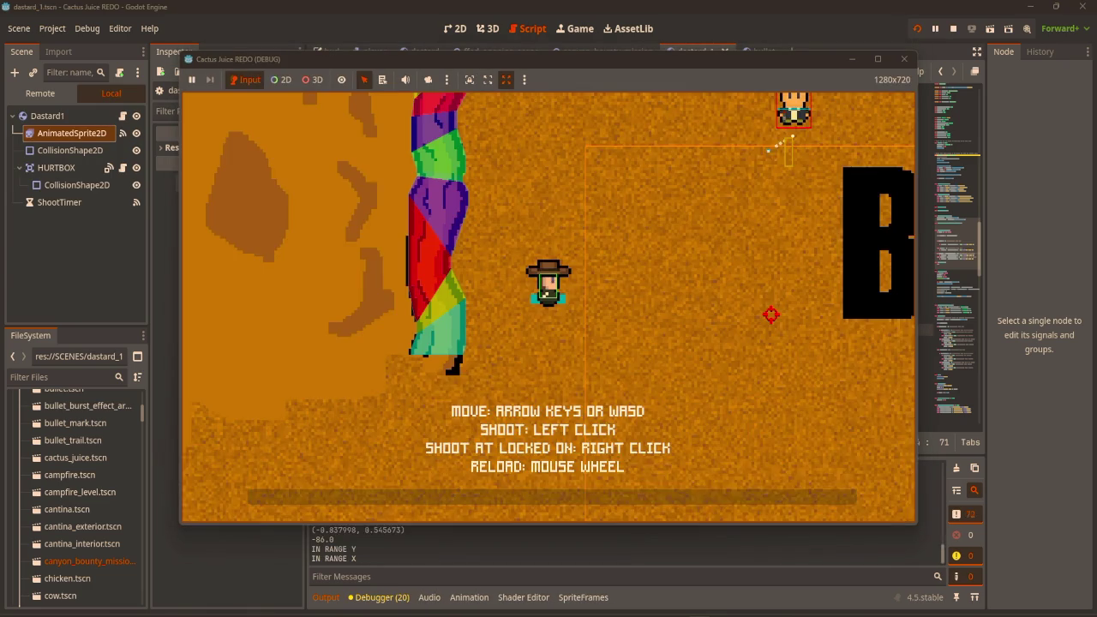
key(s)
key(d)
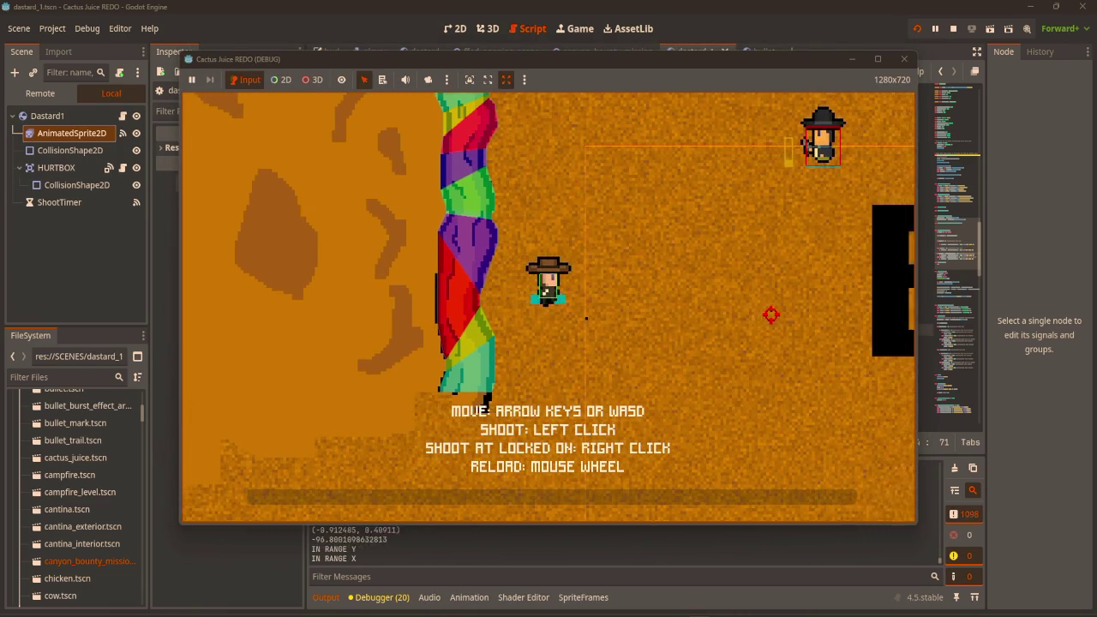
key(s)
key(d)
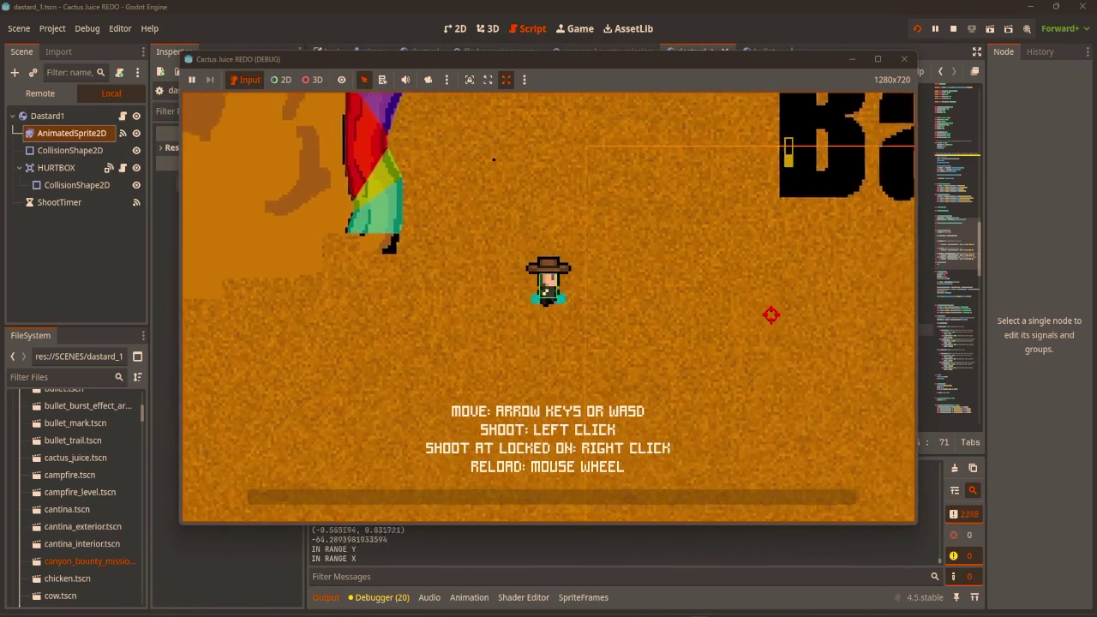
key(d)
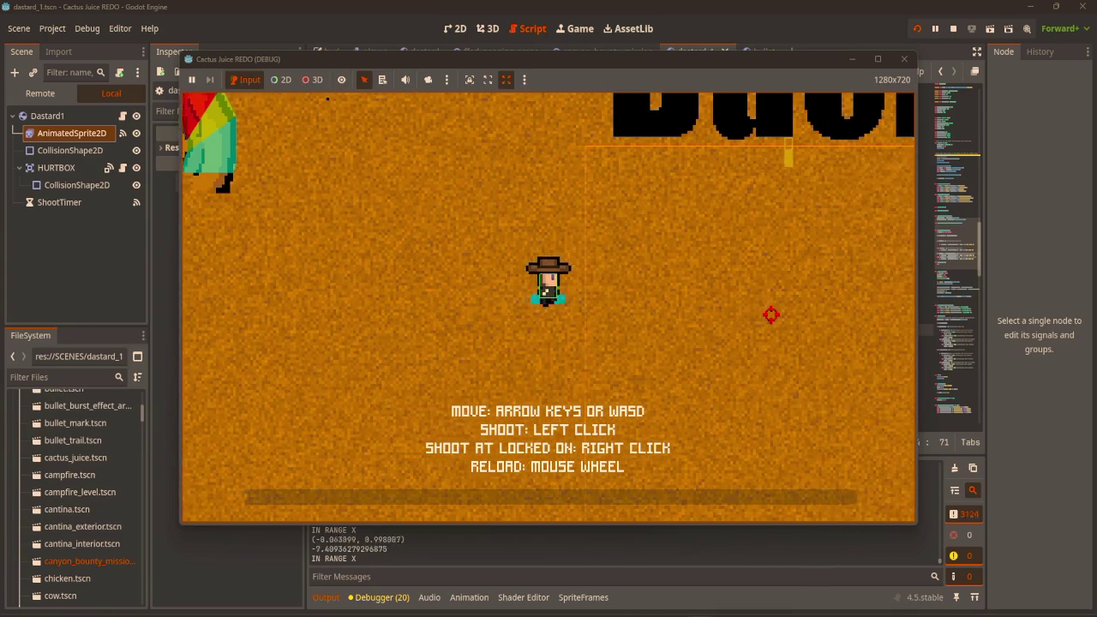
key(d)
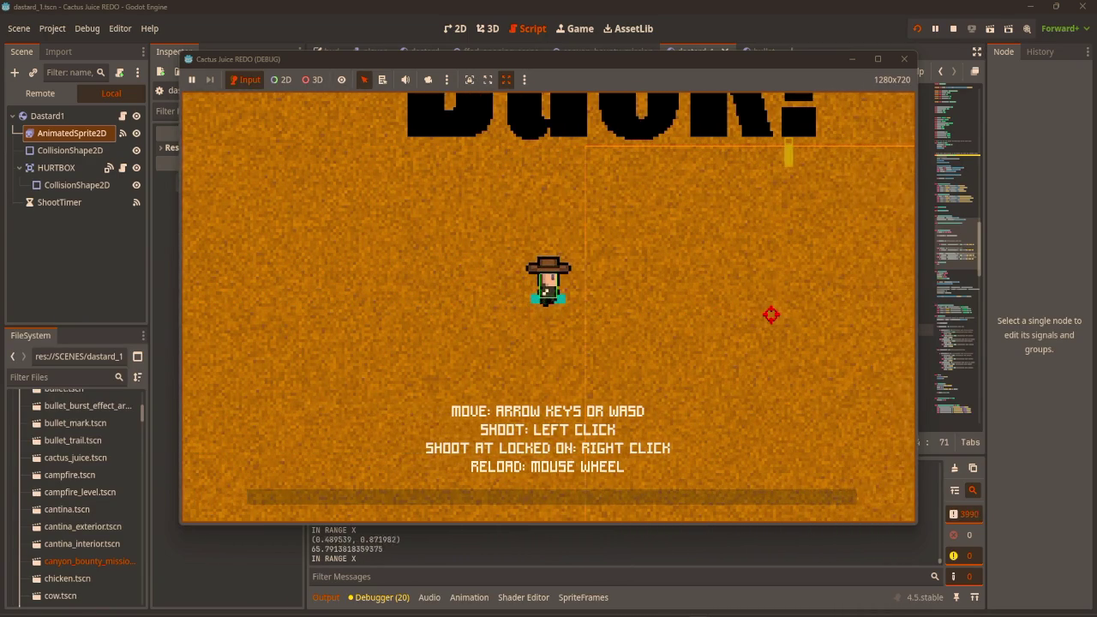
key(d)
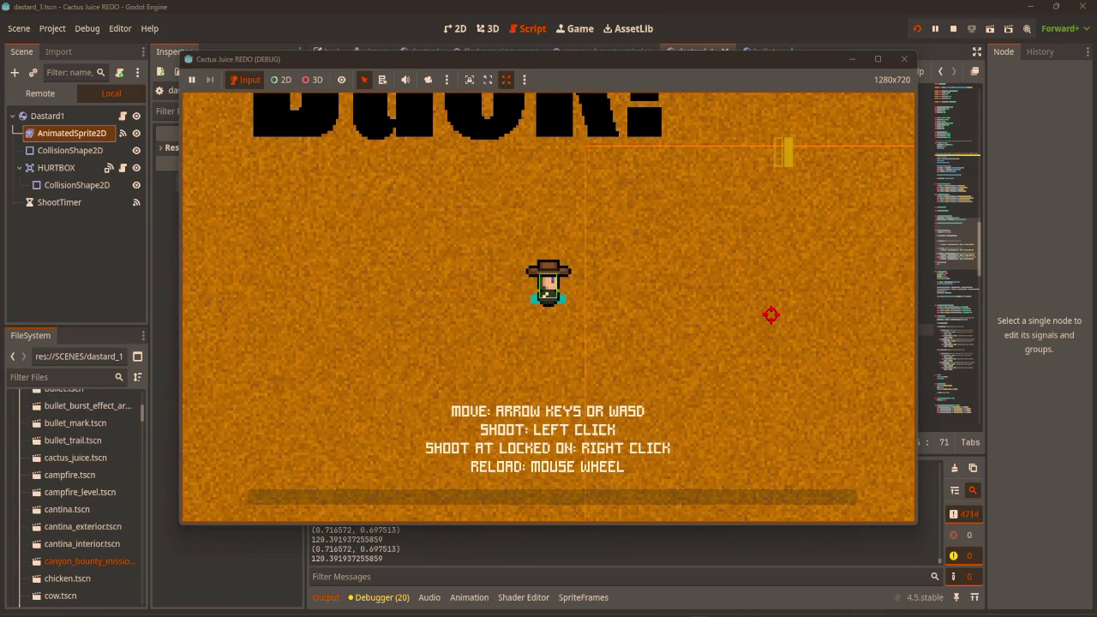
key(w)
key(a)
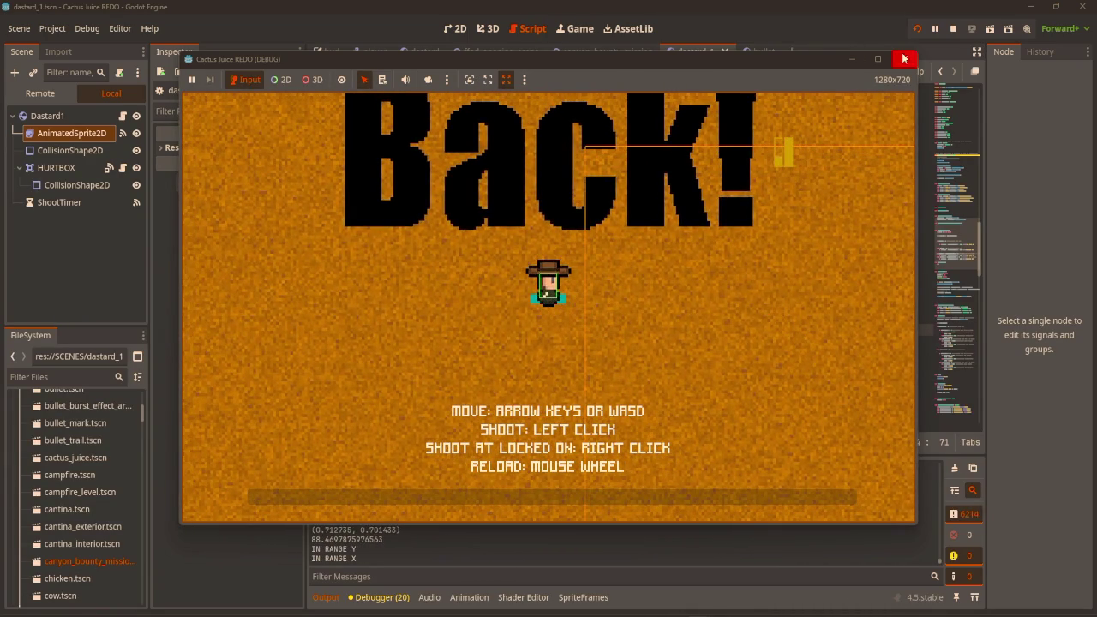
click(903, 58)
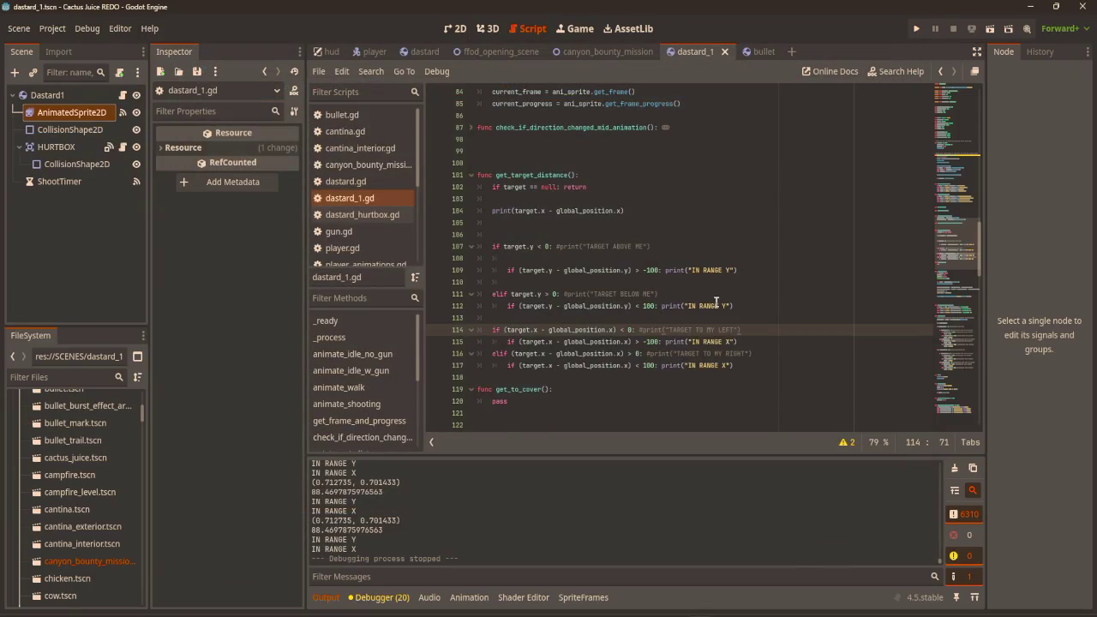
Return to dastard_1.gd and delete blank lines 106–108 in get_target_distance.
click(451, 29)
click(516, 32)
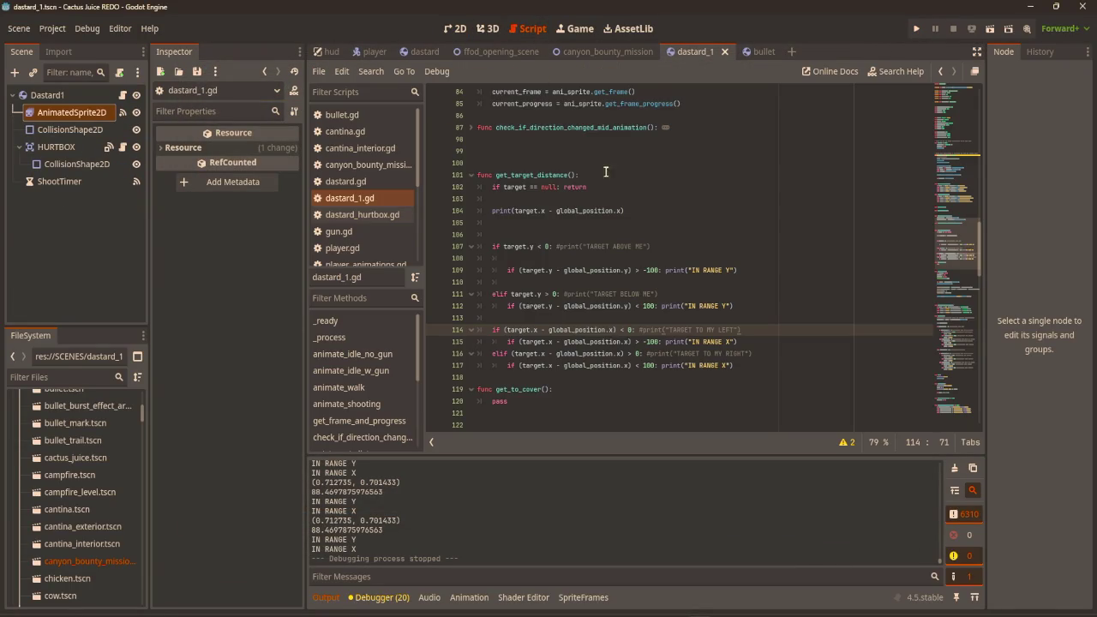
click(759, 366)
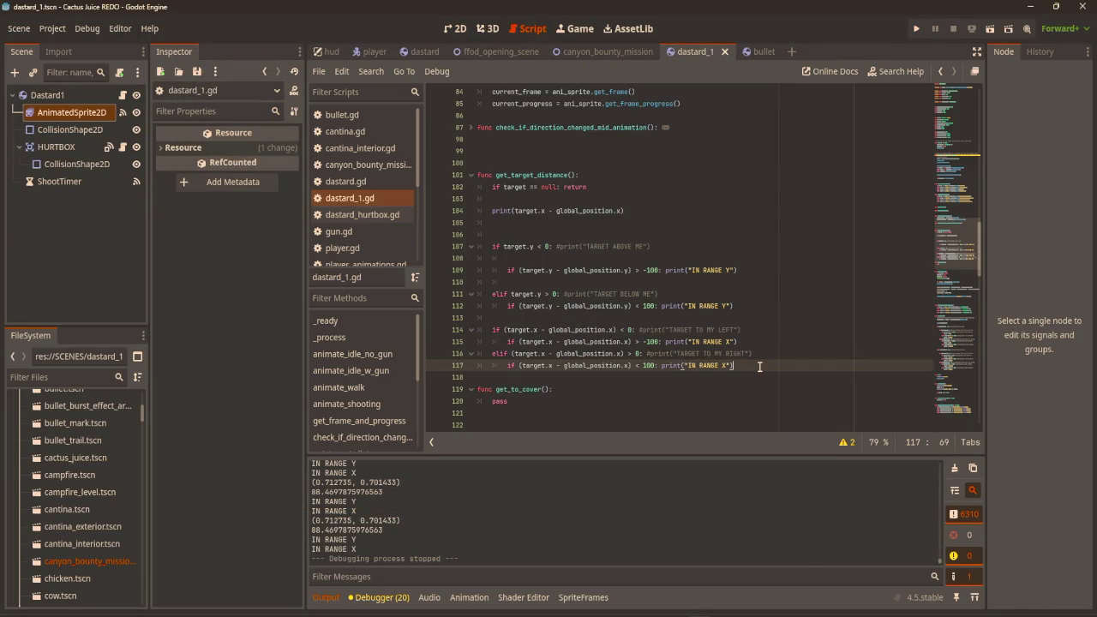
click(555, 218)
click(634, 209)
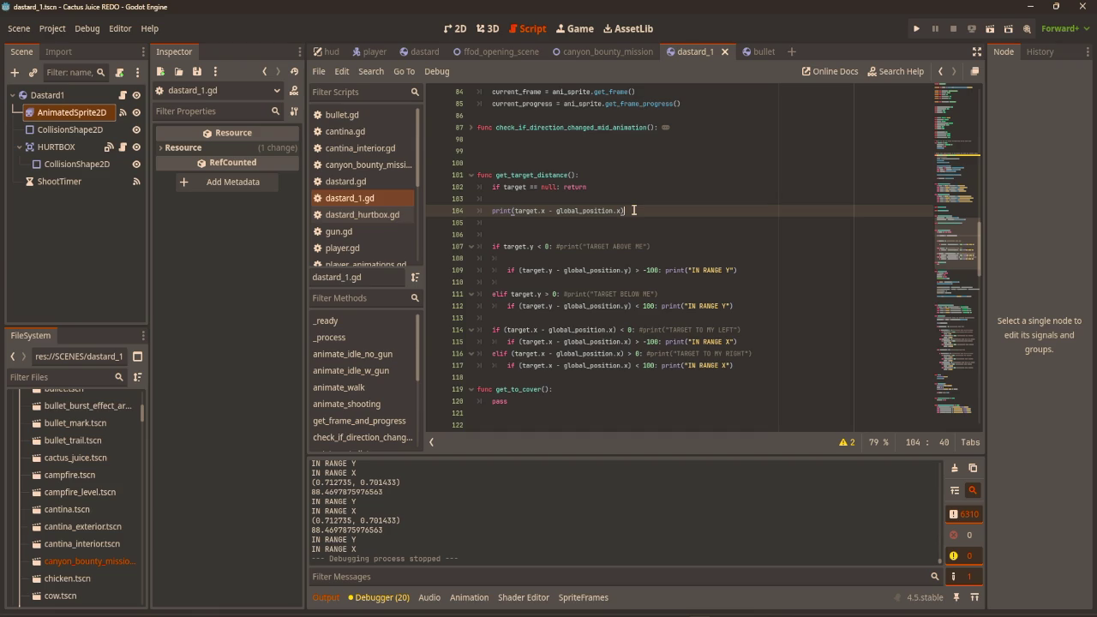
click(619, 233)
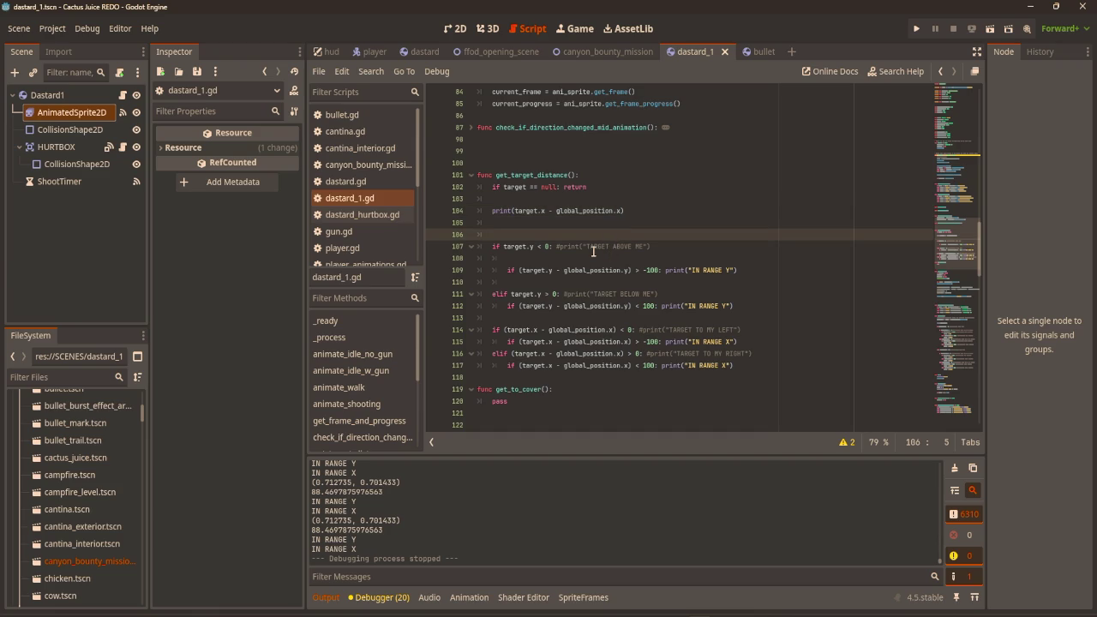
key(BackSpace)
click(591, 249)
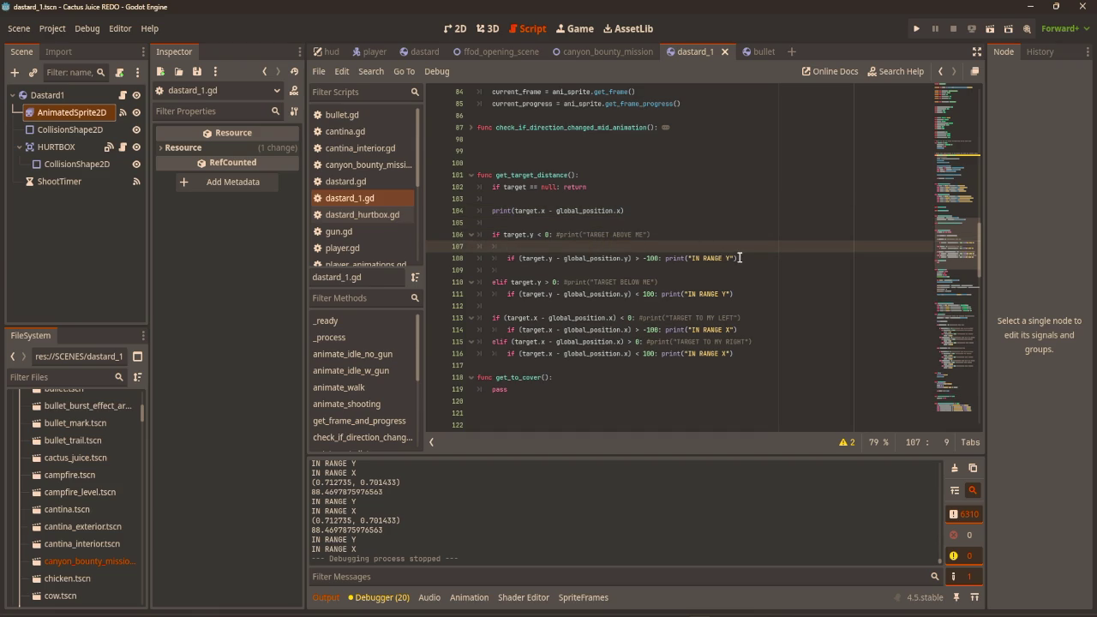
key(BackSpace)
click(519, 256)
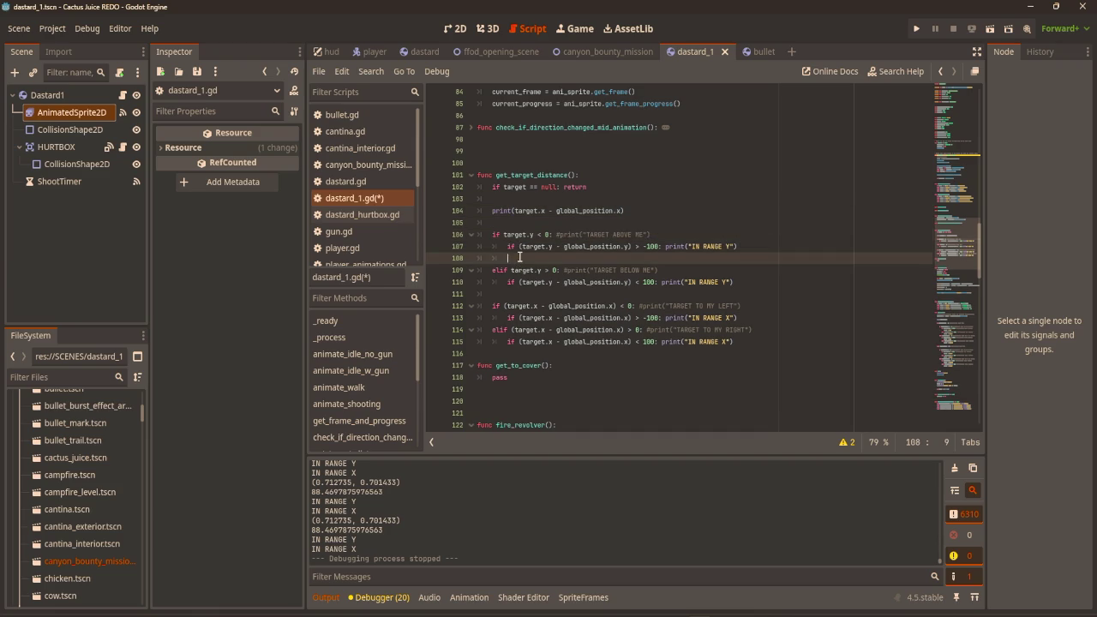
key(BackSpace)
Split line 107 and replace the IN RANGE Y print with target_in_range_y = true.
click(534, 283)
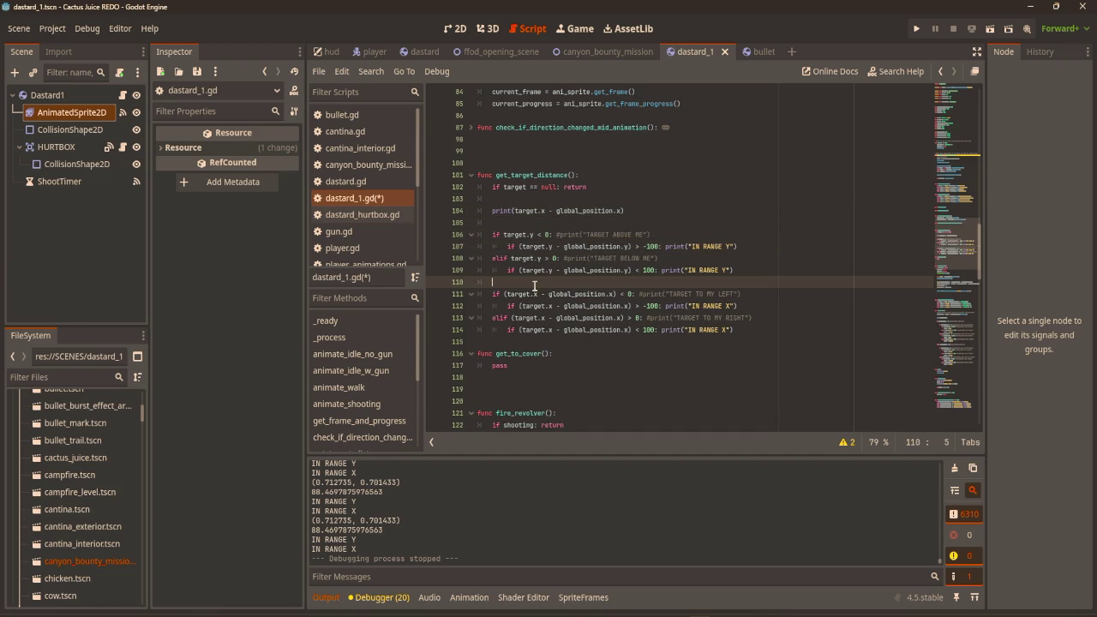
click(753, 271)
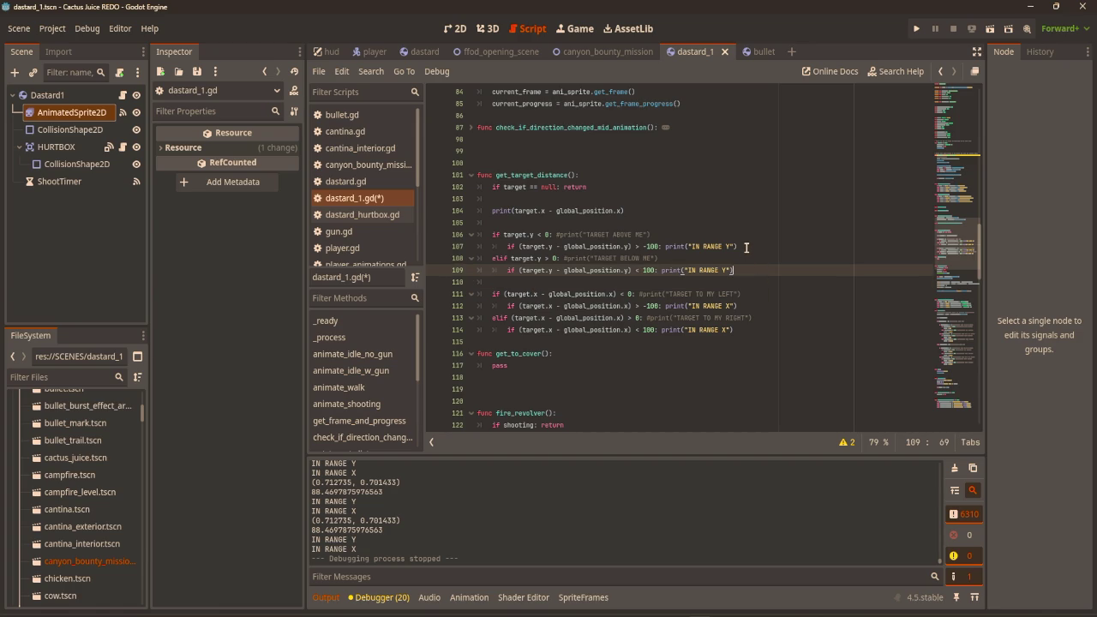
click(665, 247)
key(Return)
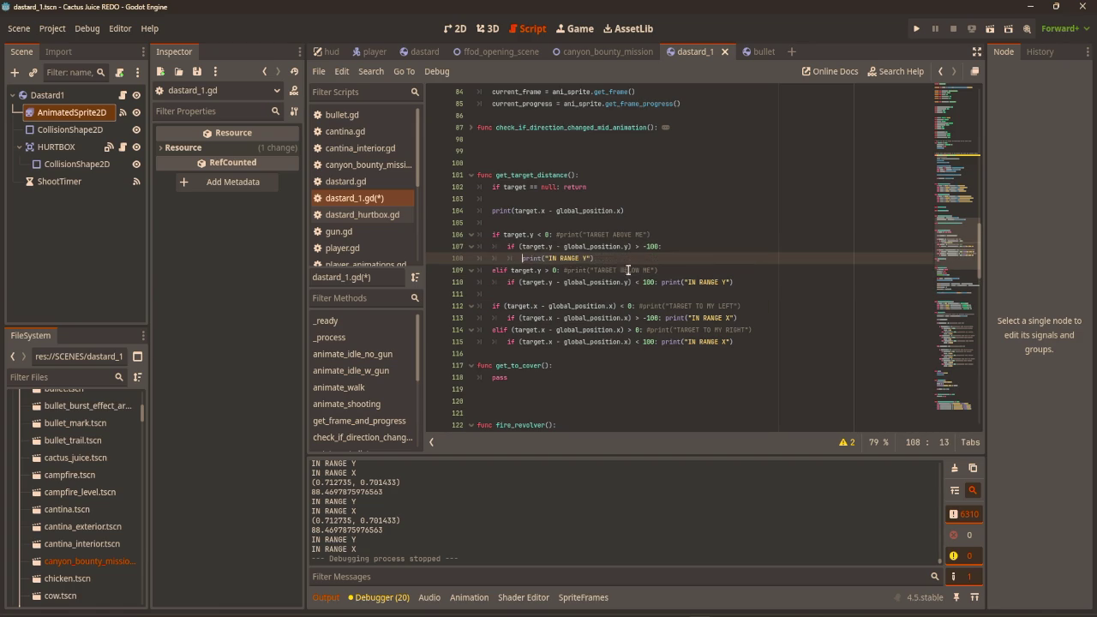
text(#)
drag(602, 258, 523, 258)
text(in_r)
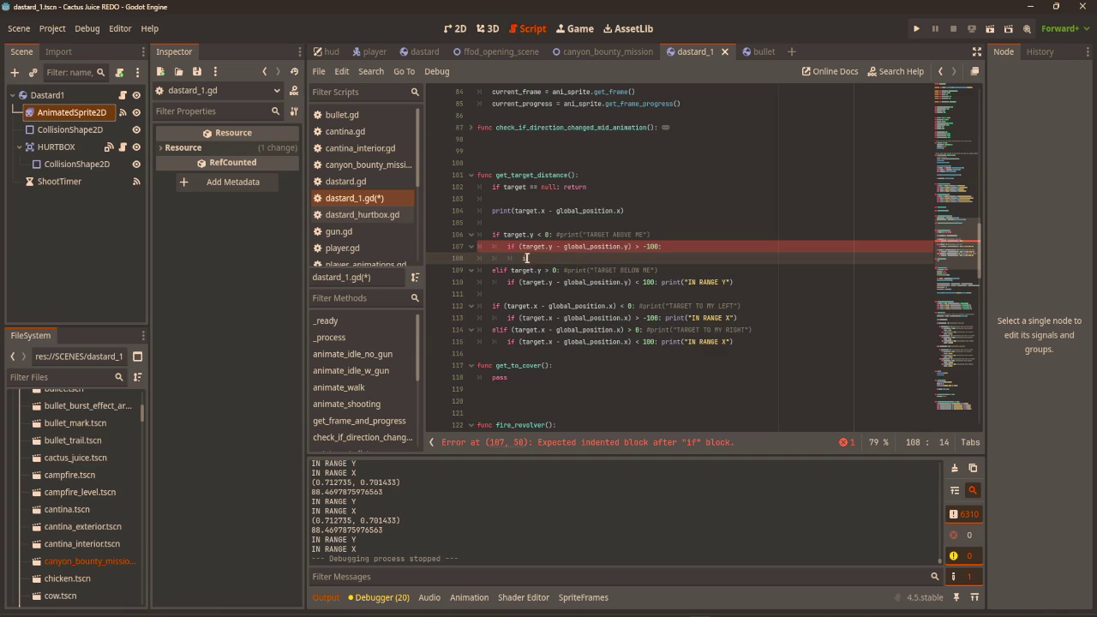
key(BackSpace)
key(BackSpace)
key(BackSpace)
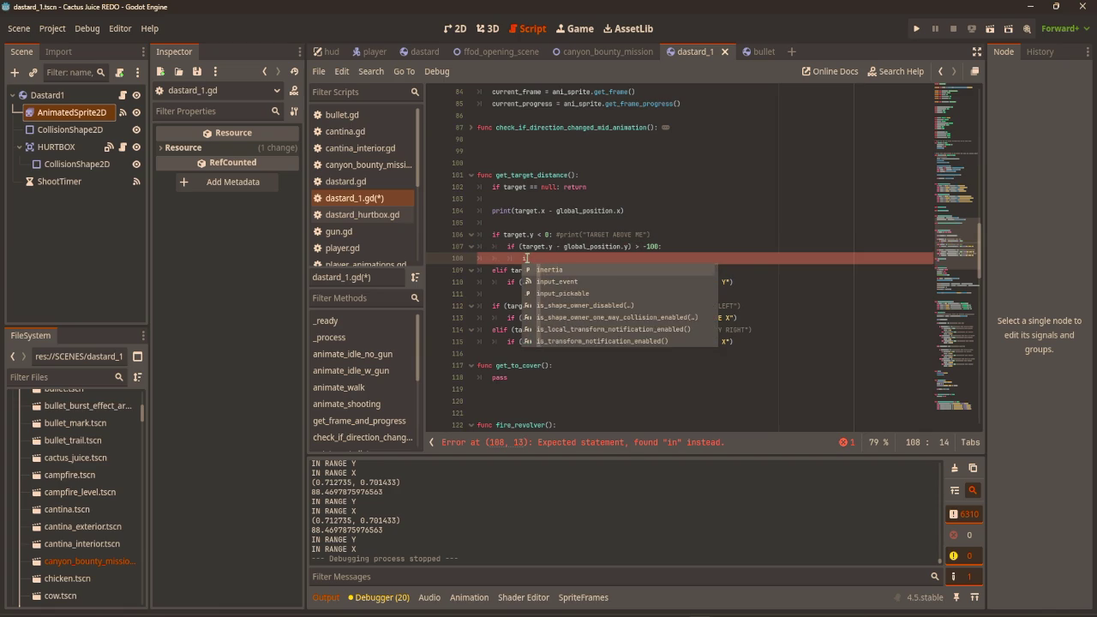
text(target_inrange_y)
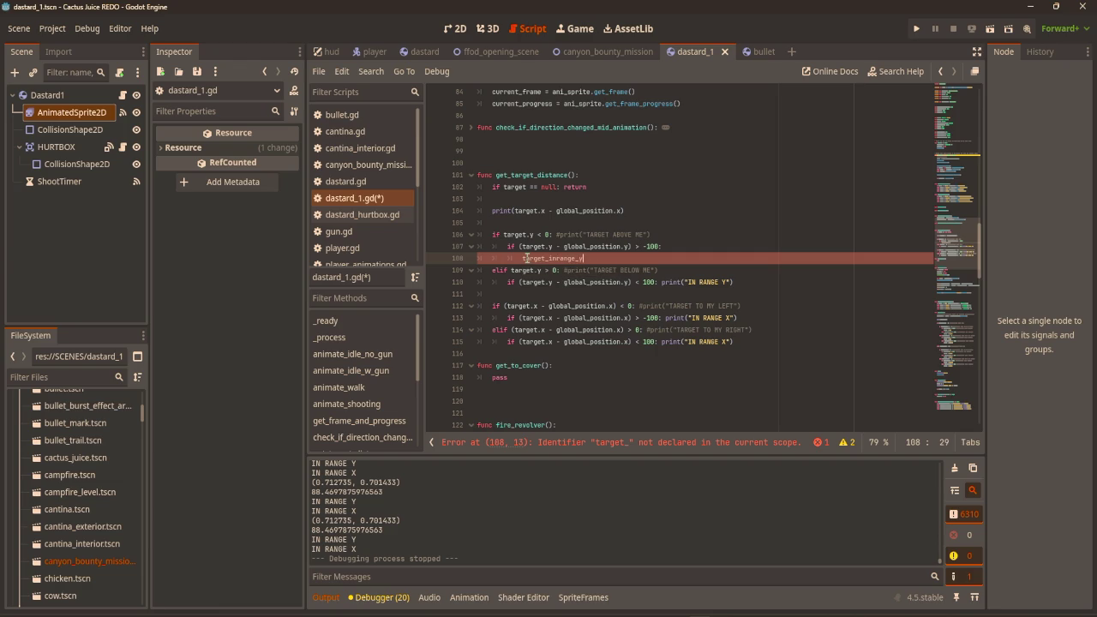
text( = true)
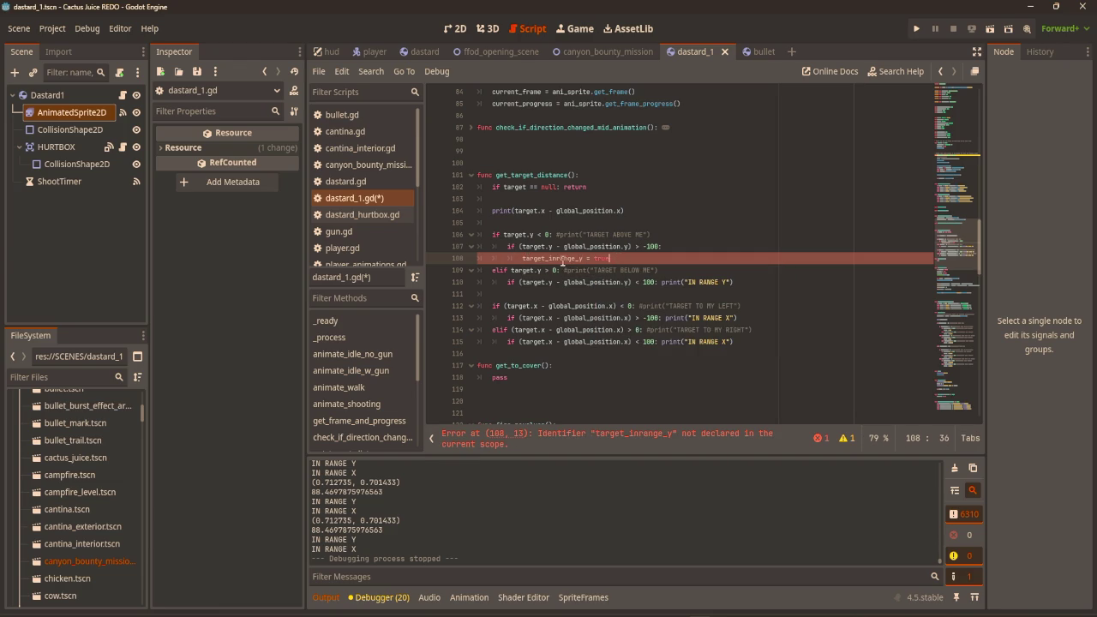
text(_)
key(End)
Add var target_in_range_y: bool and var target_in_range_x: bool below direction_changed.
scroll(821, 241, up, 15)
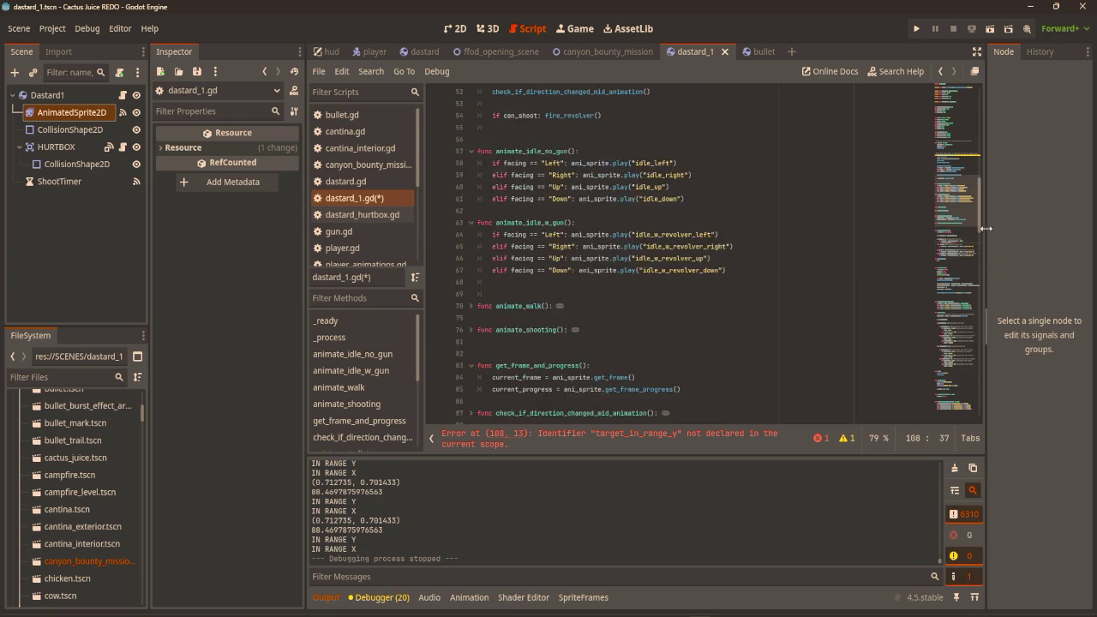
click(586, 320)
key(Return)
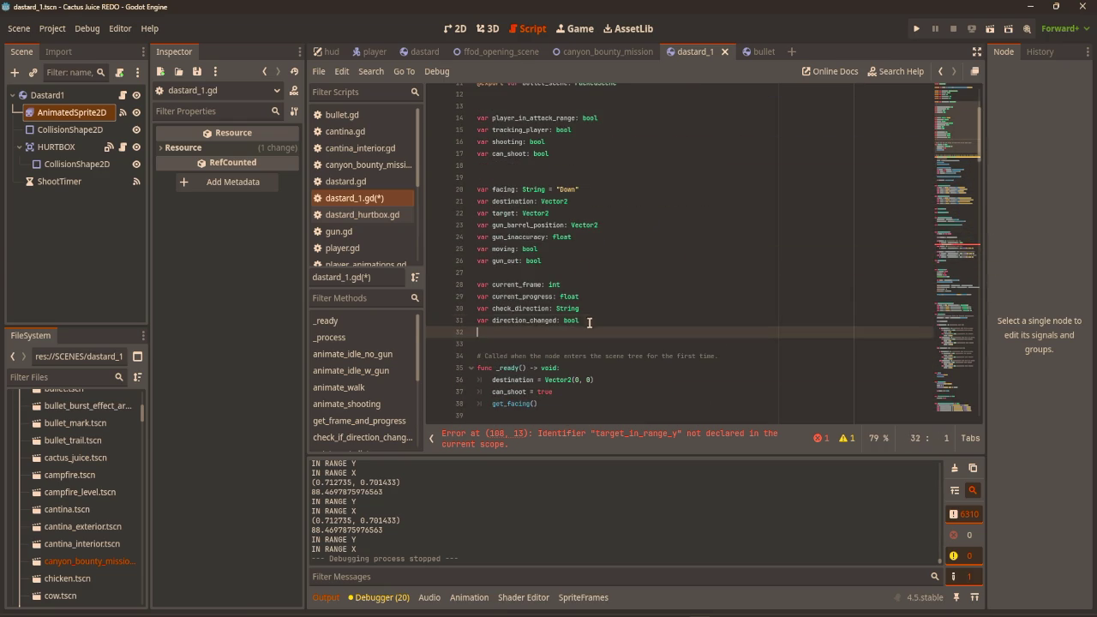
text(var target)
key(BackSpace)
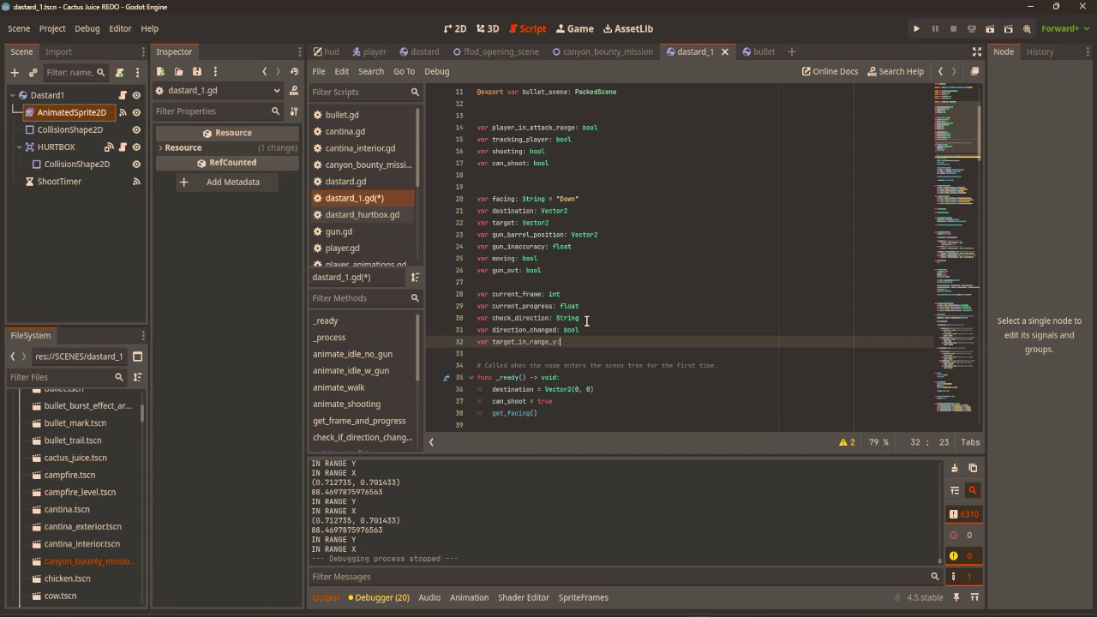
key(Escape)
key(Return)
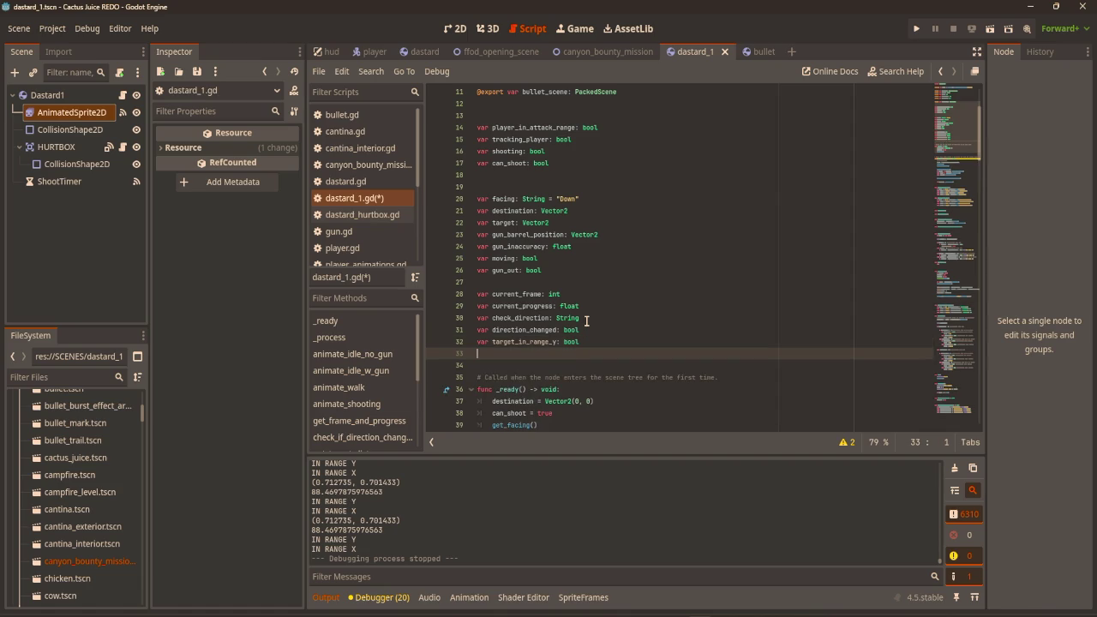
text(var target)
click(751, 162)
Save dastard_1.gd and scroll to get_target_distance, placing the caret before the IN RANGE Y print.
key(ctrl+s)
scroll(731, 192, down, 5)
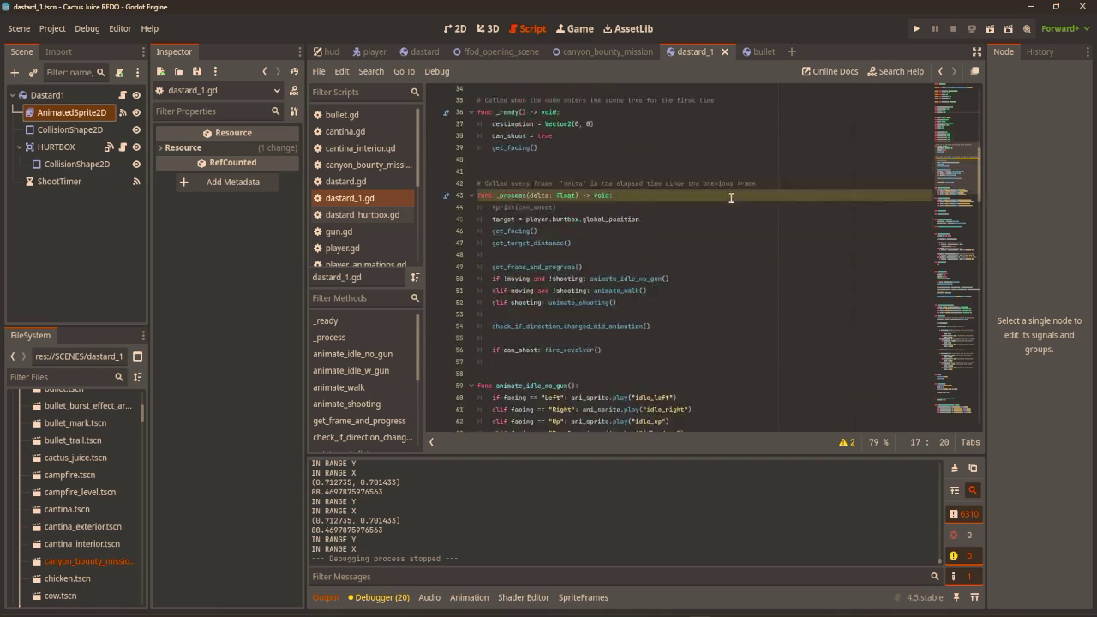
scroll(731, 192, down, 20)
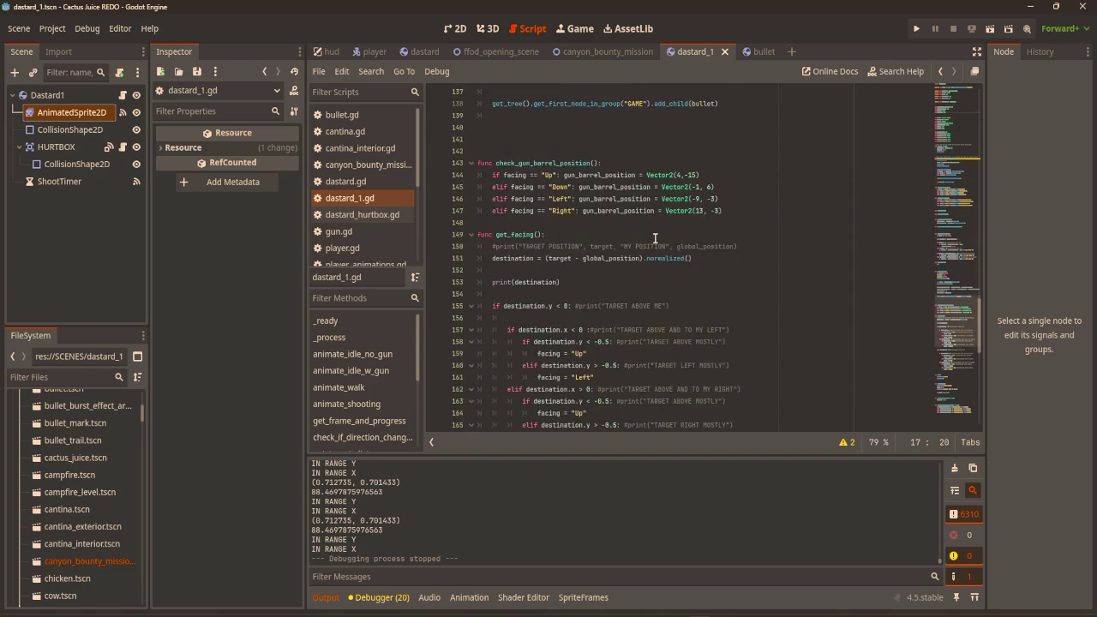
scroll(656, 239, down, 3)
scroll(761, 266, up, 5)
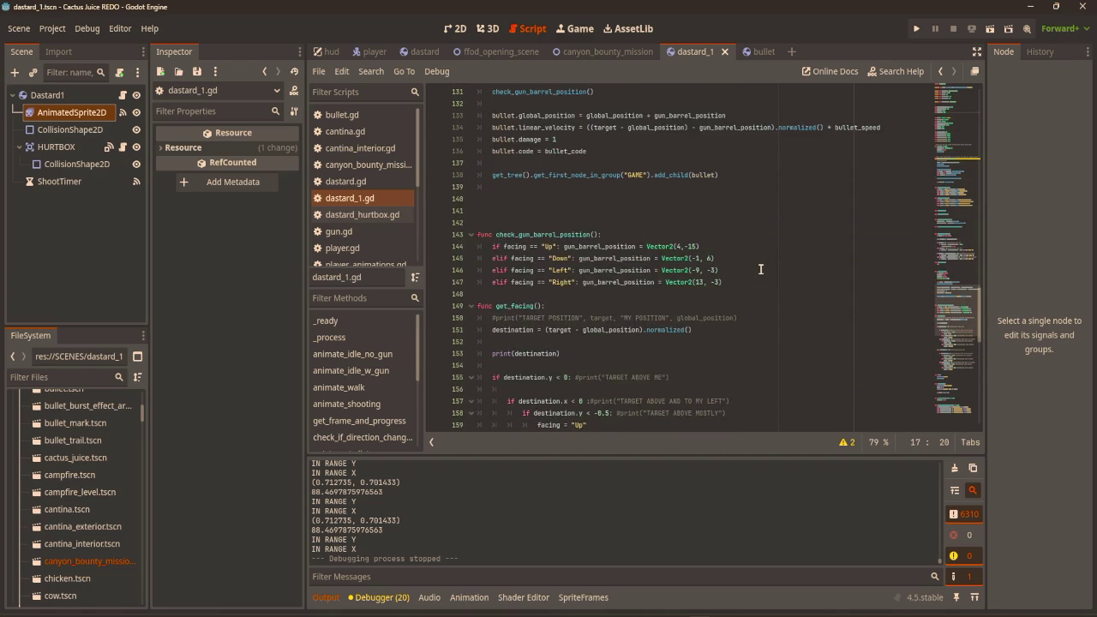
scroll(760, 269, up, 5)
scroll(760, 269, down, 10)
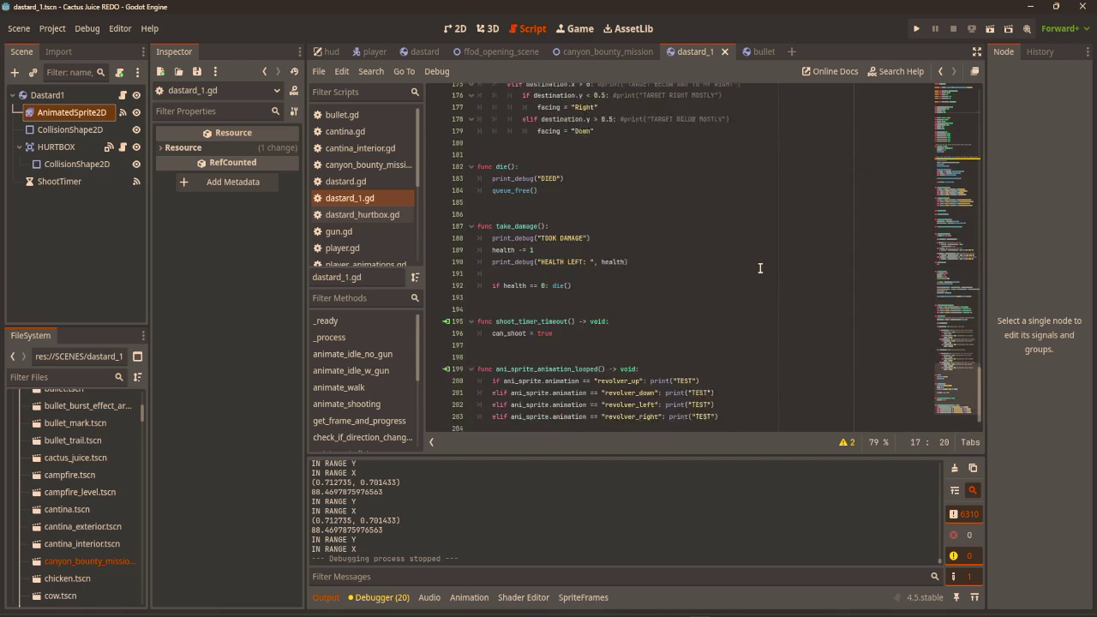
scroll(760, 269, up, 15)
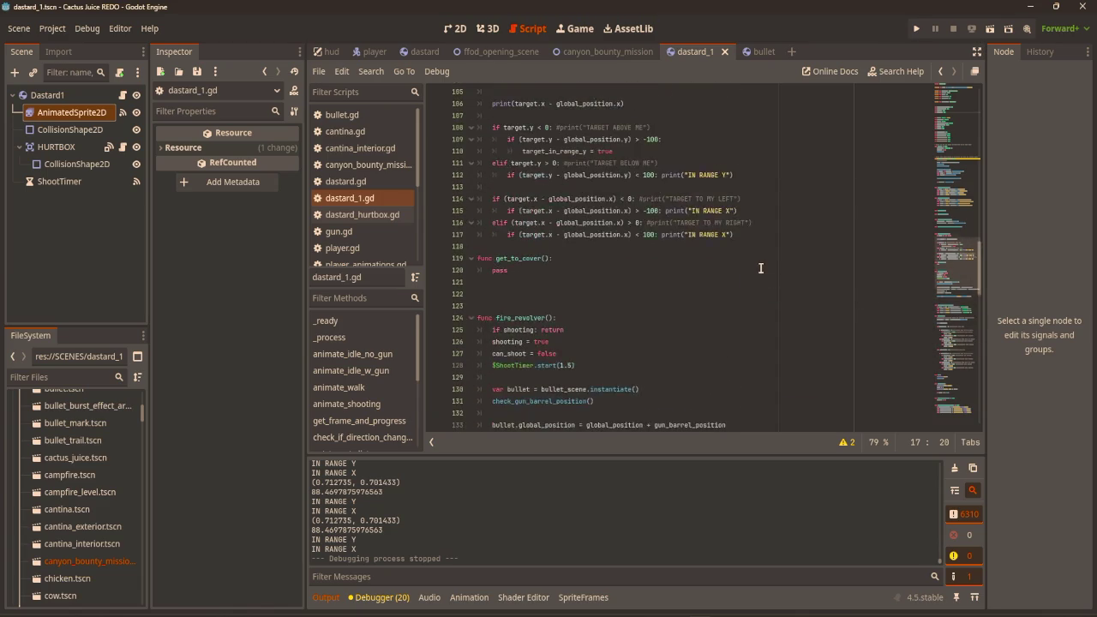
scroll(775, 274, down, 3)
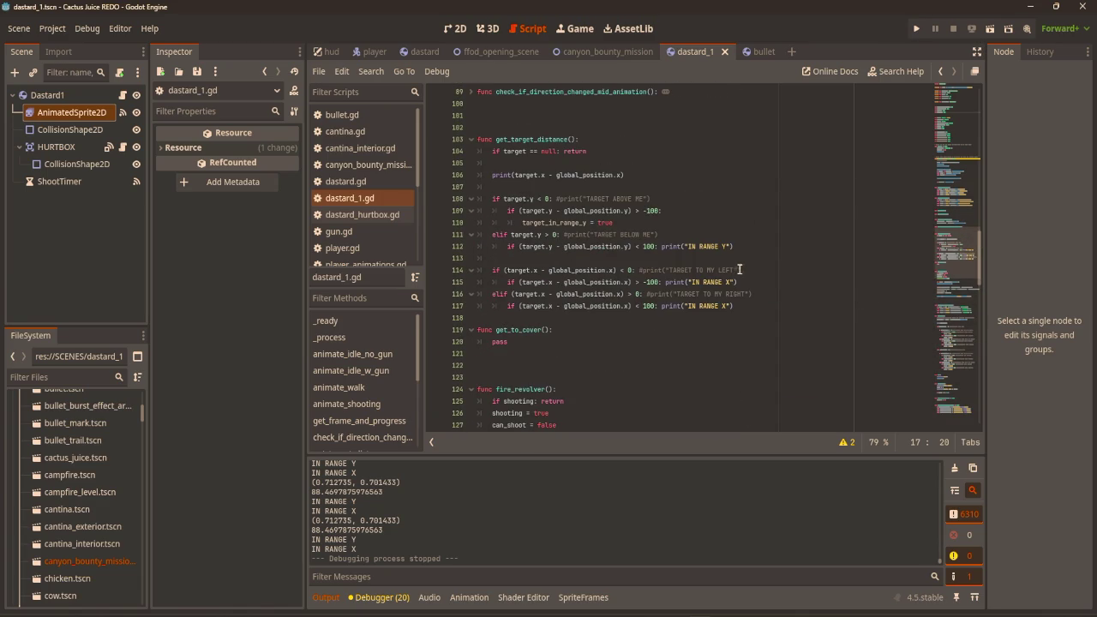
click(662, 247)
Replace the below-me print("IN RANGE Y") with a pasted target_in_range_y = true.
key(Return)
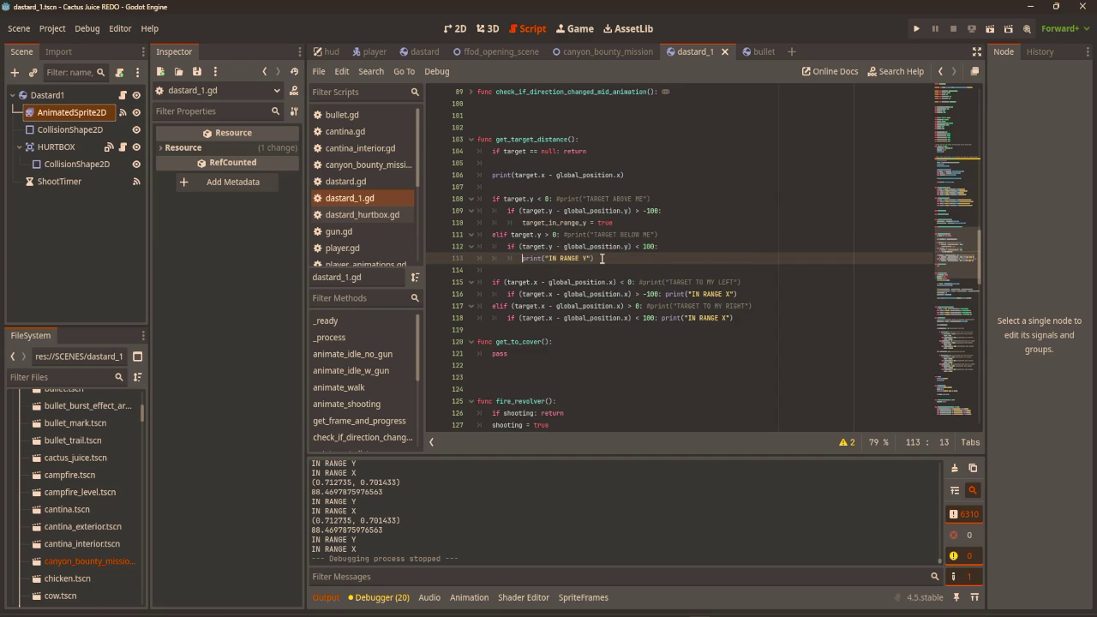
shift+click(602, 258)
key(BackSpace)
drag(612, 223, 519, 226)
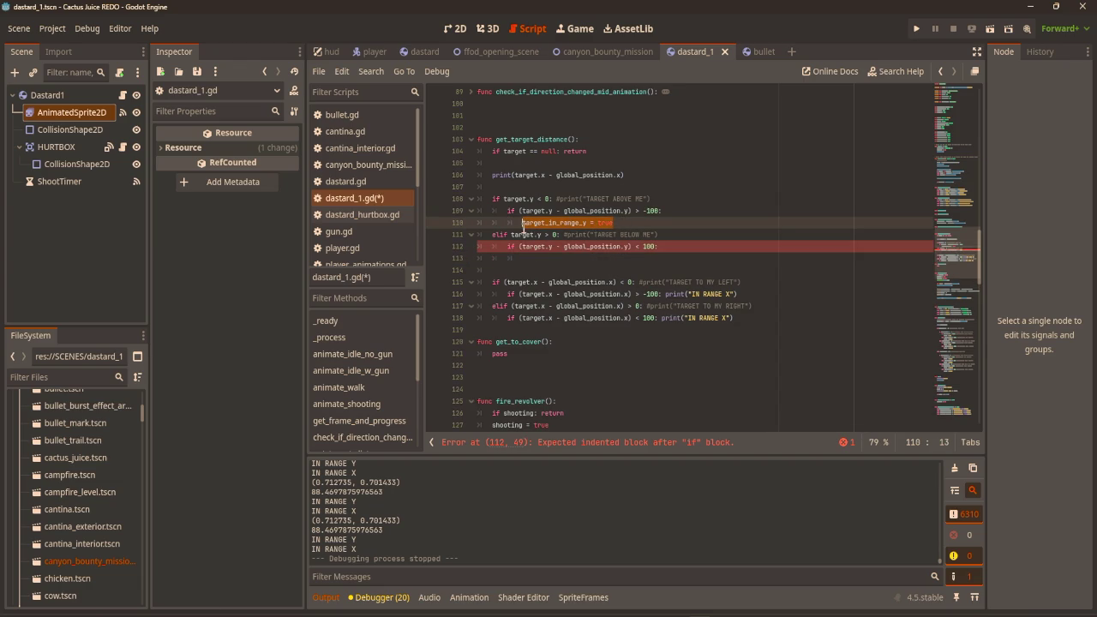
key(ctrl+c)
click(553, 258)
key(ctrl+v)
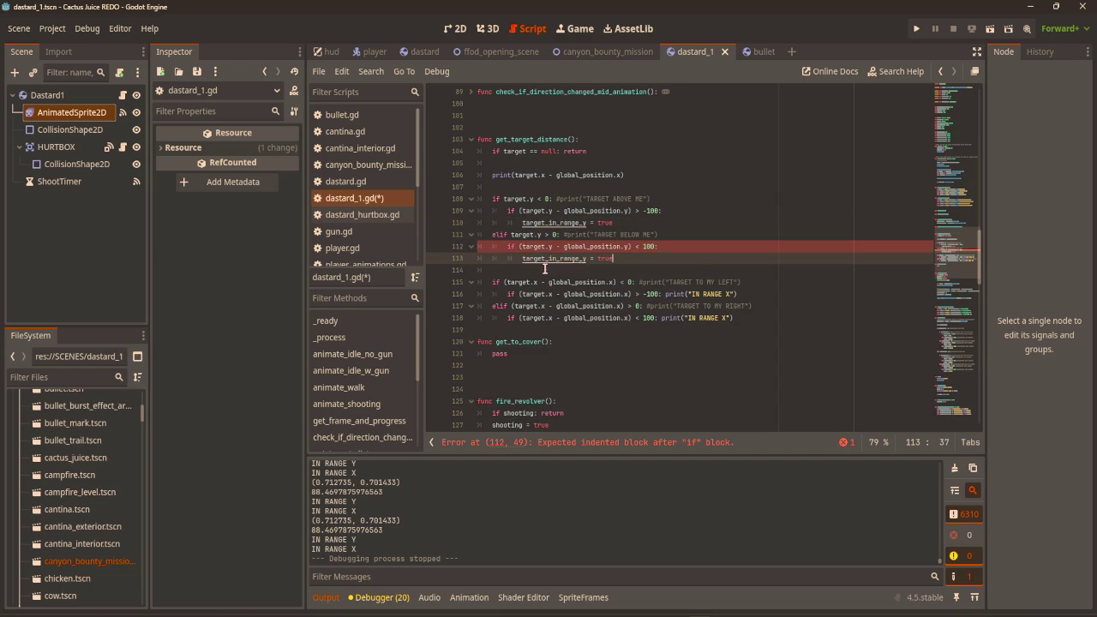
Replace the IN RANGE X print on line 116 with target_in_range_x = true.
drag(666, 294, 739, 294)
key(ctrl+v)
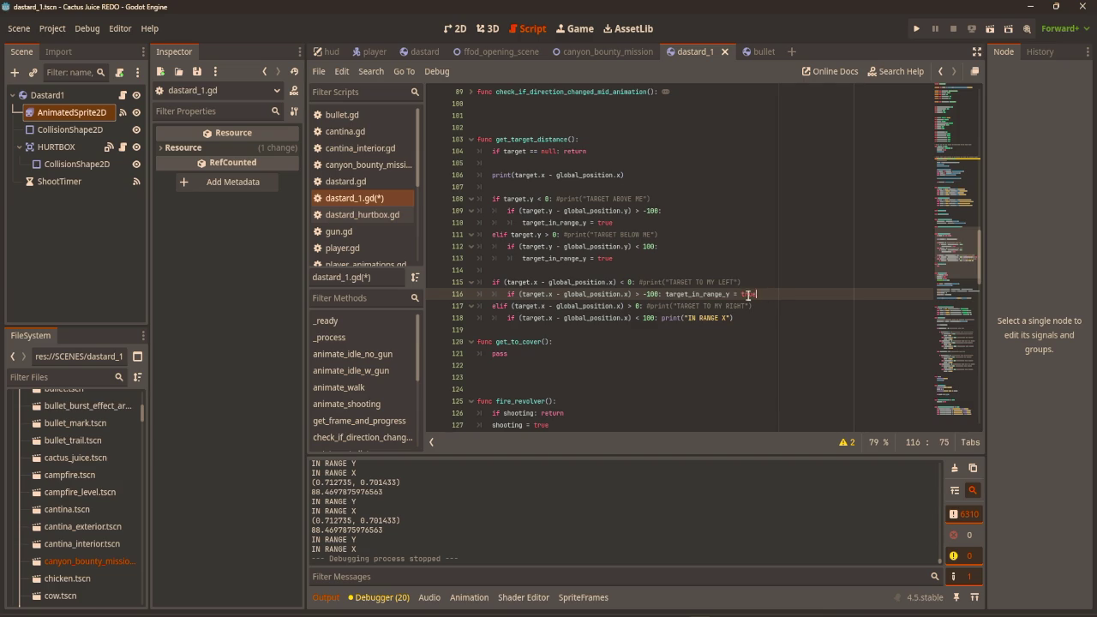
click(728, 294)
key(BackSpace)
text(x)
Join both target_in_range_y = true assignments onto their vertical range-check if lines.
click(522, 258)
key(BackSpace)
key(BackSpace)
key(BackSpace)
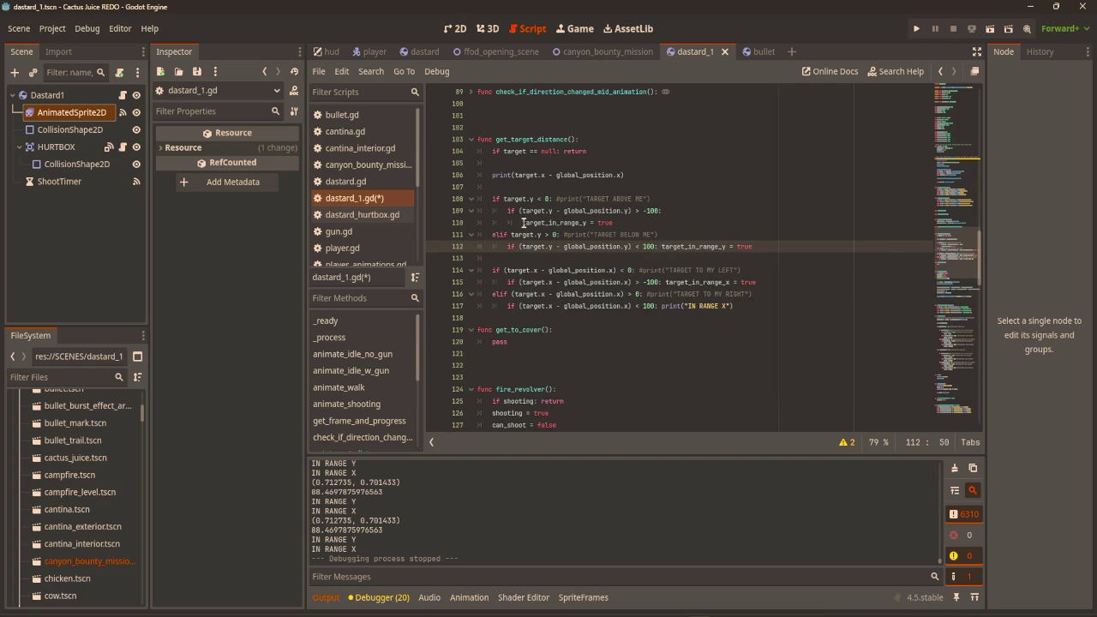
click(523, 223)
key(BackSpace)
key(BackSpace)
key(BackSpace)
Replace the remaining IN RANGE X print with target_in_range_x = true.
click(791, 186)
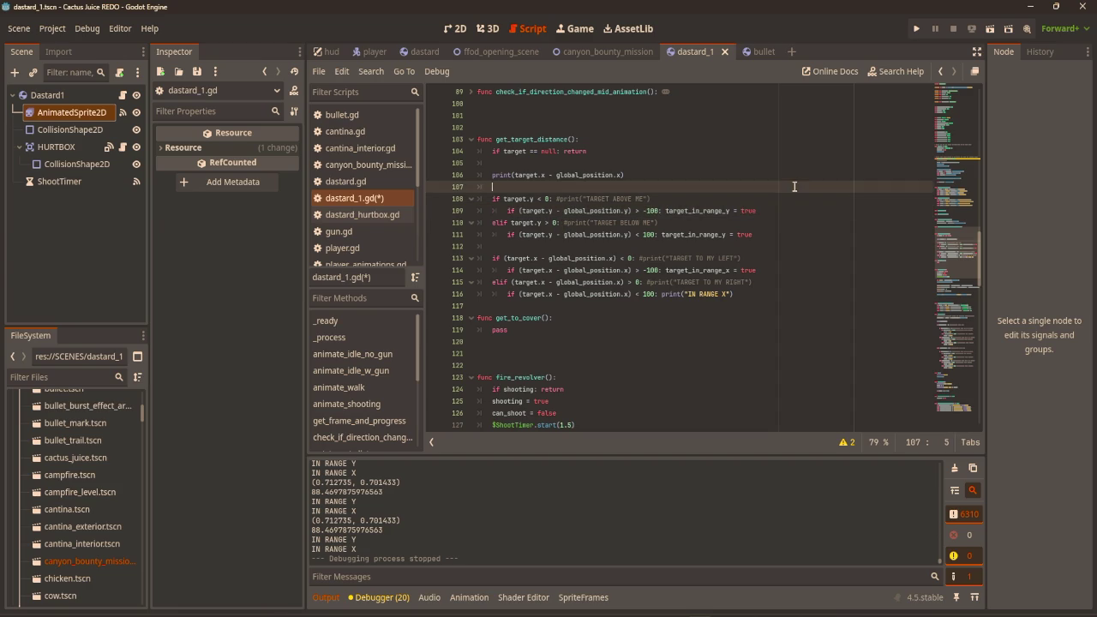
click(786, 233)
drag(751, 290, 660, 294)
key(ctrl+v)
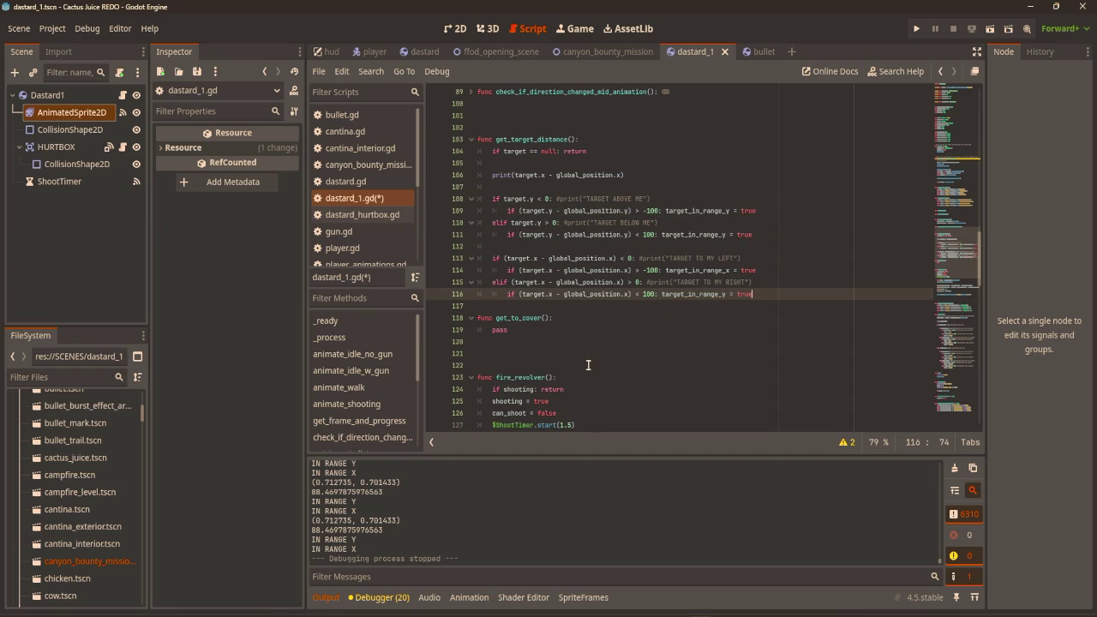
click(725, 295)
key(BackSpace)
text(x)
click(661, 342)
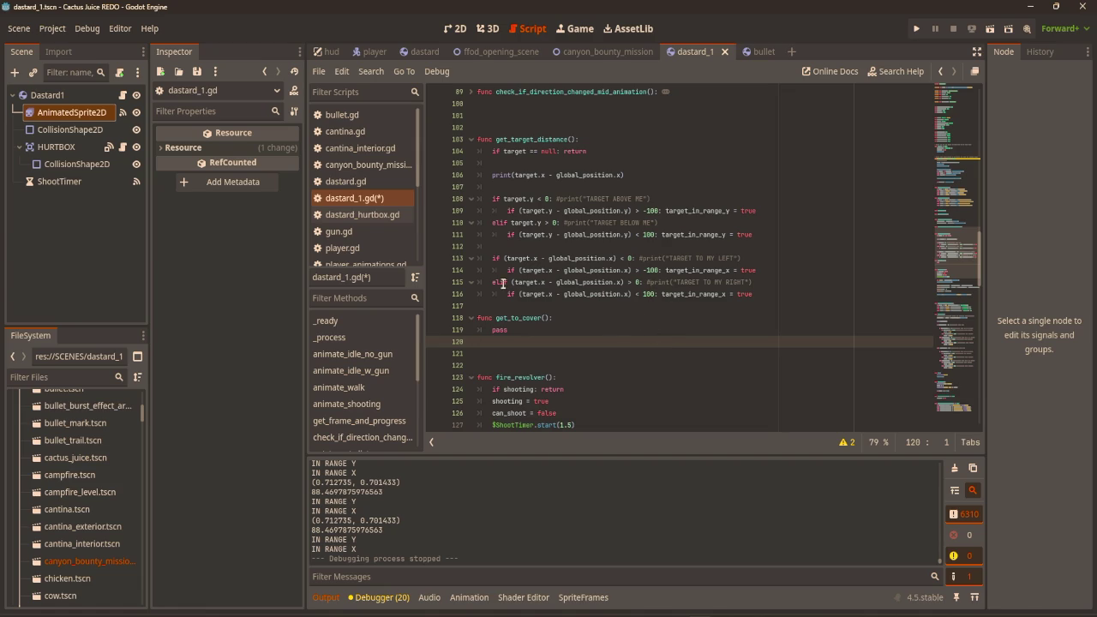
Merge the nested above-me check into its condition with 'and', deleting the TARGET ABOVE ME comment.
click(519, 211)
key(BackSpace)
key(BackSpace)
key(BackSpace)
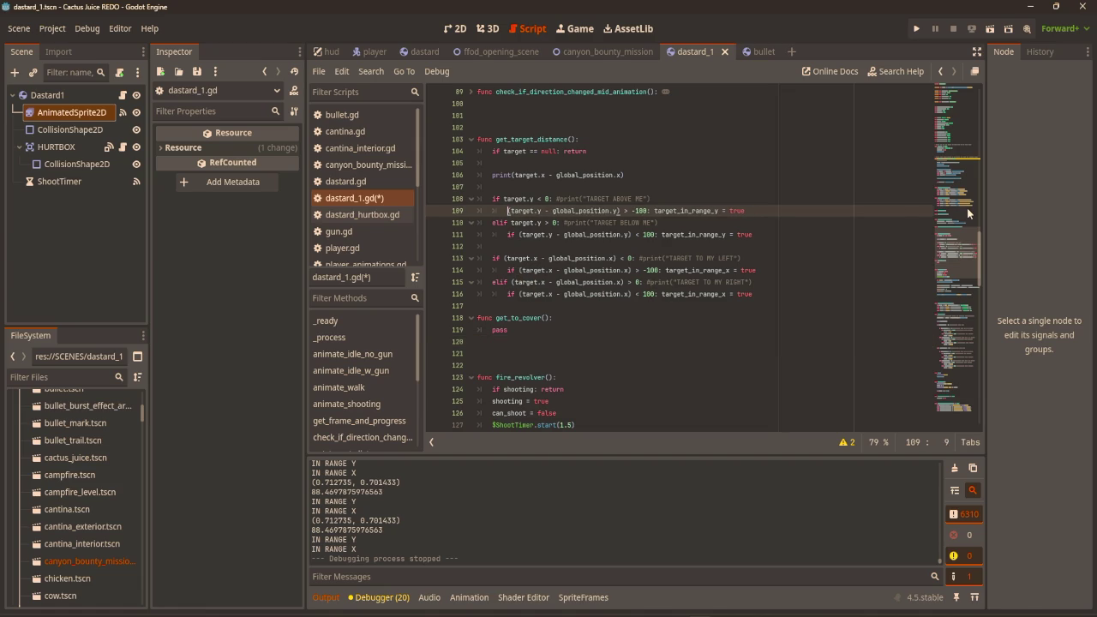
text( and)
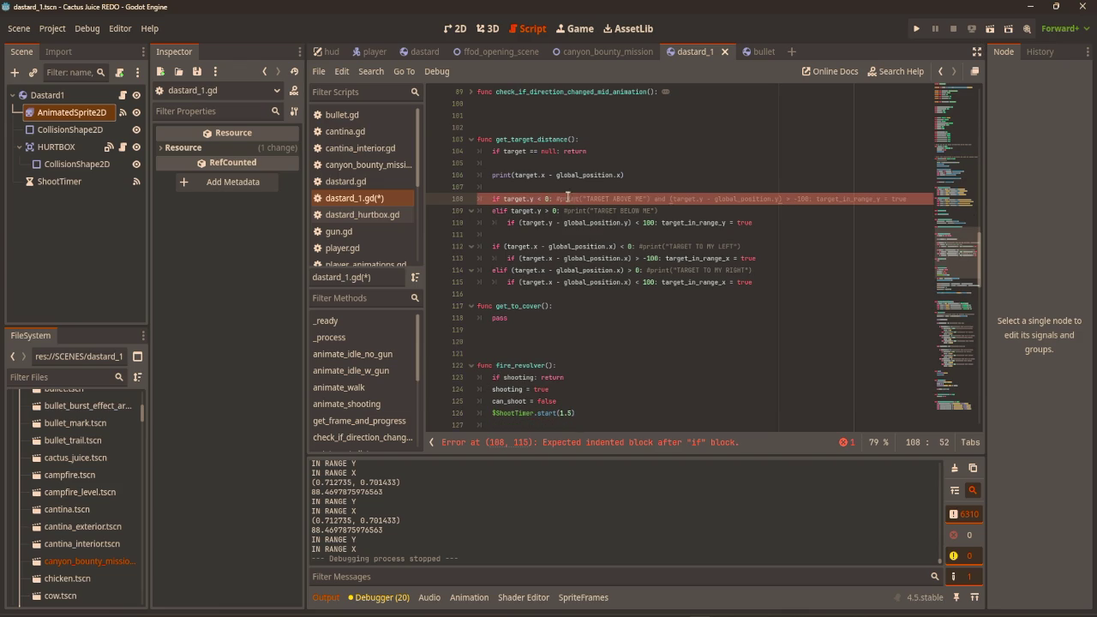
drag(650, 198, 552, 198)
key(BackSpace)
key(BackSpace)
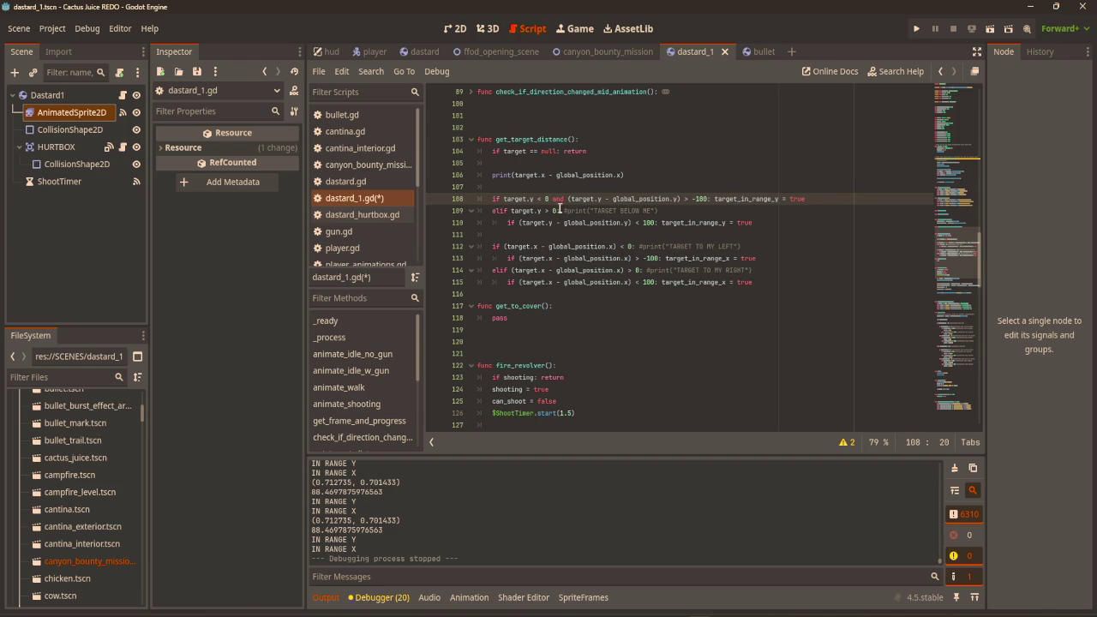
Merge the nested below-me check into its condition with 'and', removing the TARGET BELOW ME comment.
drag(660, 209, 558, 210)
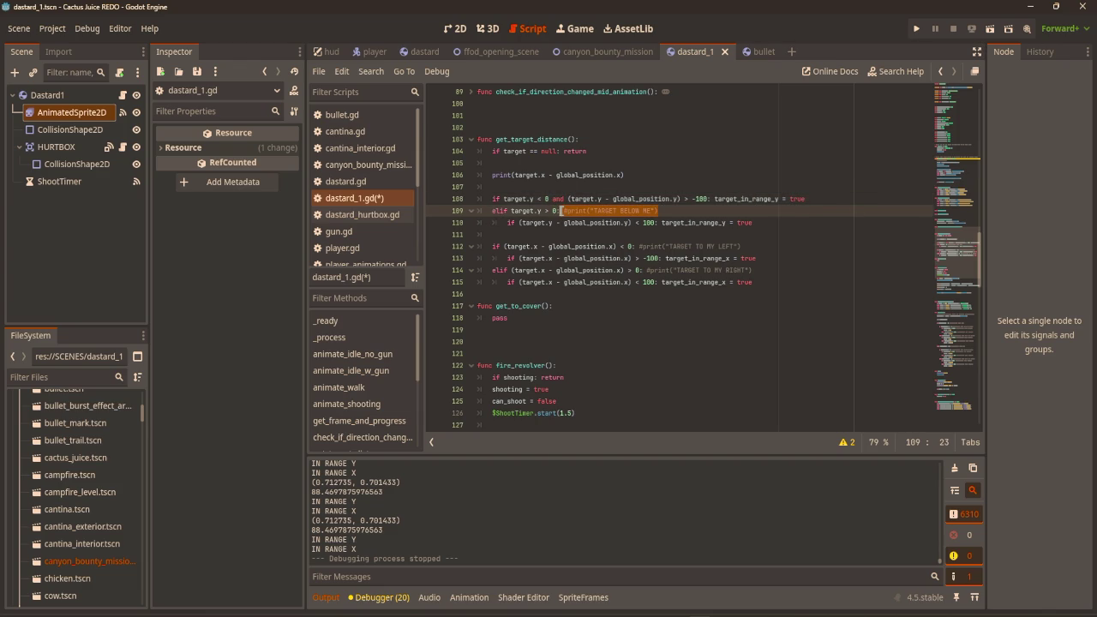
key(BackSpace)
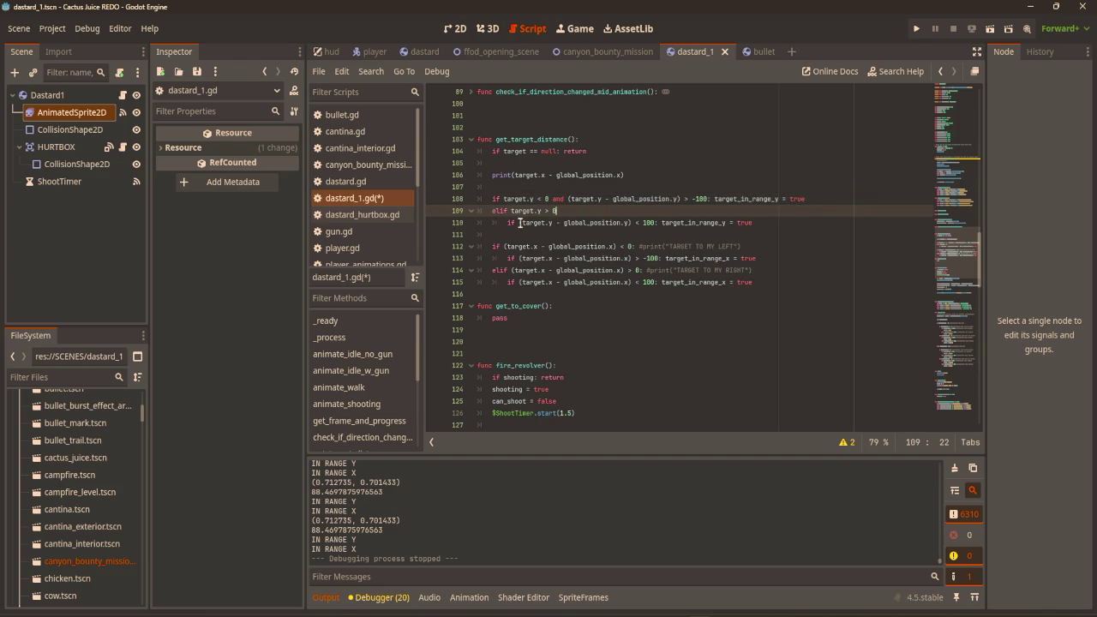
click(519, 223)
key(BackSpace)
key(BackSpace)
key(BackSpace)
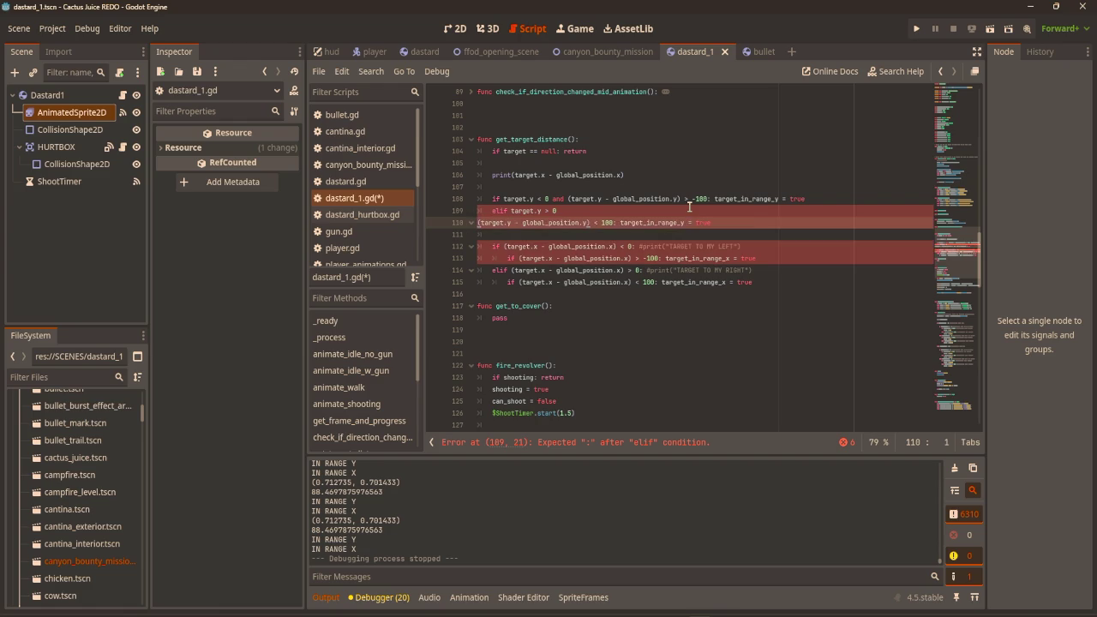
key(BackSpace)
text(and)
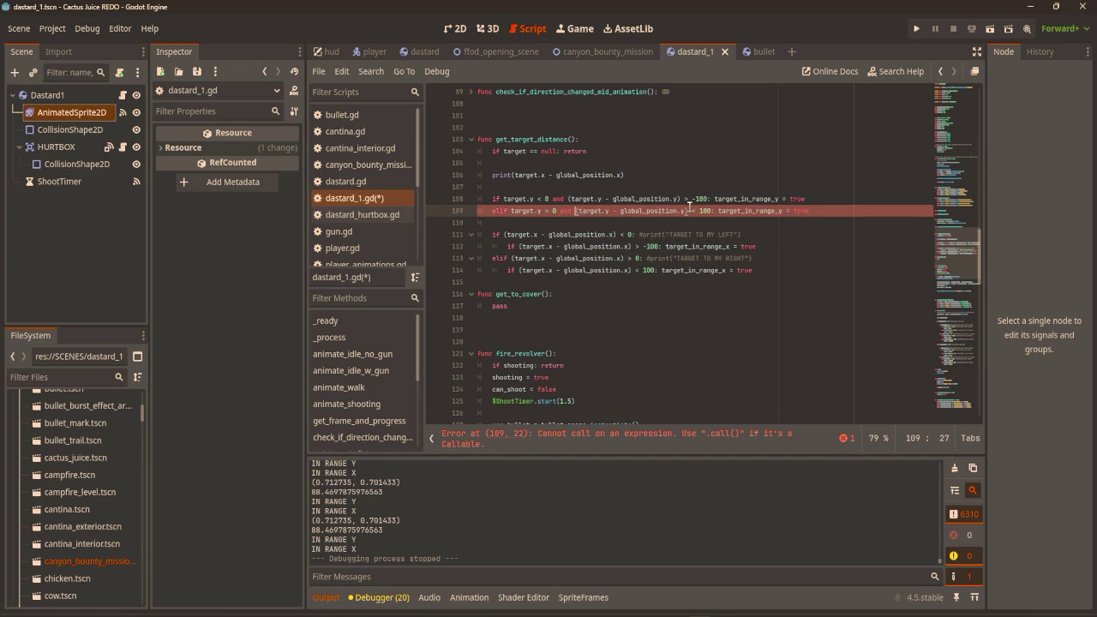
click(744, 211)
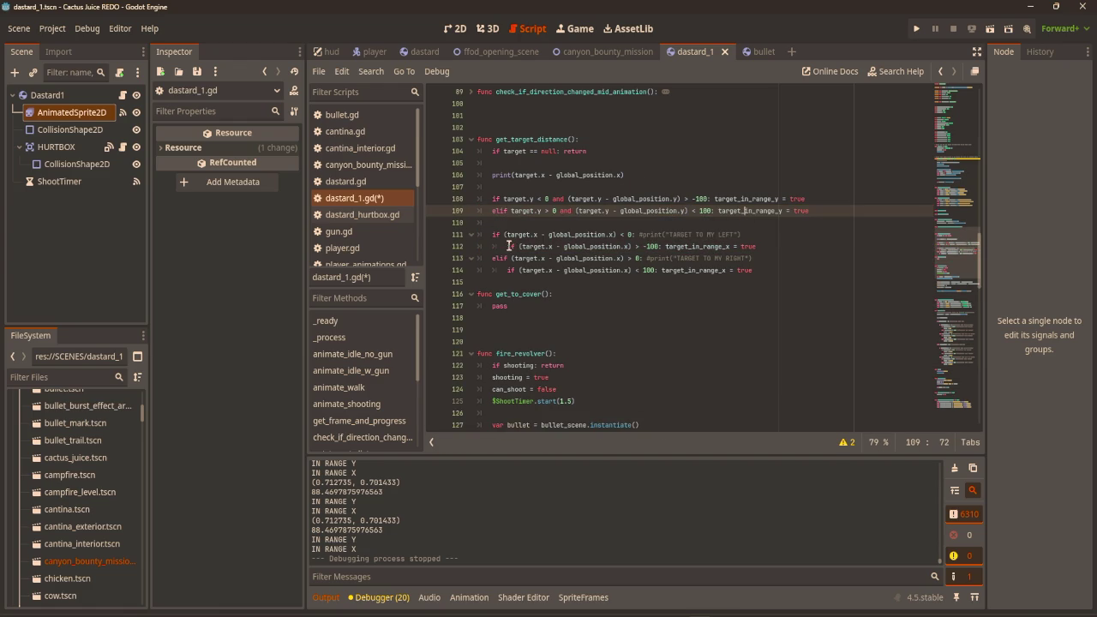
Merge the nested left and right checks into single 'and' conditions, removing their comments.
click(508, 246)
drag(742, 234, 636, 234)
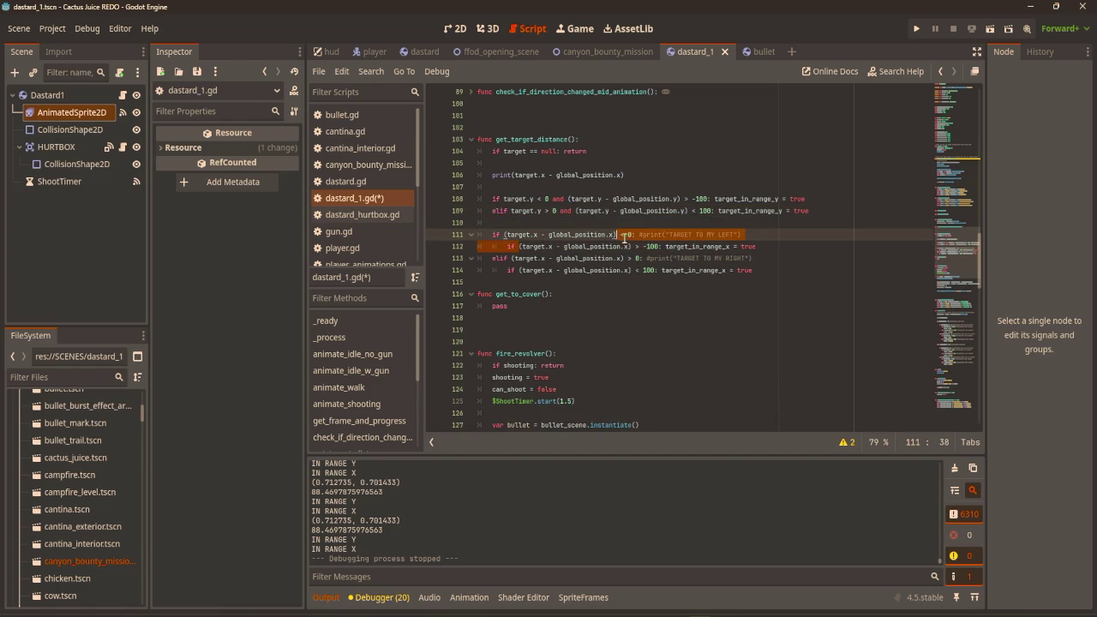
key(Delete)
key(Delete)
key(Delete)
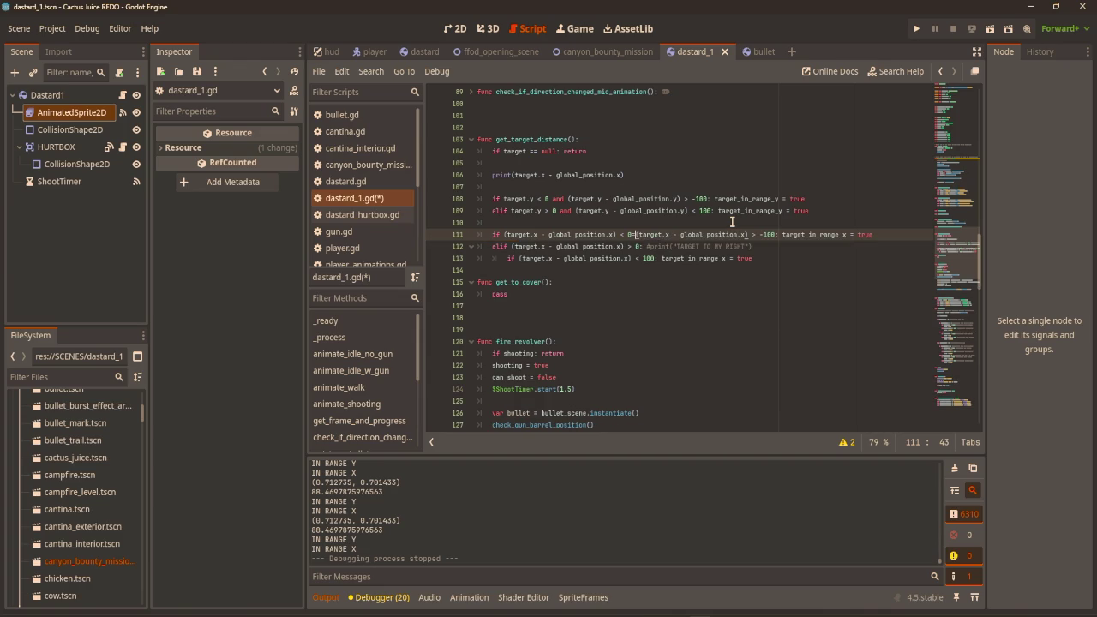
text(and)
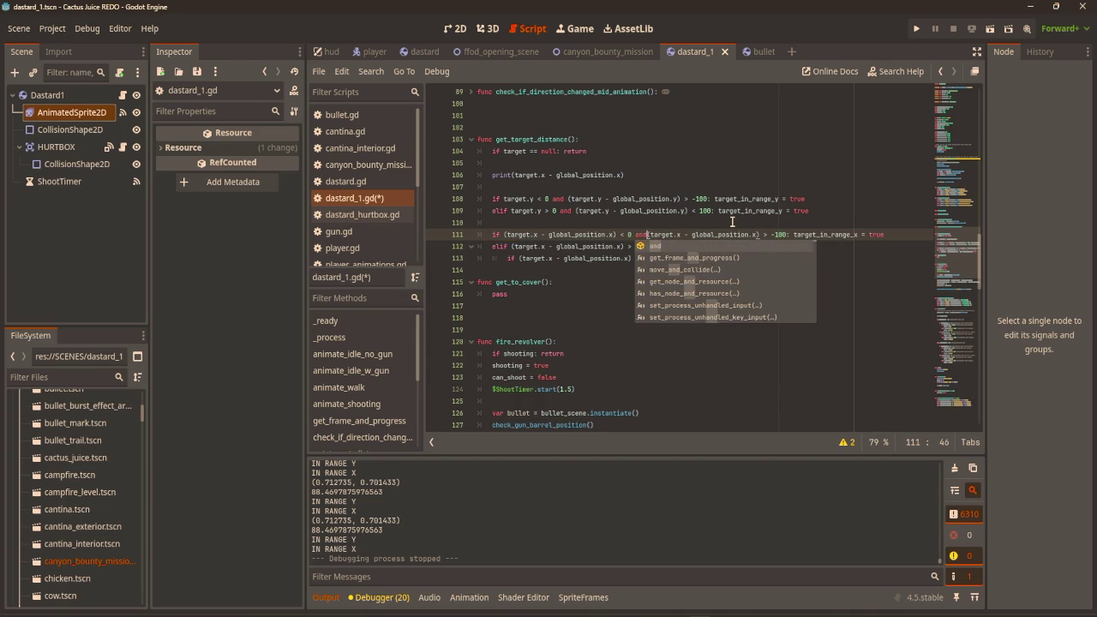
click(593, 279)
drag(518, 259, 644, 249)
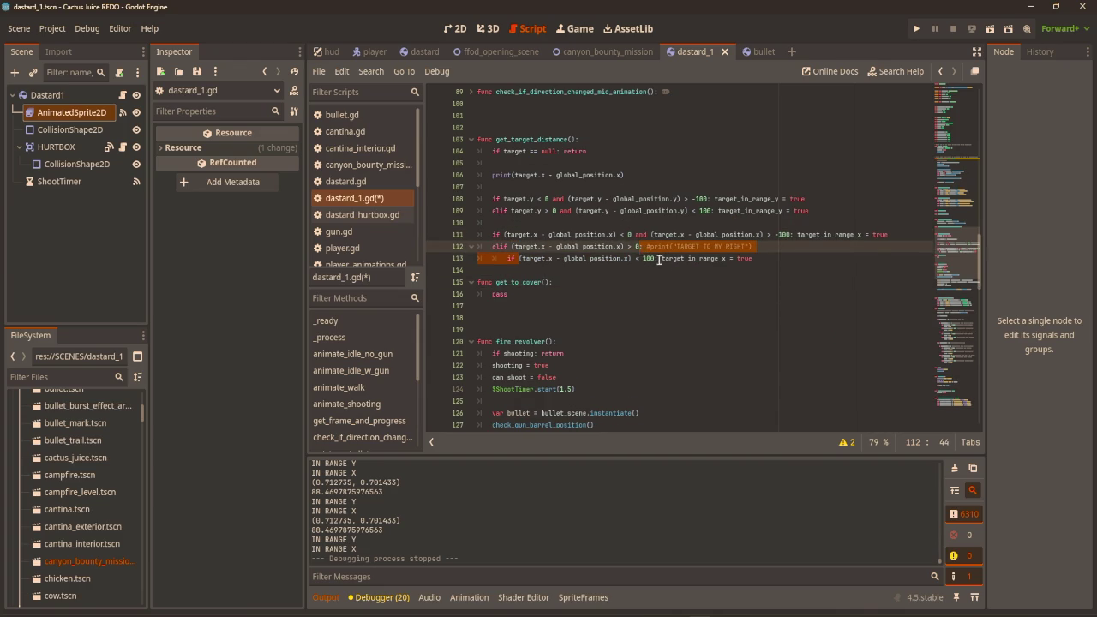
text(and)
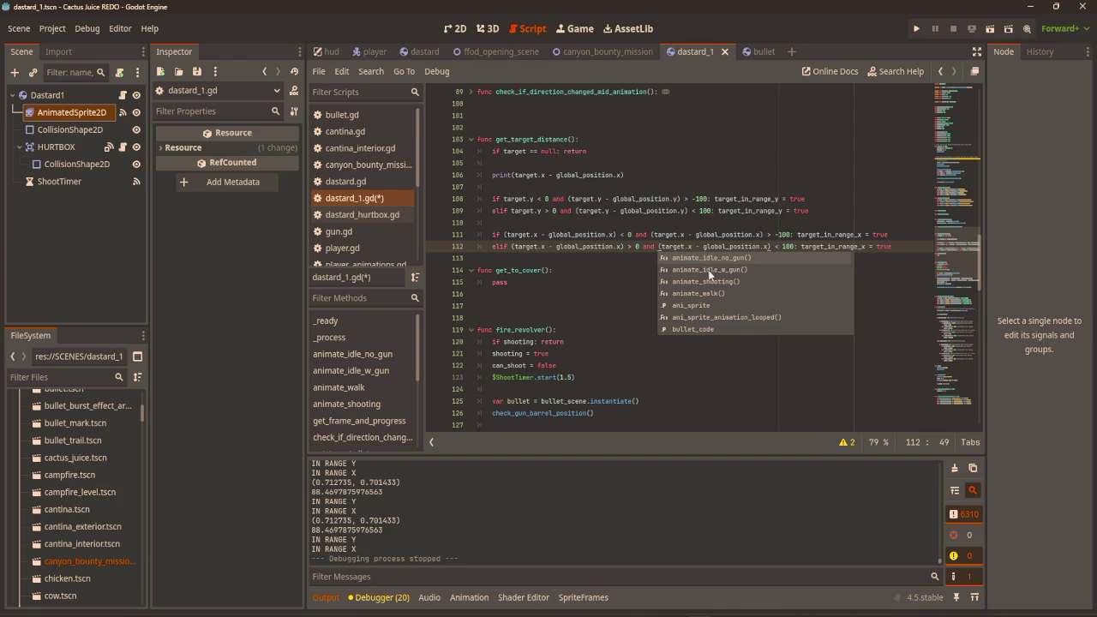
click(827, 212)
Add blank lines after the horizontal range checks and delete the distance debug print.
click(665, 224)
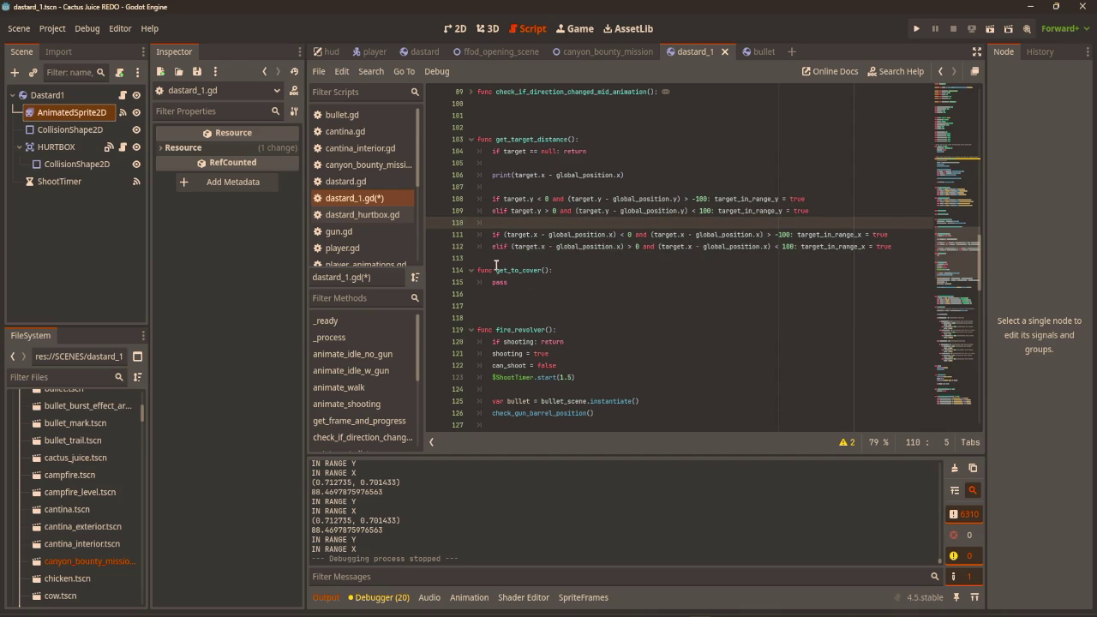
click(785, 180)
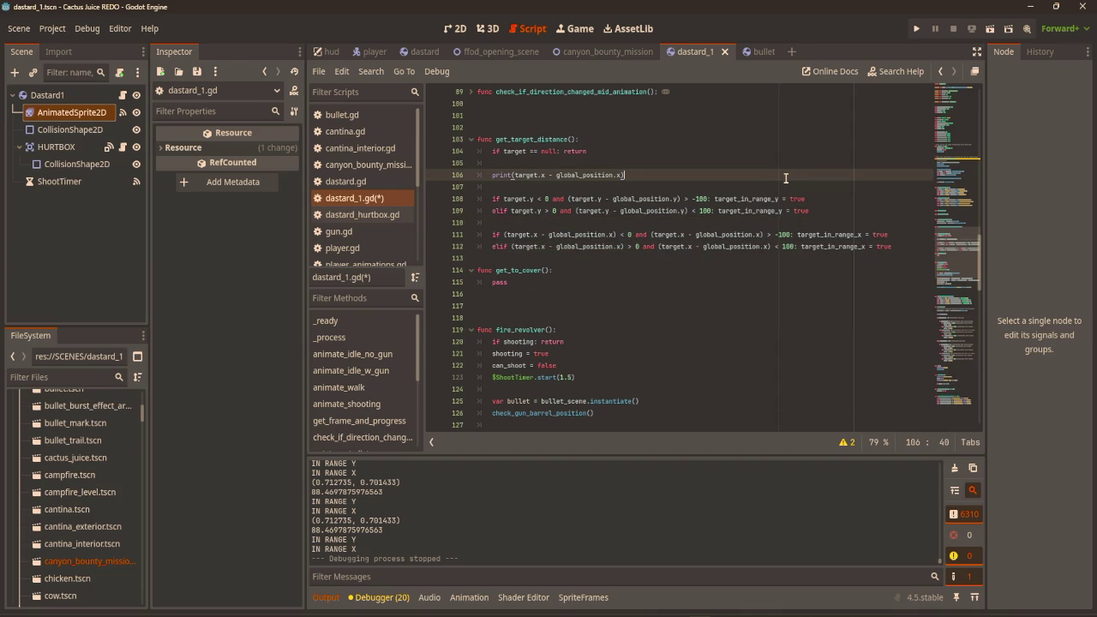
click(644, 258)
click(924, 248)
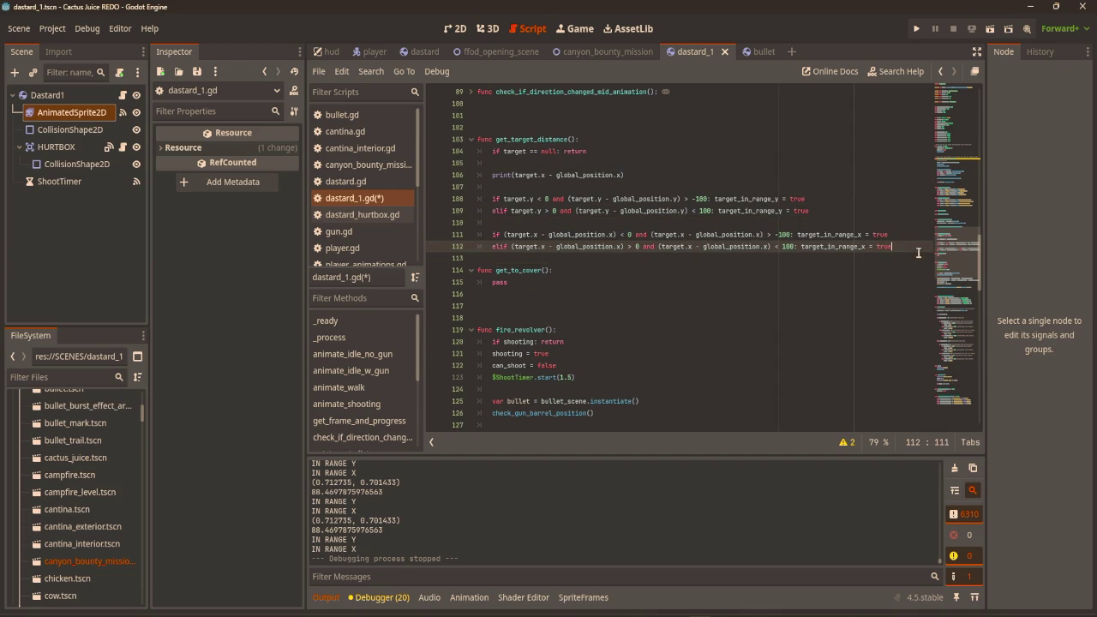
key(Return)
key(Return)
drag(665, 178, 514, 177)
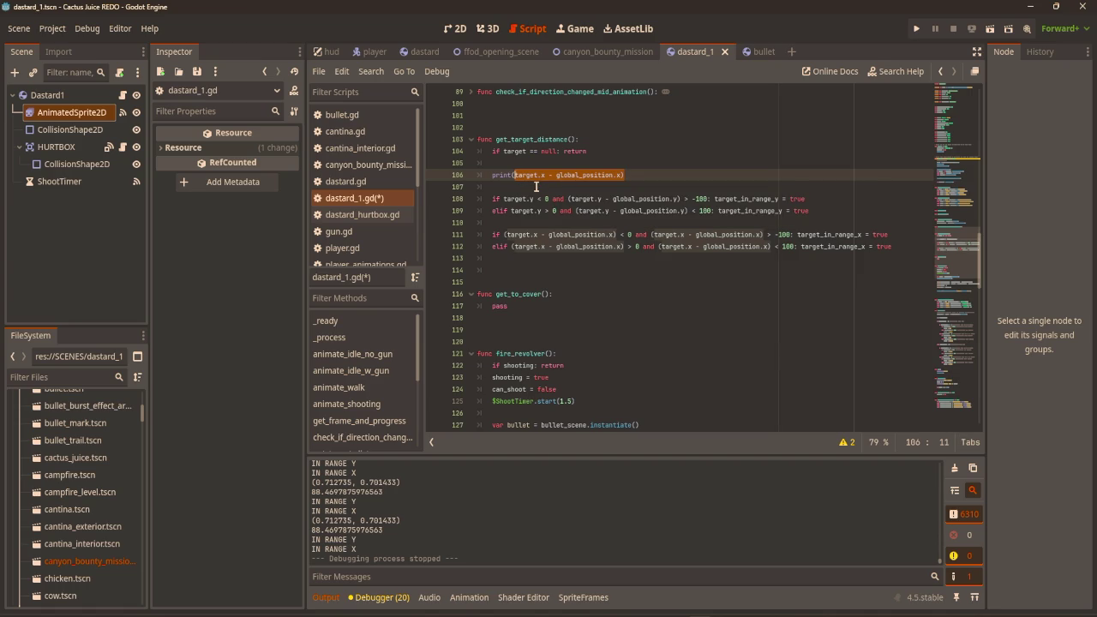
key(BackSpace)
key(BackSpace)
key(BackSpace)
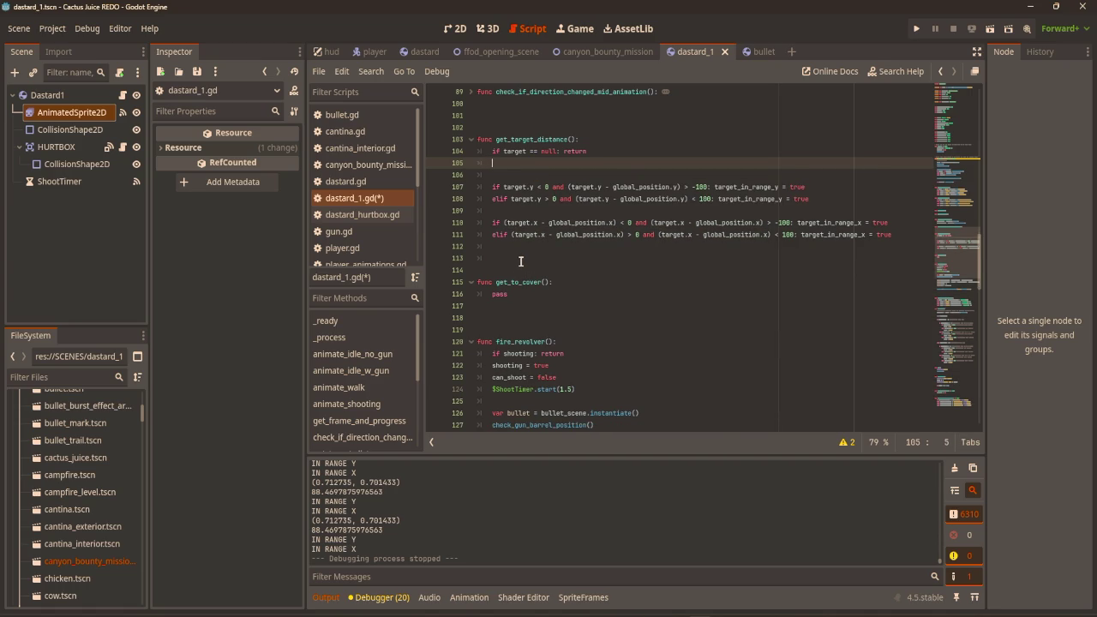
Add print(target_in_range_x) and print(target_in_range_y) lines using autocomplete.
click(521, 253)
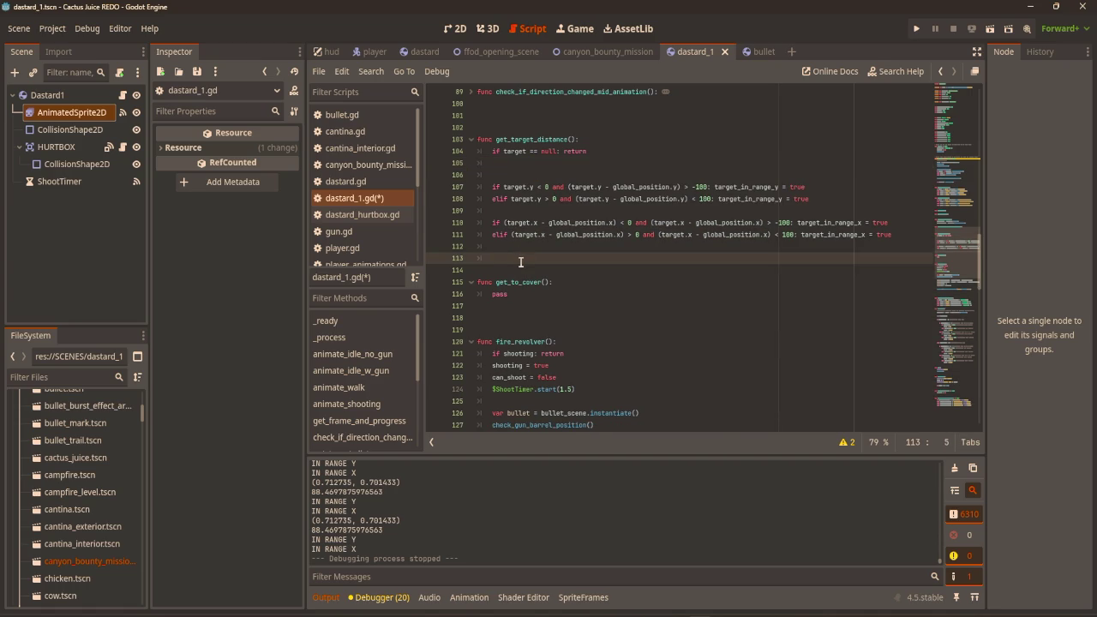
text(print(targ)
text(et)
key(Down)
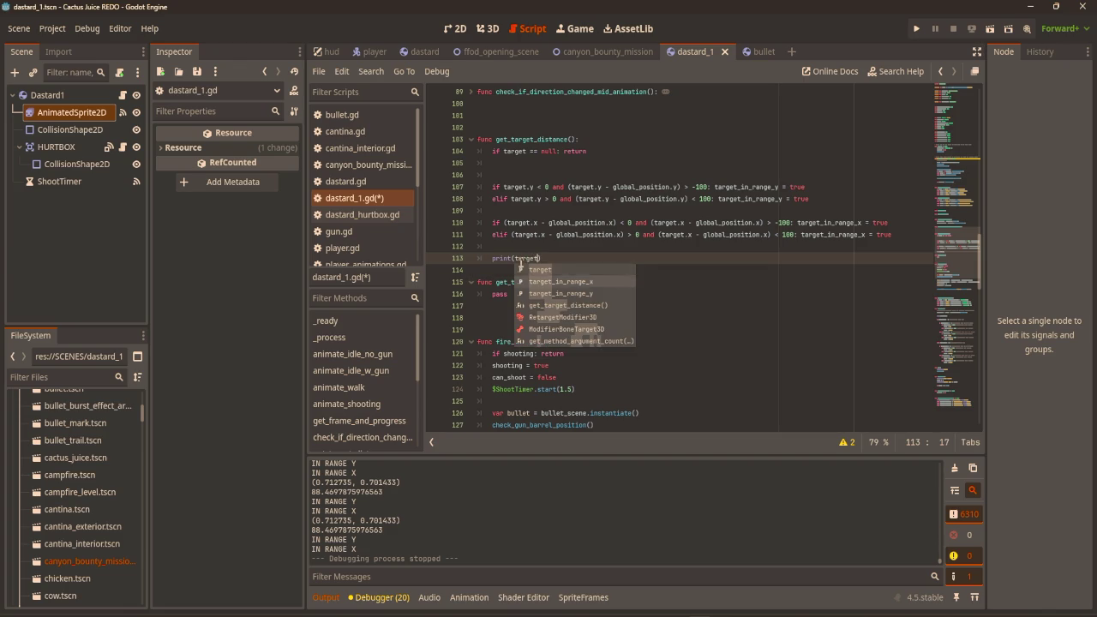
key(Return)
key(Return)
text(prin)
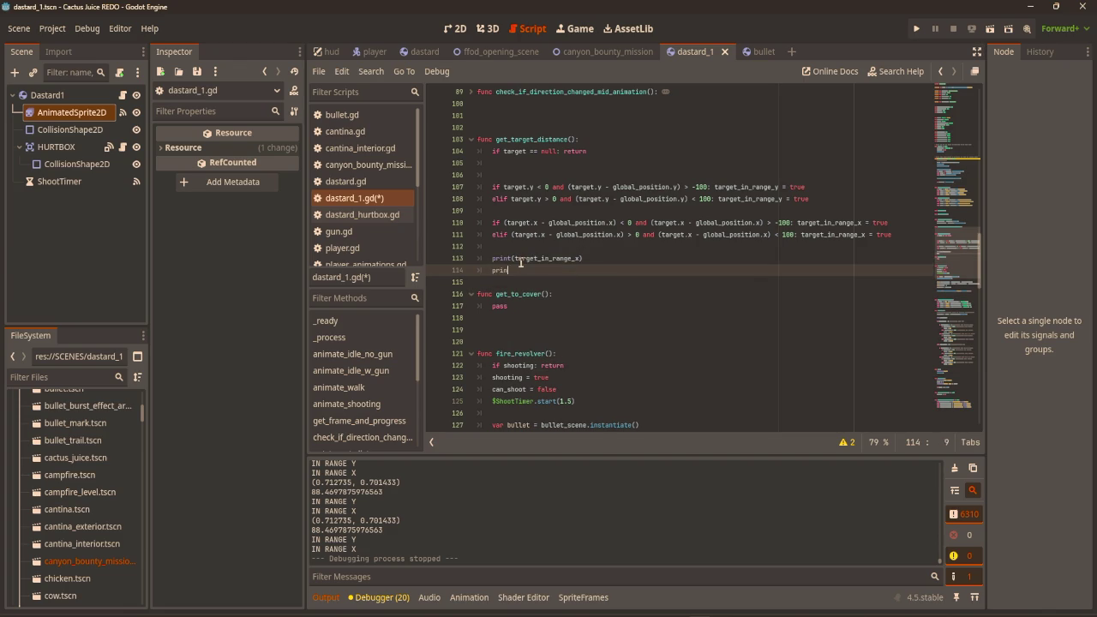
text(t(target)
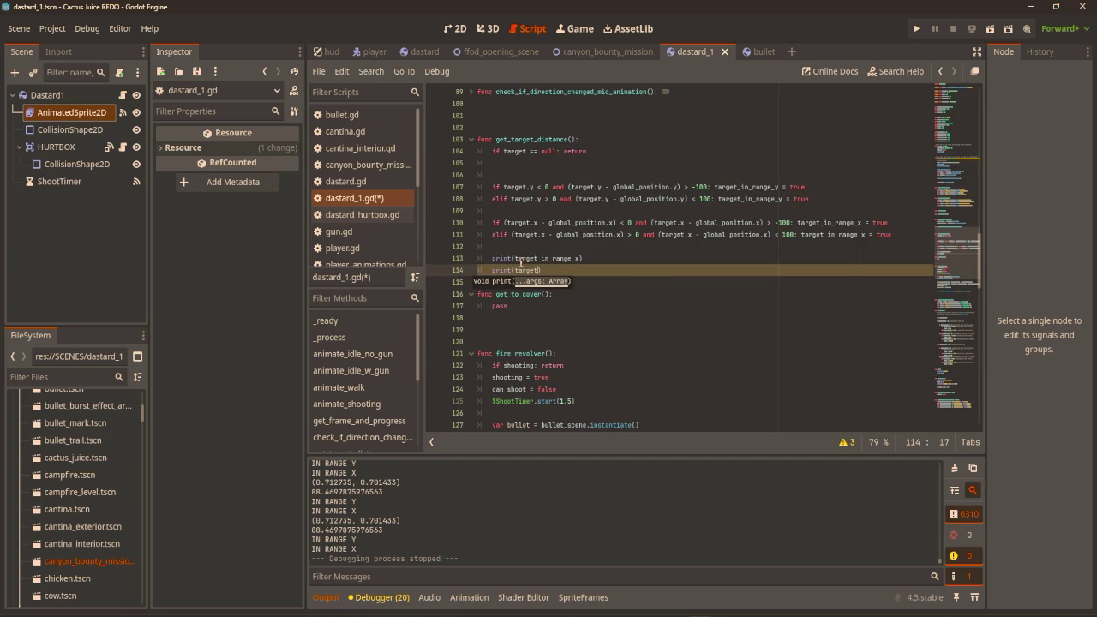
text(_)
key(Down)
key(Return)
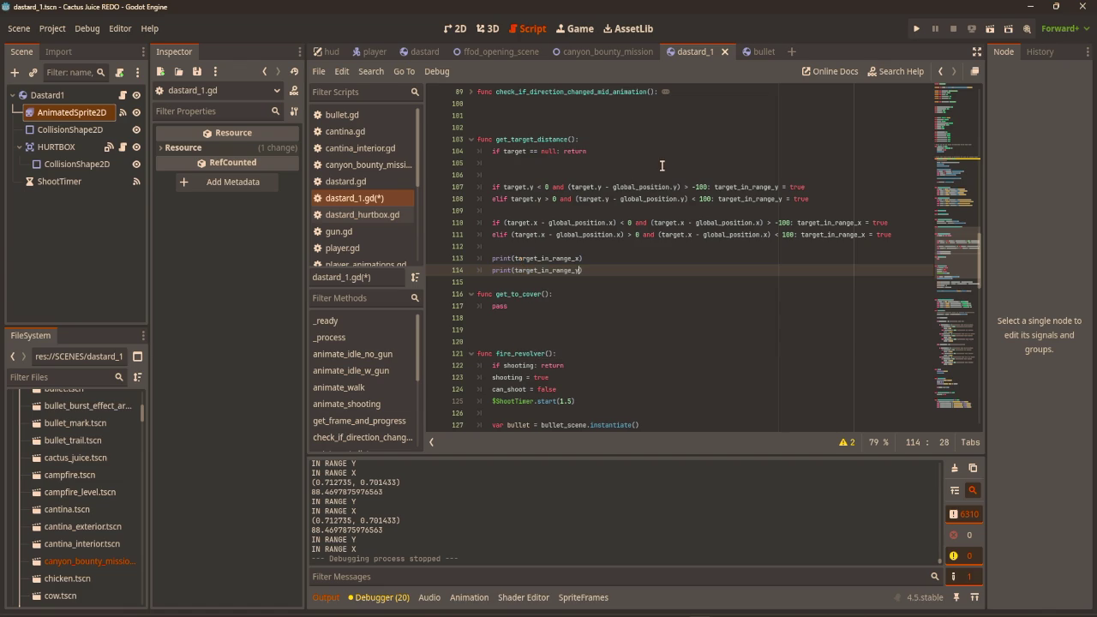
Run the game, walk the player down and right to log the flags, then stop it.
key(F5)
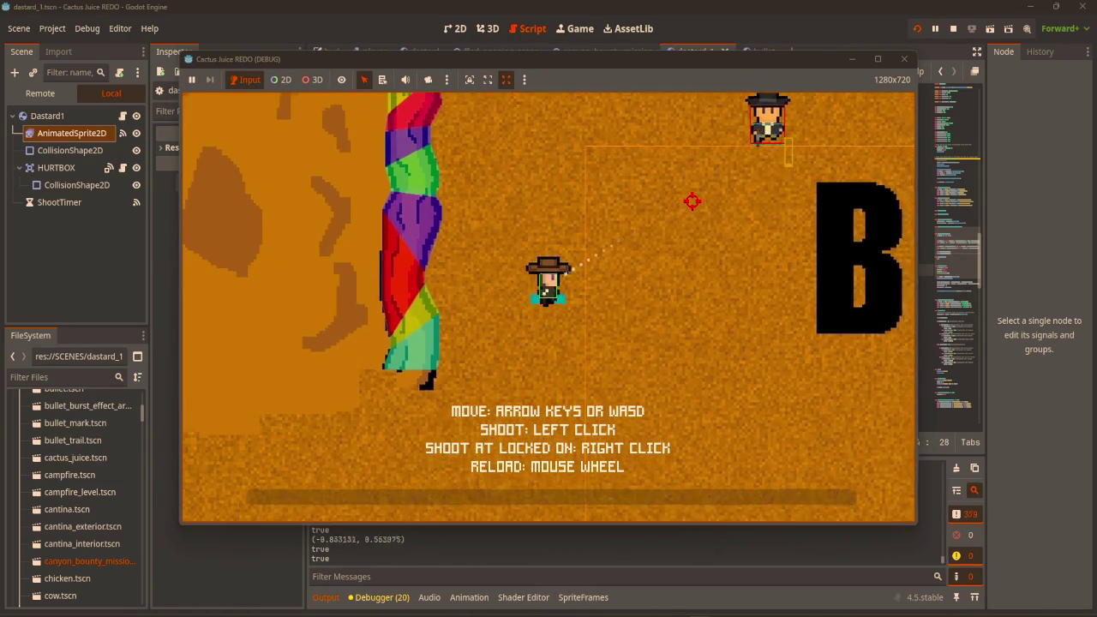
key(s)
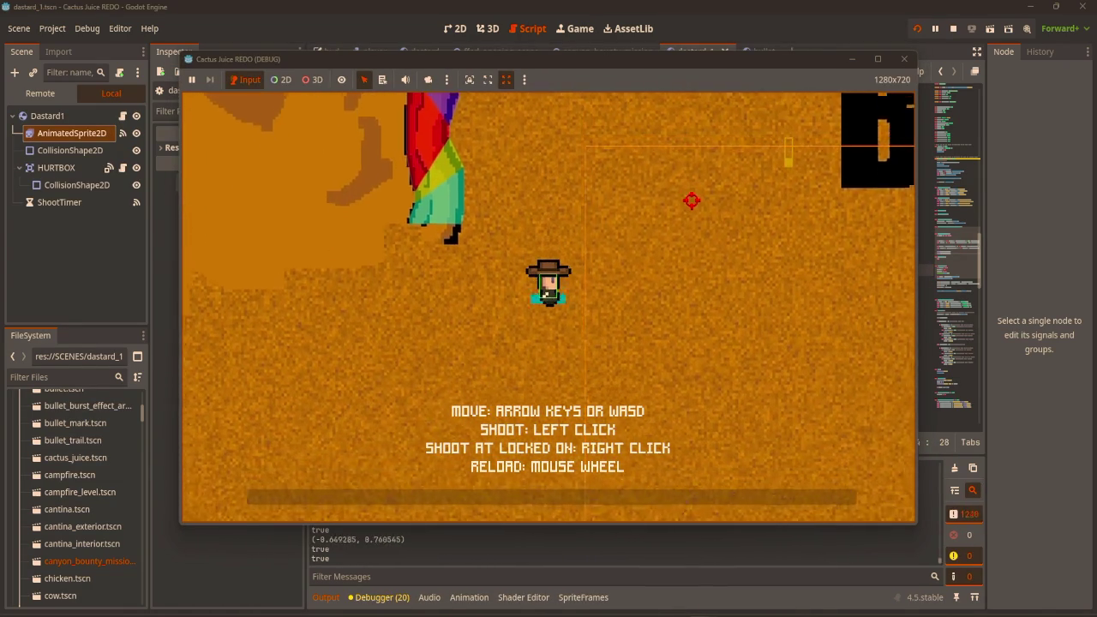
key(s)
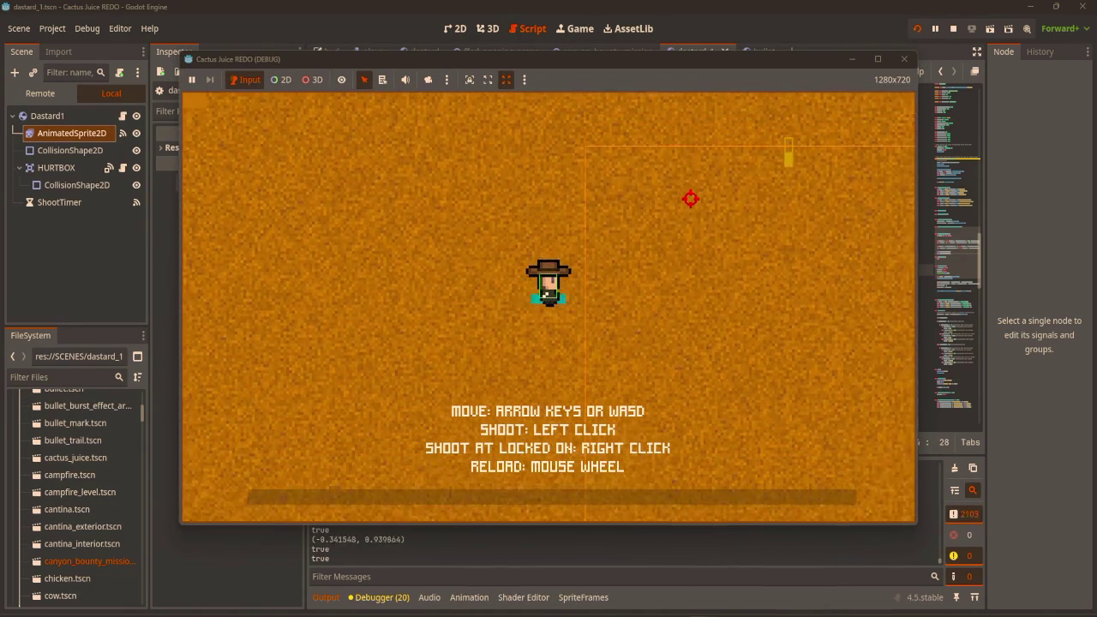
click(903, 58)
click(651, 281)
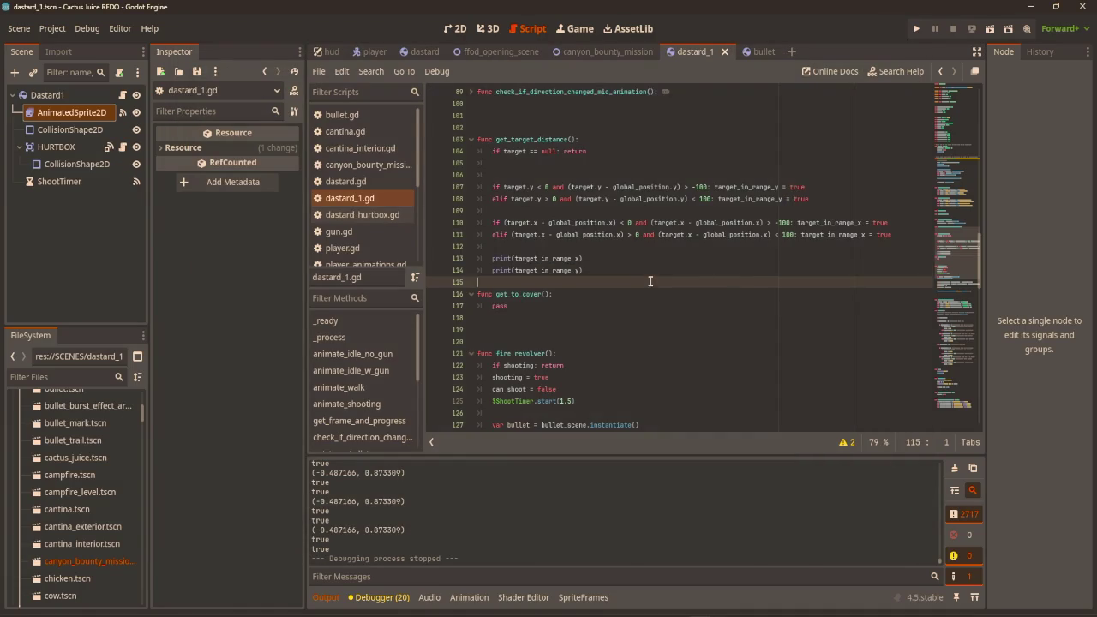
Add 'else: target_in_range_y = false' after the vertical range checks.
scroll(650, 281, up, 2)
click(647, 340)
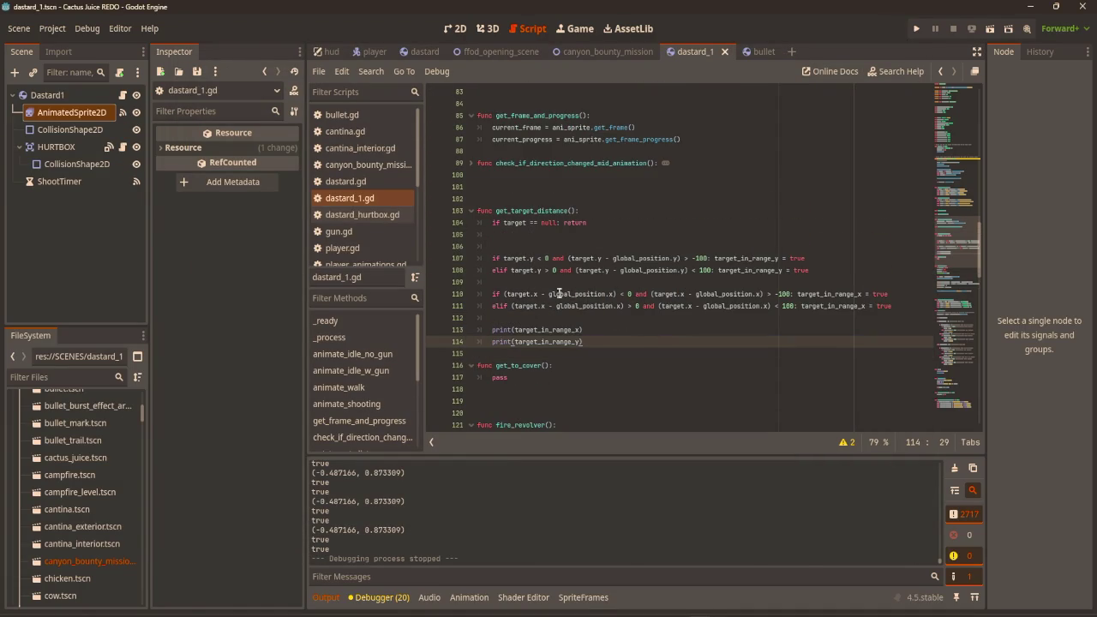
mouse_move(619, 306)
click(807, 270)
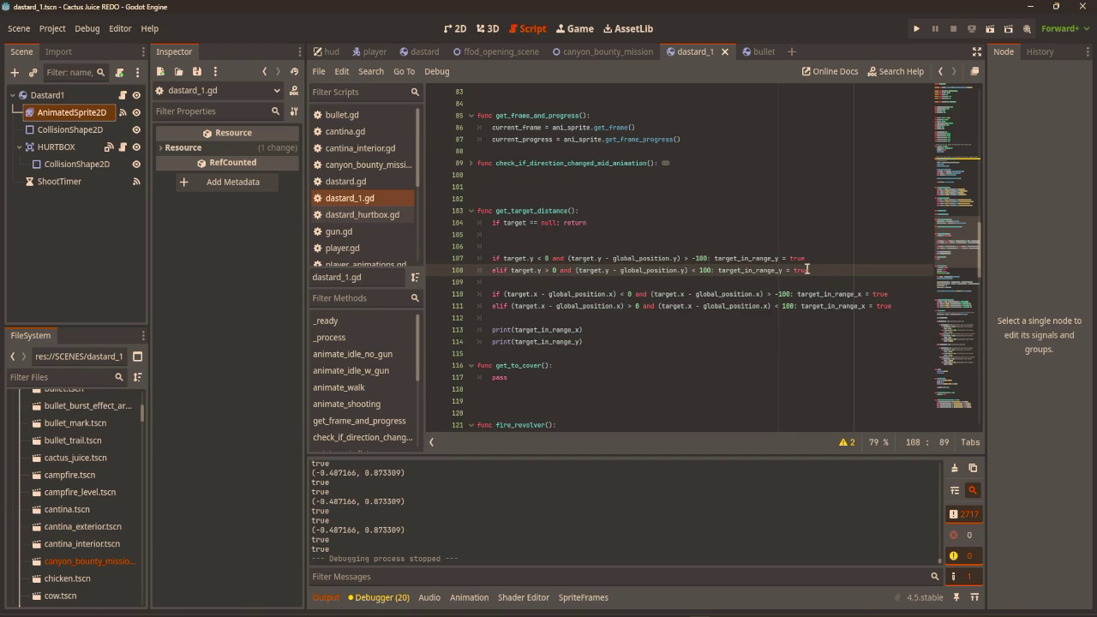
key(Return)
text(else: targ)
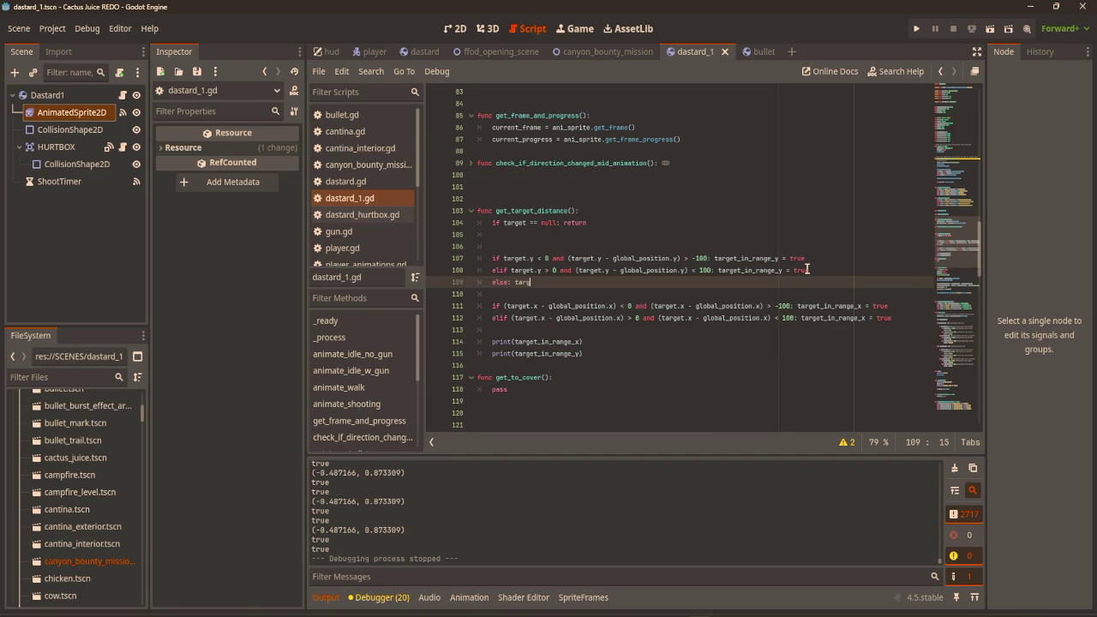
text(et_in_range_y = false)
key(Return)
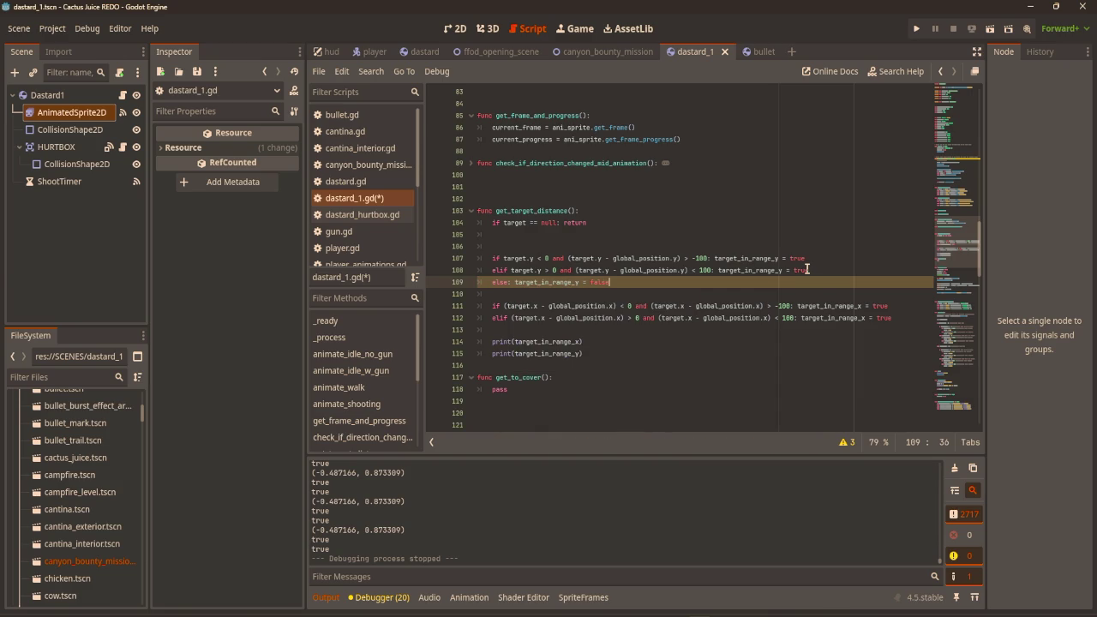
Add another 'else: target_in_range_y = false' after the horizontal checks and run the game.
click(913, 319)
key(Return)
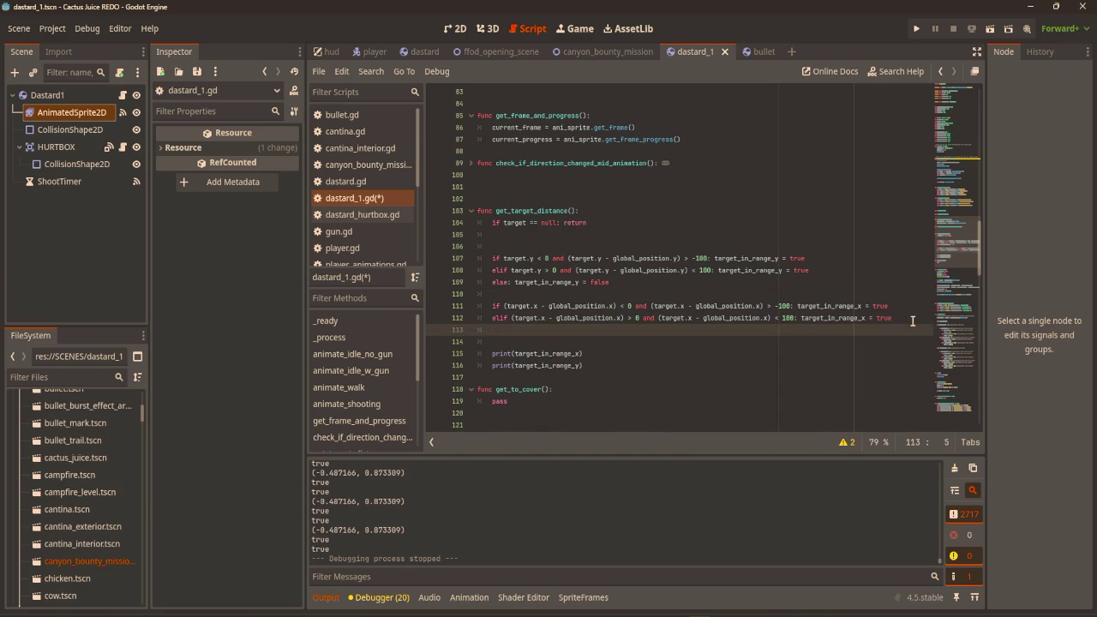
text(e;se)
key(BackSpace)
key(BackSpace)
key(BackSpace)
text(t)
key(Down)
key(Down)
key(Return)
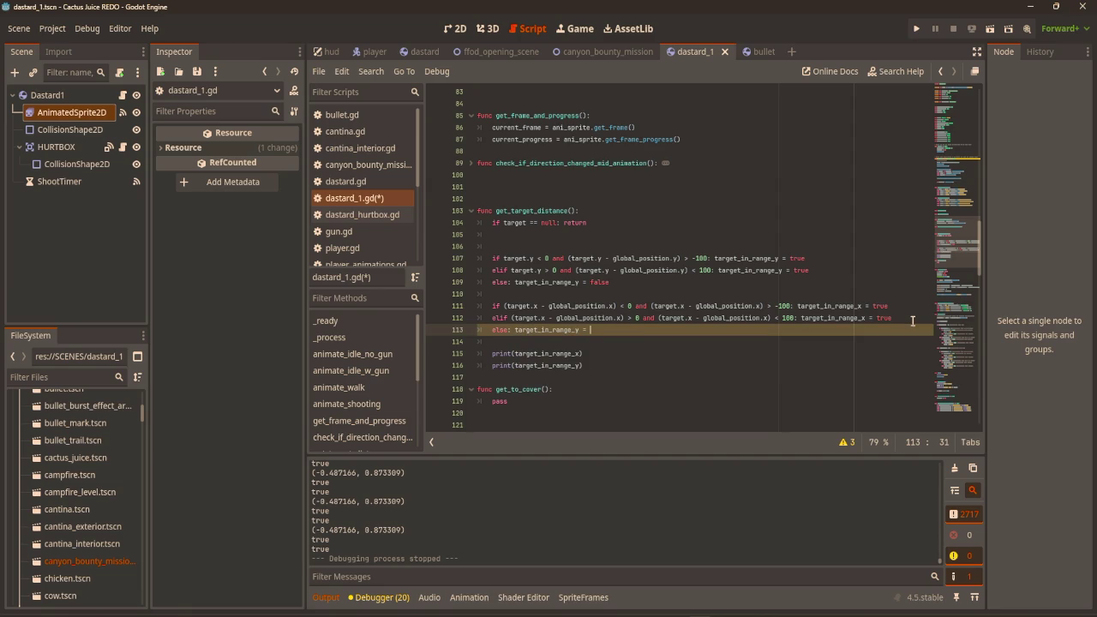
text(alse)
click(833, 178)
key(F5)
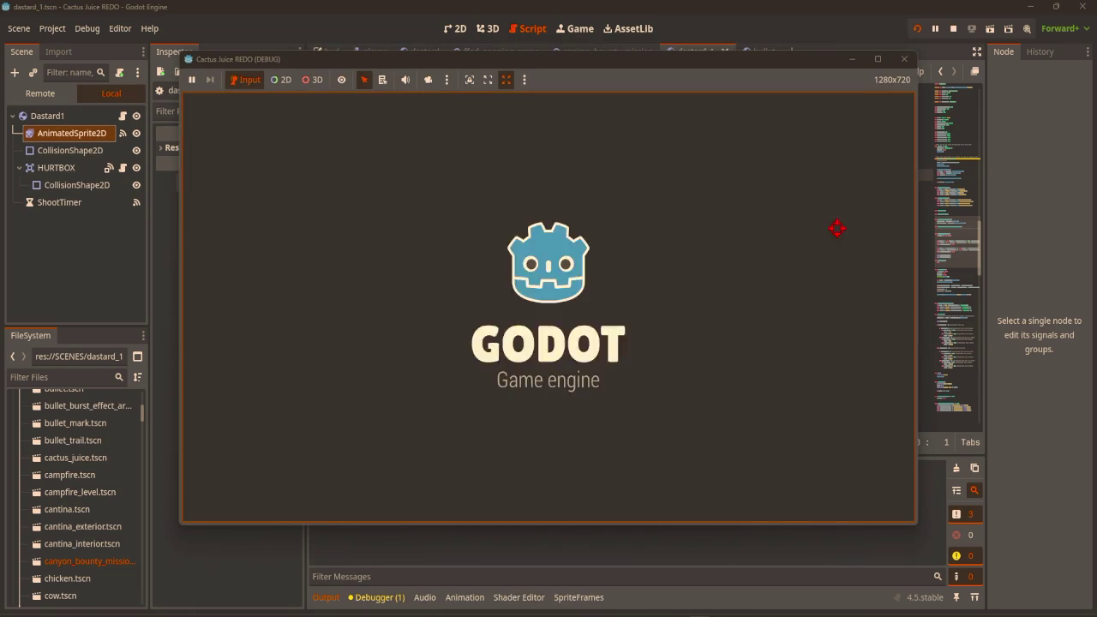
Walk the player down, left, right and up to watch the range flags, then stop the game.
key(s)
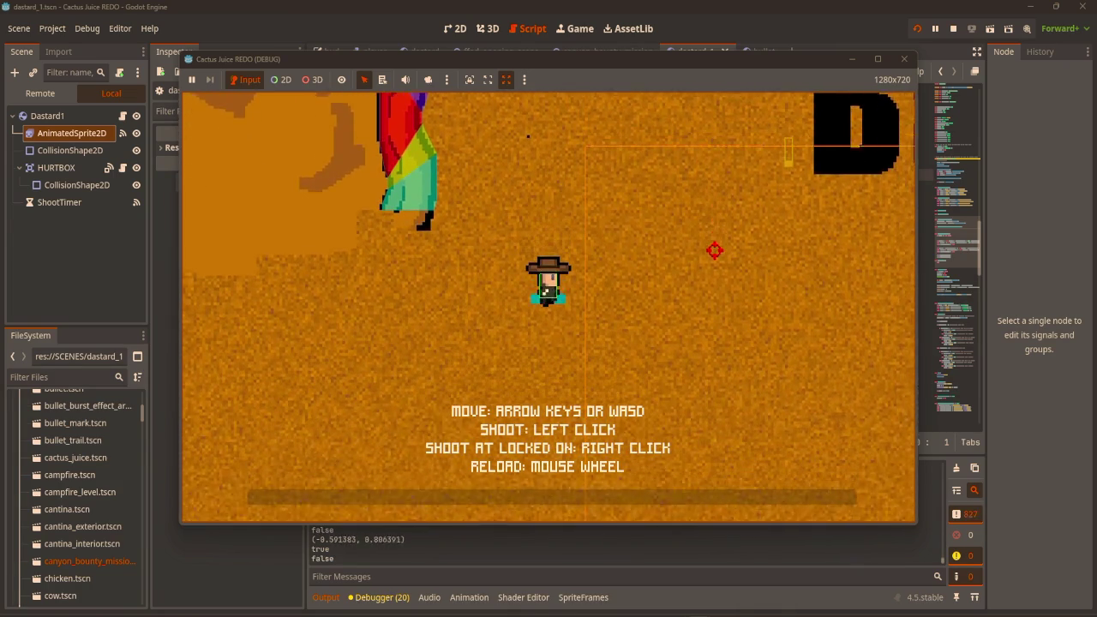
key(a)
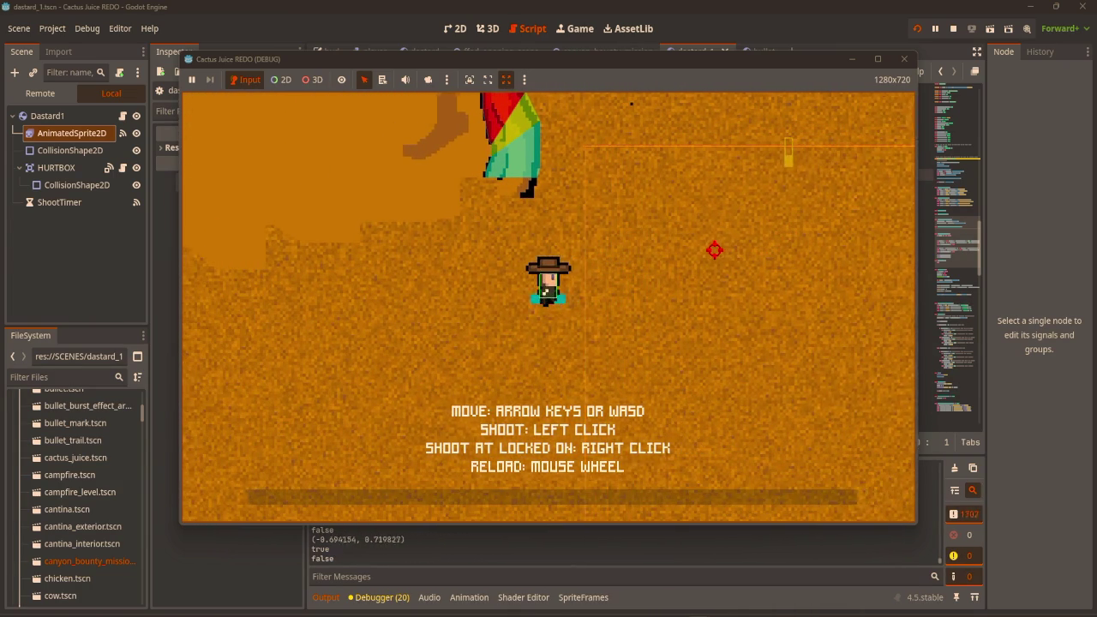
key(d)
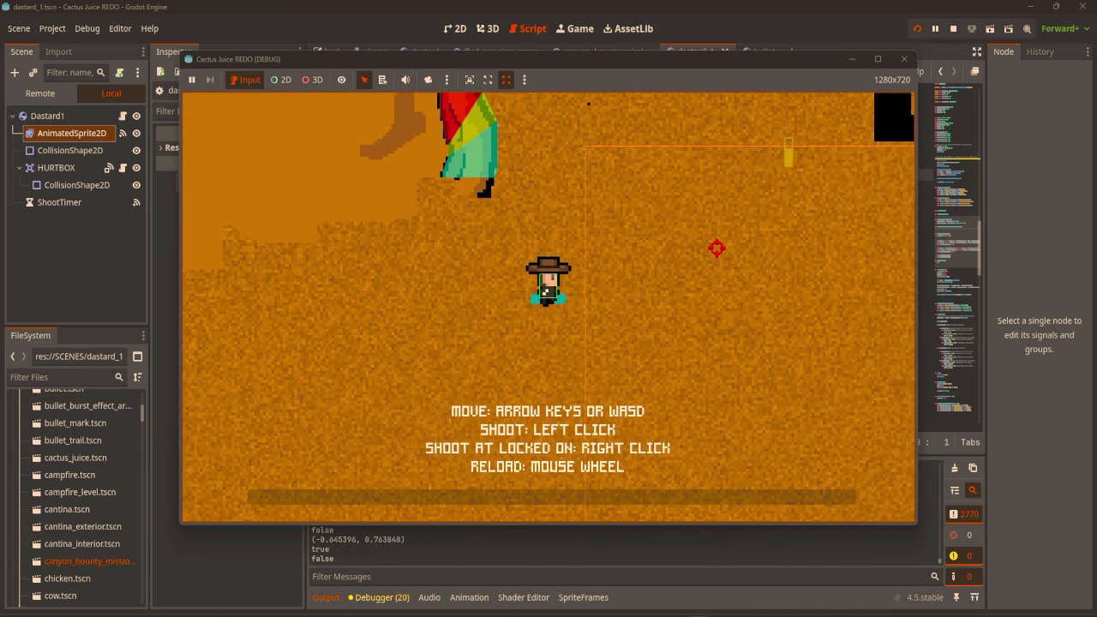
key(w)
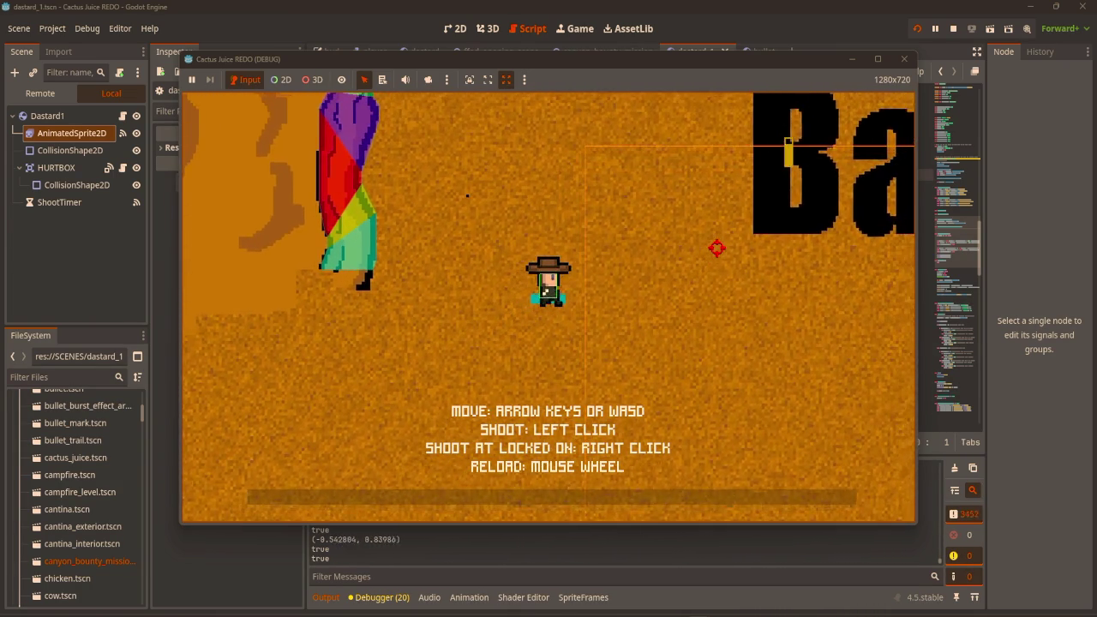
click(906, 55)
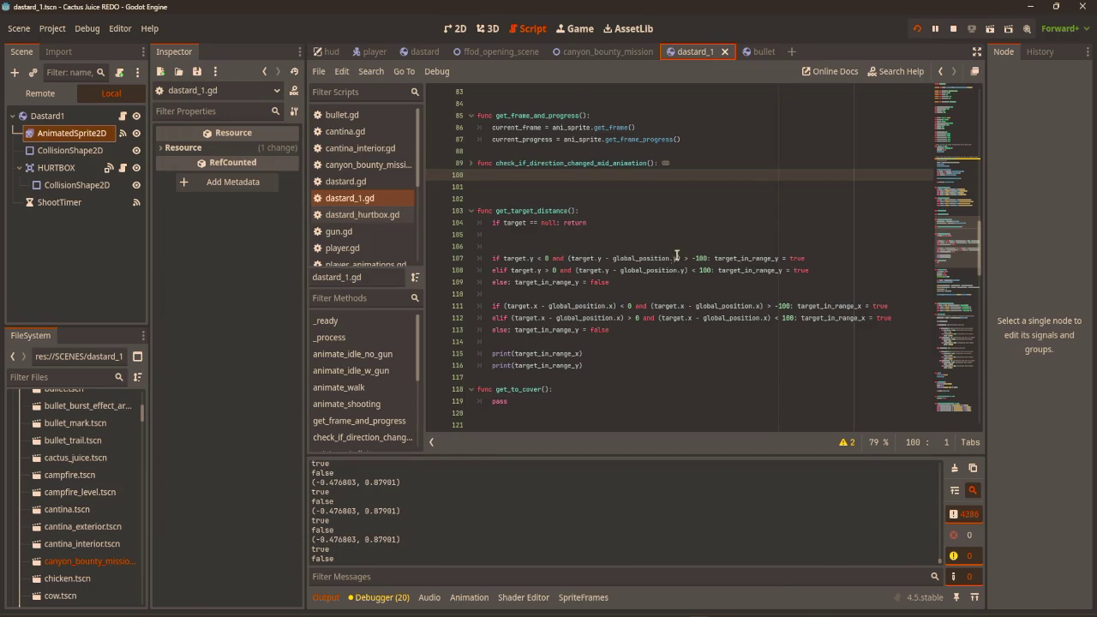
Make the second else set target_in_range_x = false, rerun until the dastard appears, then stop.
click(578, 331)
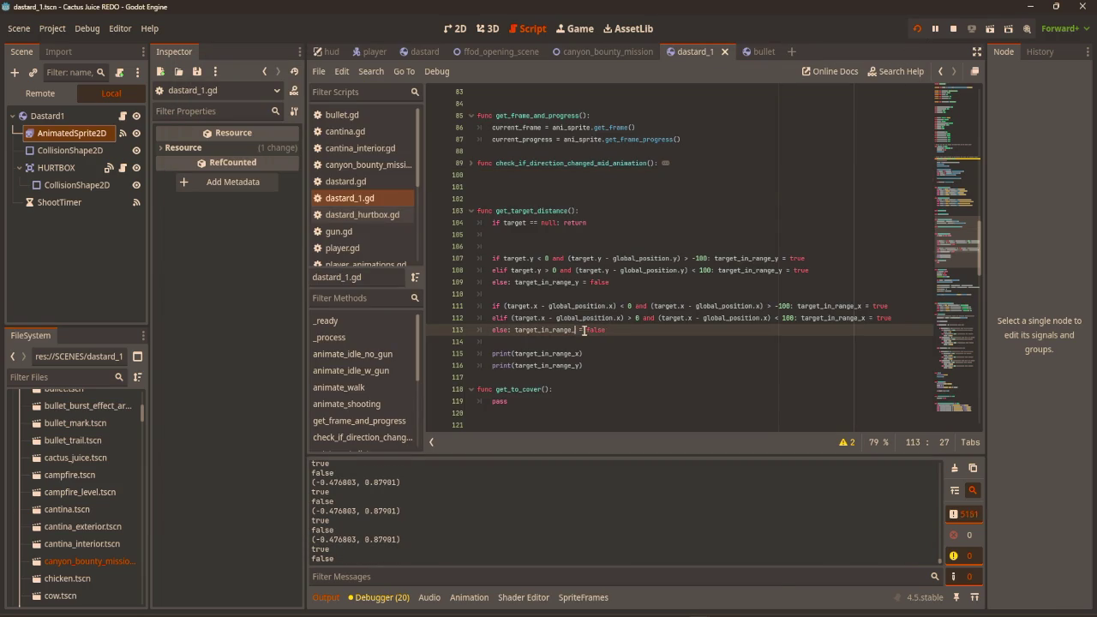
text(x)
key(F5)
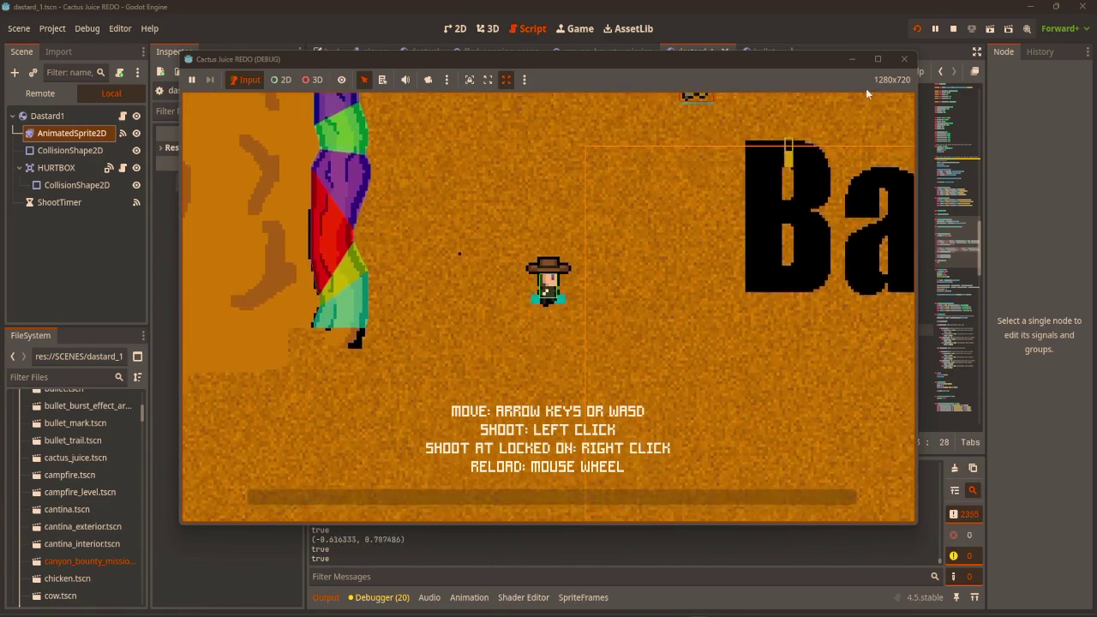
click(914, 62)
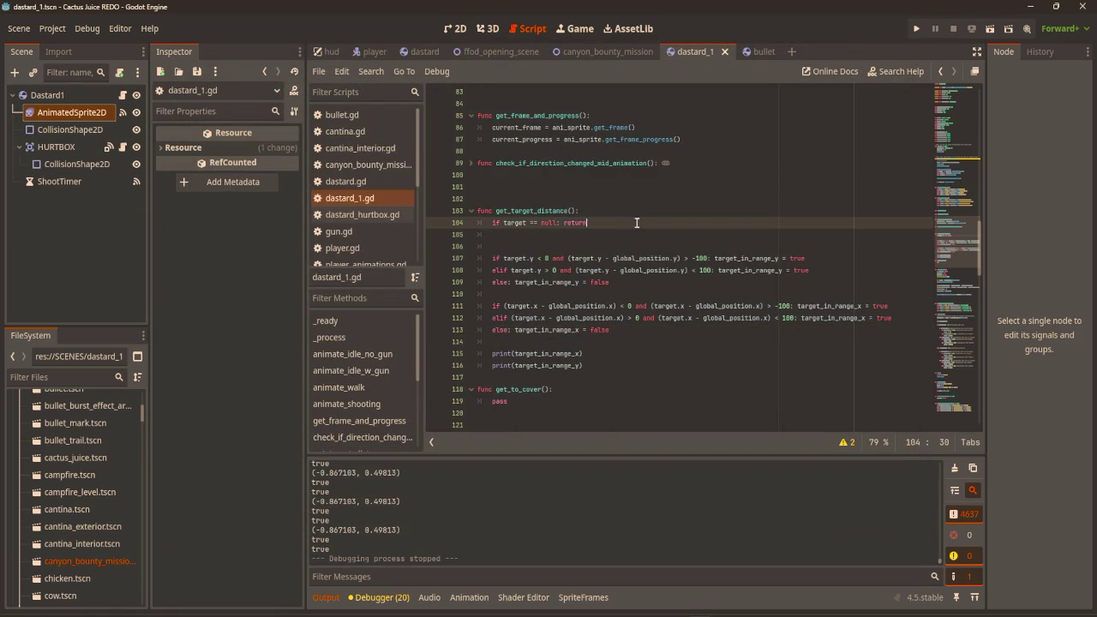
click(706, 258)
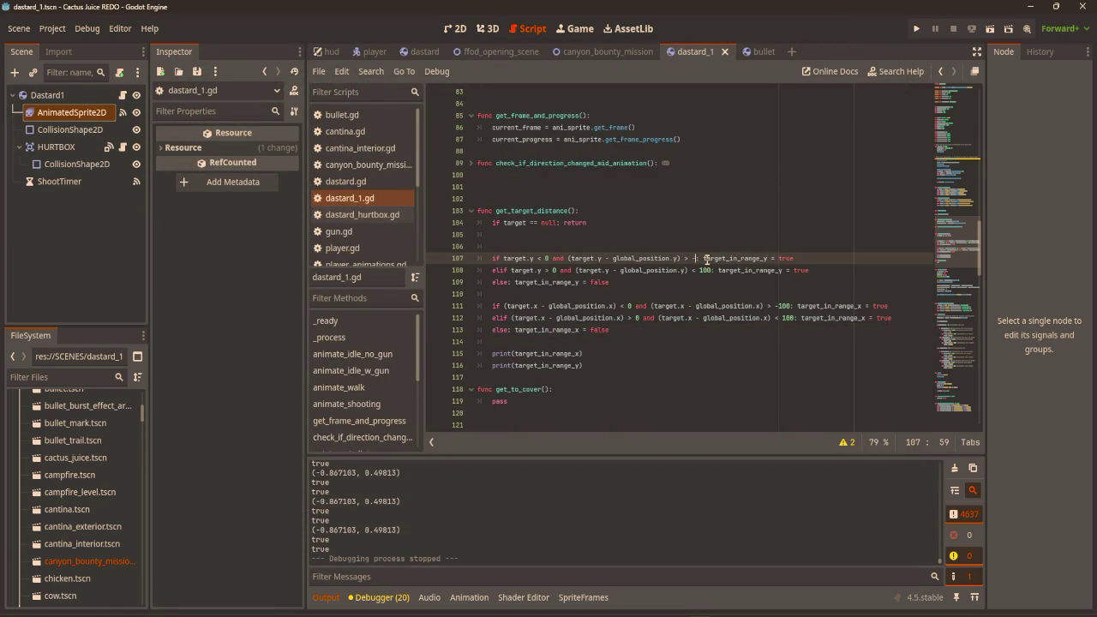
Change the range limits on lines 108, 111 and 112 from 100/-100 to 69/-69.
double_click(705, 270)
text(69)
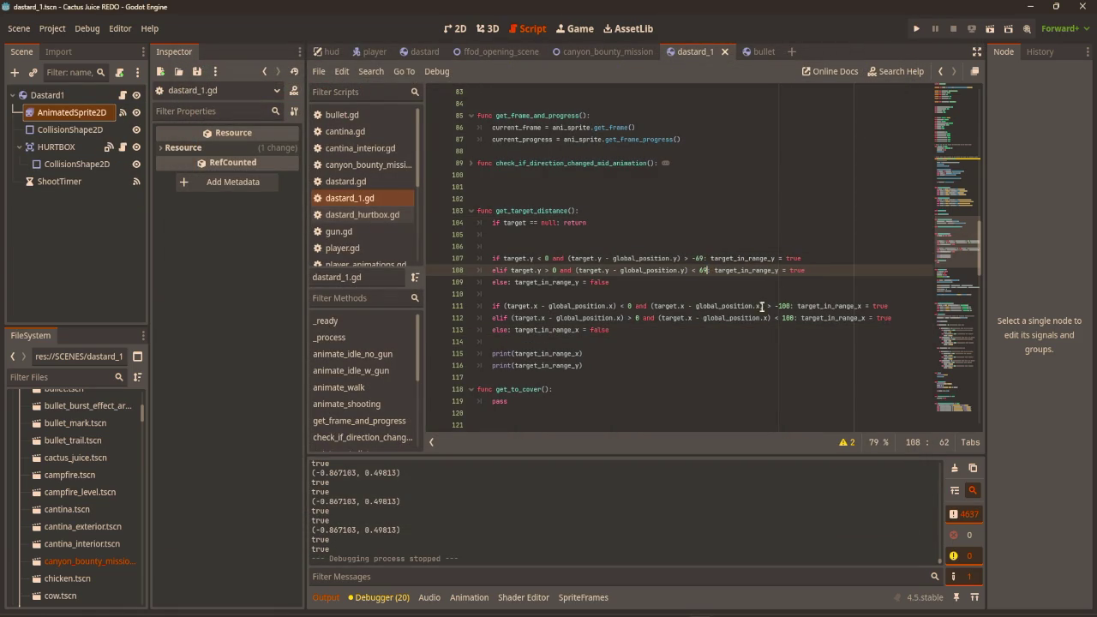
double_click(785, 306)
text(69)
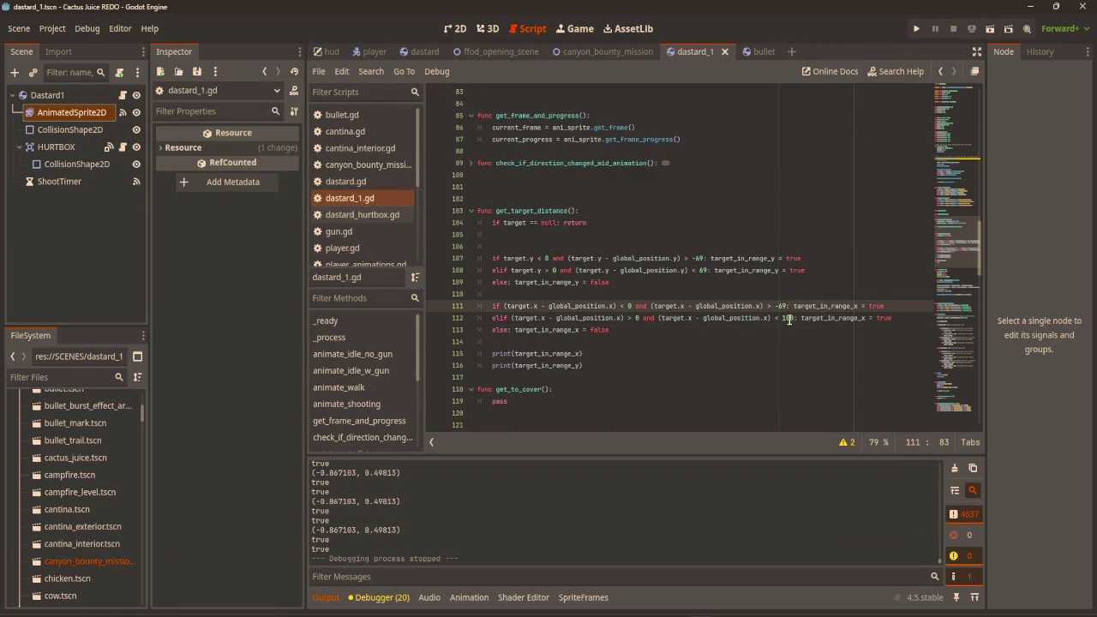
double_click(787, 318)
text(69)
click(830, 246)
Test-run the game walking the player upward, then stop debugging.
key(F5)
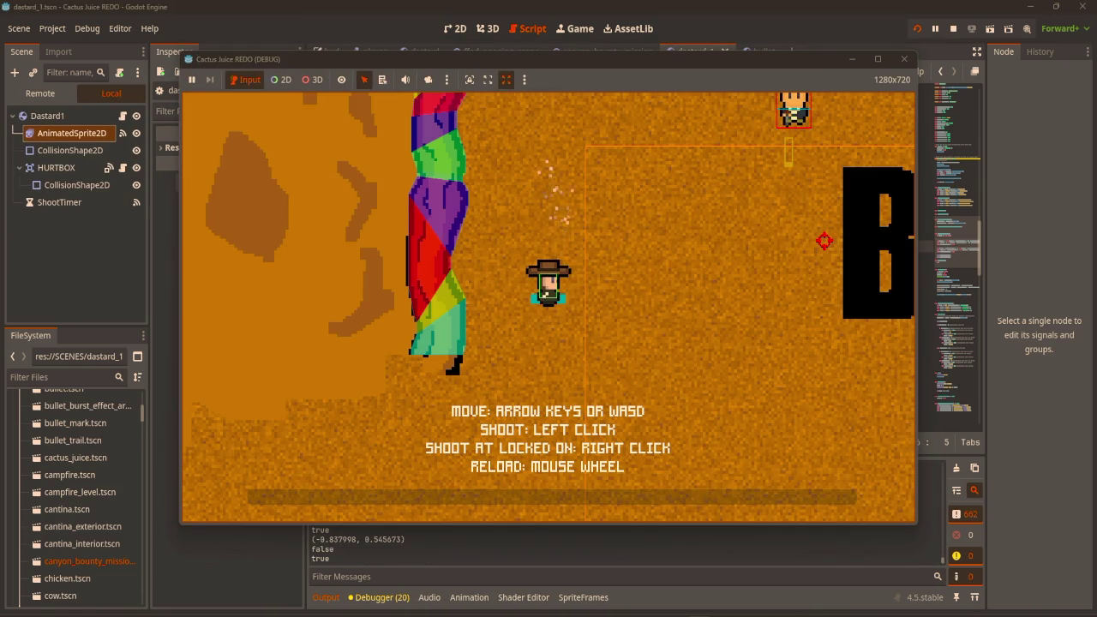
key(w)
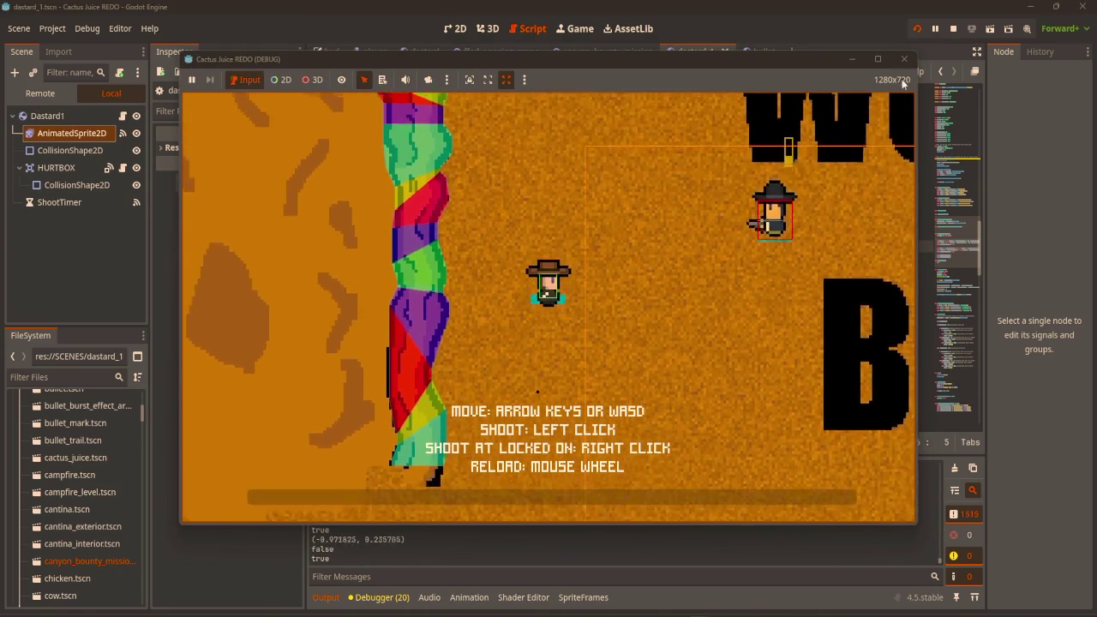
click(904, 58)
click(637, 338)
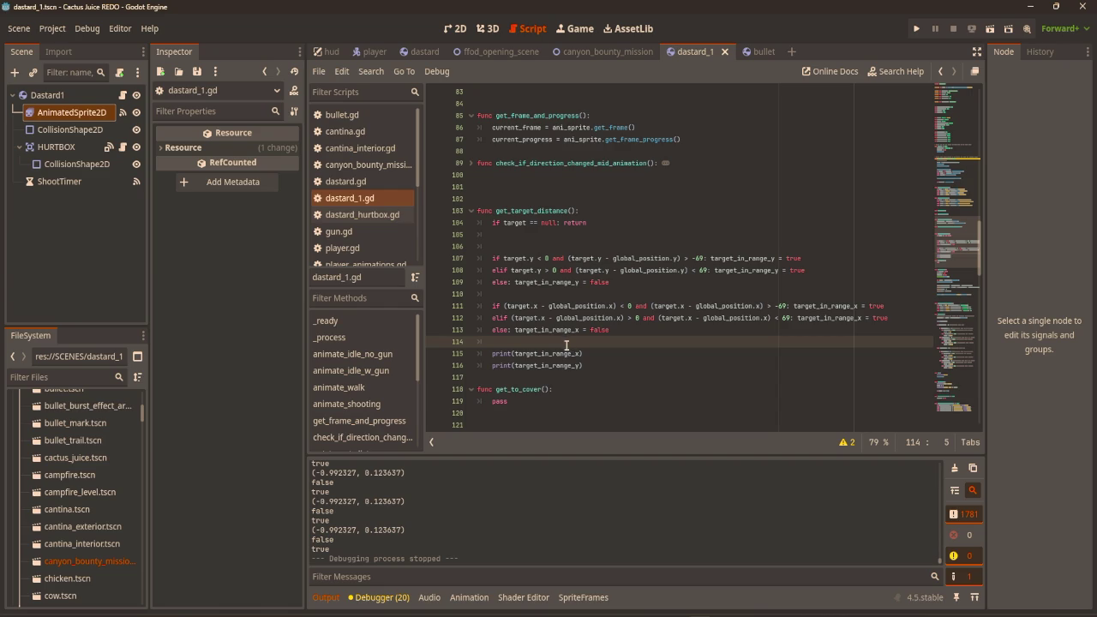
click(601, 362)
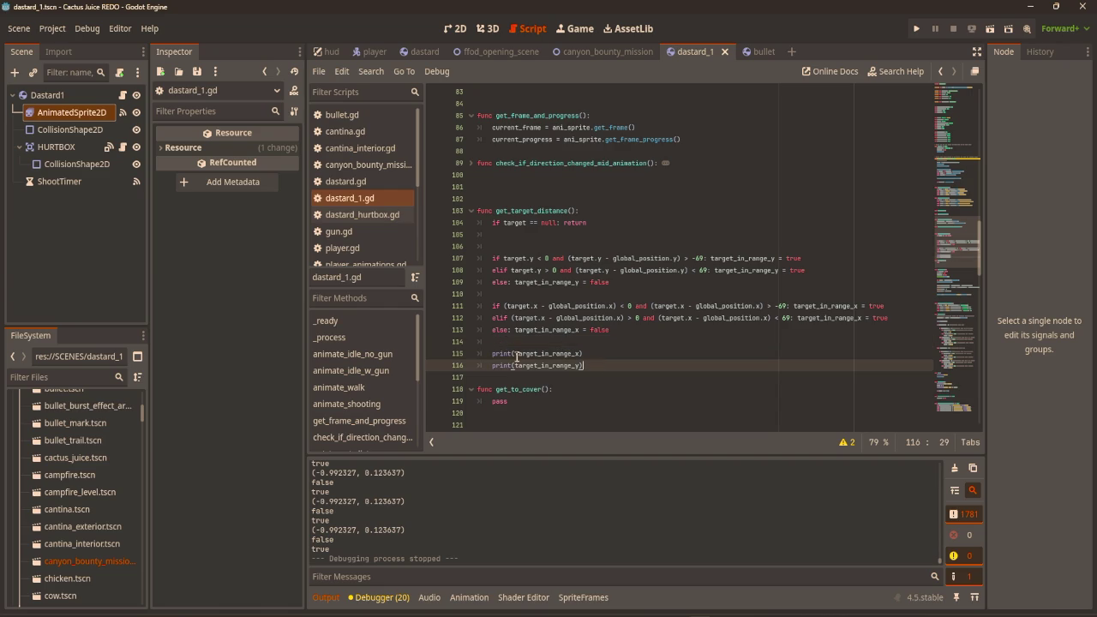
Replace both debug prints with 'if target_in_range_x and target_in_range_y: traget_in_range = true'.
drag(490, 354, 642, 369)
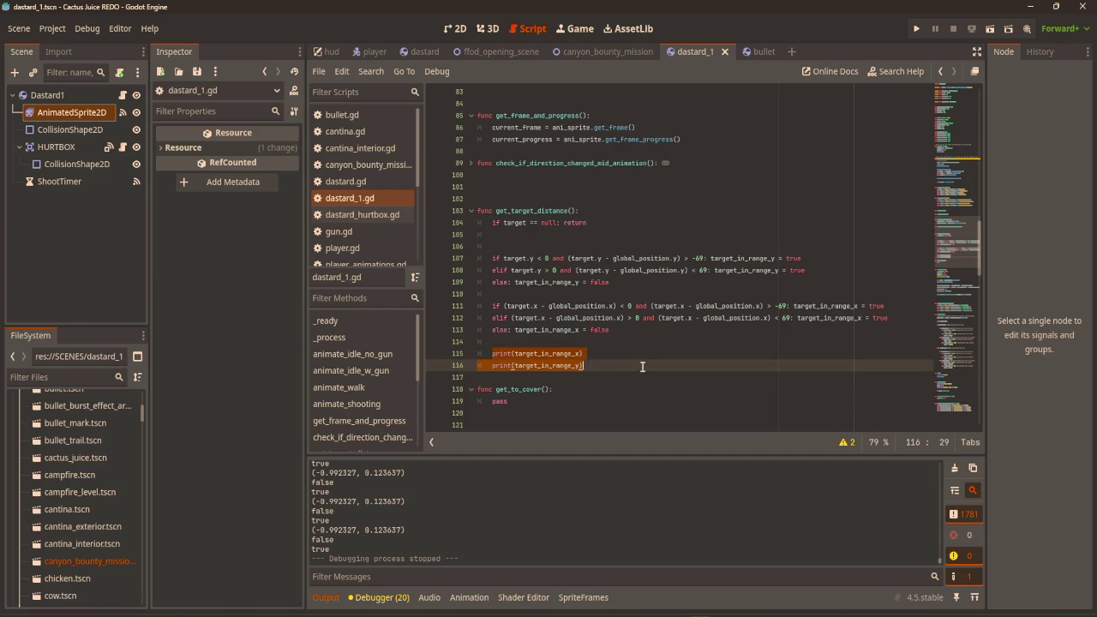
text(if)
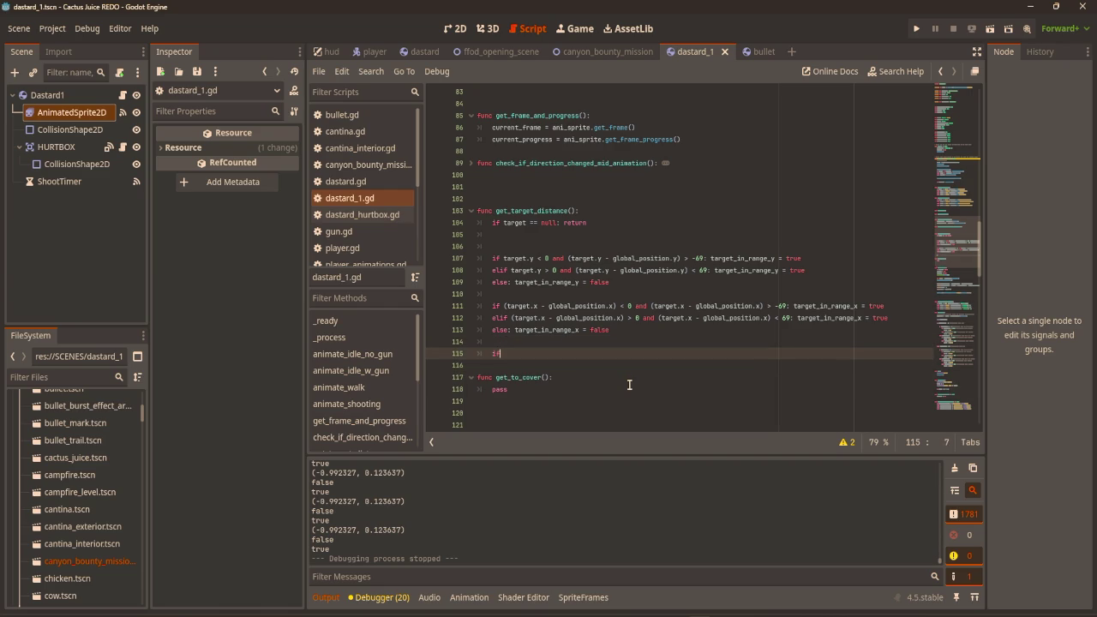
text( target)
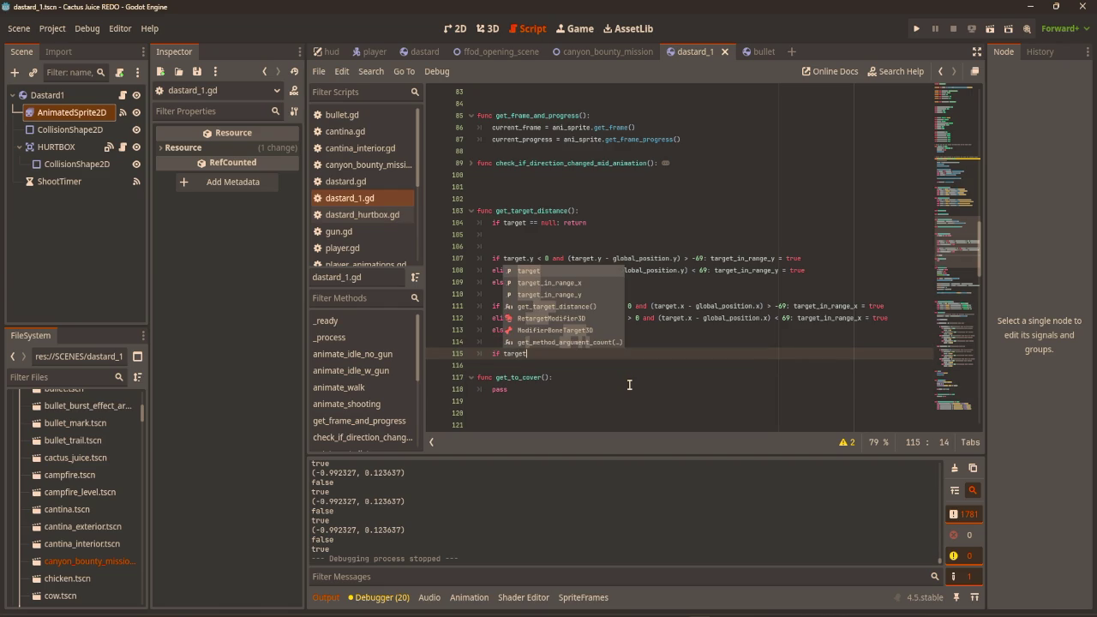
key(Down)
key(Return)
text(nd target)
key(Down)
key(Return)
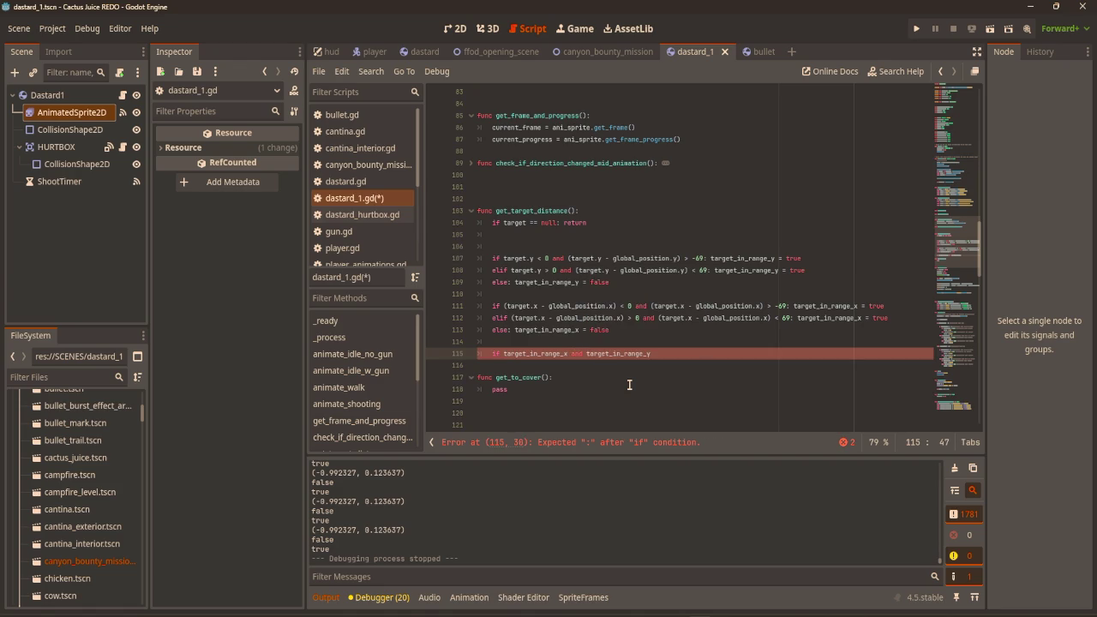
text(: traget)
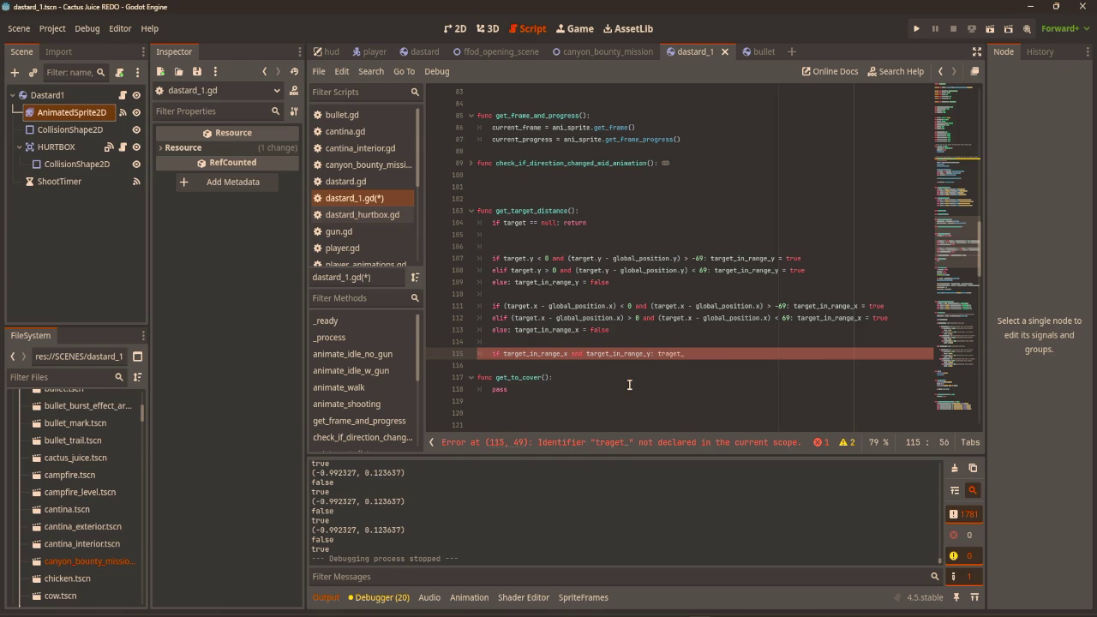
text(_in_range =)
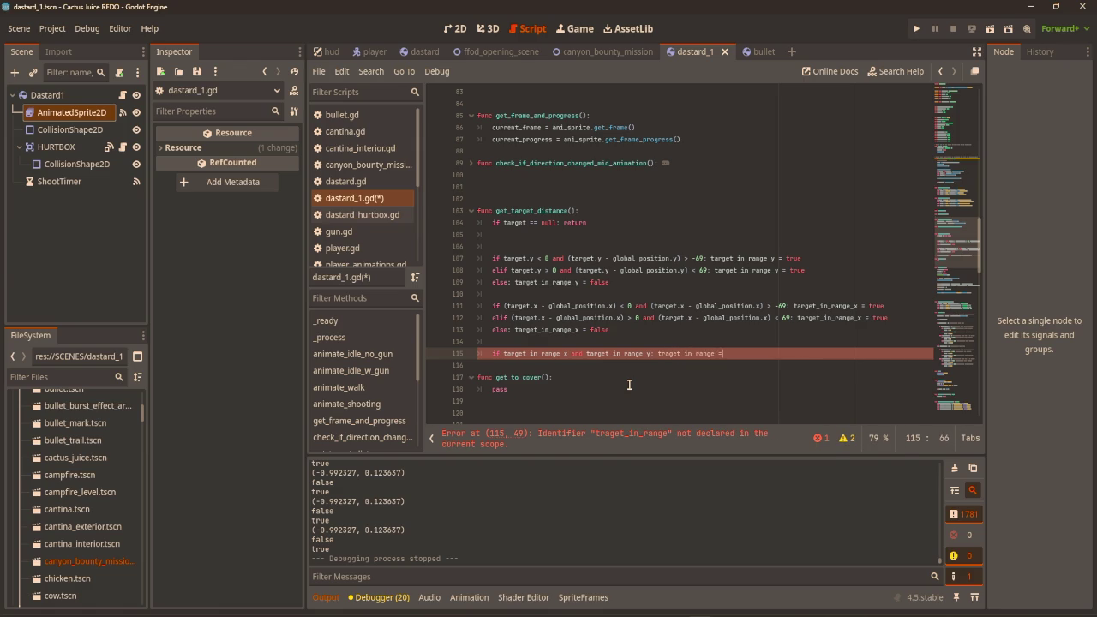
text( true)
Add the branch 'else: traget_in_range = false' below it.
key(Return)
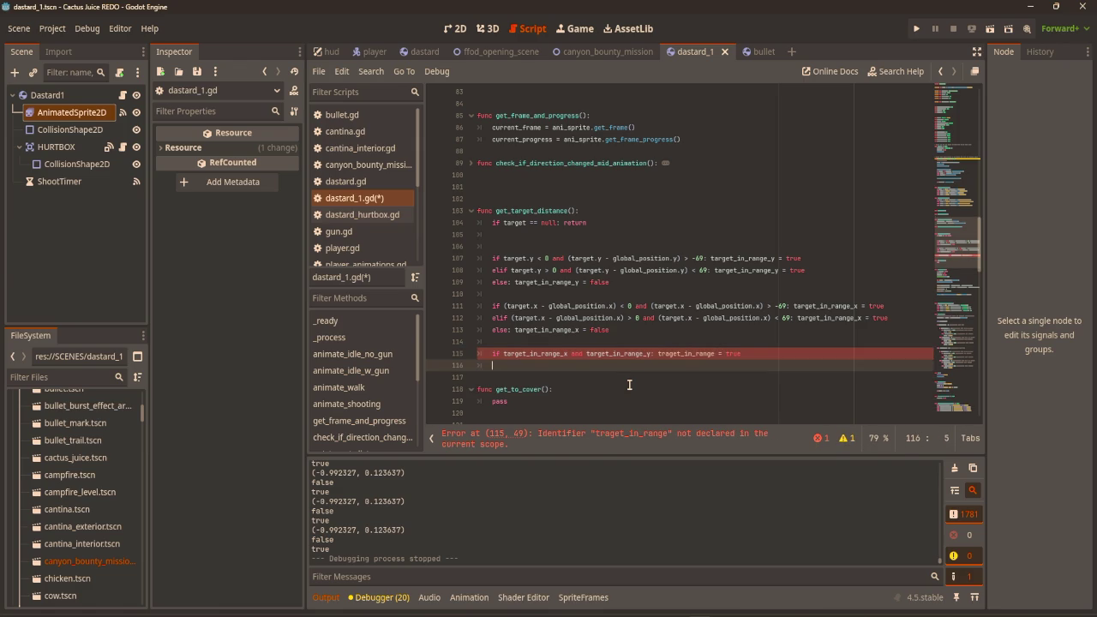
text(else: traget_in_r)
text(ange =false)
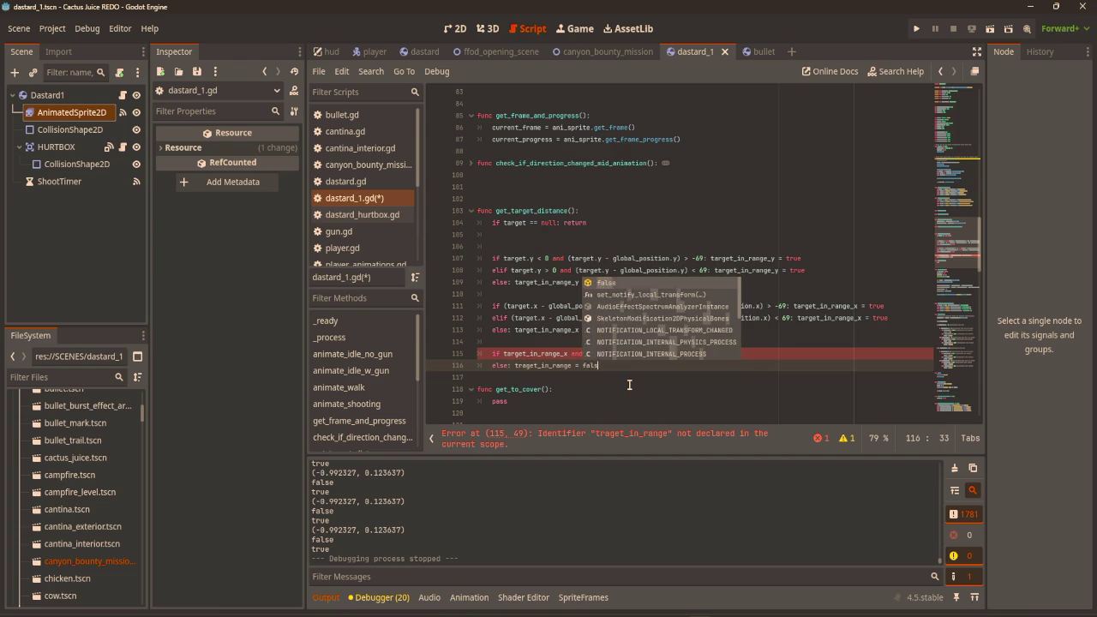
click(662, 187)
scroll(662, 187, up, 15)
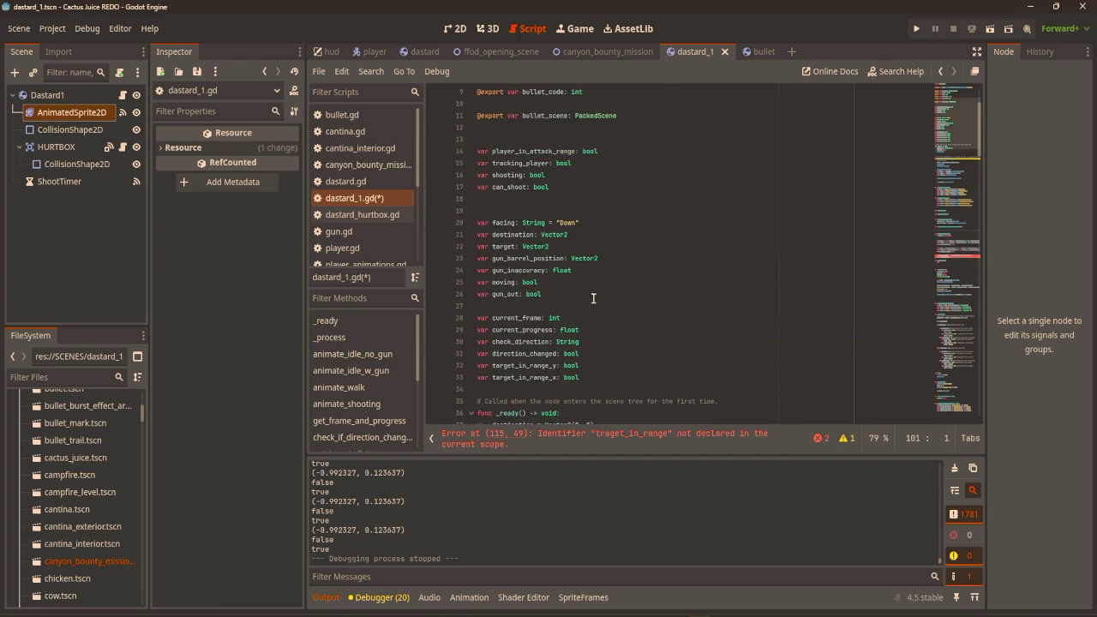
Declare 'var target_in_range: bool' on line 34 below the range variables and save dastard_1.gd.
click(611, 309)
key(Return)
text(var target_in_ra)
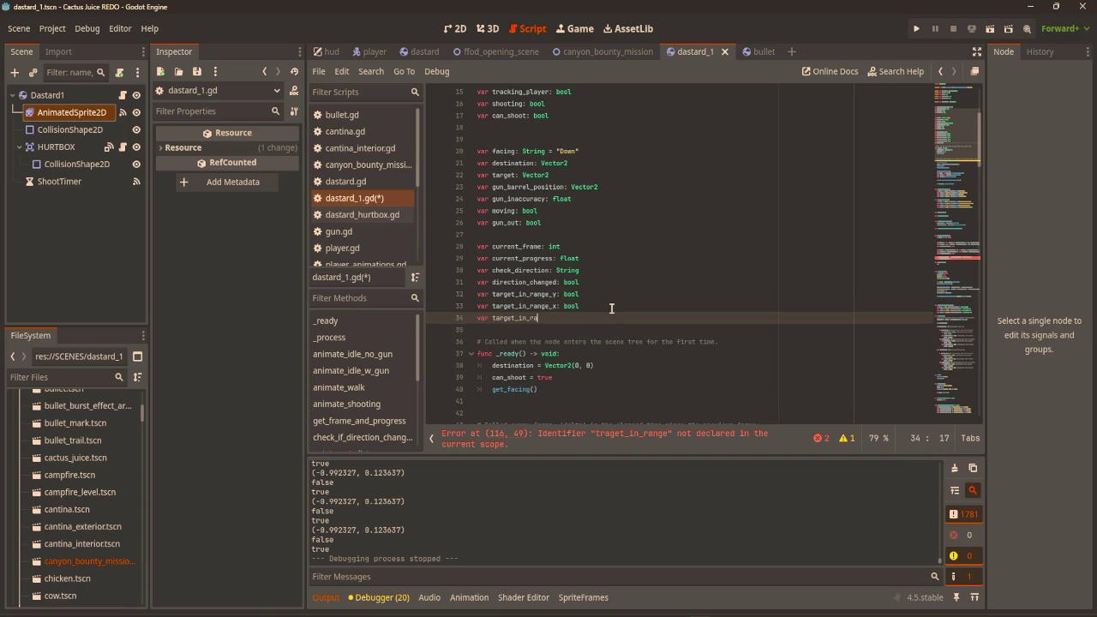
text(nge: b)
text(ool)
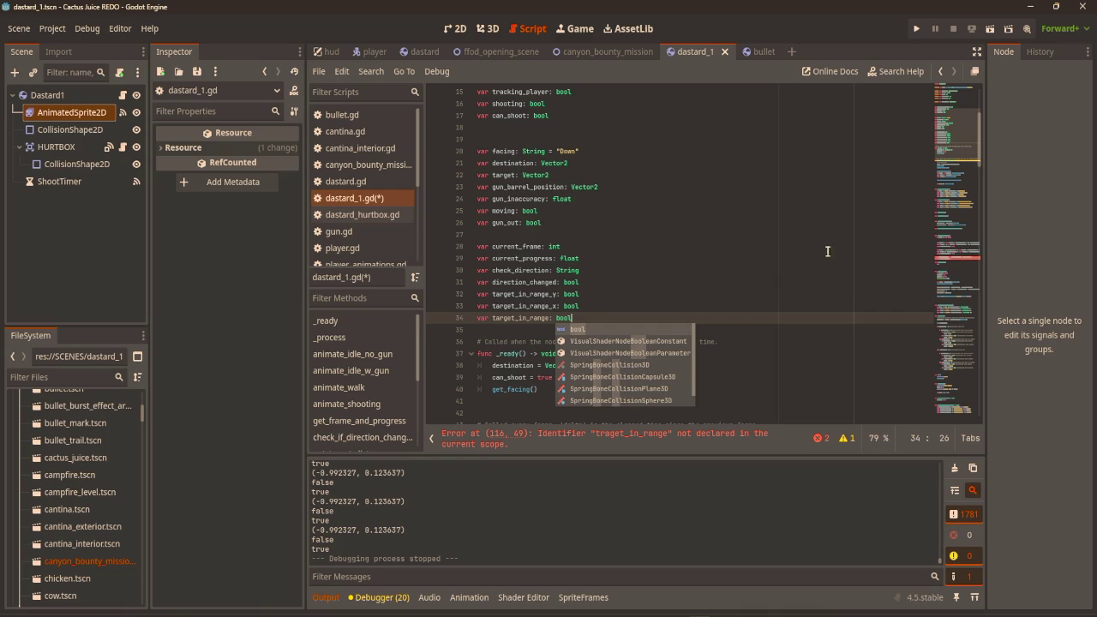
click(742, 249)
key(ctrl+s)
scroll(739, 251, down, 6)
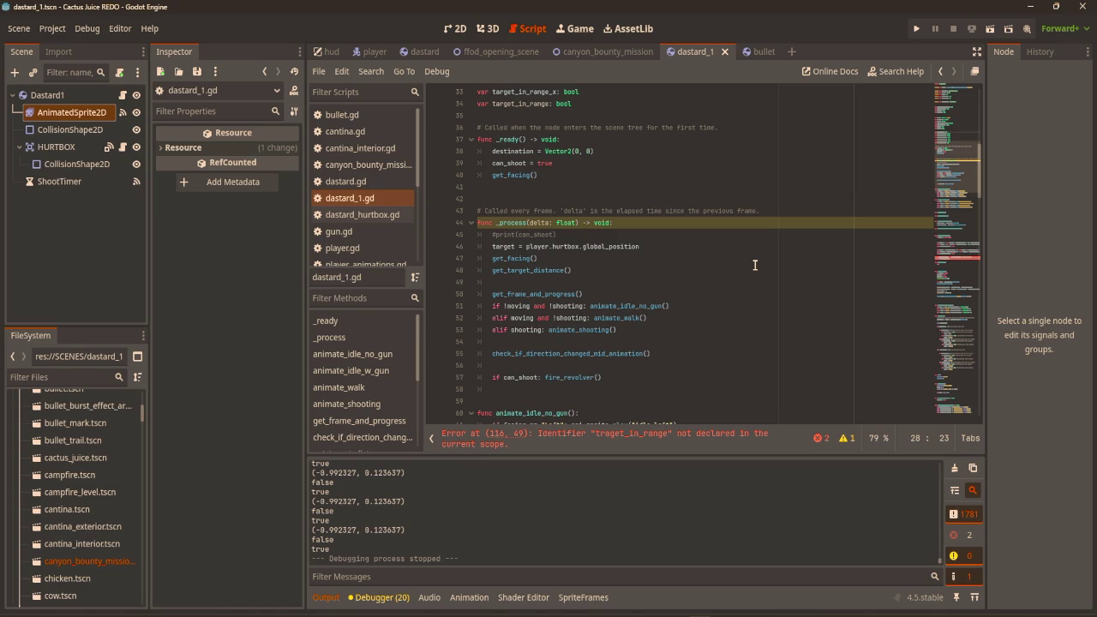
mouse_move(493, 257)
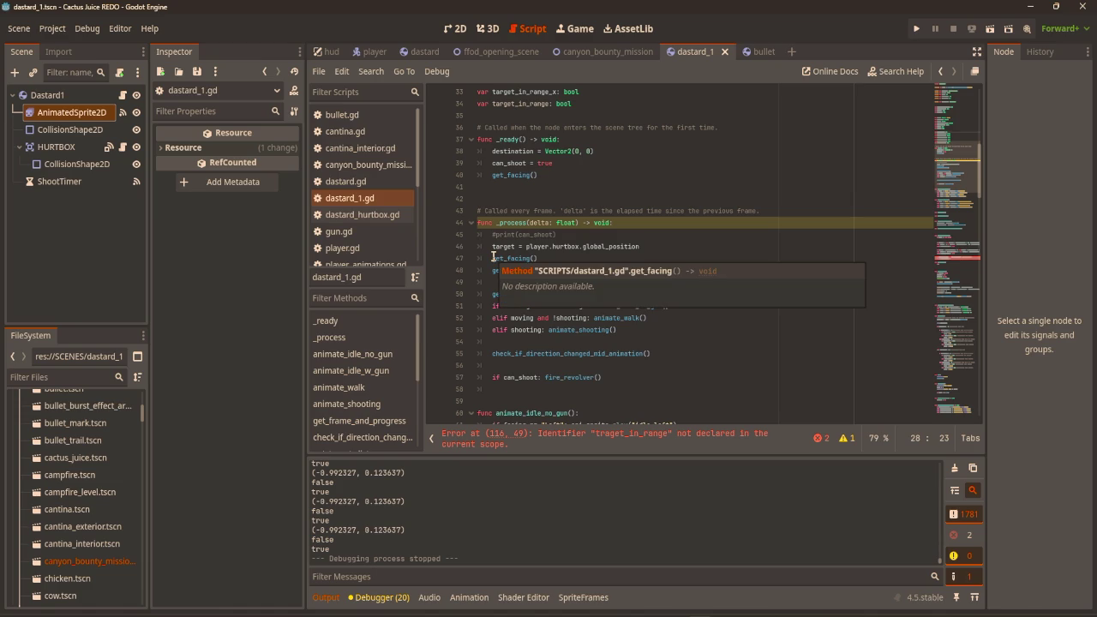
click(493, 259)
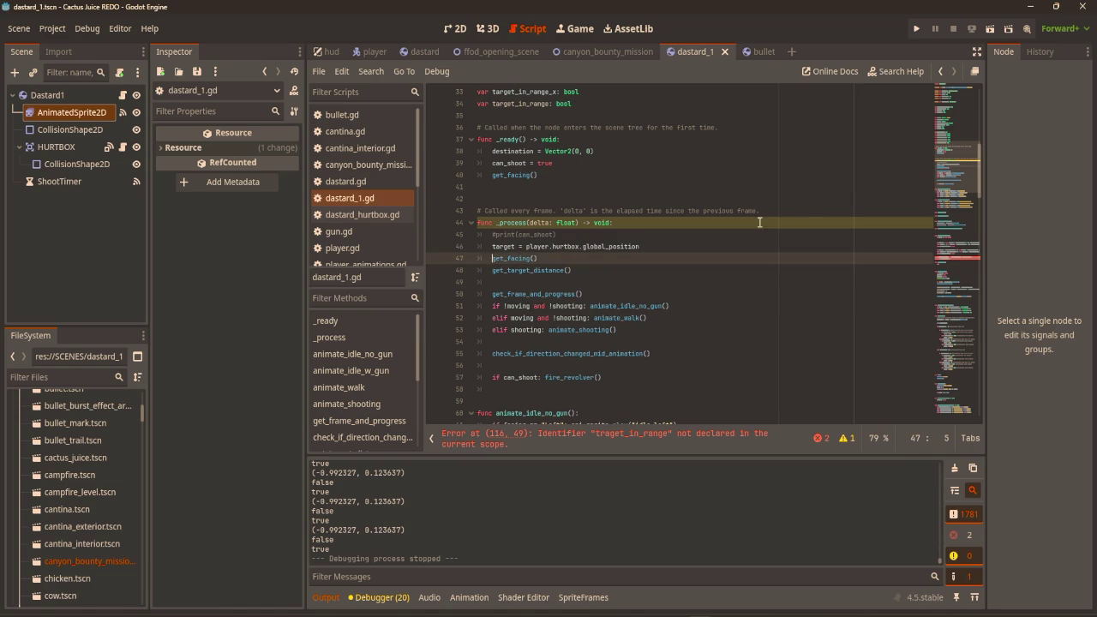
Guard get_facing() on line 47 with 'if target_in_range:' and run the game.
text(if target)
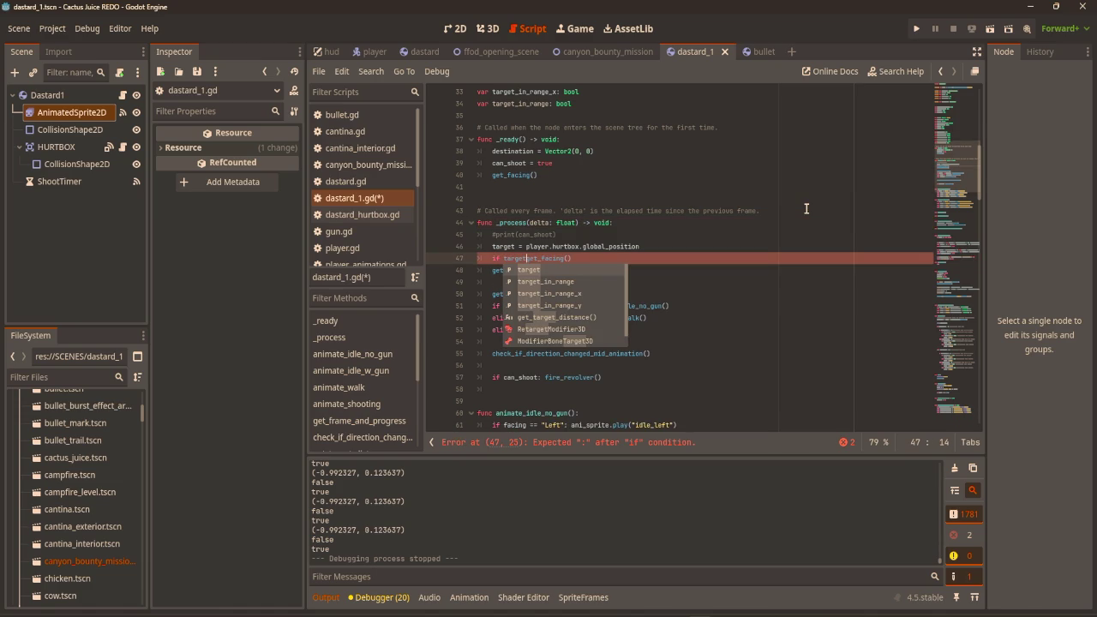
text(_in_rang)
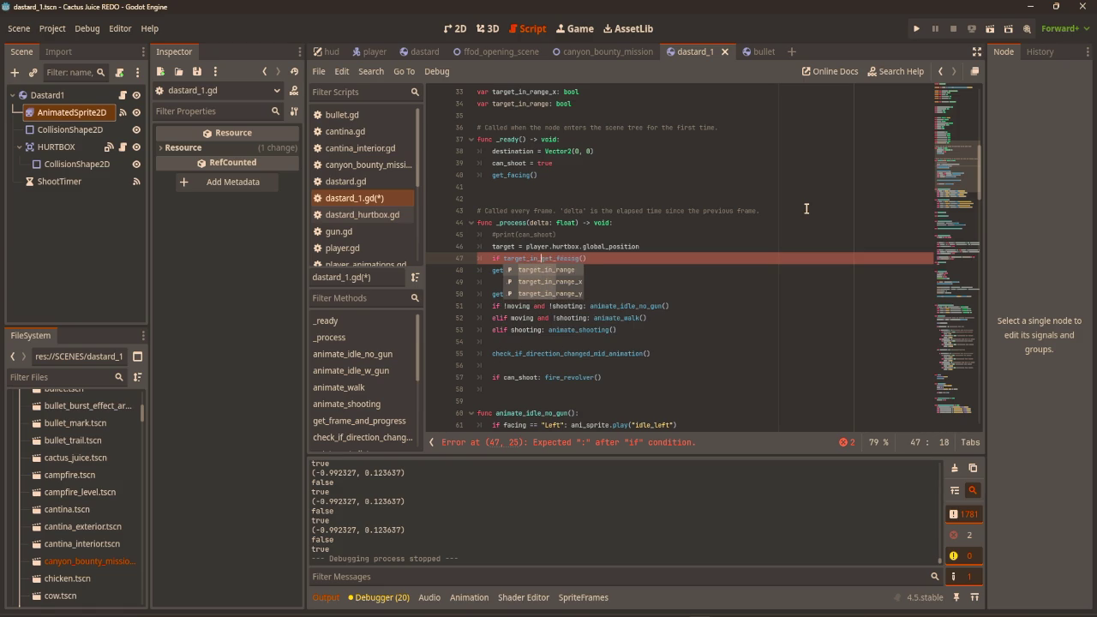
text(e:)
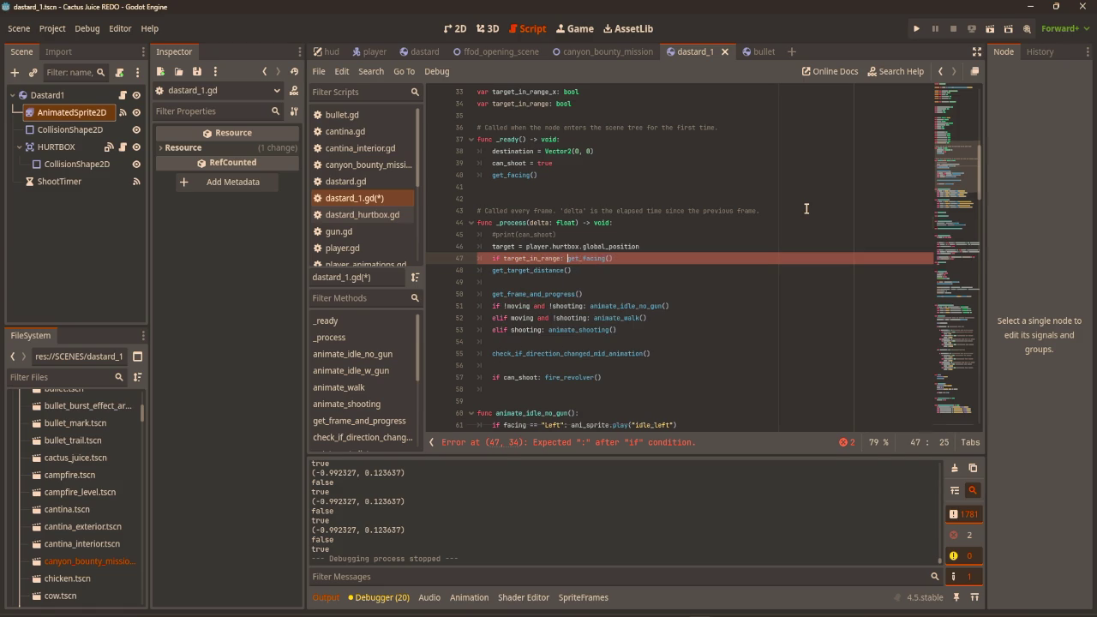
click(807, 208)
key(F5)
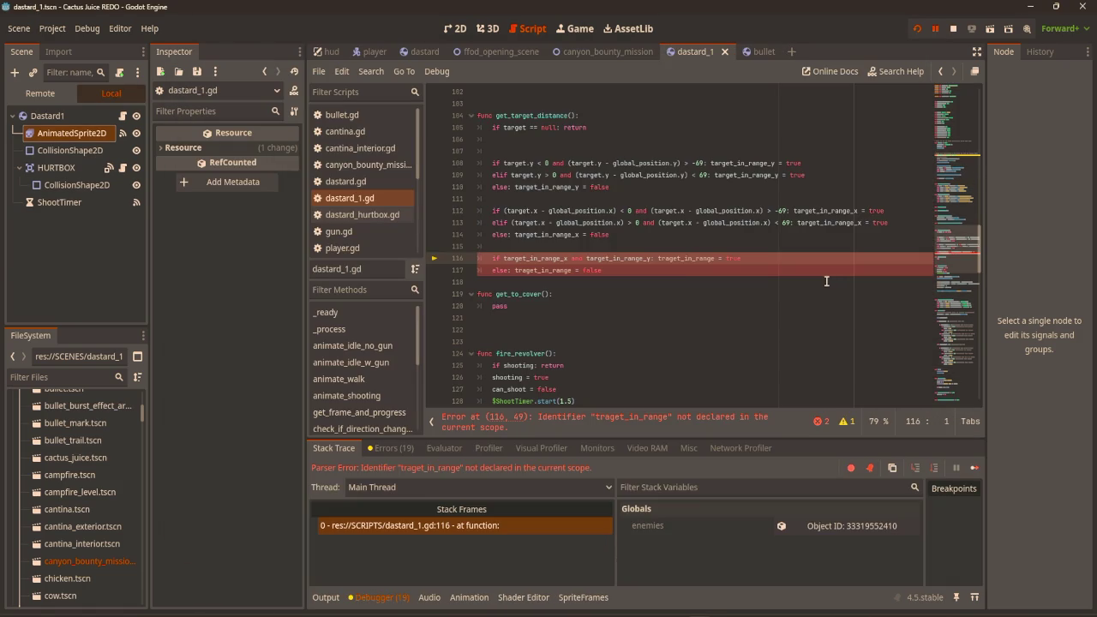
Correct the 'traget' misspelling on line 117 to target_in_range.
click(680, 283)
click(676, 273)
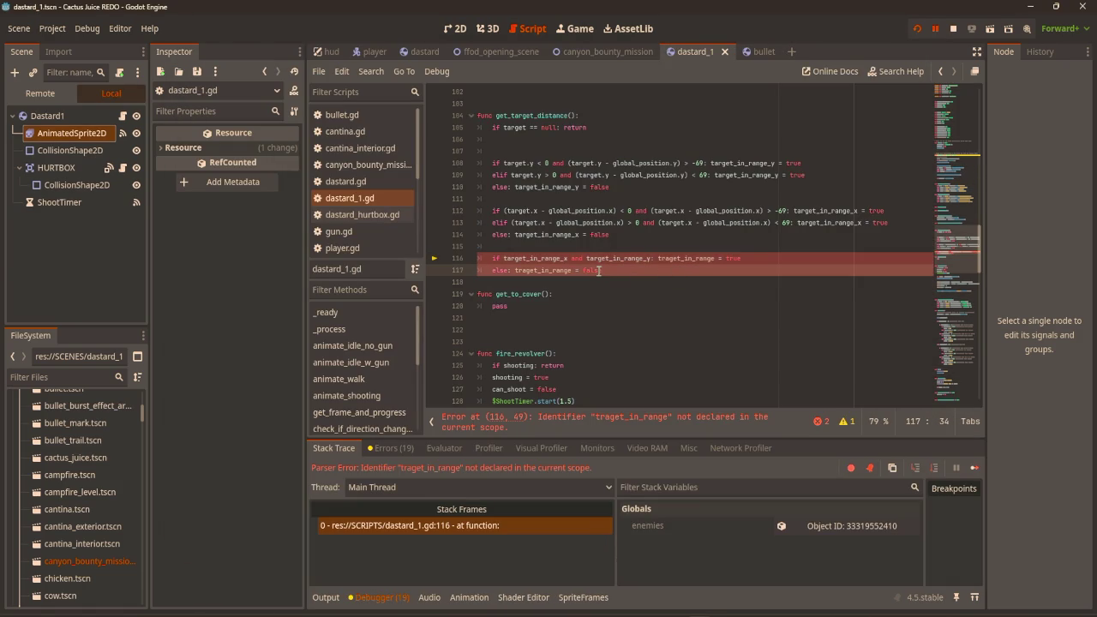
click(521, 271)
key(Delete)
key(Left)
text(a)
click(708, 266)
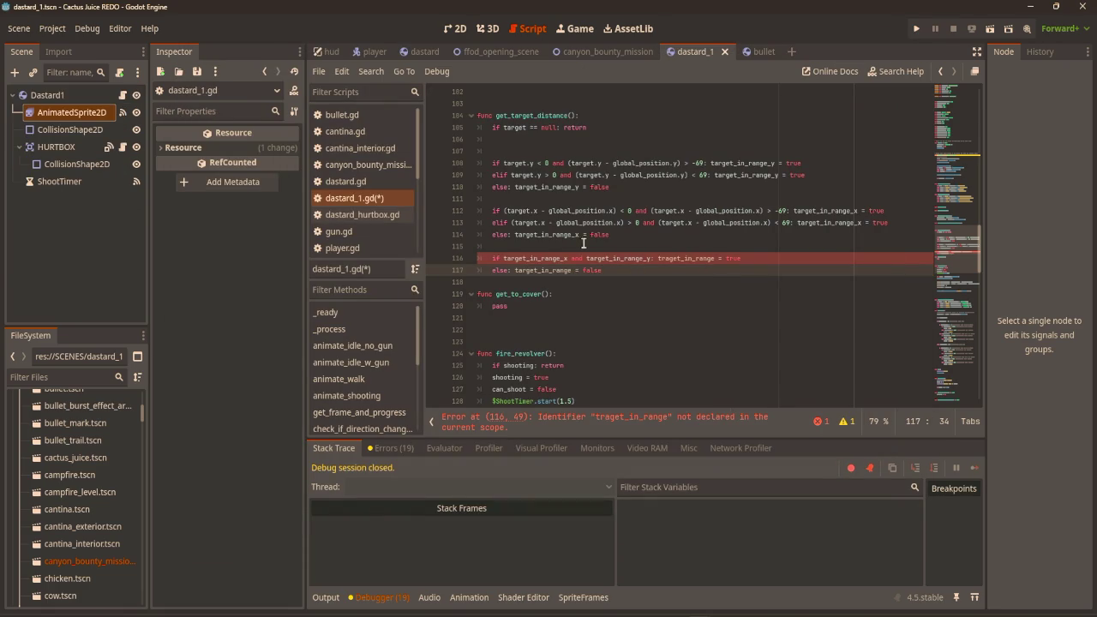
Correct the 'traget' misspelling on line 116 and rerun the game.
click(666, 257)
key(Delete)
key(Right)
text(r)
click(658, 240)
key(F5)
Walk the player down-right, then up toward the dastard enemy to draw its fire.
key(d)
key(s)
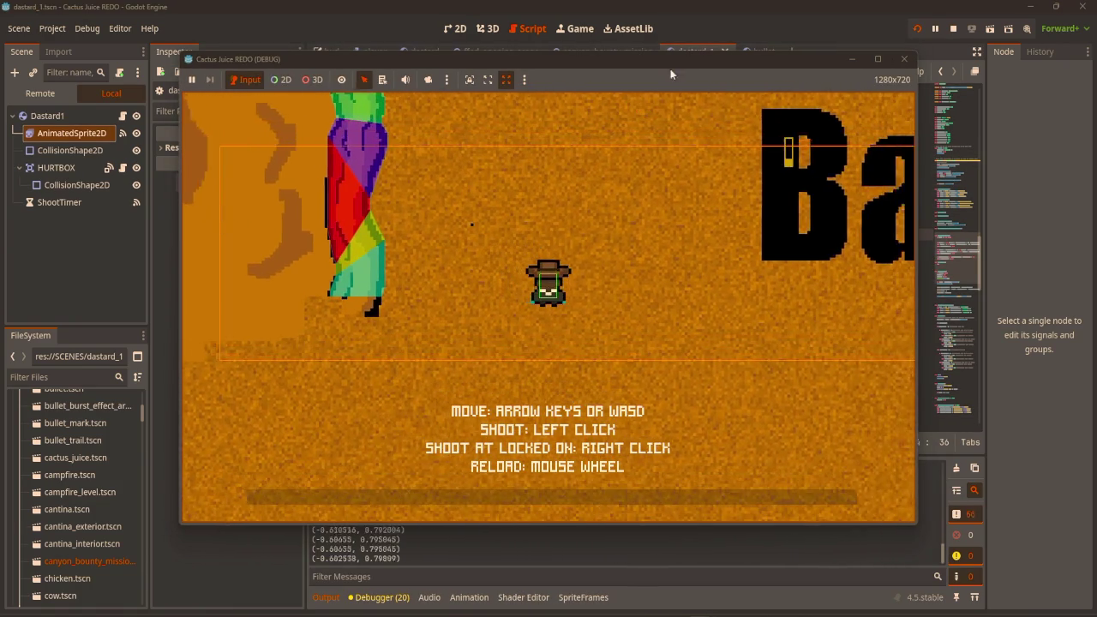
key(w)
key(d)
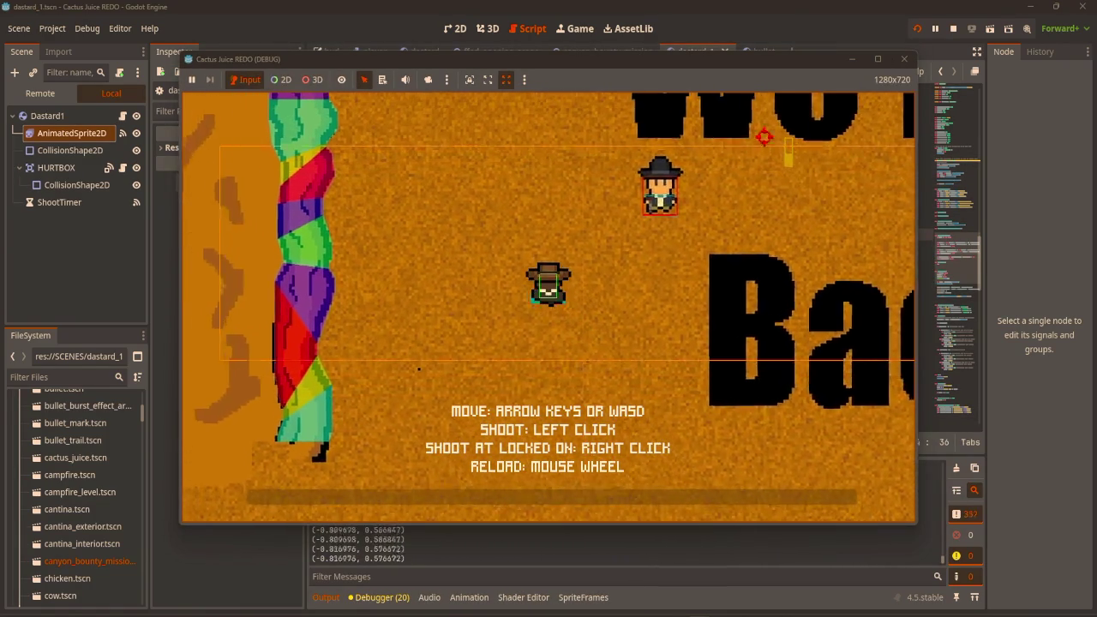
key(w)
key(d)
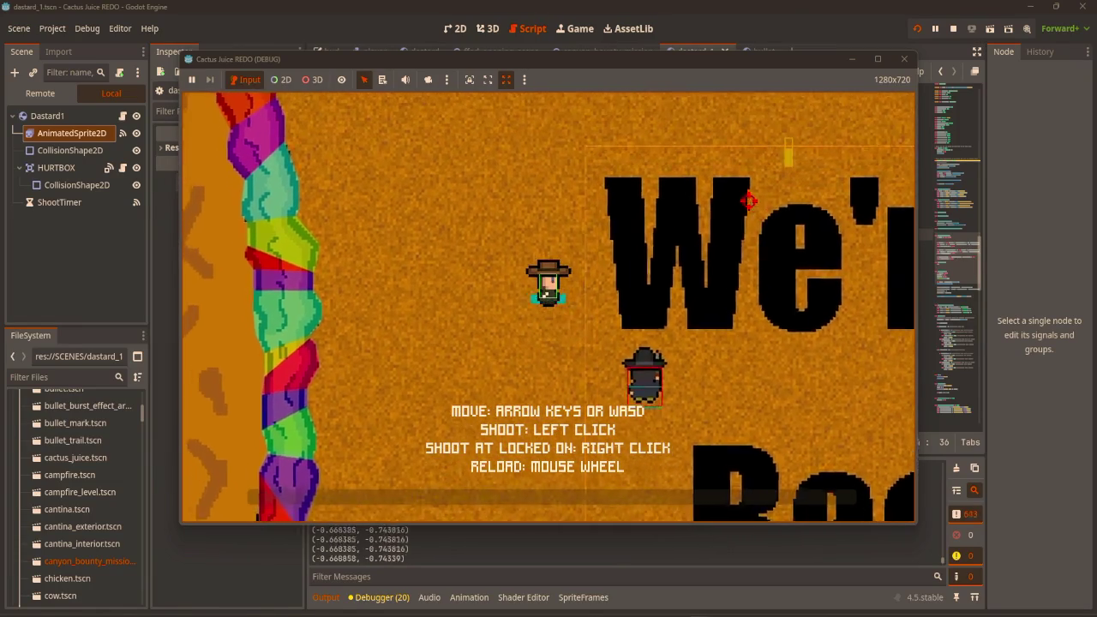
Move the player around the enemy once more, then stop the running game.
key(w)
key(a)
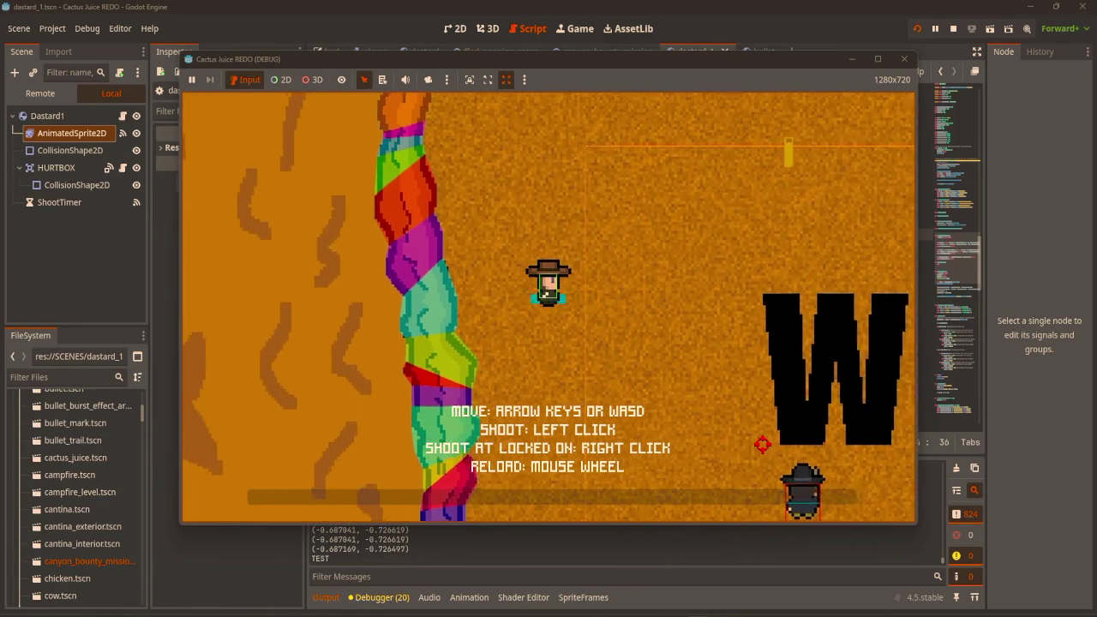
key(s)
key(a)
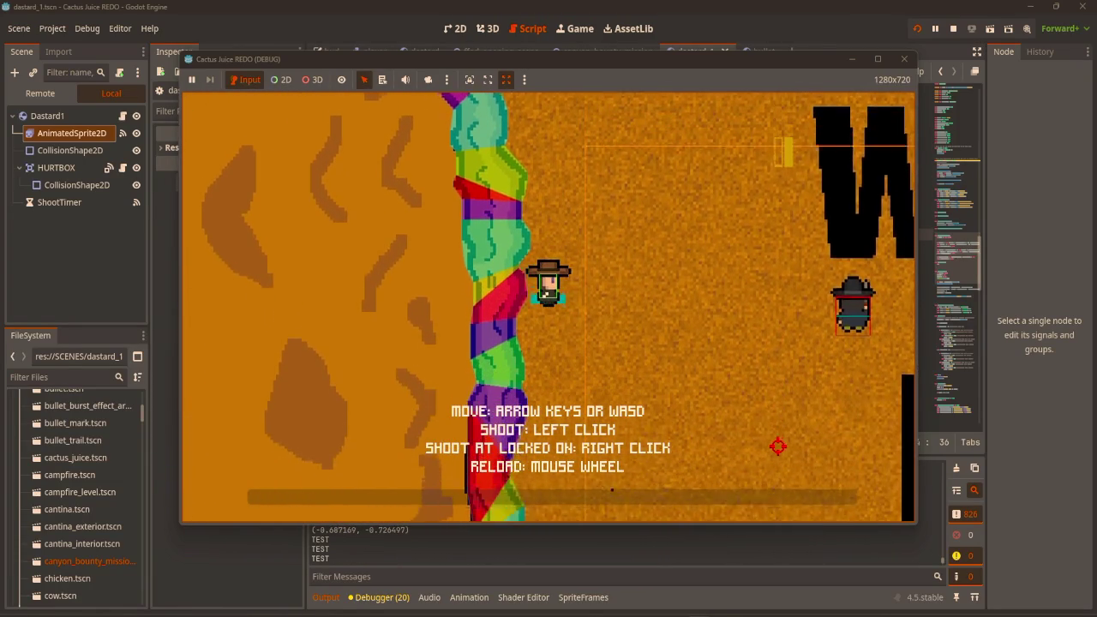
key(d)
key(w)
key(a)
click(904, 59)
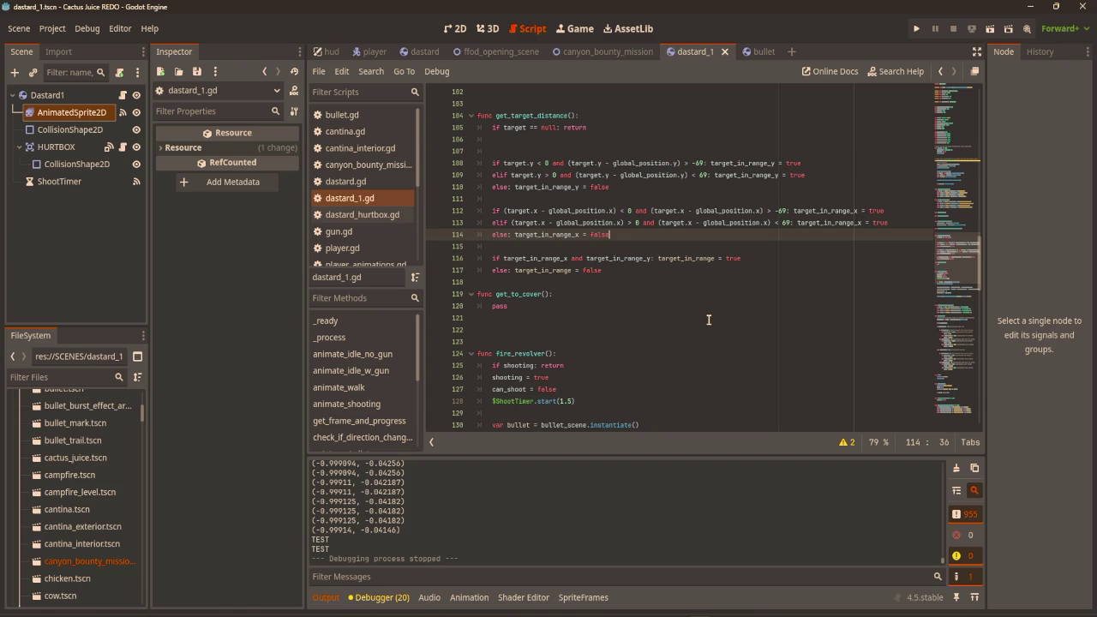
Move the get_target_distance() call from under the range check to above 'if target_in_range'.
scroll(711, 308, up, 20)
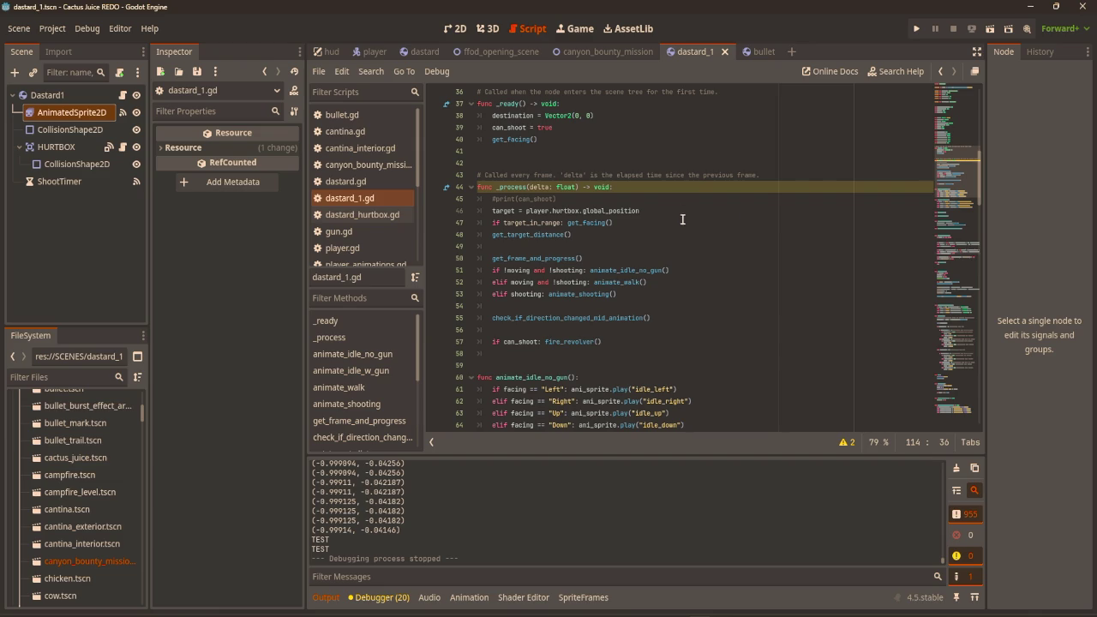
scroll(729, 230, up, 3)
scroll(728, 231, up, 1)
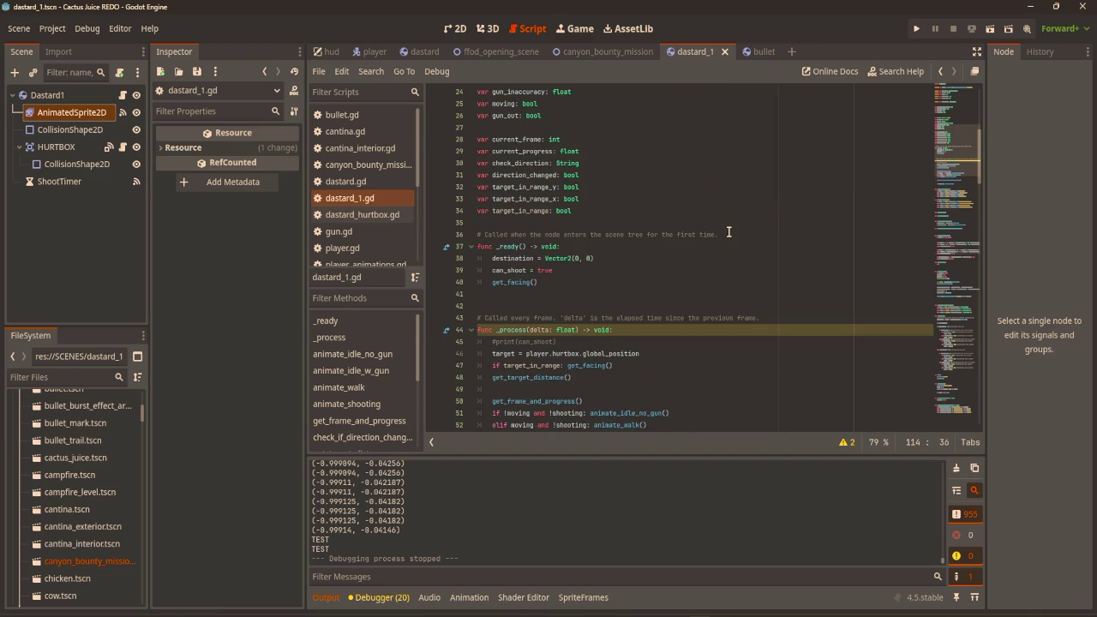
scroll(712, 230, down, 3)
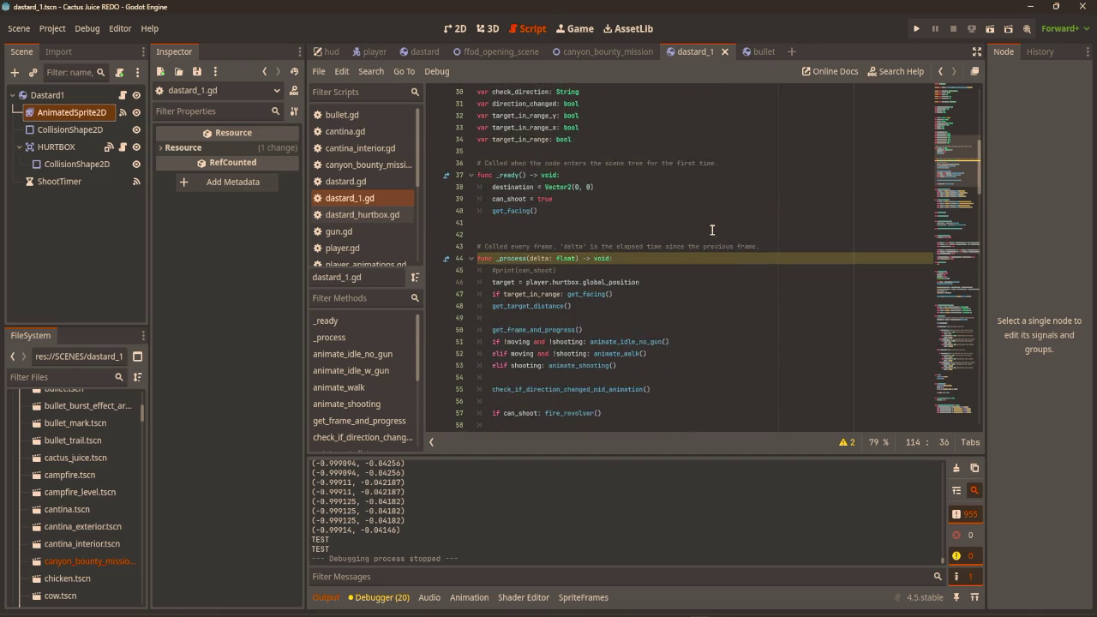
scroll(711, 232, down, 1)
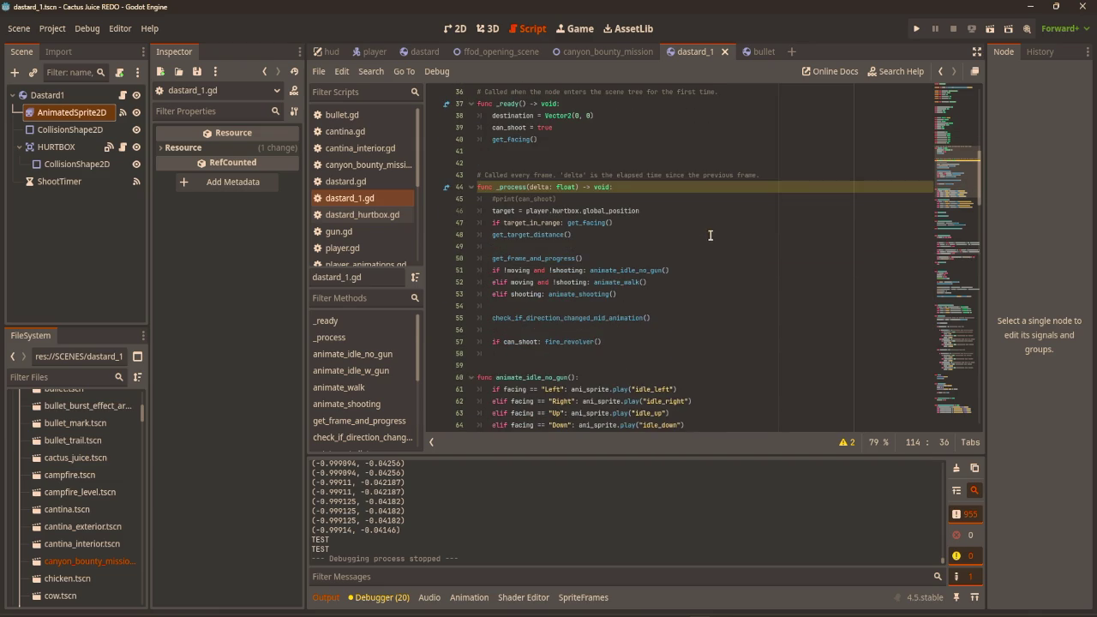
drag(571, 236, 493, 237)
key(ctrl+c)
key(Delete)
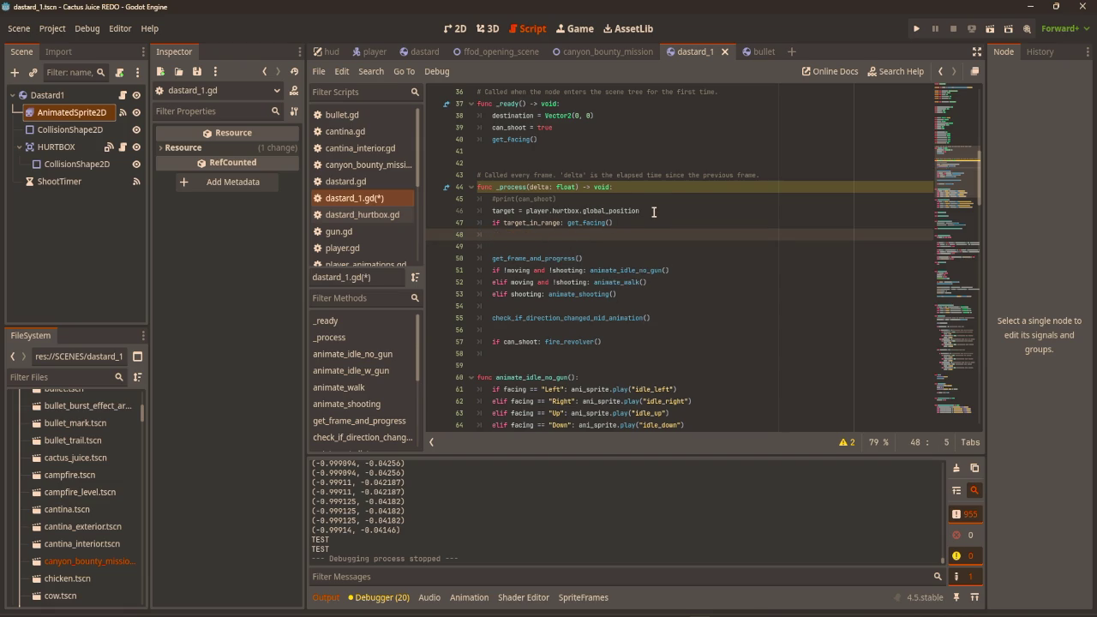
key(Up)
key(ctrl+shift+Return)
key(ctrl+v)
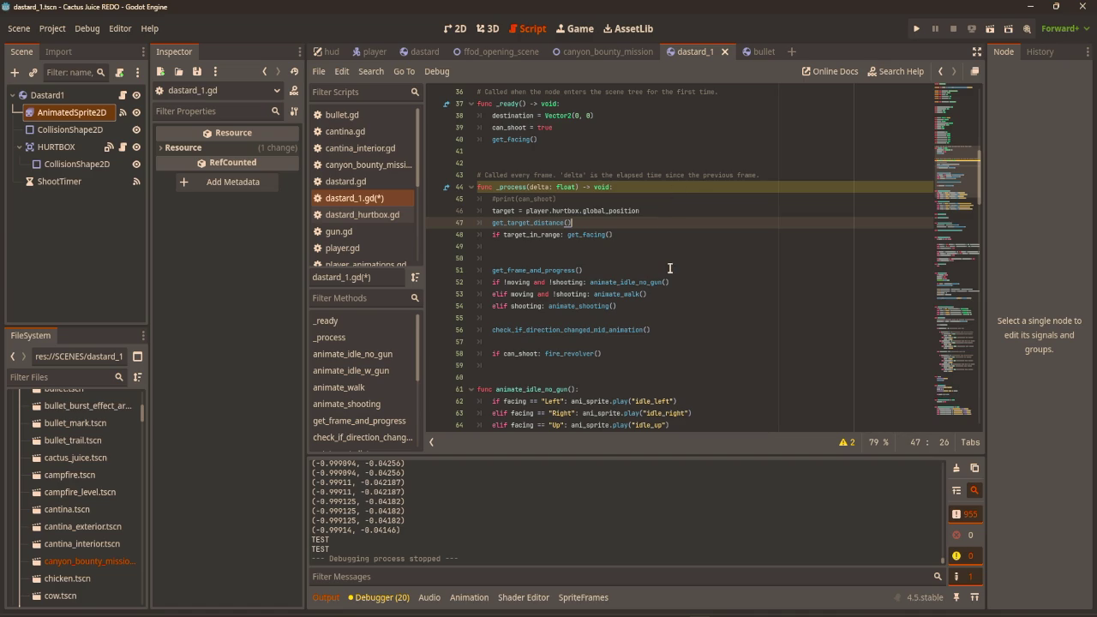
Move get_frame_and_progress() to directly below get_target_distance(), leaving a blank line before the range check.
click(630, 252)
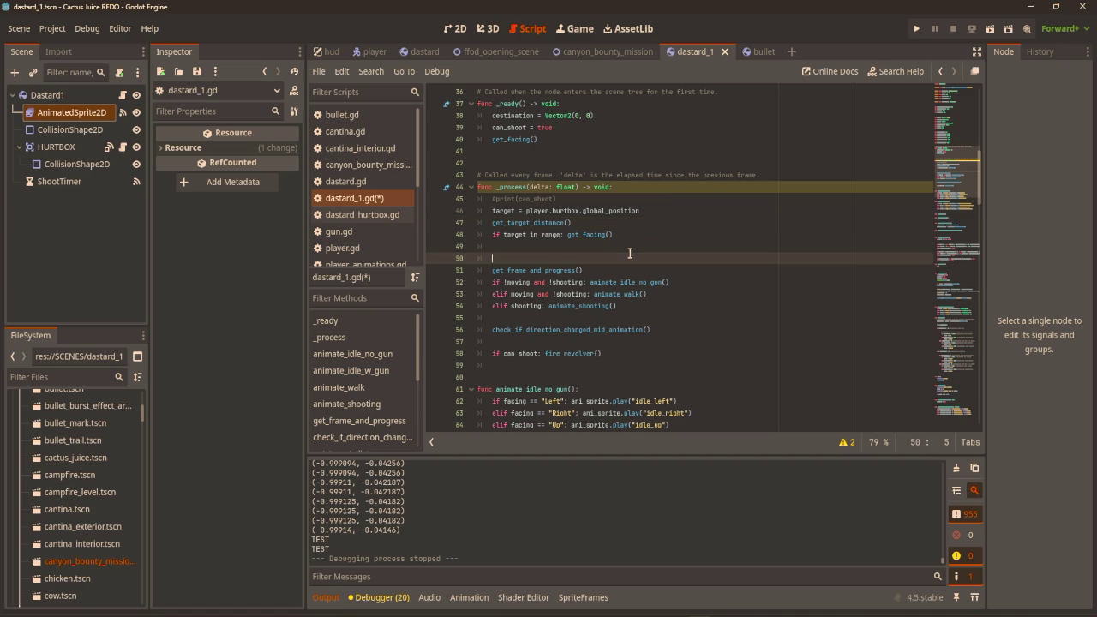
click(629, 238)
click(629, 255)
scroll(631, 255, down, 1)
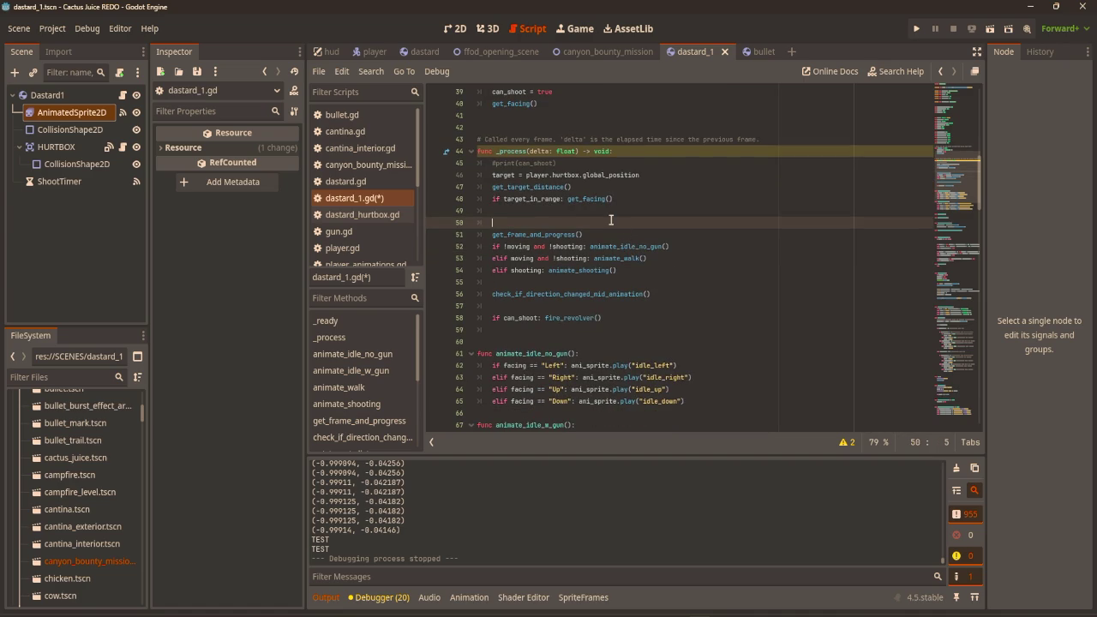
key(Down)
key(shift+End)
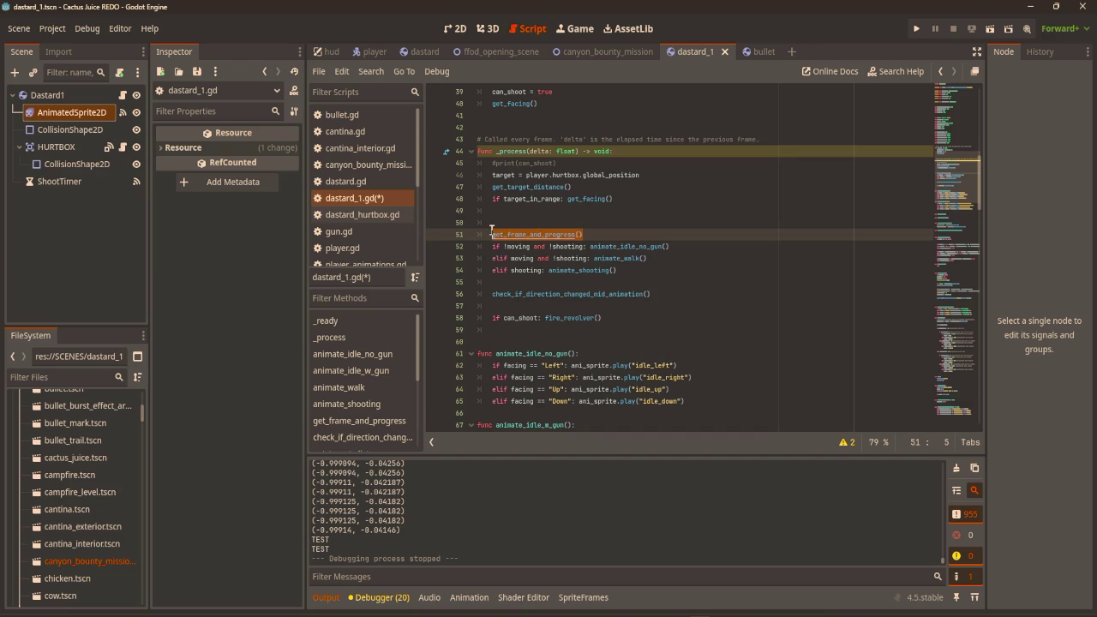
key(BackSpace)
click(589, 187)
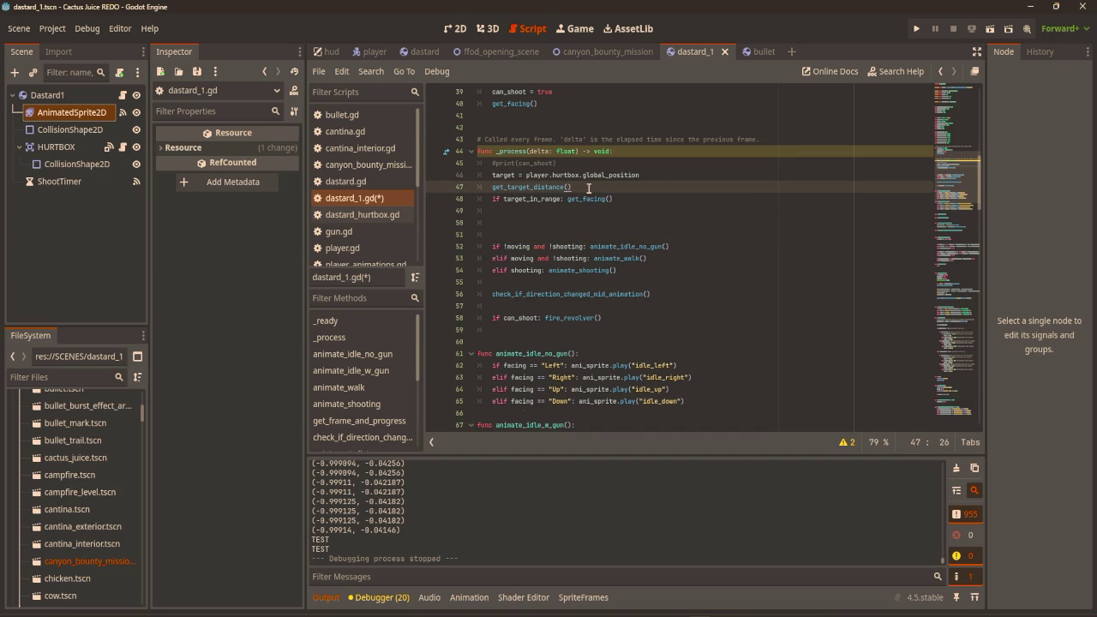
key(Return)
text(get_frame_and_progress())
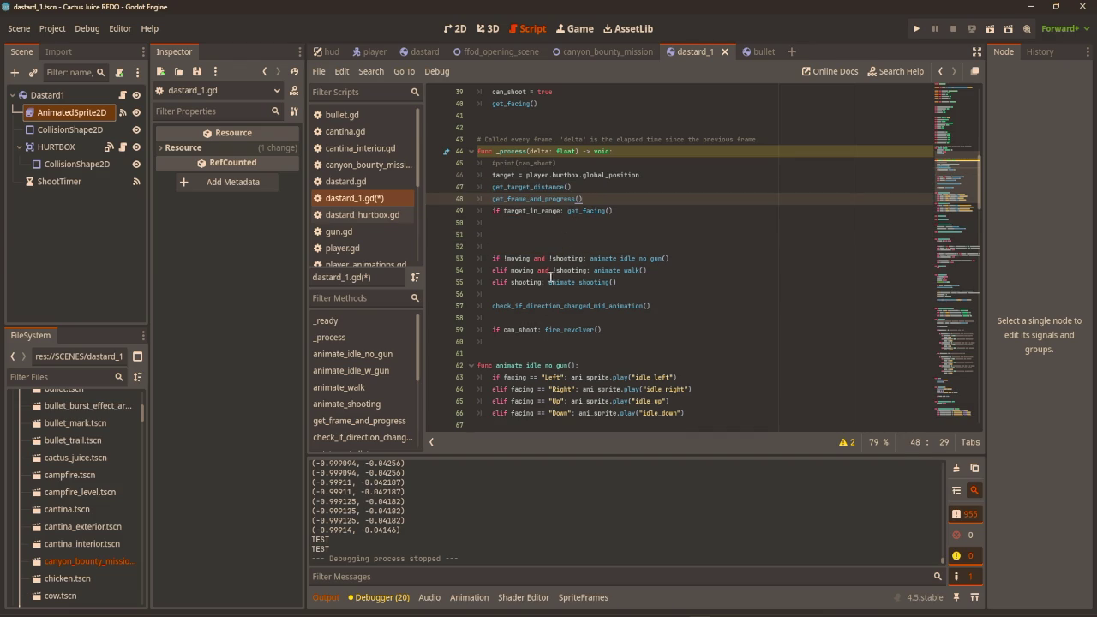
key(Return)
click(628, 248)
click(524, 260)
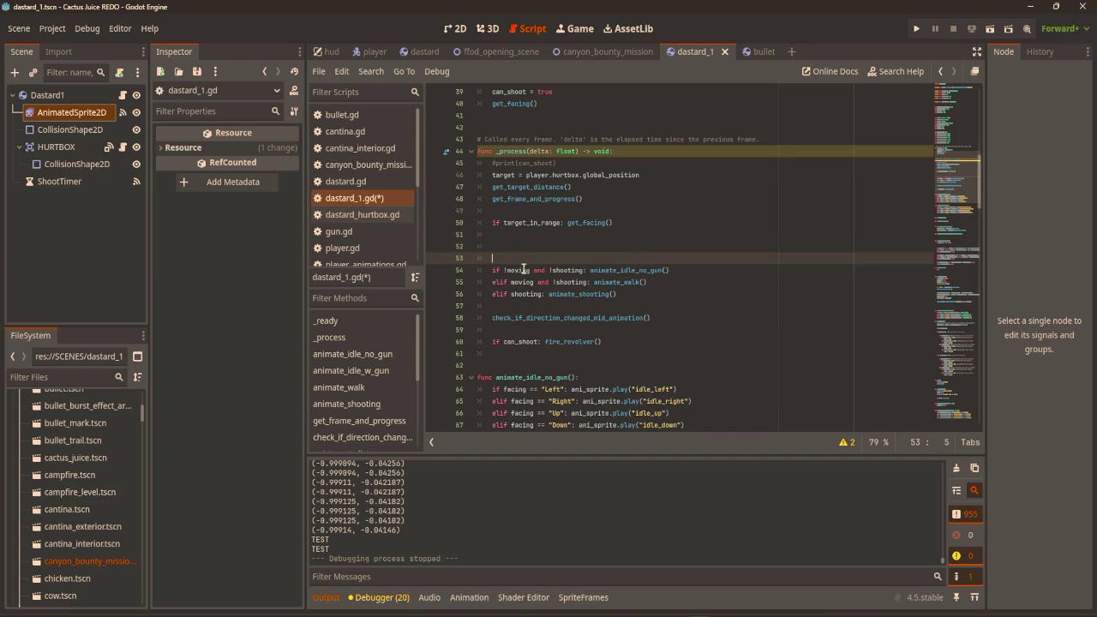
Extend the idle condition on line 54 to 'if !moving and !shooting and !target_in_range:'.
click(589, 269)
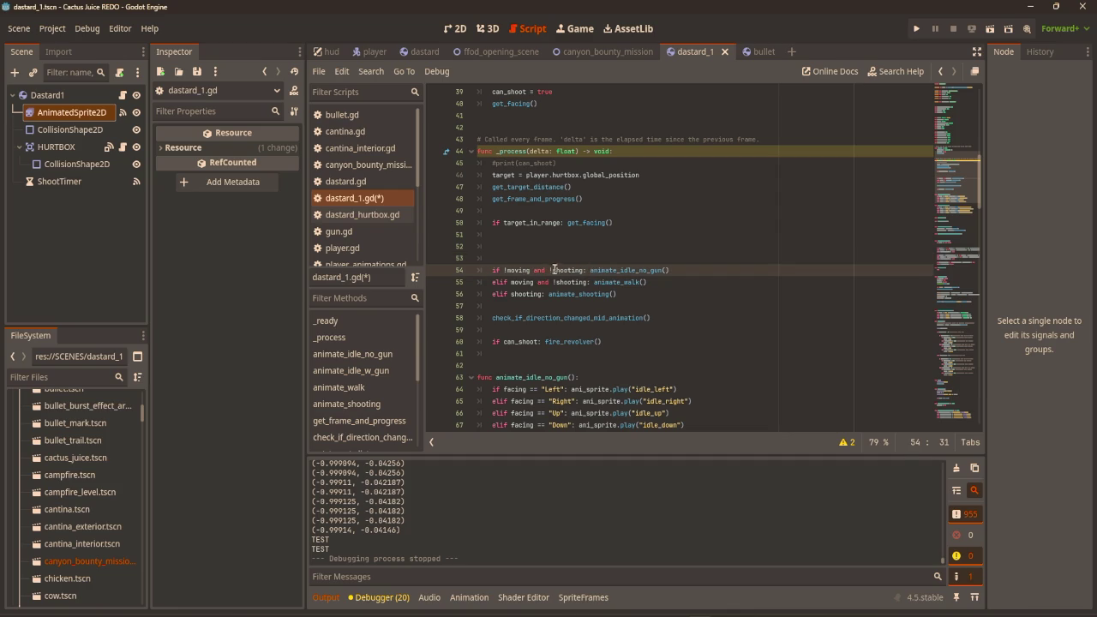
key(BackSpace)
text(a)
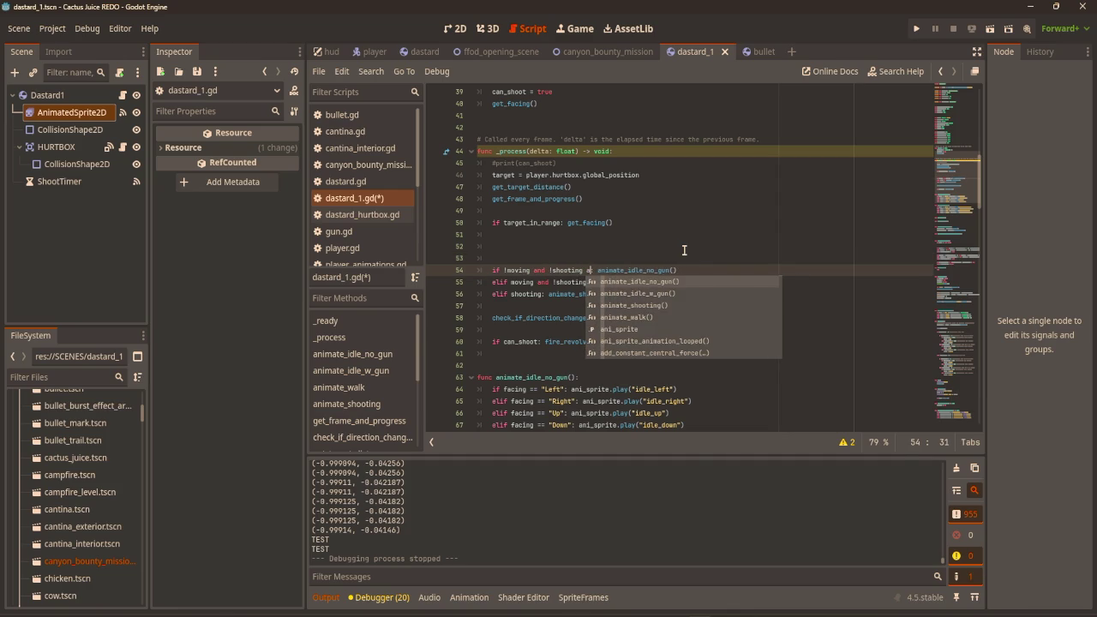
text(nd !)
text(target)
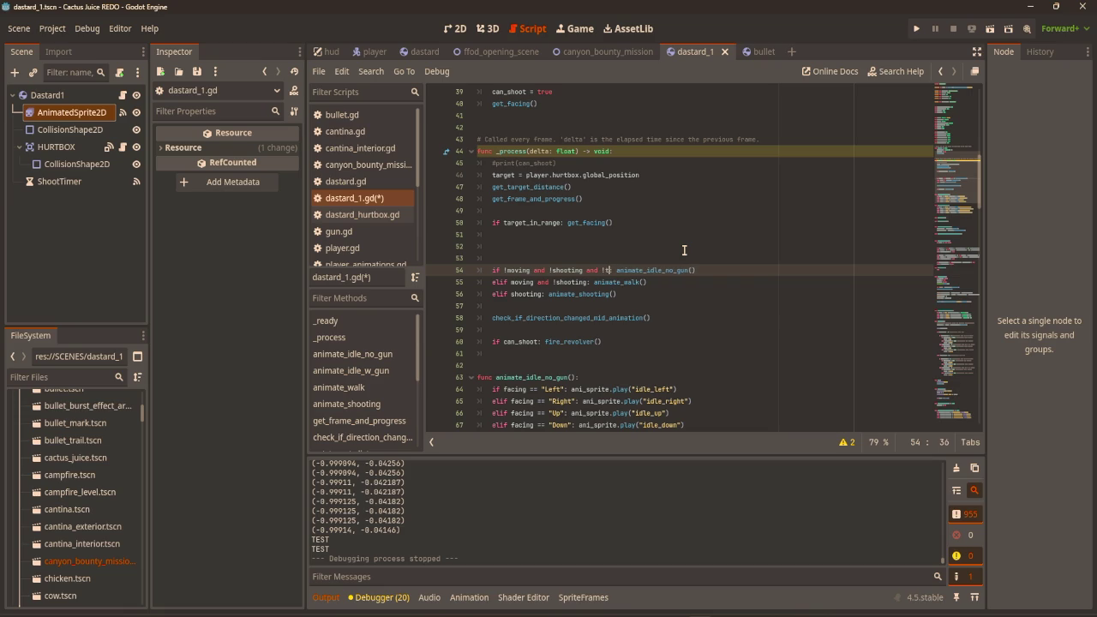
key(Down)
key(Return)
click(716, 245)
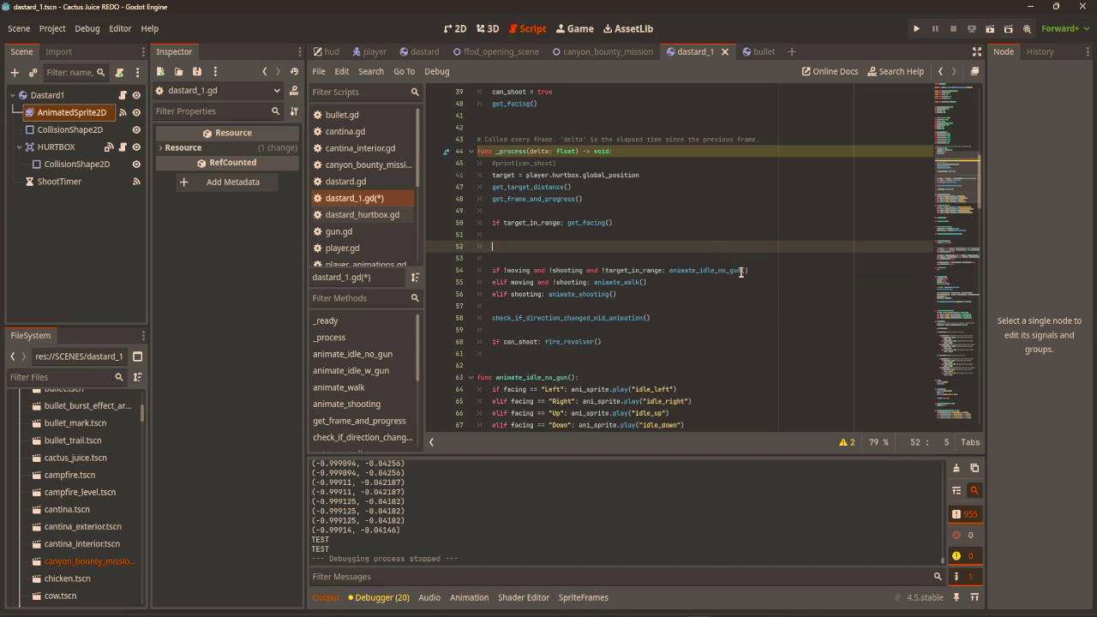
Change the idle call from animate_idle_no_gun() to animate_idle_w_gun().
click(722, 270)
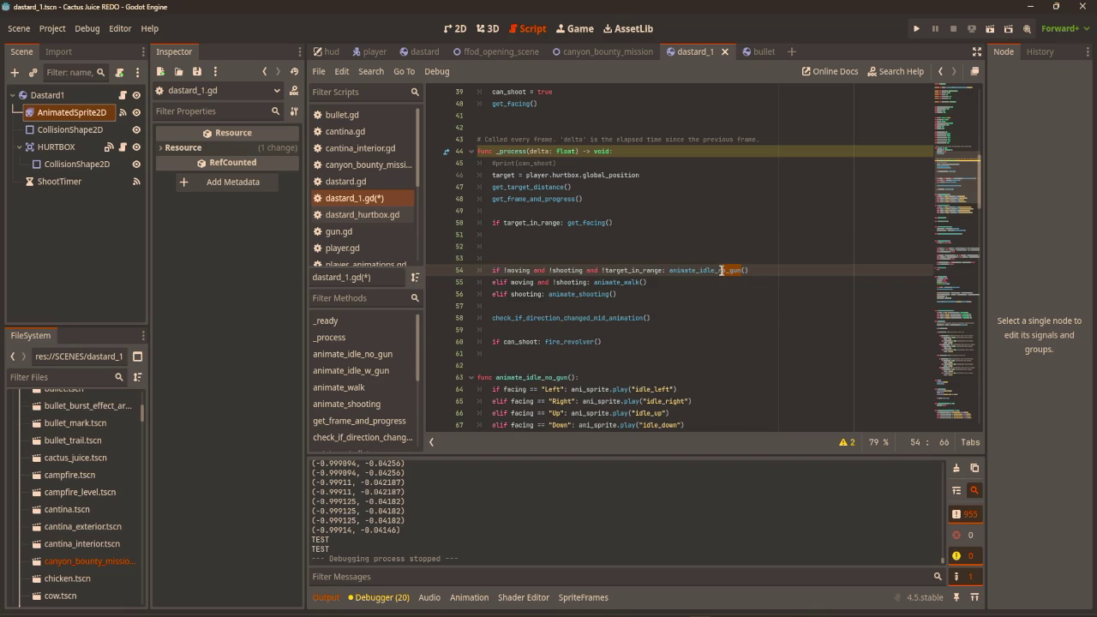
key(Delete)
key(Delete)
key(Delete)
text(w_revol)
text(ver)
click(698, 248)
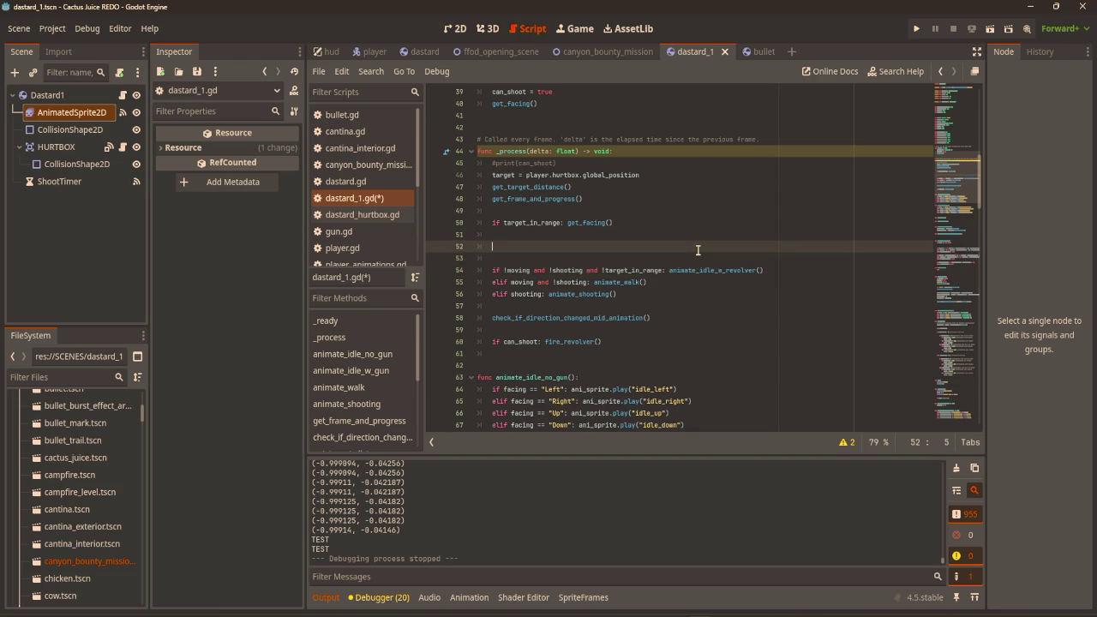
scroll(704, 271, down, 10)
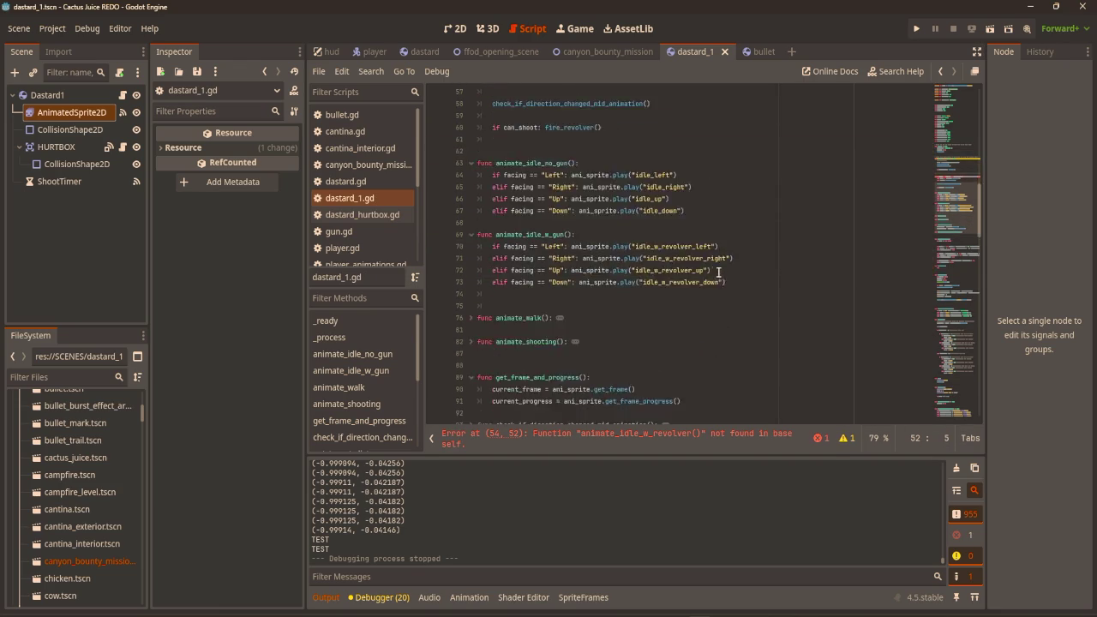
scroll(705, 270, up, 6)
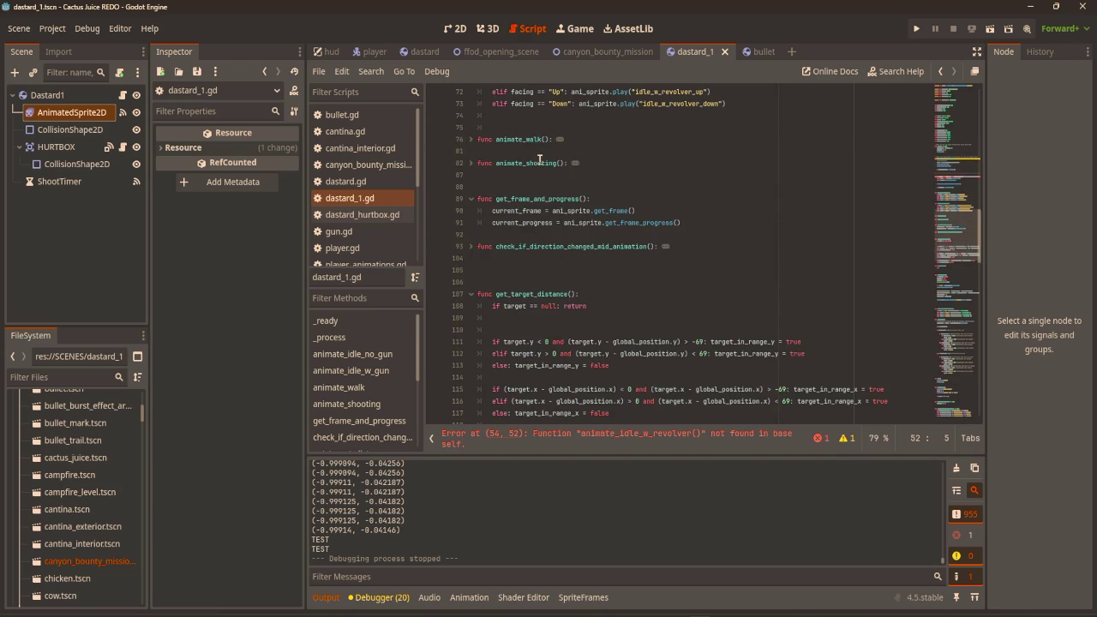
scroll(572, 229, up, 7)
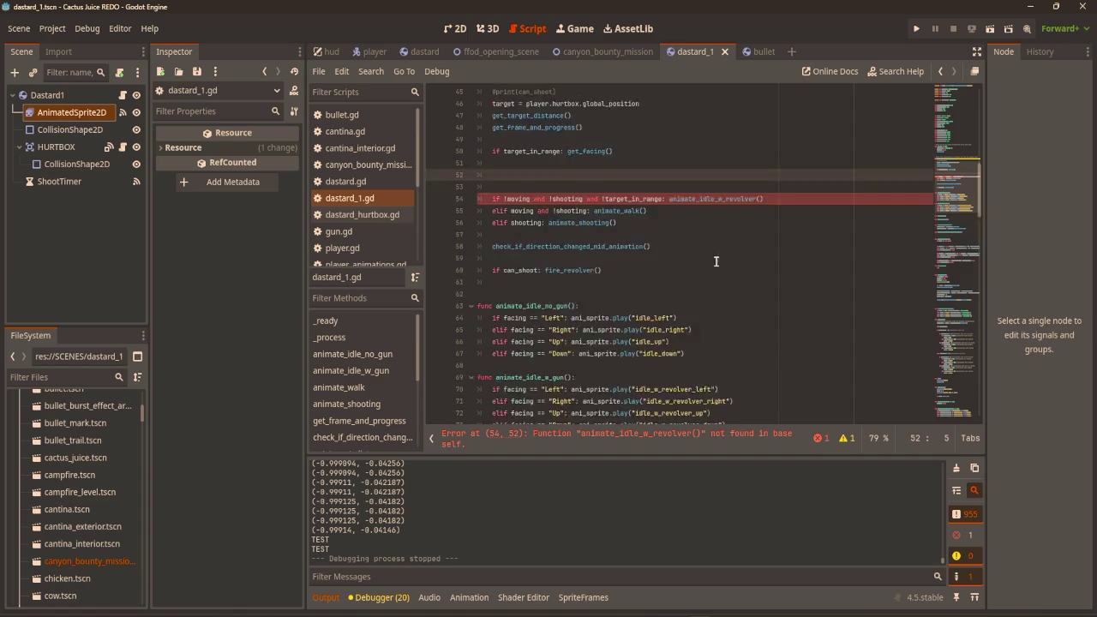
click(754, 307)
key(BackSpace)
key(BackSpace)
key(BackSpace)
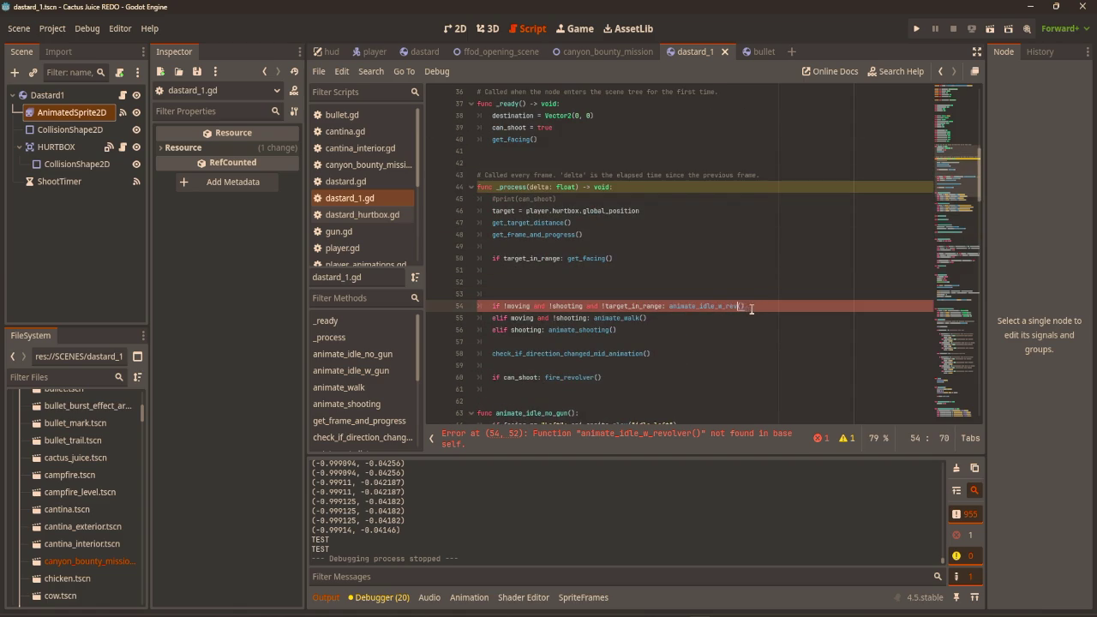
key(BackSpace)
text(gun)
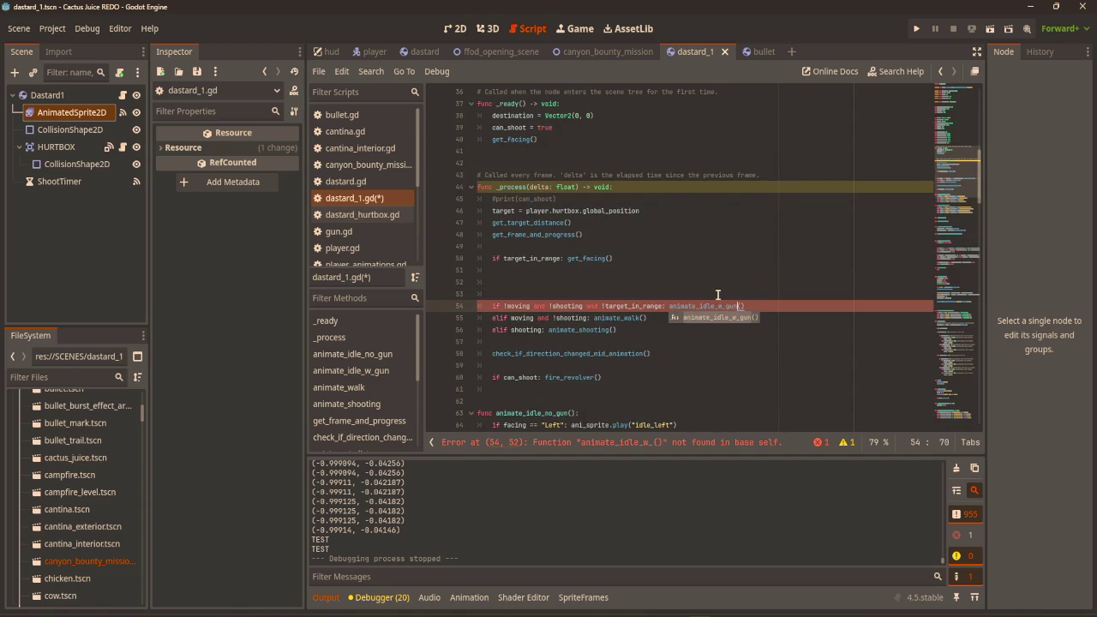
click(726, 283)
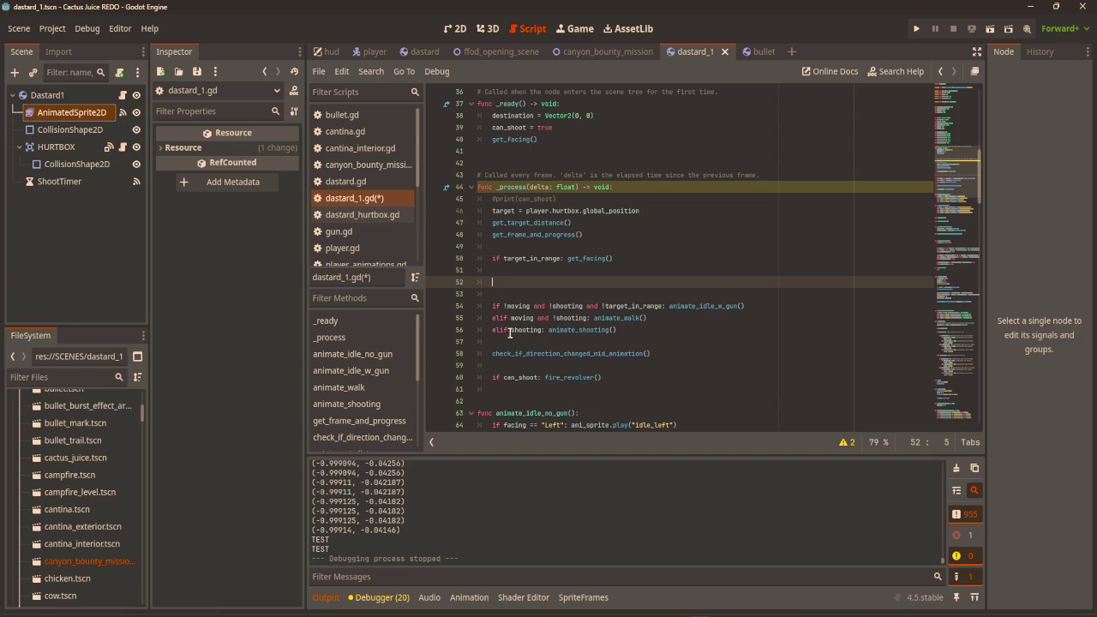
Check the shooting condition on line 56 and review the rest of _process.
click(511, 331)
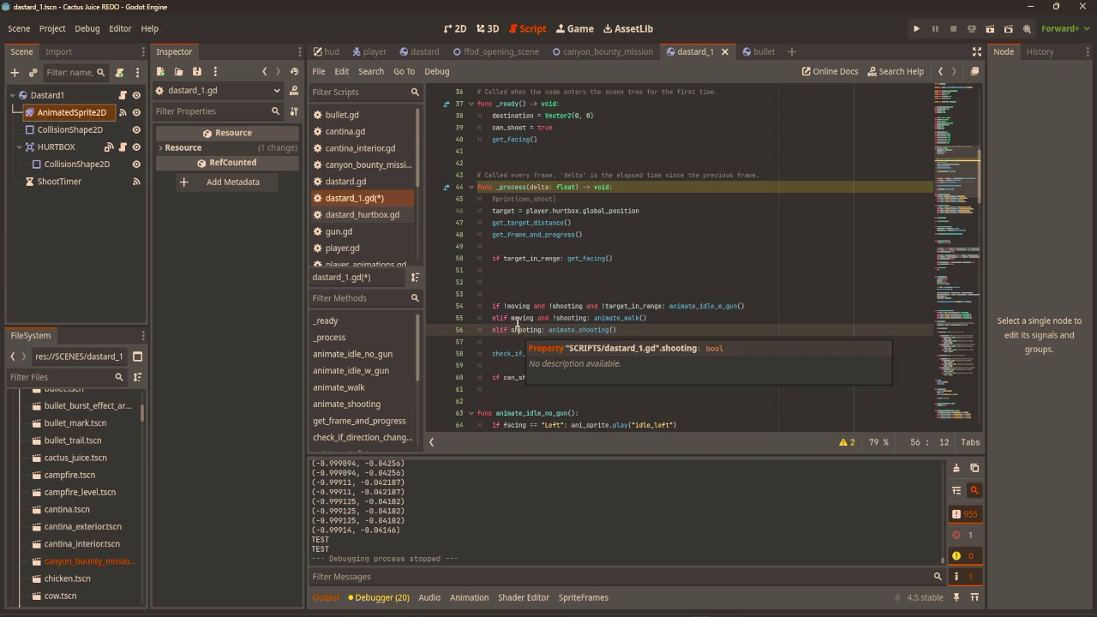
mouse_move(513, 318)
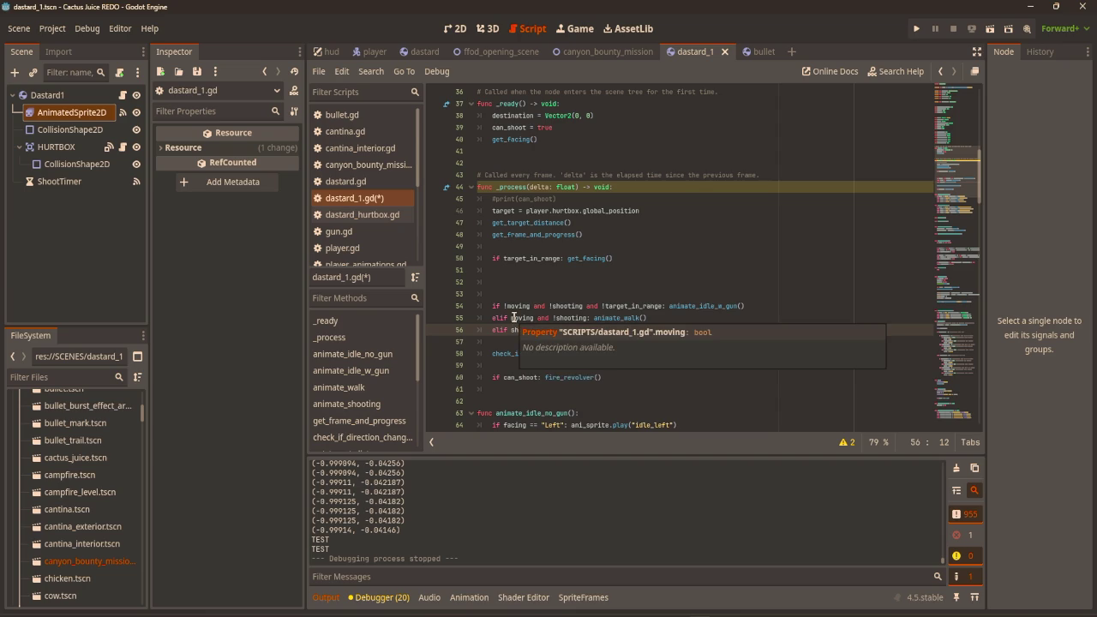
click(539, 331)
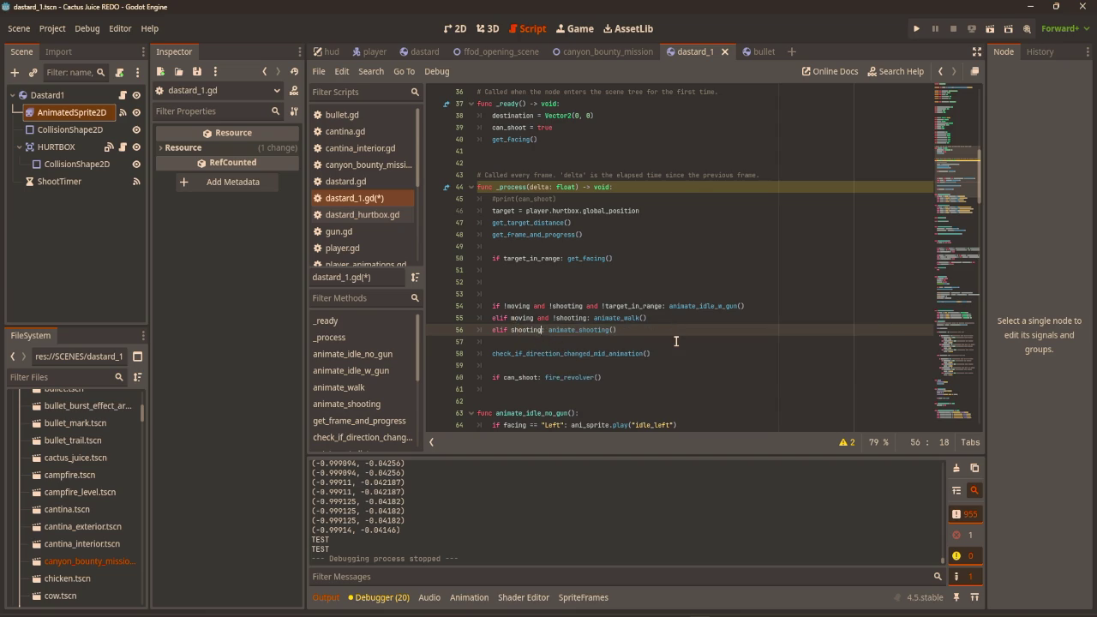
scroll(676, 341, down, 2)
scroll(676, 343, down, 4)
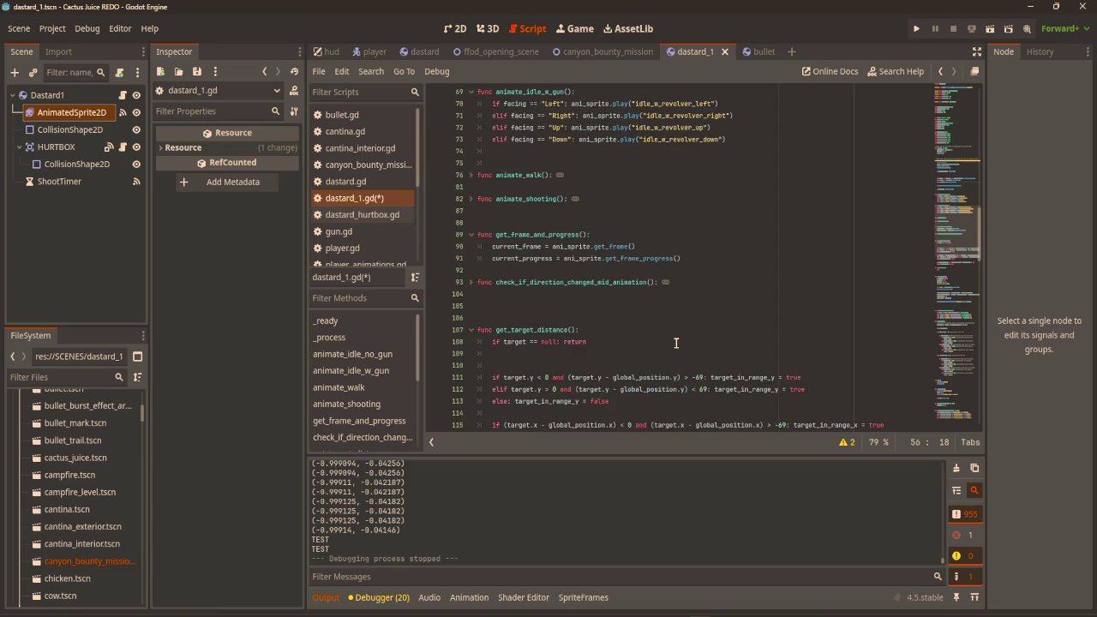
scroll(678, 343, down, 5)
scroll(681, 343, up, 10)
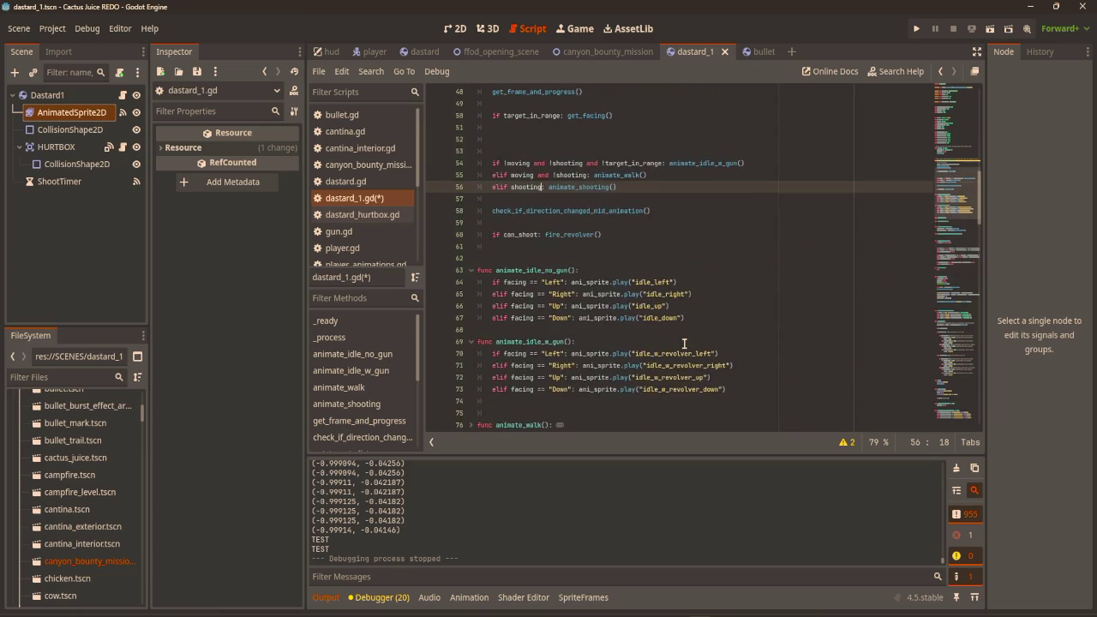
Scroll to the export variables at the top of dastard_1.gd and position at bullet_scene.
scroll(685, 343, down, 18)
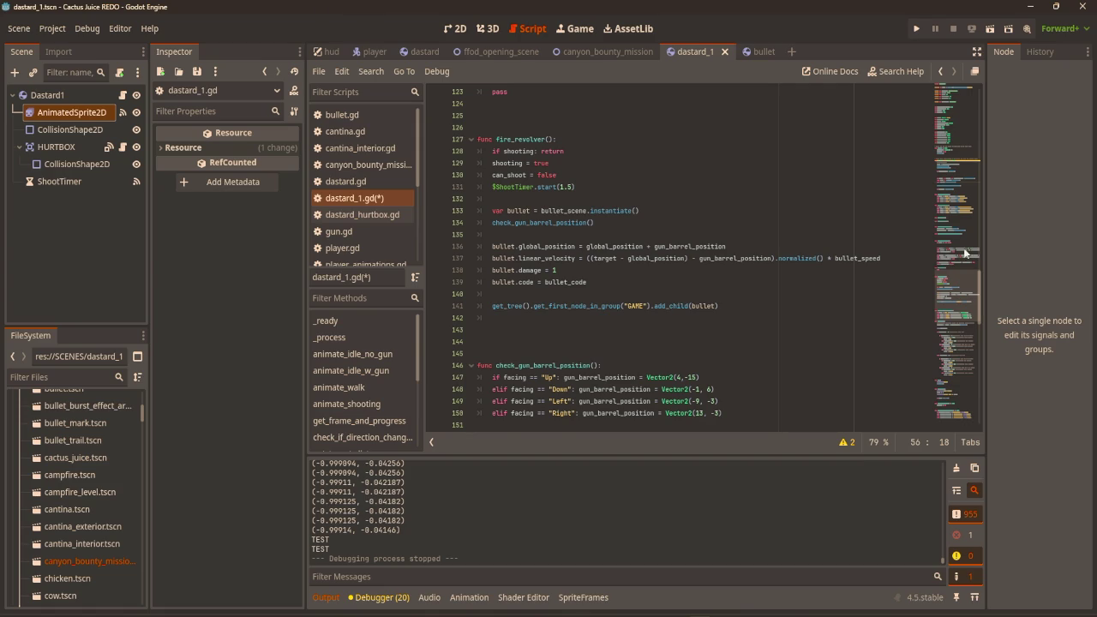
scroll(545, 245, up, 15)
scroll(546, 245, up, 5)
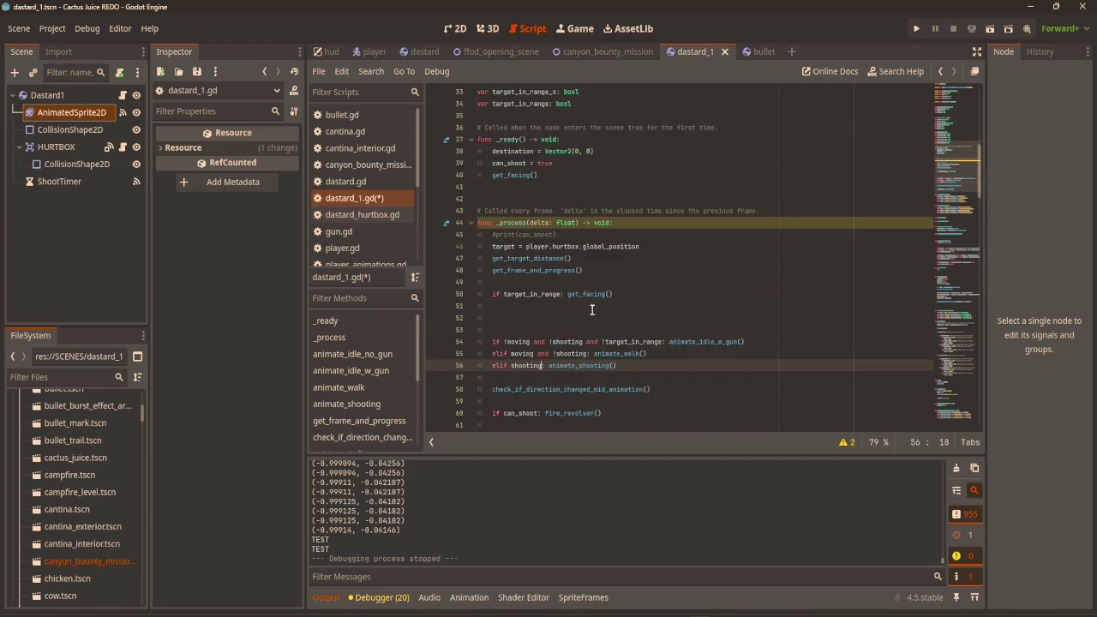
scroll(628, 336, down, 20)
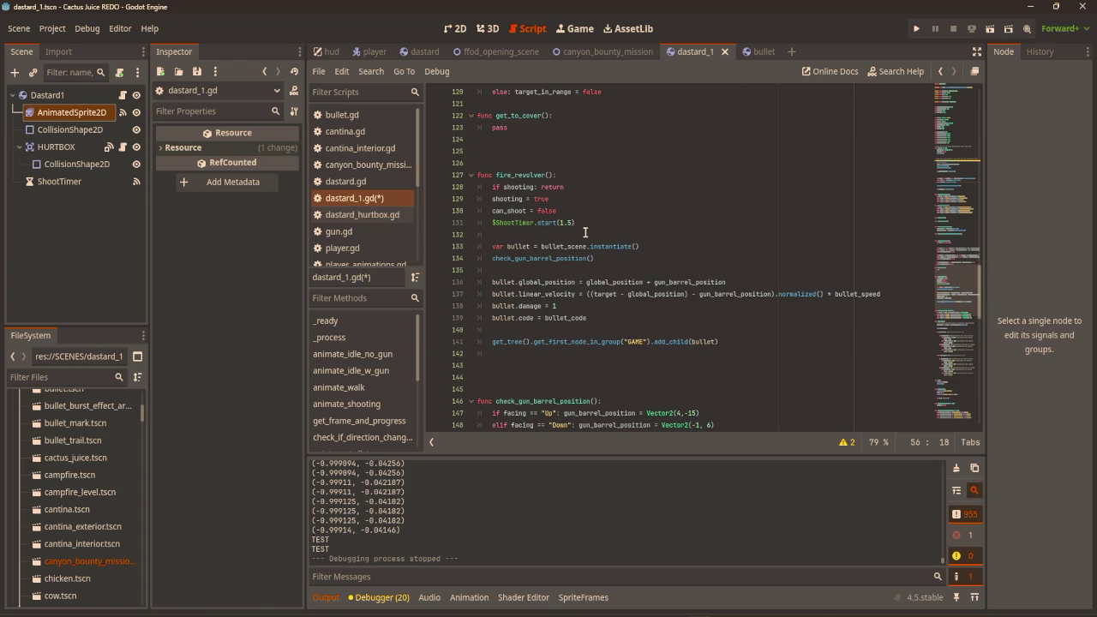
scroll(580, 226, up, 20)
scroll(608, 290, up, 8)
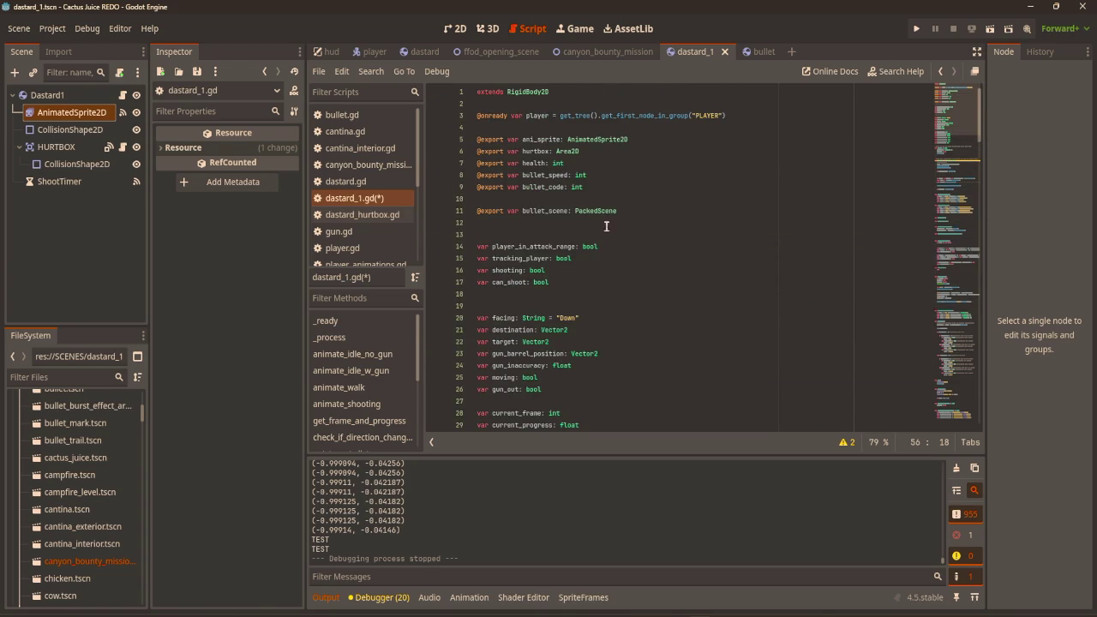
click(625, 209)
click(632, 234)
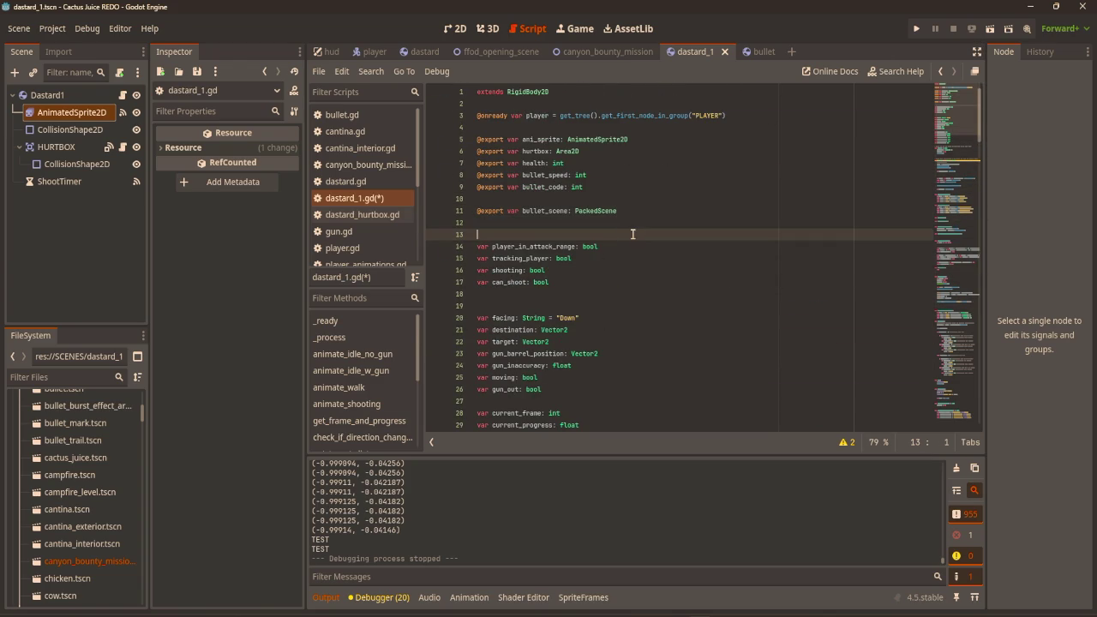
key(Up)
key(Up)
key(Up)
text(\)
key(Return)
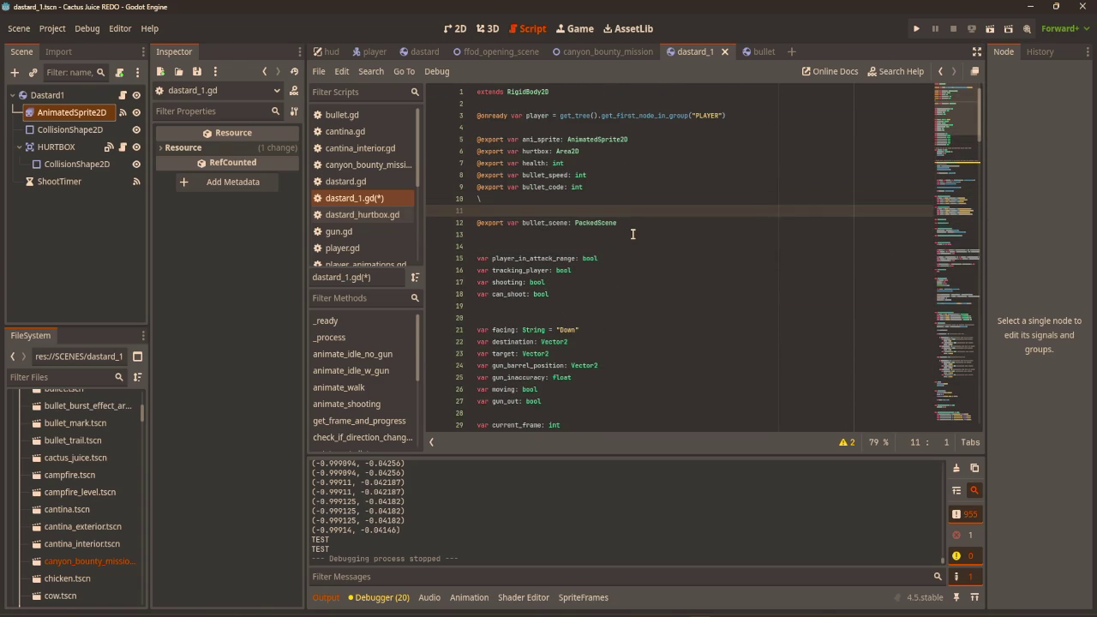
key(Left)
key(Down)
text(export var shoot_timer: T)
text(imer)
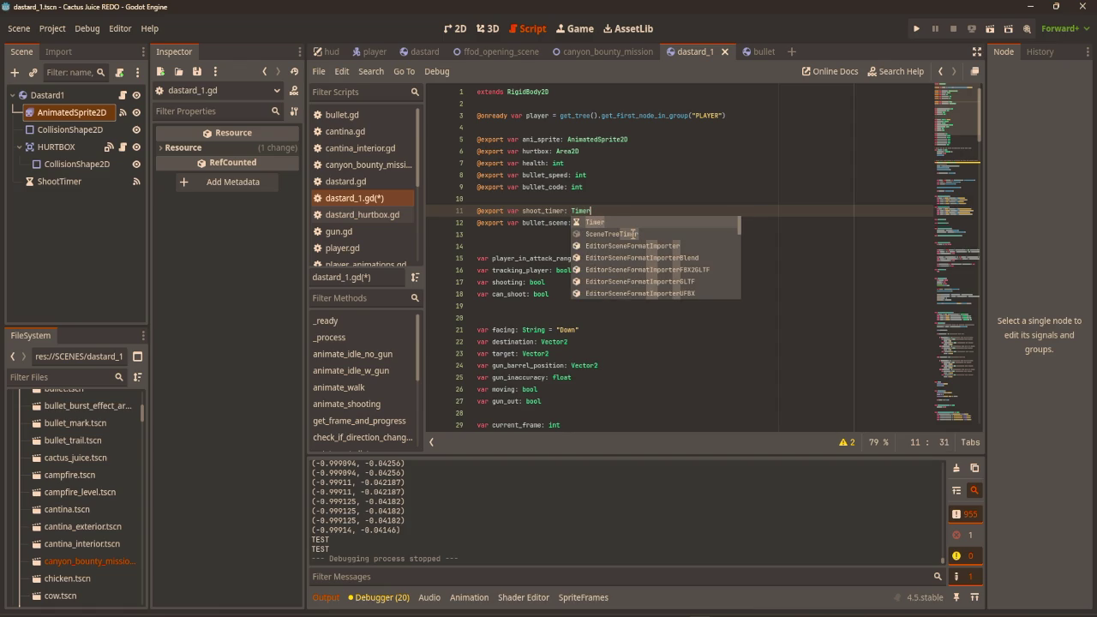
click(665, 194)
key(ctrl+s)
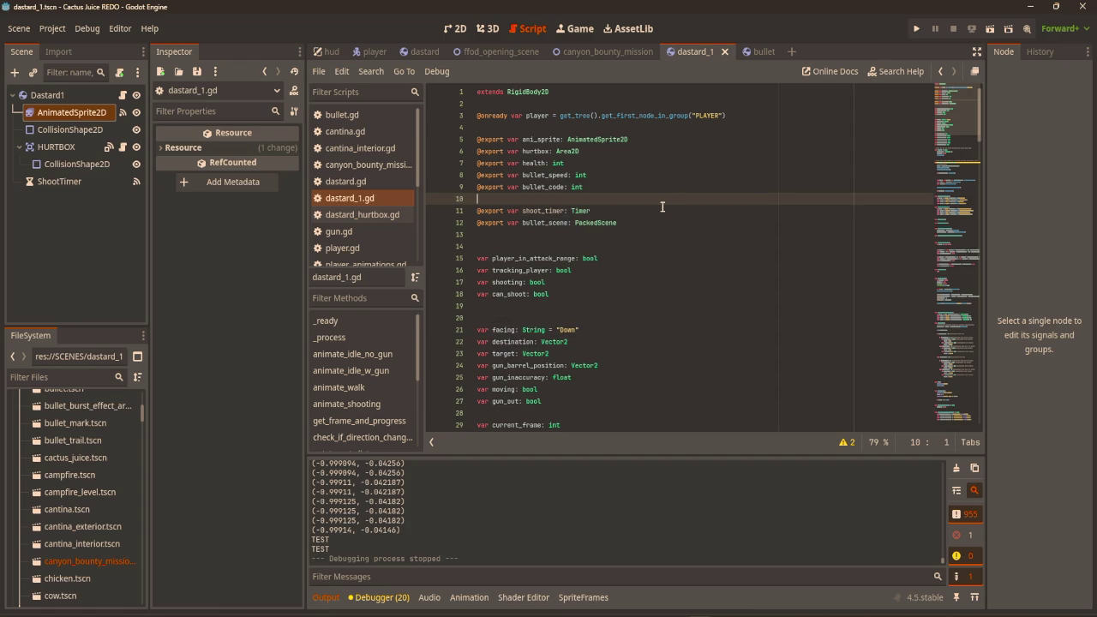
Assign the ShootTimer node to the Dastard1 node's Shoot Timer property.
click(76, 93)
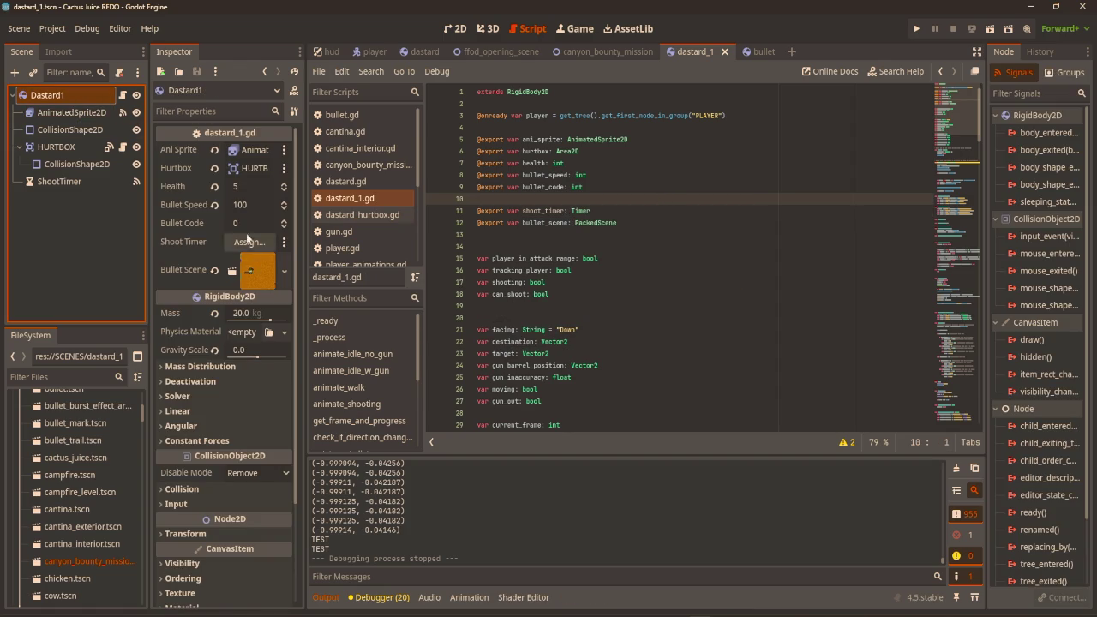
drag(64, 181, 249, 242)
scroll(656, 240, down, 12)
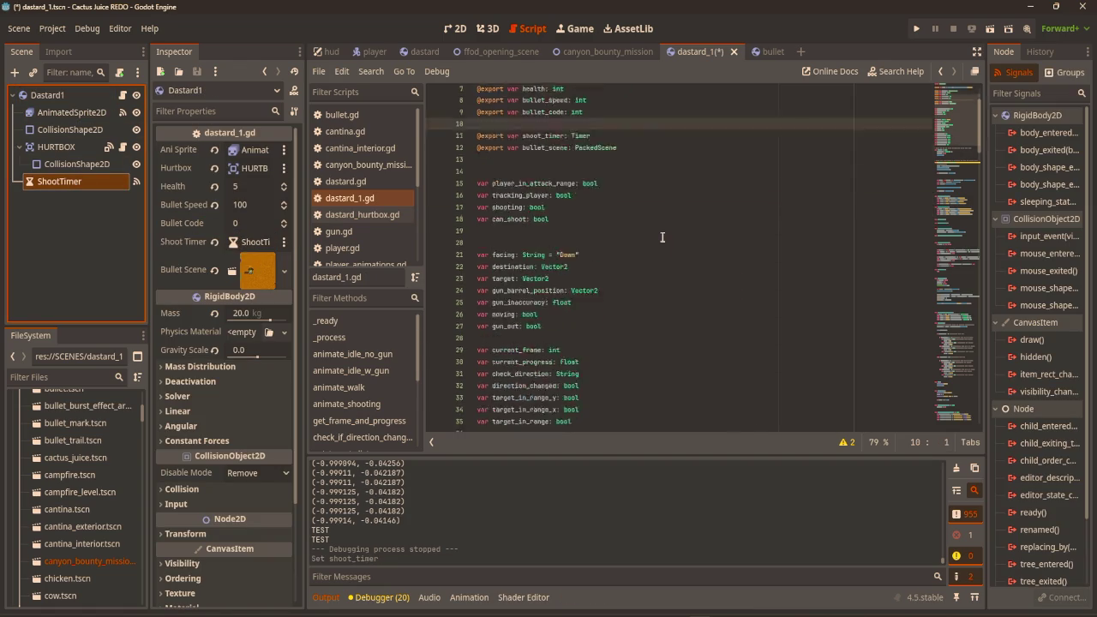
scroll(647, 241, down, 20)
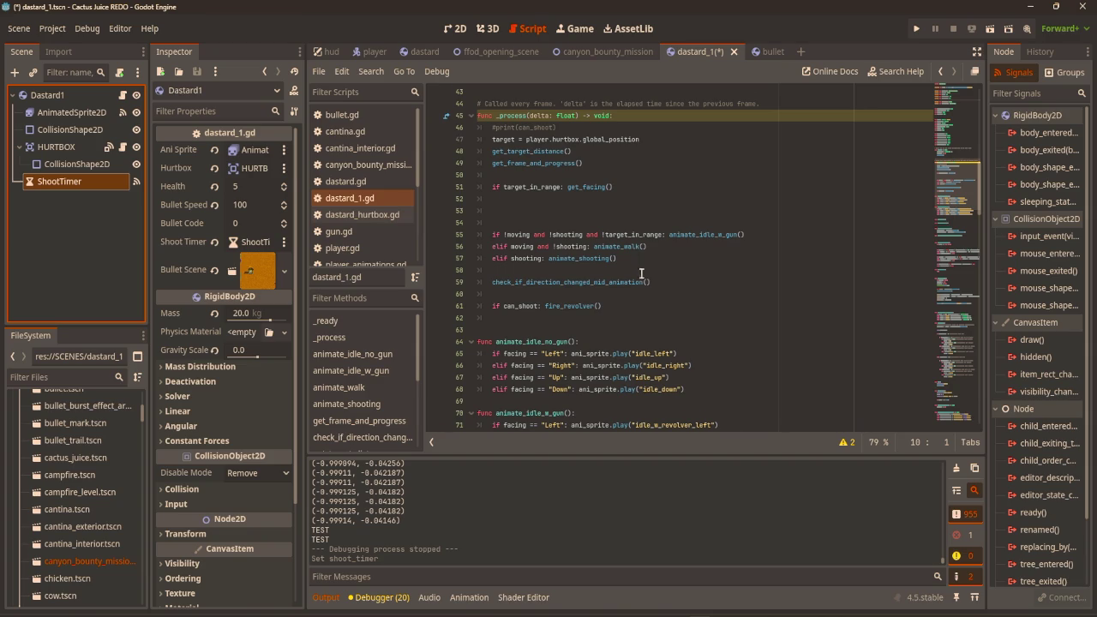
scroll(641, 274, down, 5)
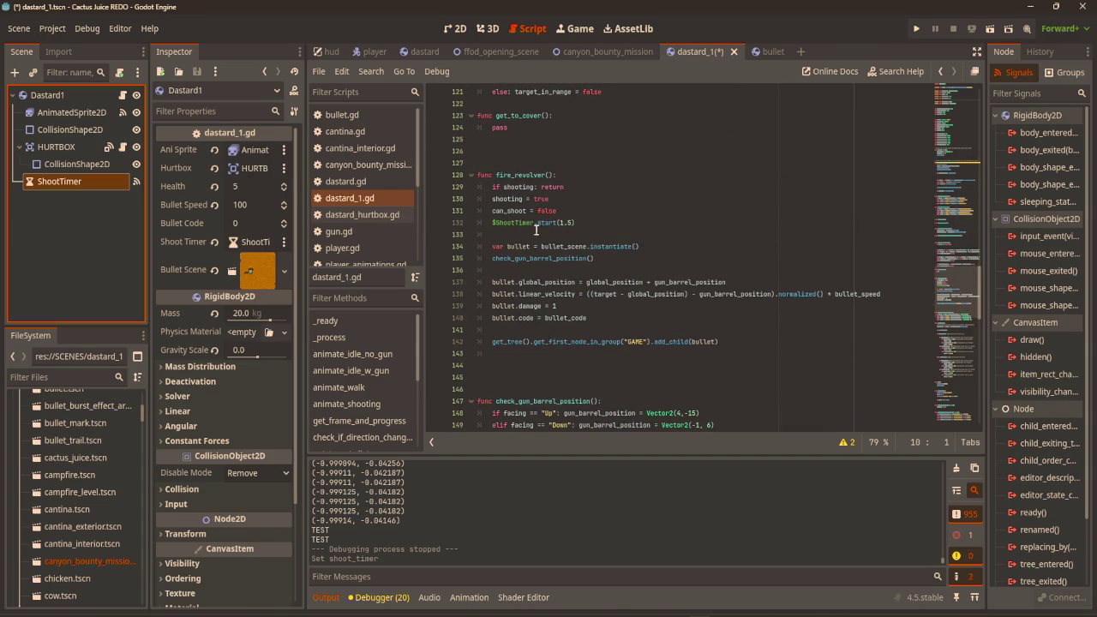
Replace $ShootTimer on line 132 with shoot_cooldown_timer.
drag(534, 225, 493, 227)
text(shoot)
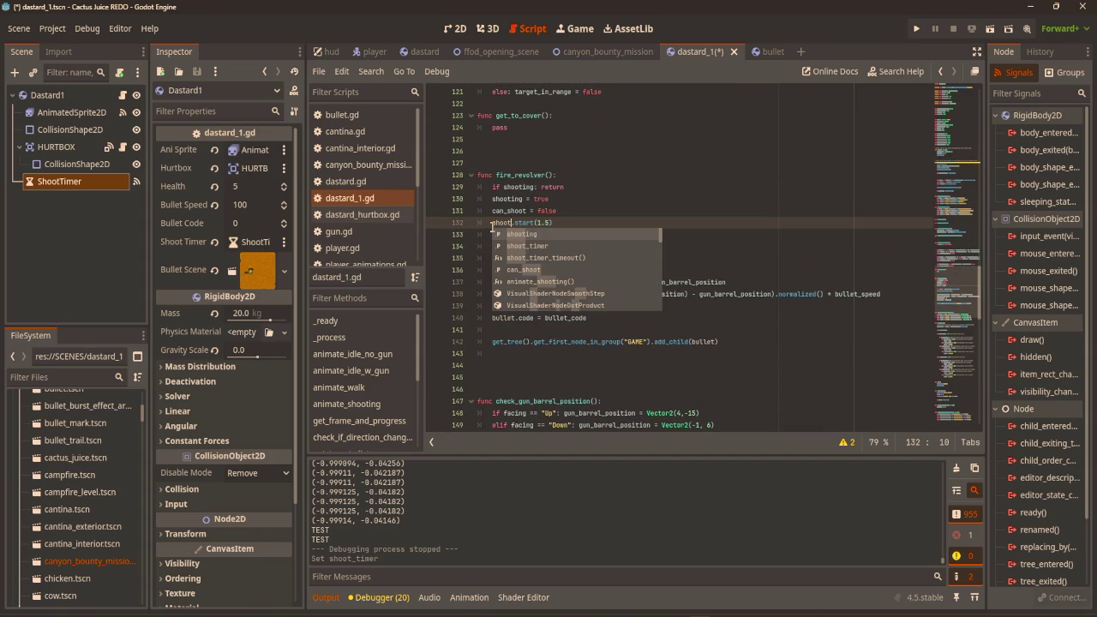
text(_time)
key(BackSpace)
key(BackSpace)
key(BackSpace)
text(coold)
text(own)
text(_timer)
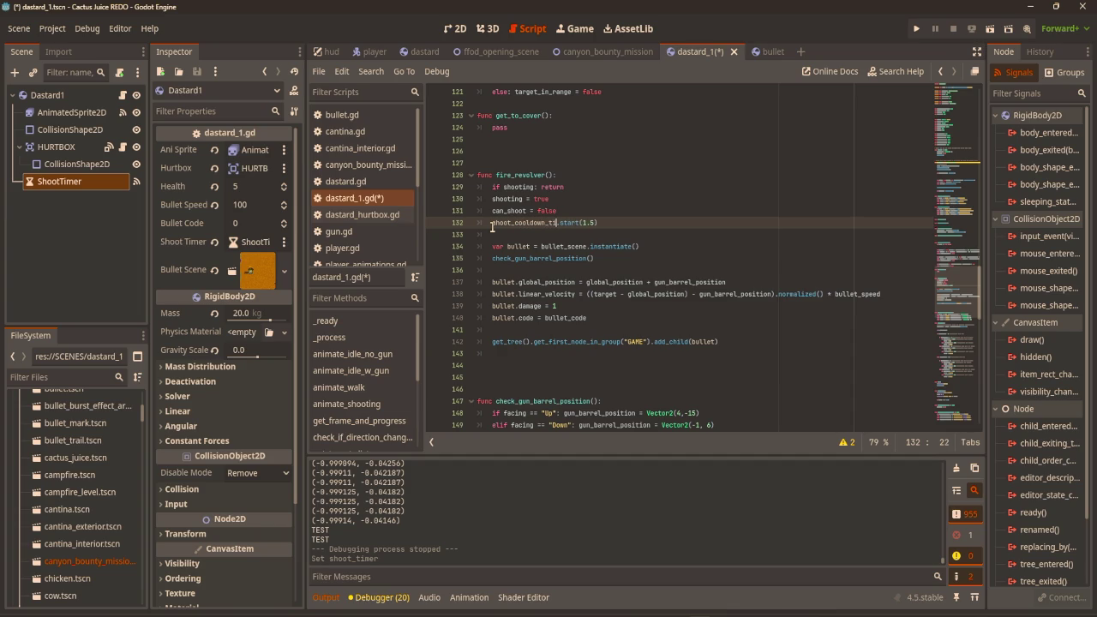
Rename the export to shoot_cooldown_timer, save, and reassign ShootTimer to Shoot Cooldown Timer.
scroll(572, 172, up, 20)
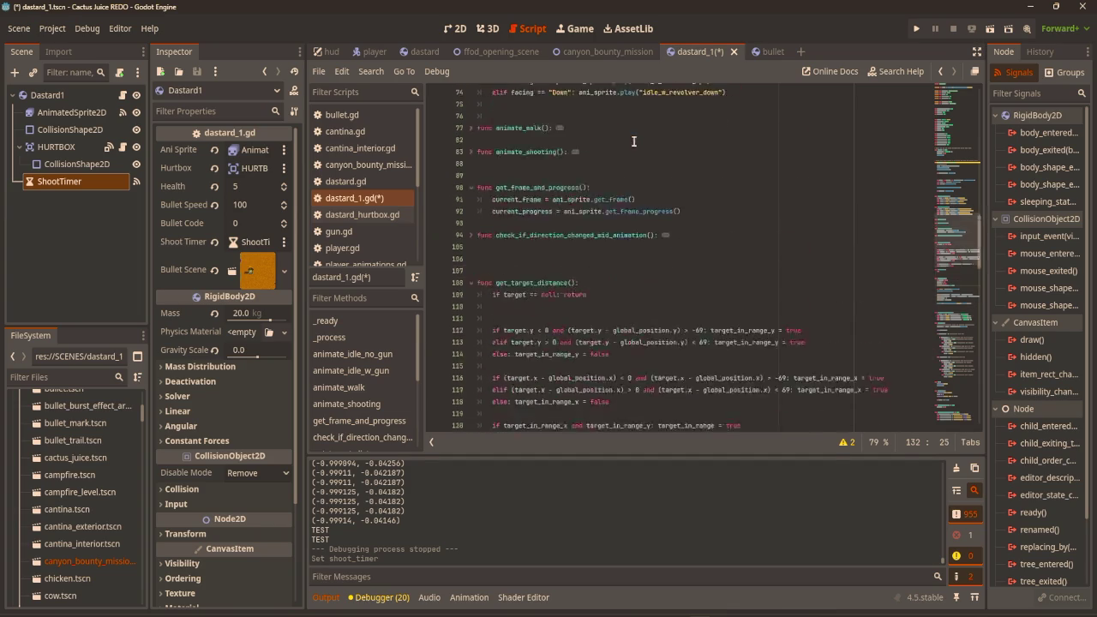
scroll(583, 254, up, 4)
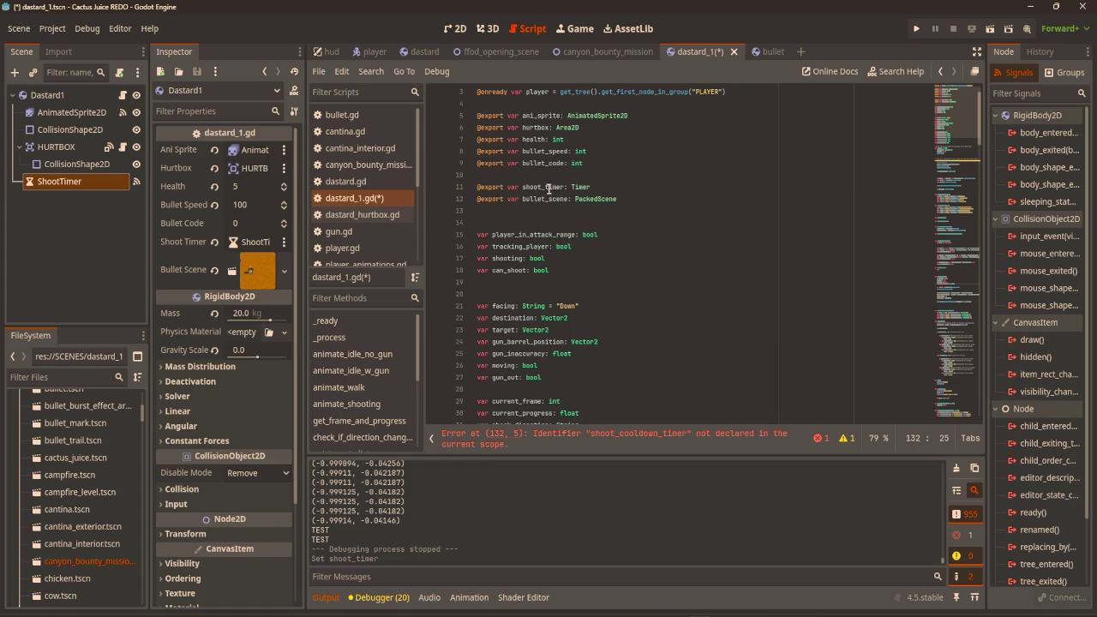
click(547, 187)
text(coold)
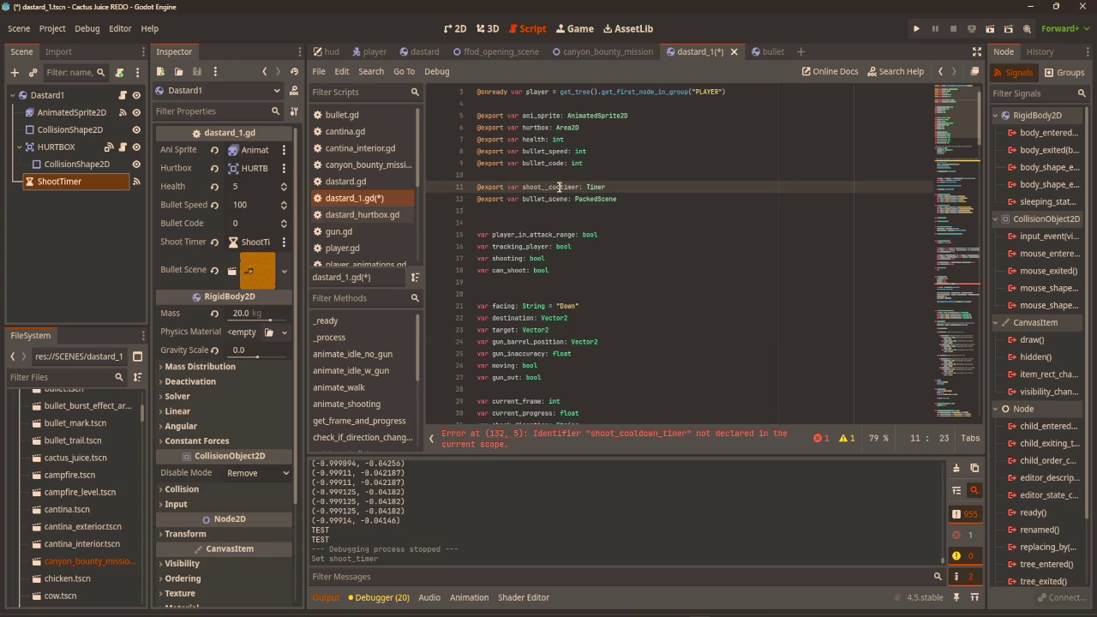
text(down_)
key(Up)
key(Up)
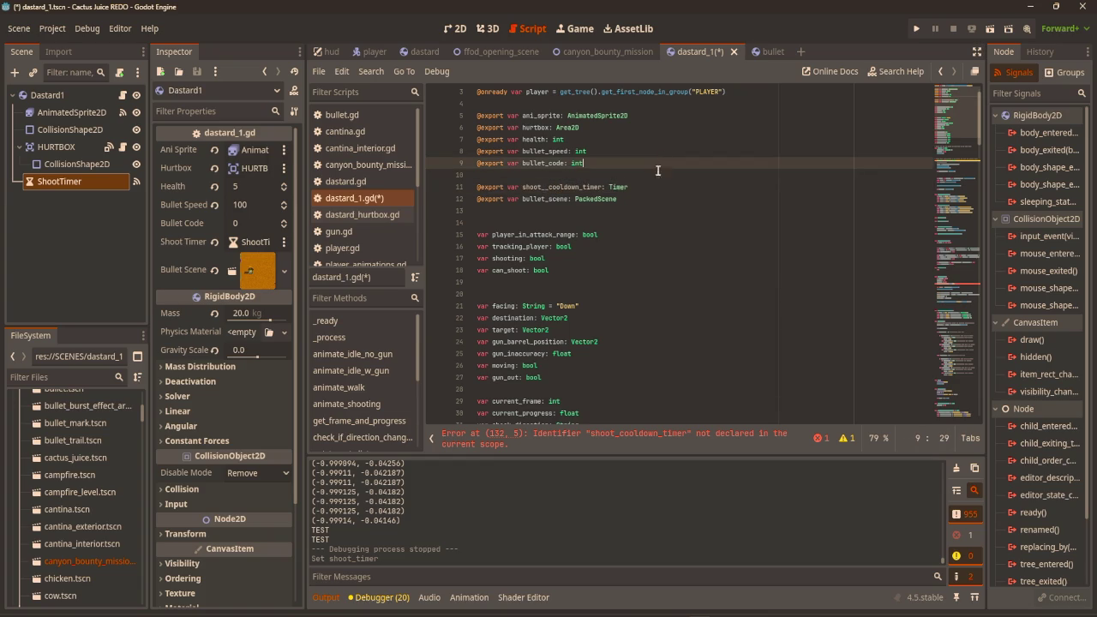
key(ctrl+s)
drag(70, 181, 250, 243)
click(633, 283)
Add an 'await get_tree().create_timer().timeout' line after add_child in fire_revolver.
scroll(634, 283, down, 10)
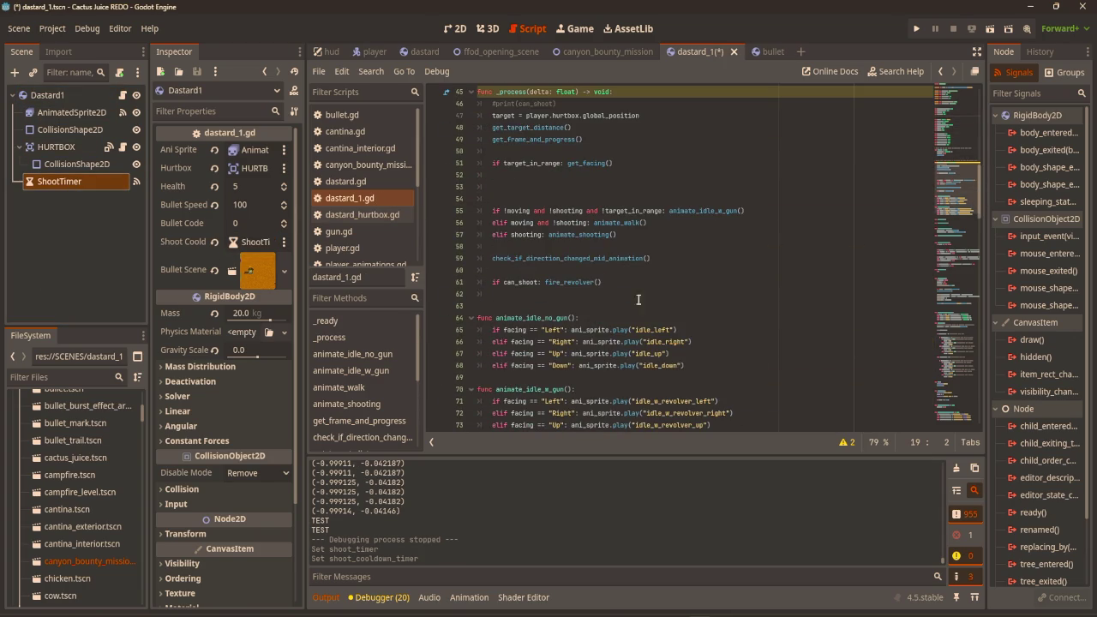
scroll(633, 297, down, 10)
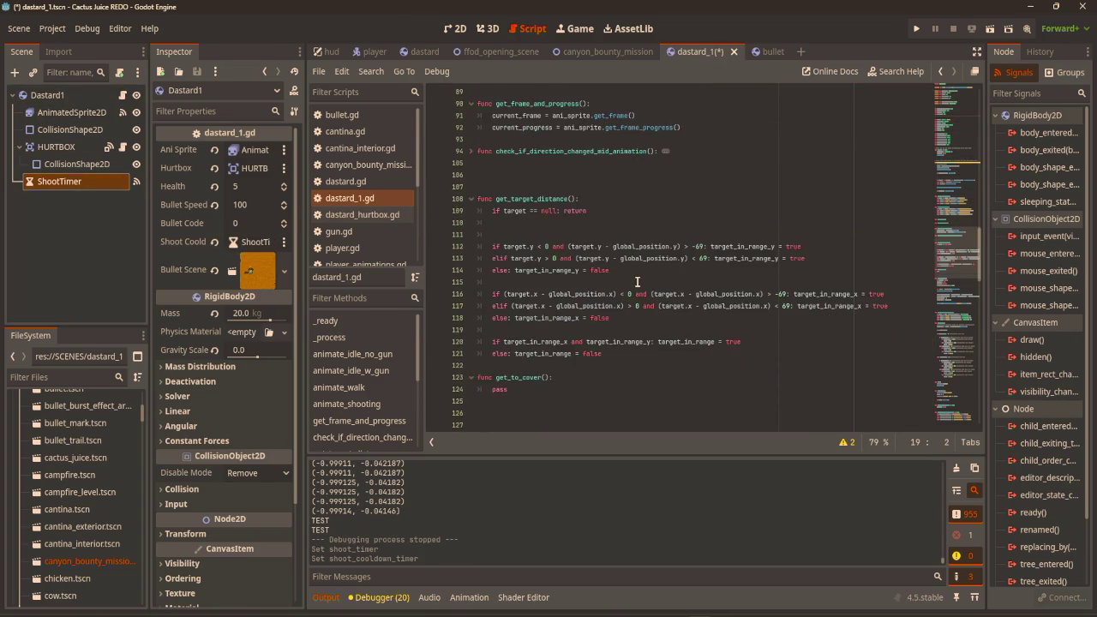
scroll(637, 282, down, 8)
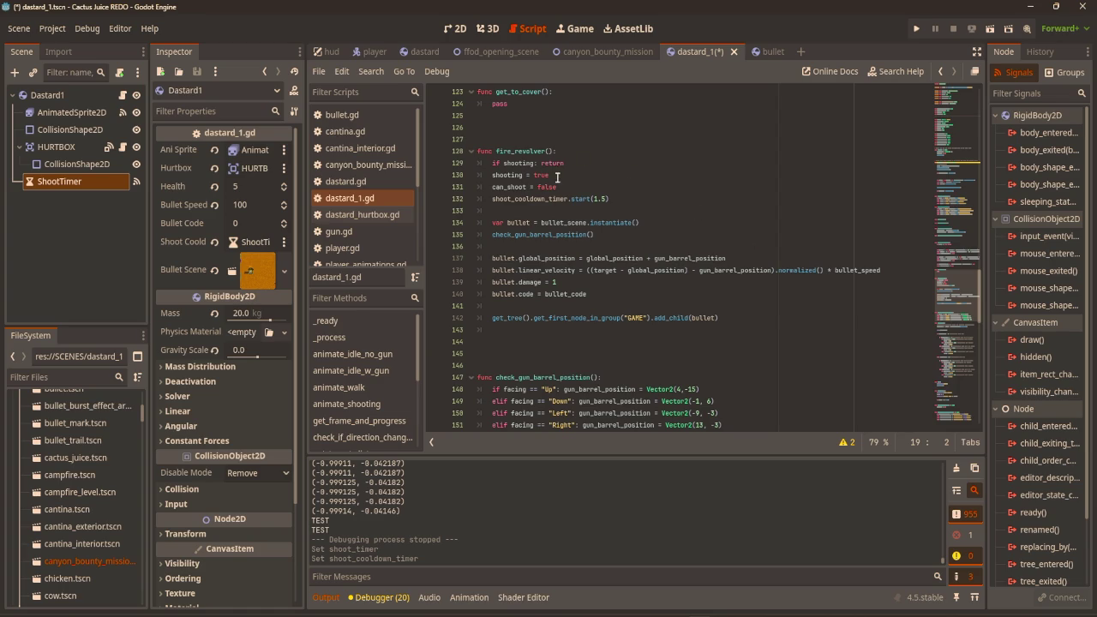
scroll(686, 243, down, 9)
scroll(701, 242, down, 5)
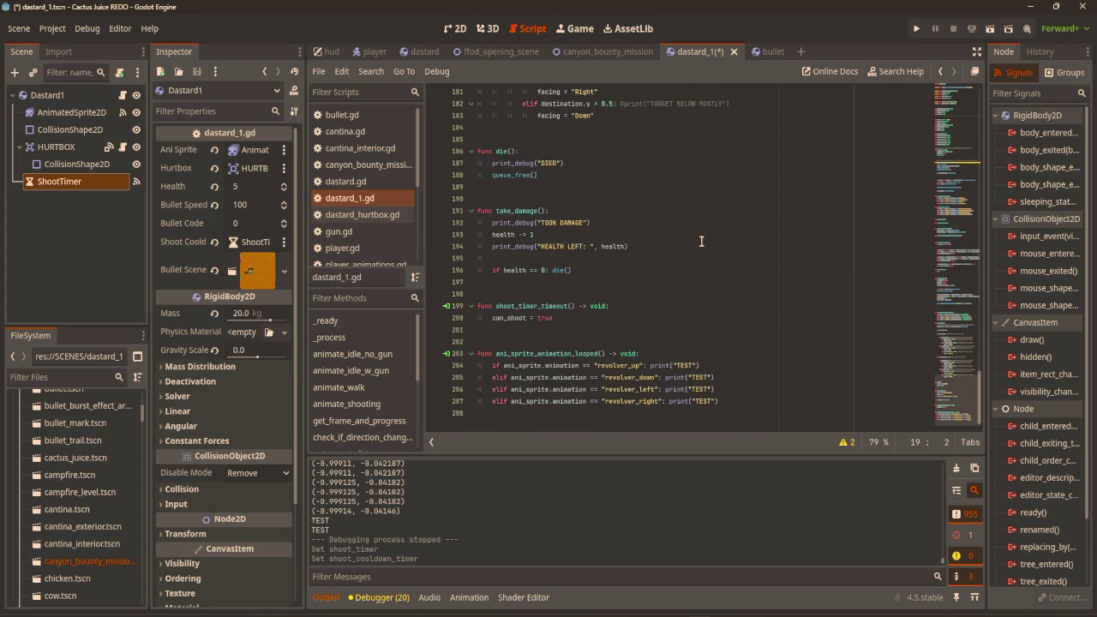
scroll(701, 242, up, 2)
scroll(701, 242, up, 12)
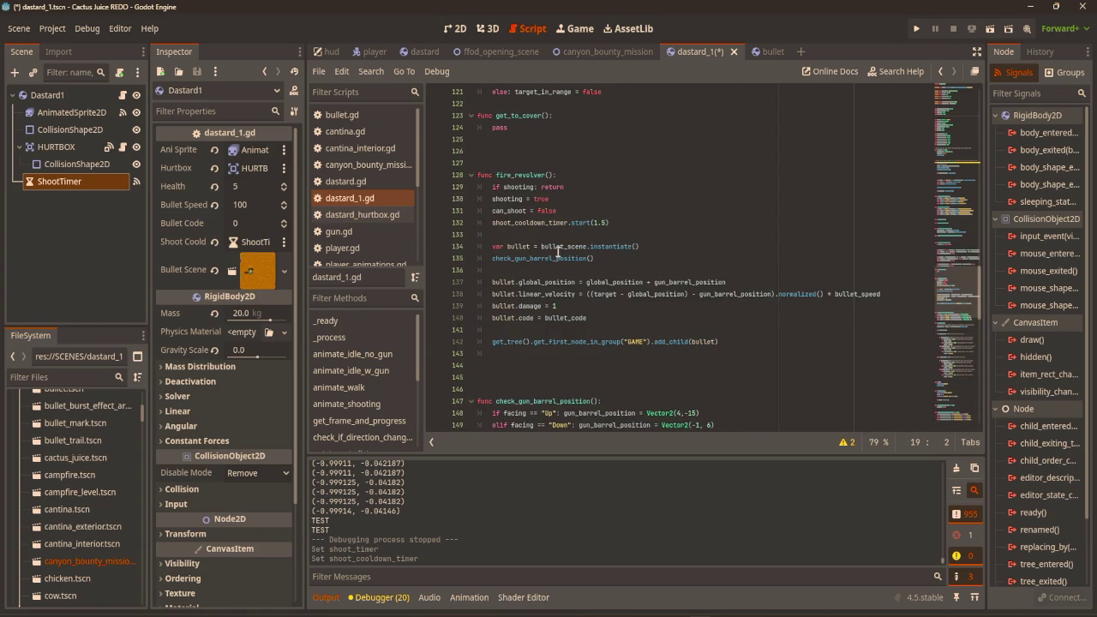
click(682, 356)
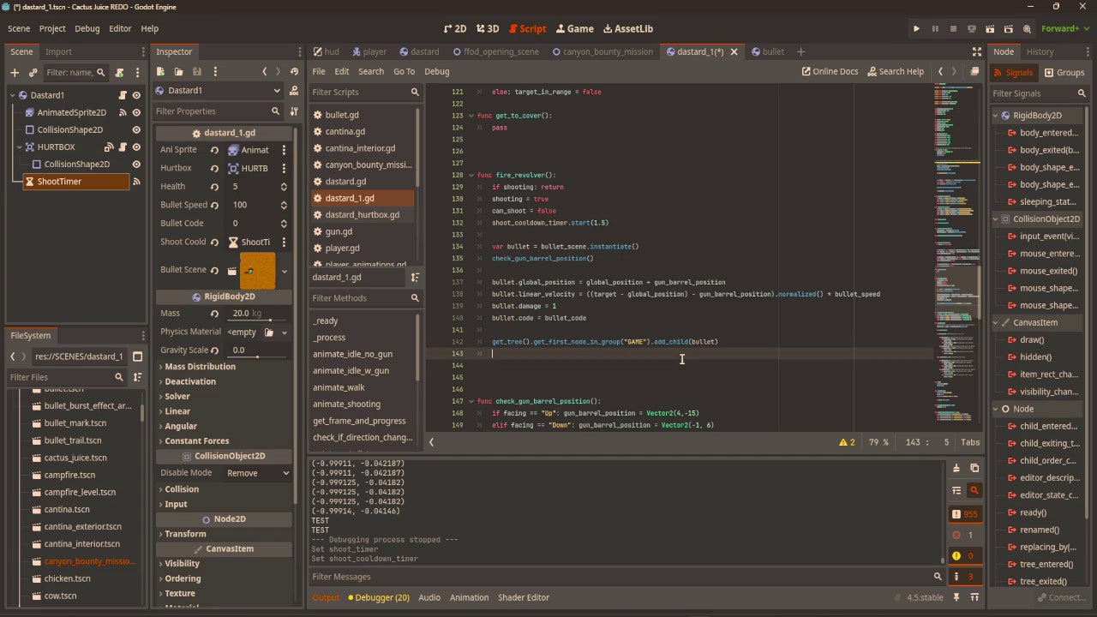
key(Return)
text(await get_tree)
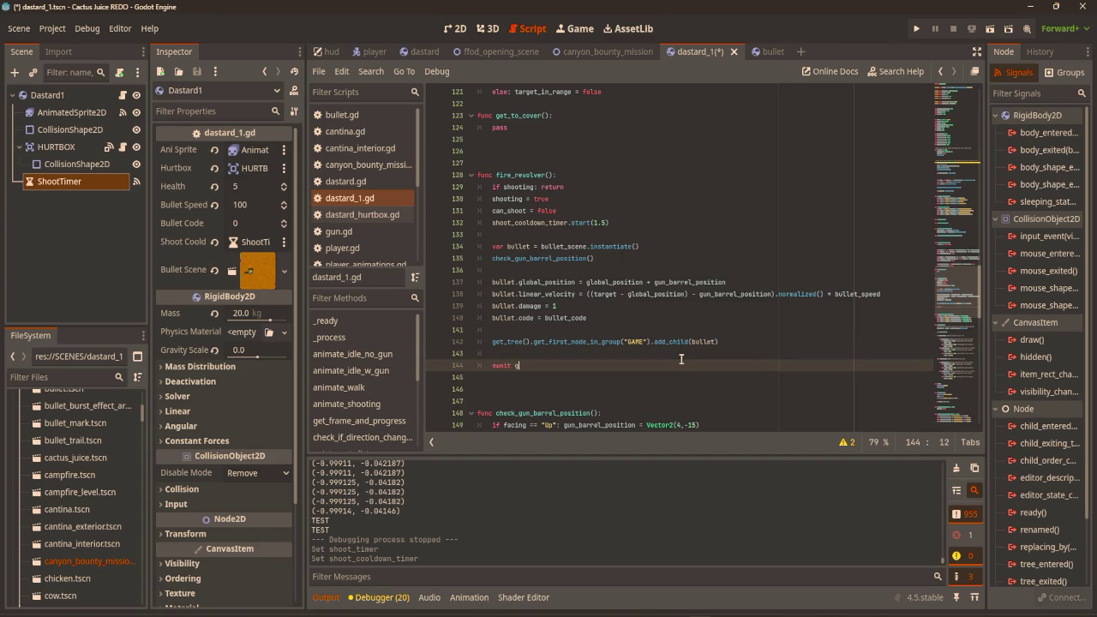
key(Return)
text(eate_t)
text(imer)
key(Return)
text(timeout)
key(Return)
key(Return)
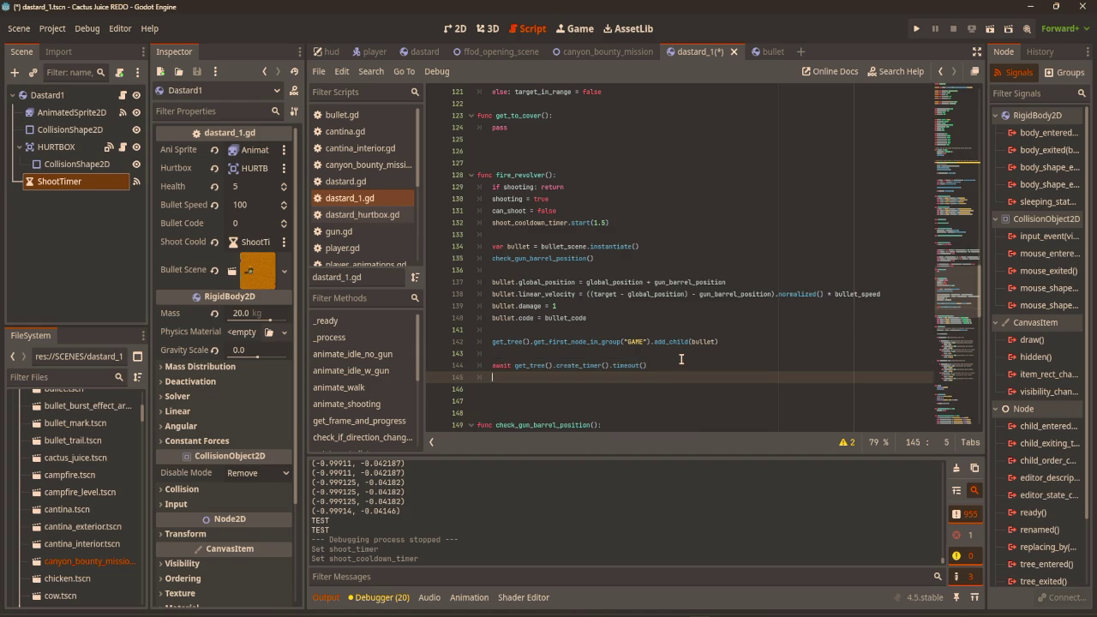
Give create_timer a 1.0 second duration and remove the stray '(' after timeout.
key(Up)
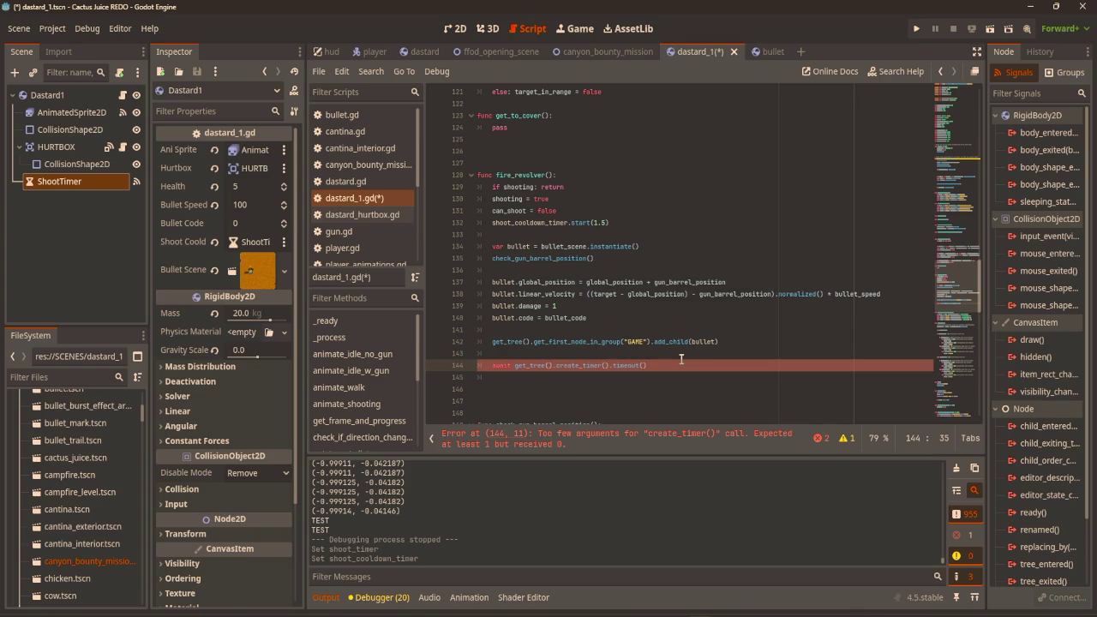
text(1.0)
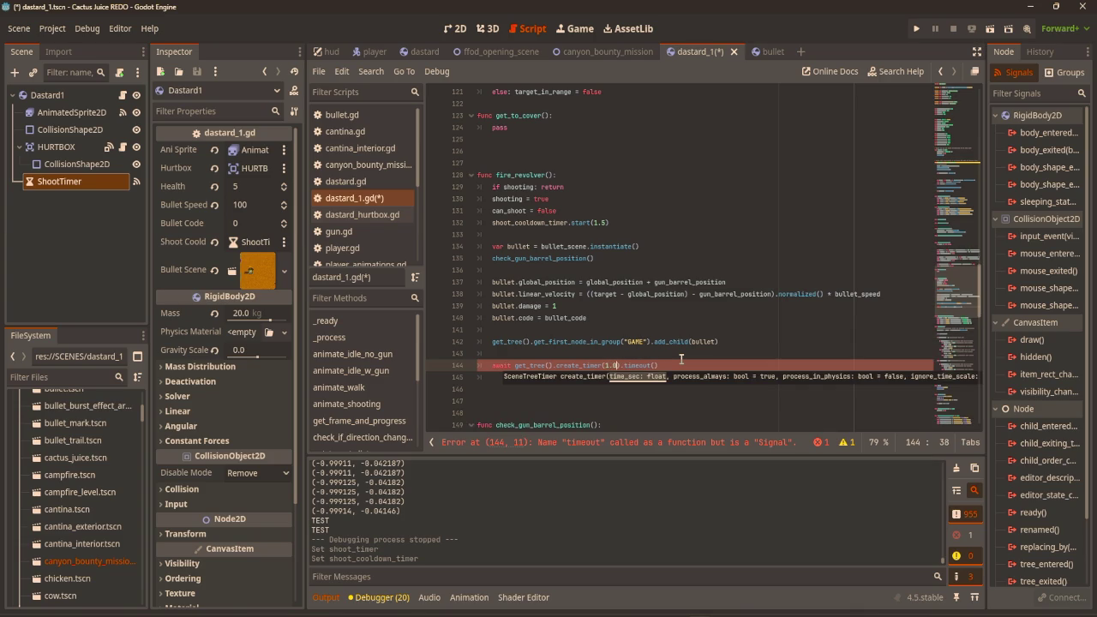
key(Right)
key(Right)
key(Right)
key(Return)
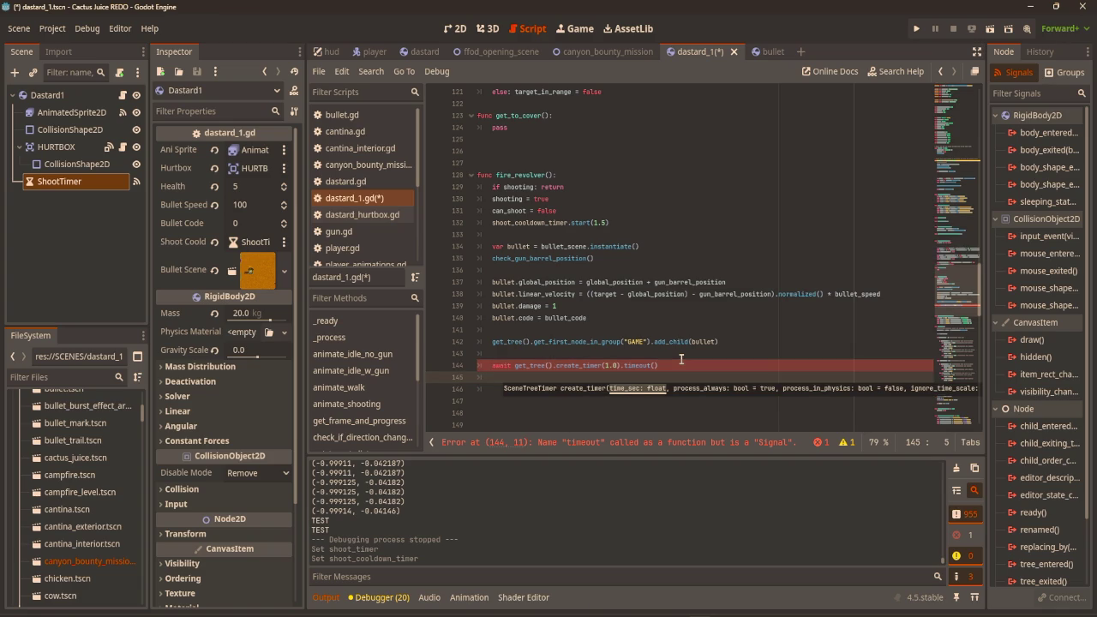
key(Return)
key(Return)
key(BackSpace)
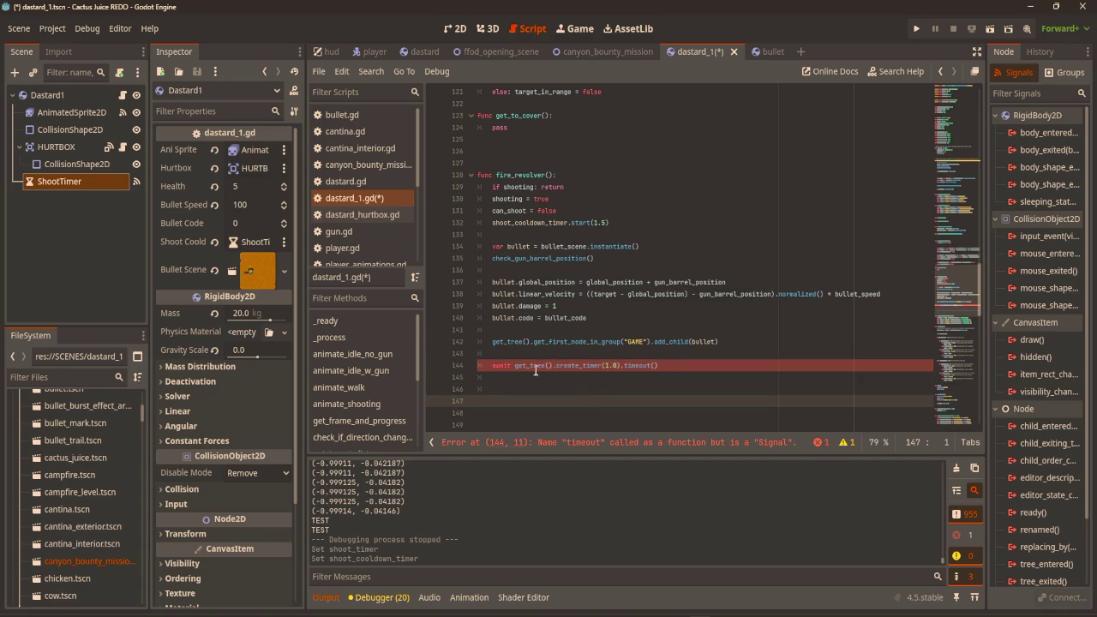
click(562, 367)
click(605, 366)
click(625, 366)
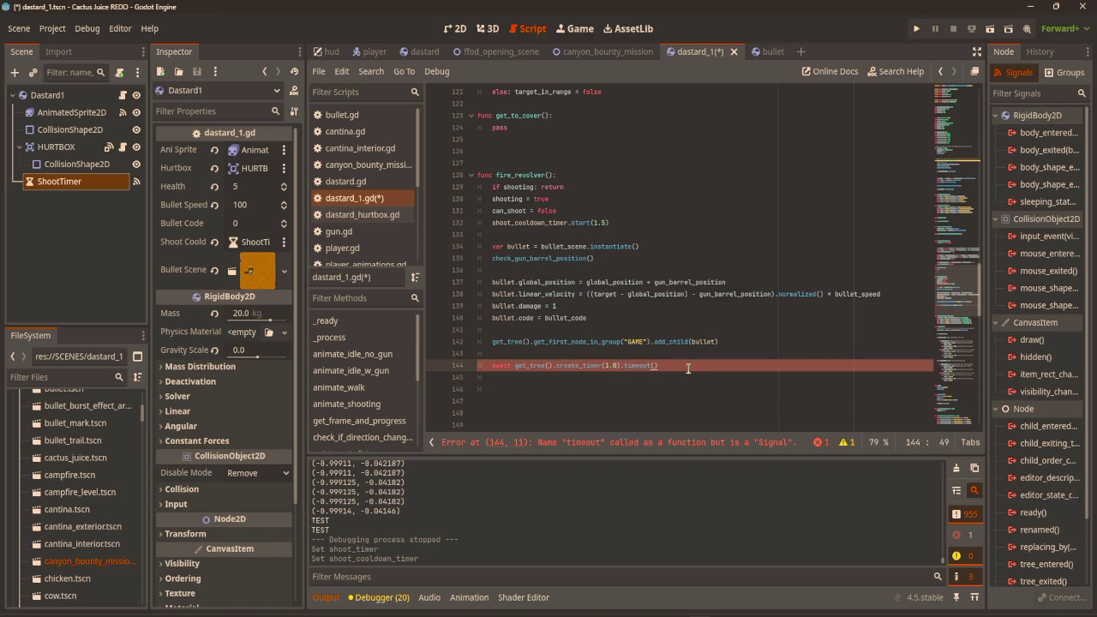
key(BackSpace)
click(679, 386)
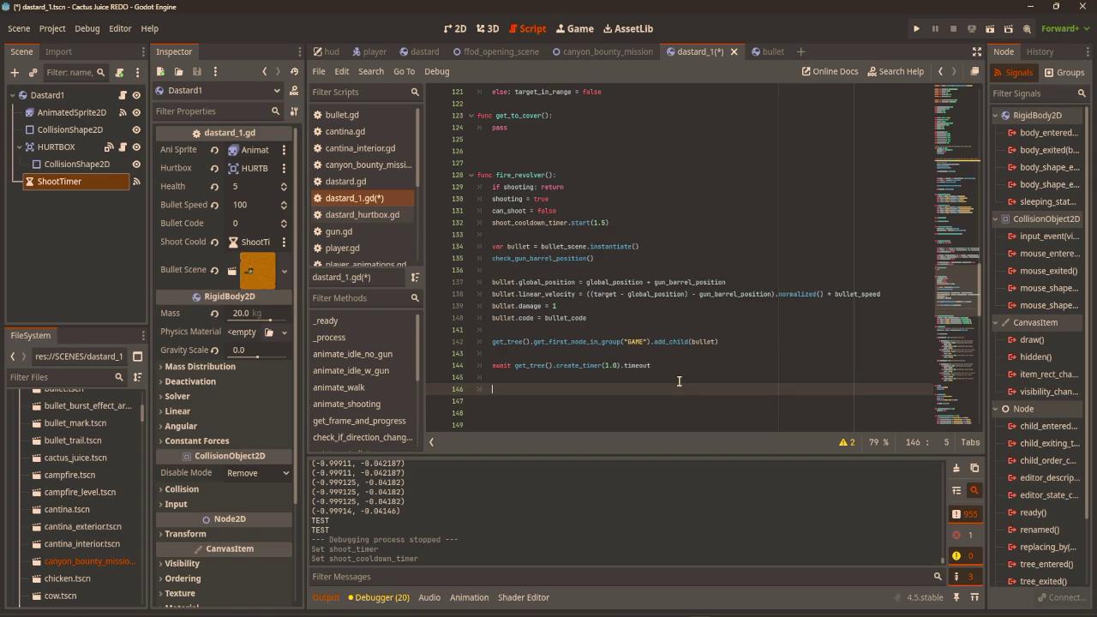
Add 'shooting = false' below the await line and save dastard_1.gd.
text(shoot)
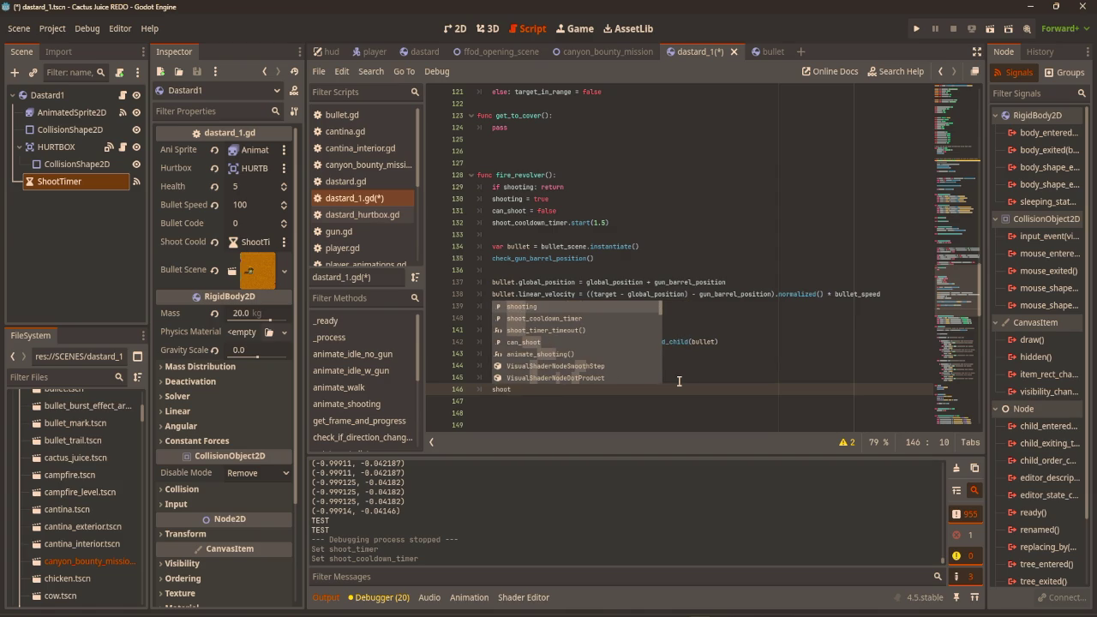
text(ing = false)
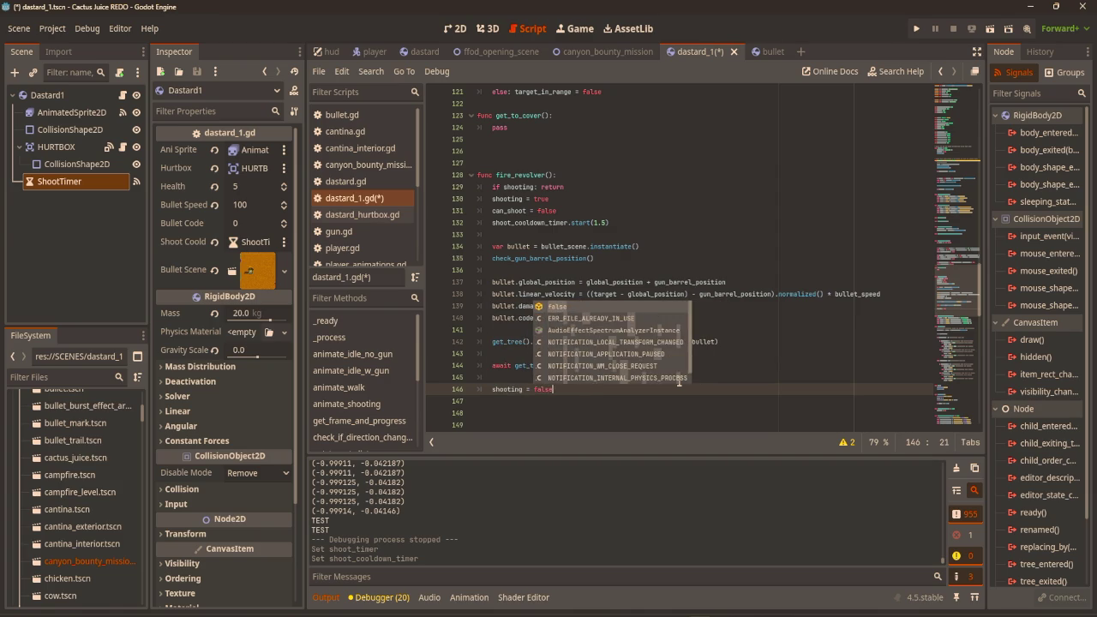
key(Escape)
click(704, 368)
scroll(706, 373, down, 9)
key(ctrl+s)
Scroll back to _process and go to the end of the animate_shooting branch.
scroll(708, 377, up, 10)
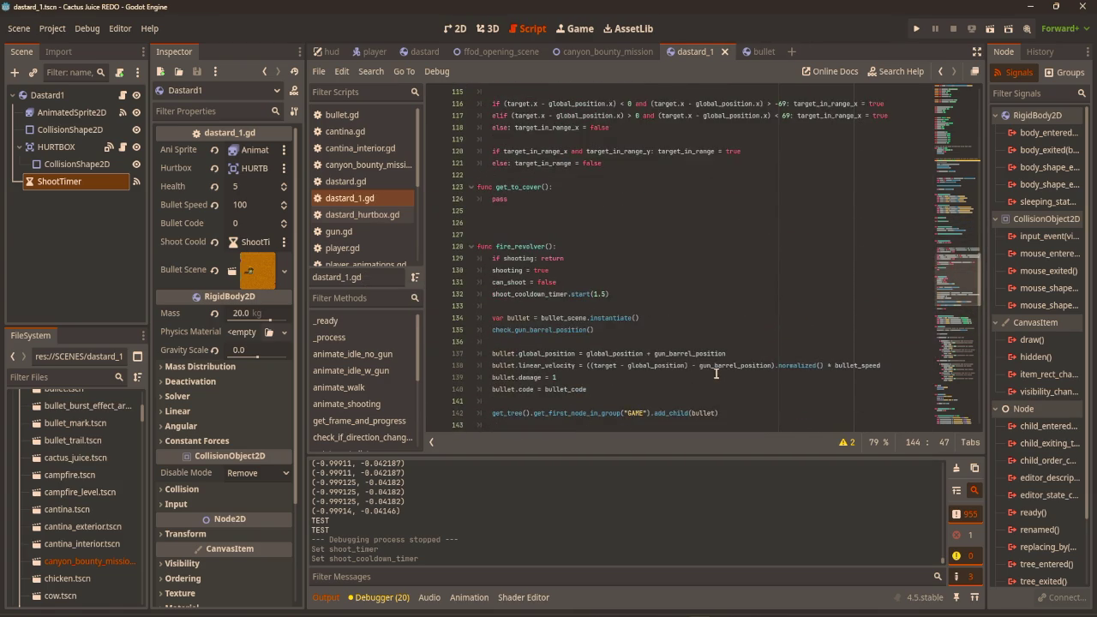
scroll(720, 374, down, 13)
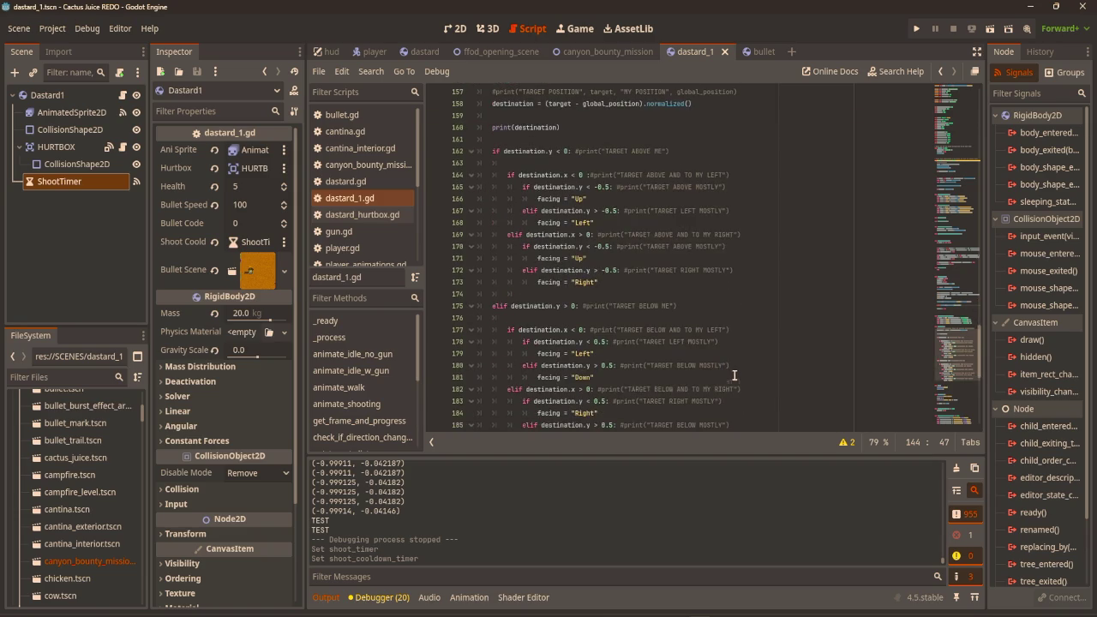
scroll(735, 375, up, 20)
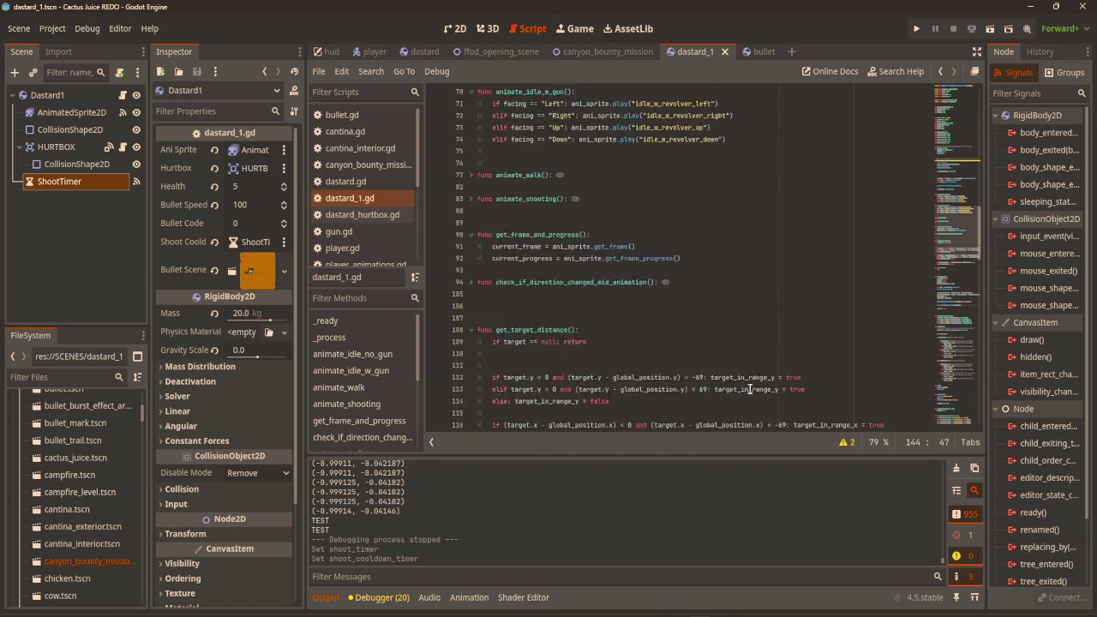
scroll(746, 384, up, 12)
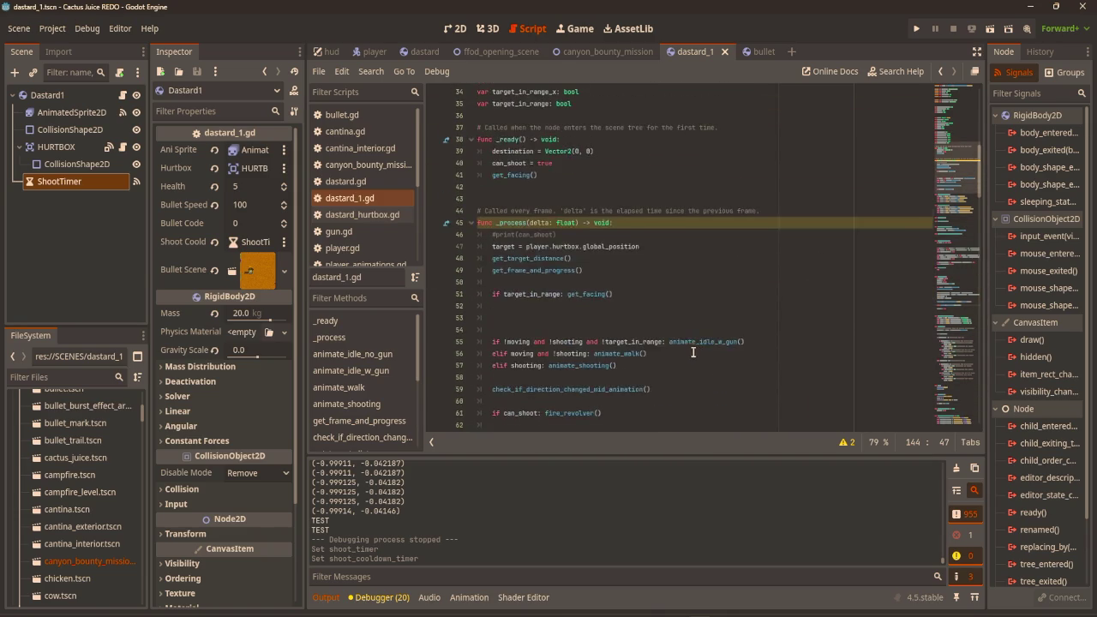
scroll(694, 351, down, 4)
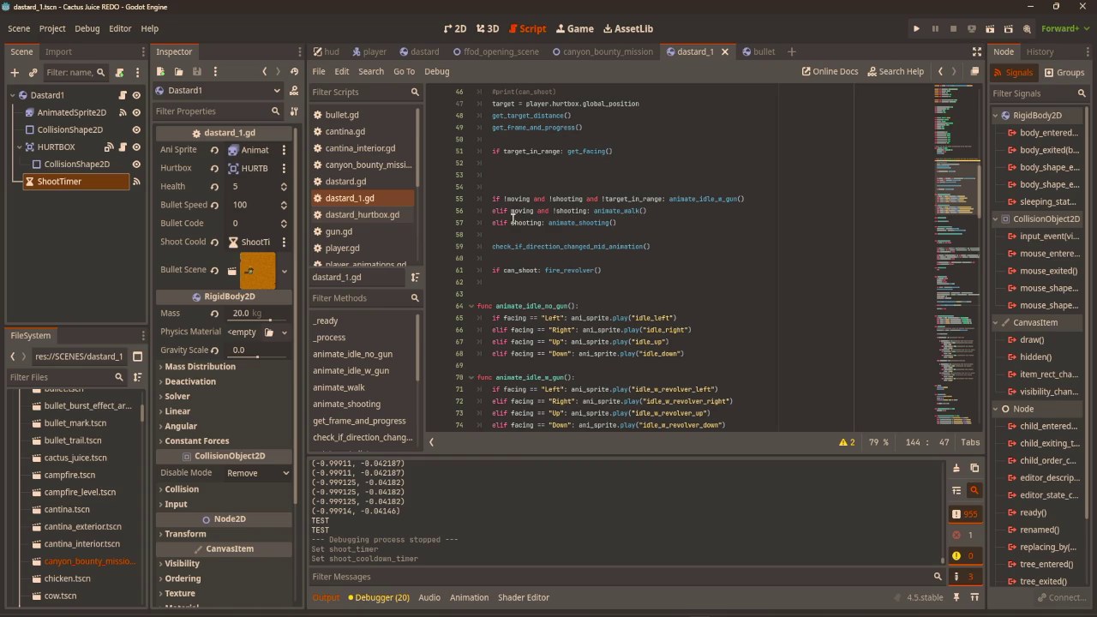
click(634, 224)
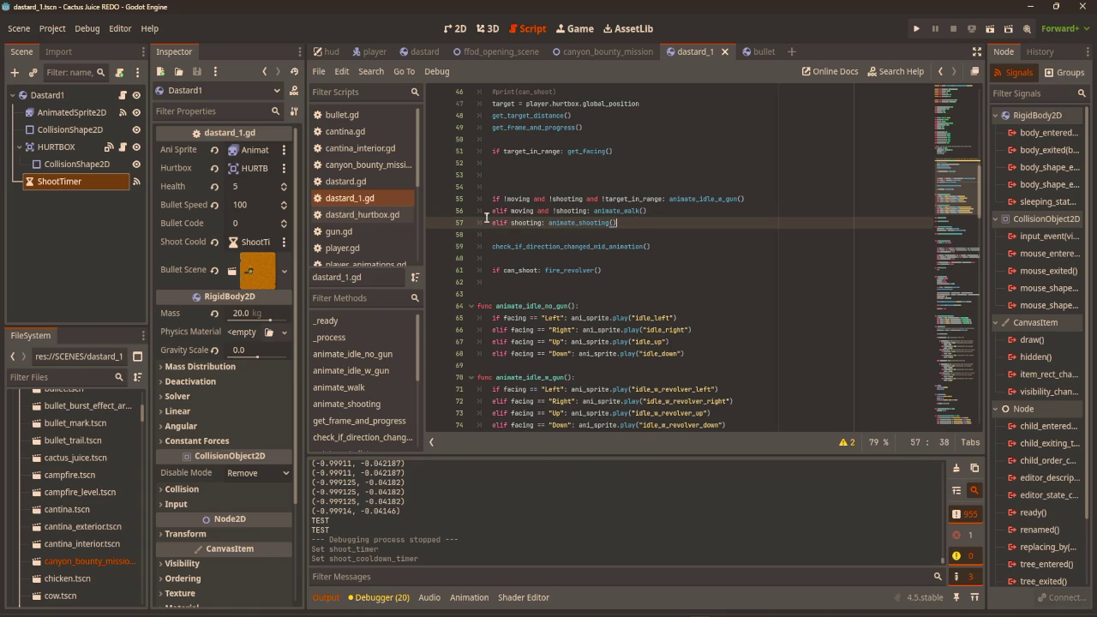
Add line 58 'elif shooting and shoot_cooldown_timer.is_stopped(): animate_idle_w_gun()' and save the script.
key(Return)
text(e)
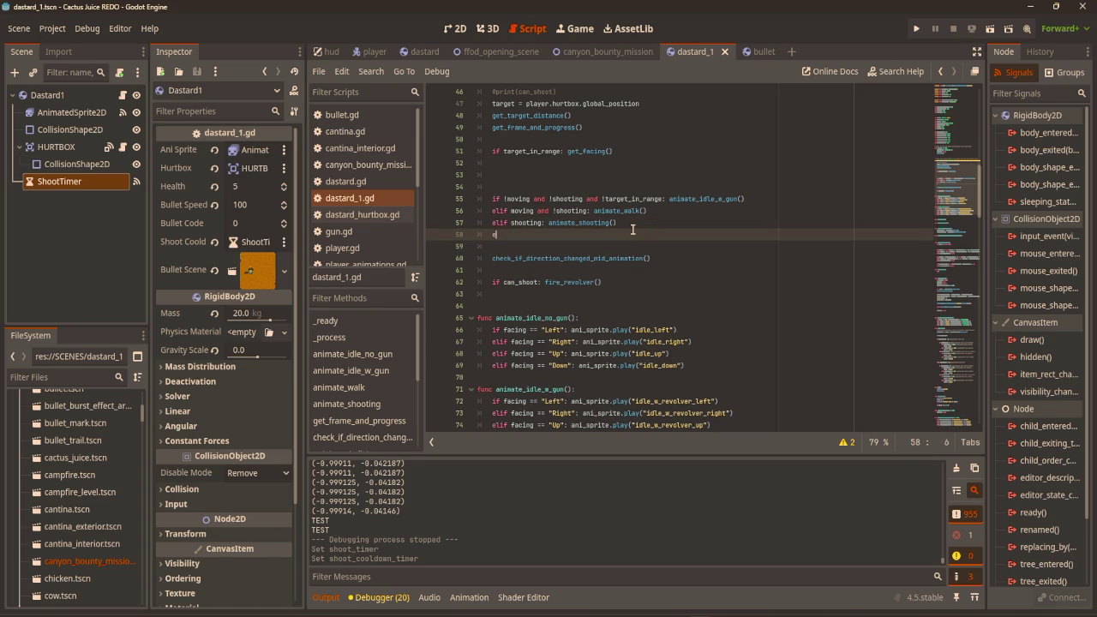
text(lif shooting)
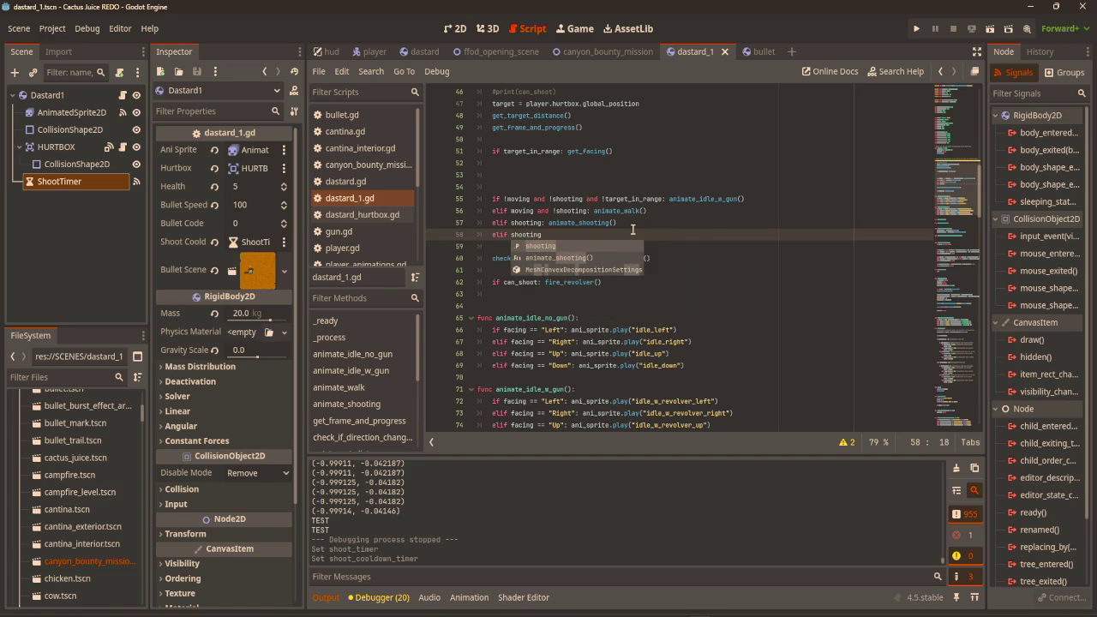
key(BackSpace)
key(BackSpace)
key(BackSpace)
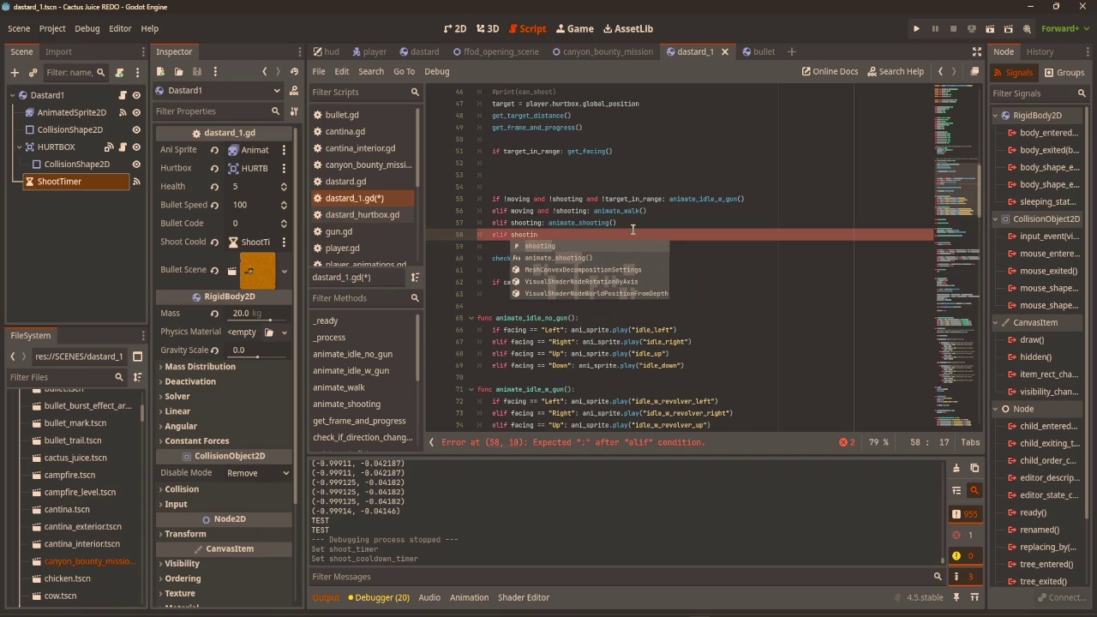
key(Return)
text(3)
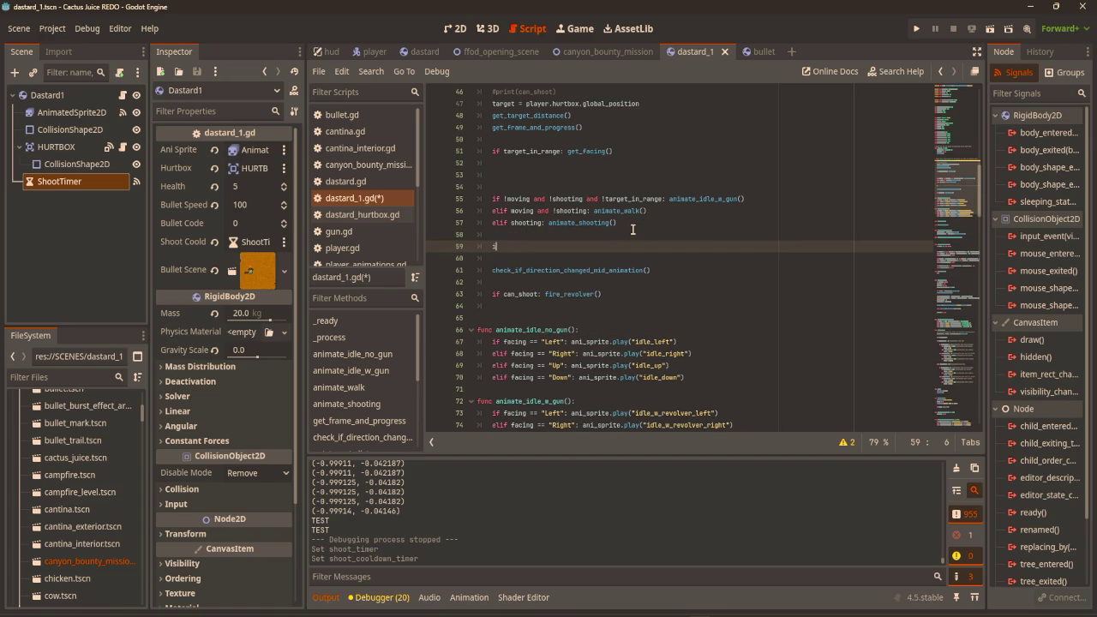
key(BackSpace)
key(BackSpace)
key(BackSpace)
key(BackSpace)
text(if )
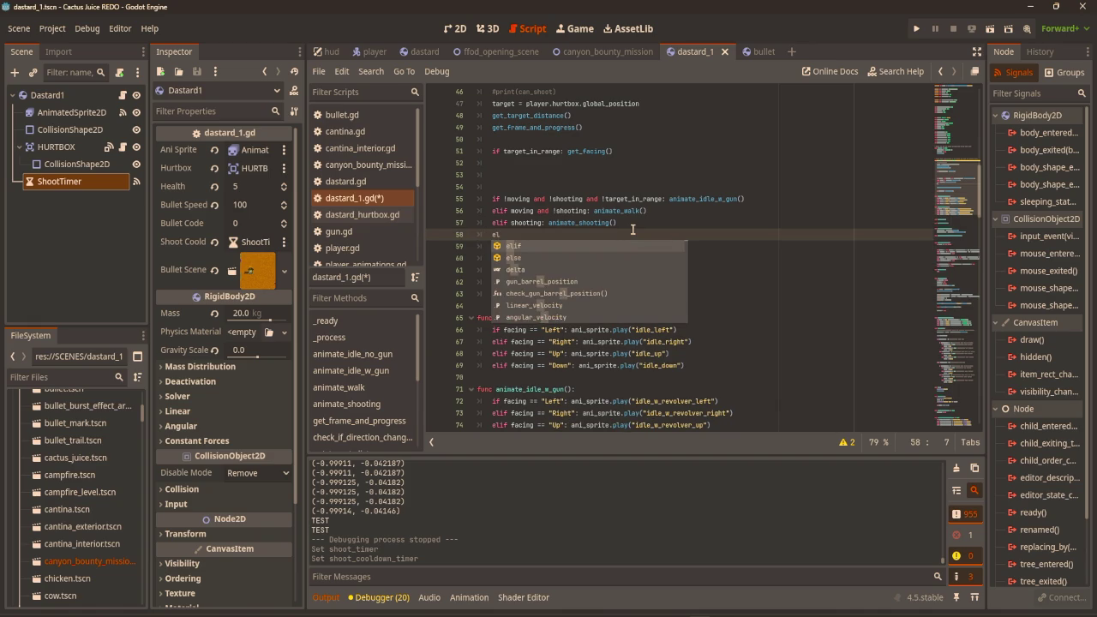
text(sh)
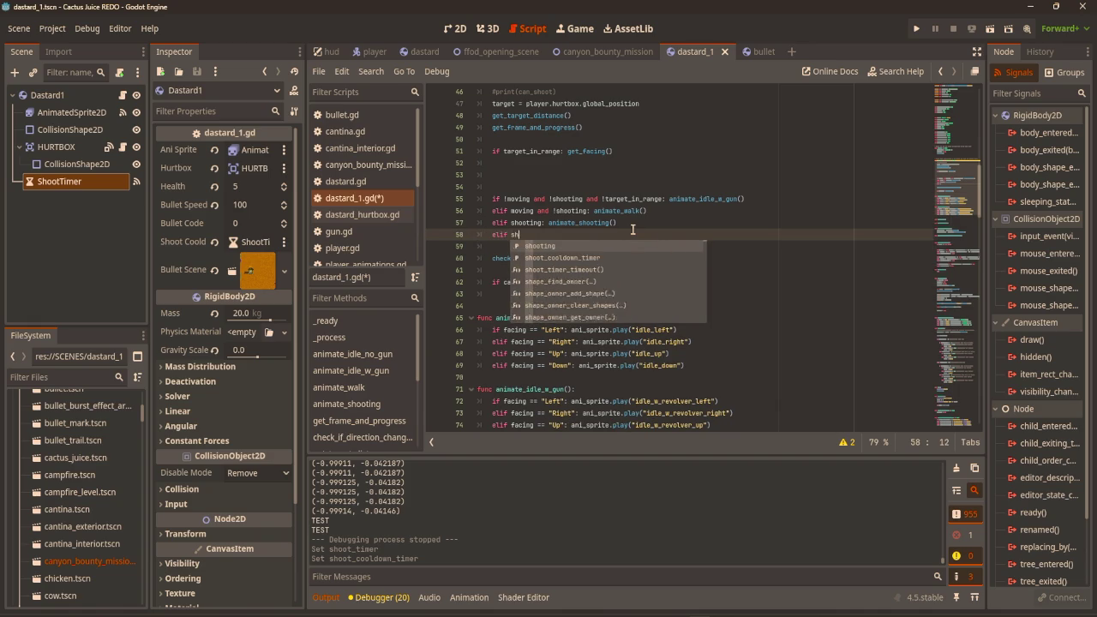
text(ooting and shoo)
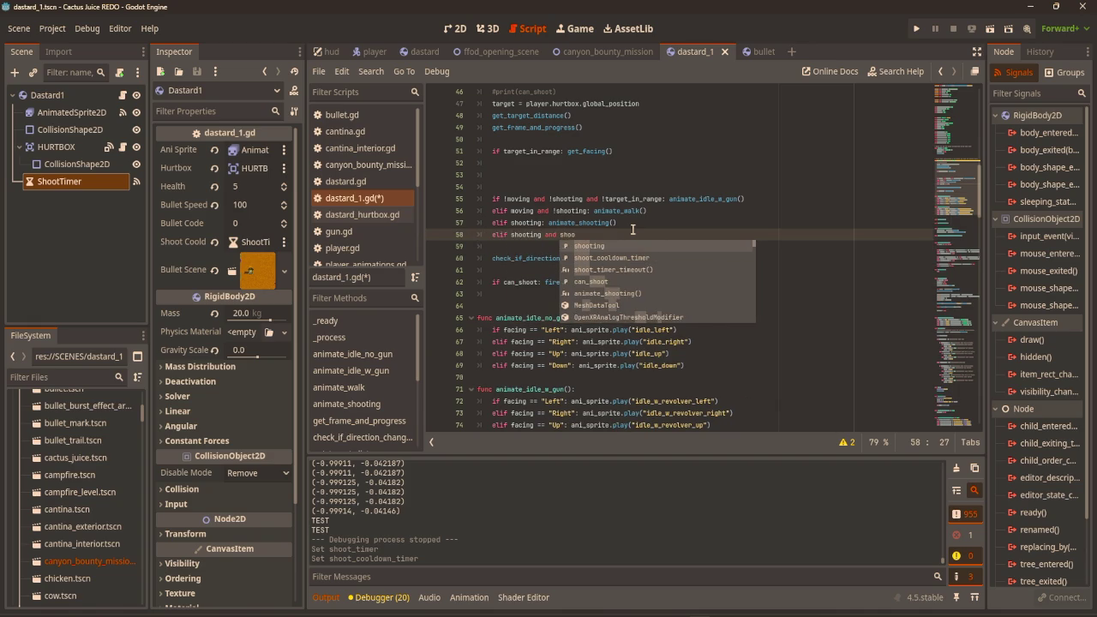
key(Down)
key(Return)
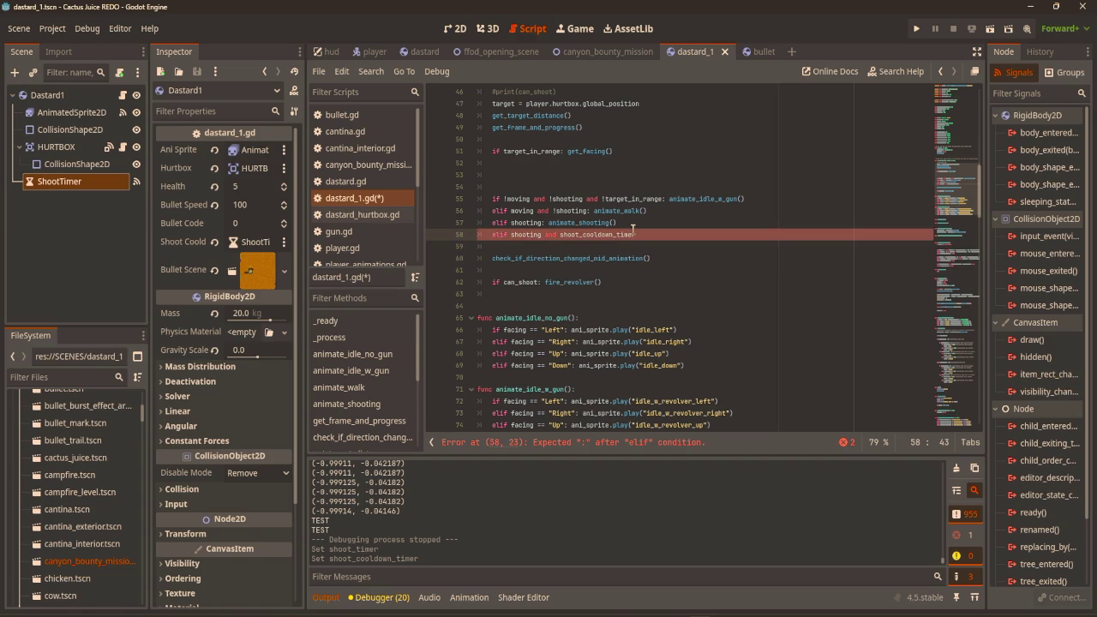
text(.is)
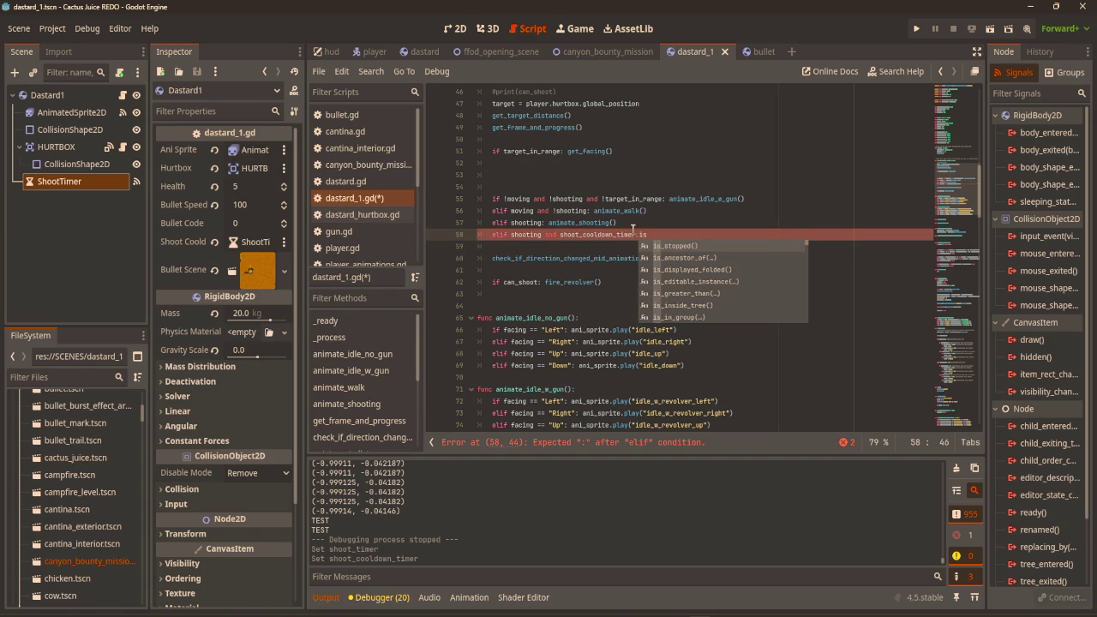
key(Return)
text(: anim)
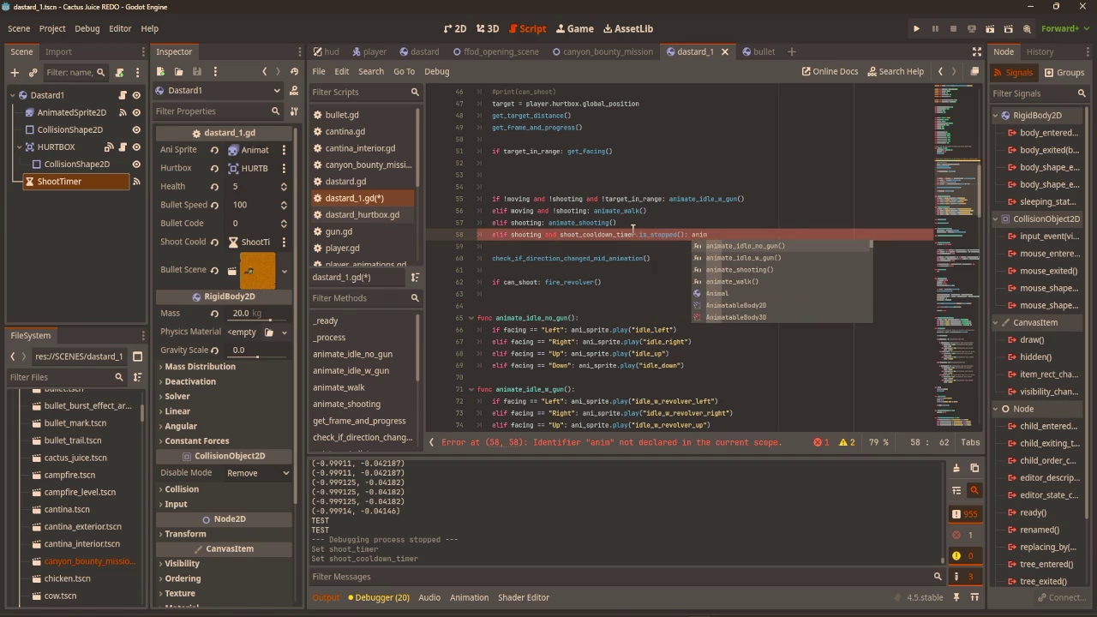
click(774, 258)
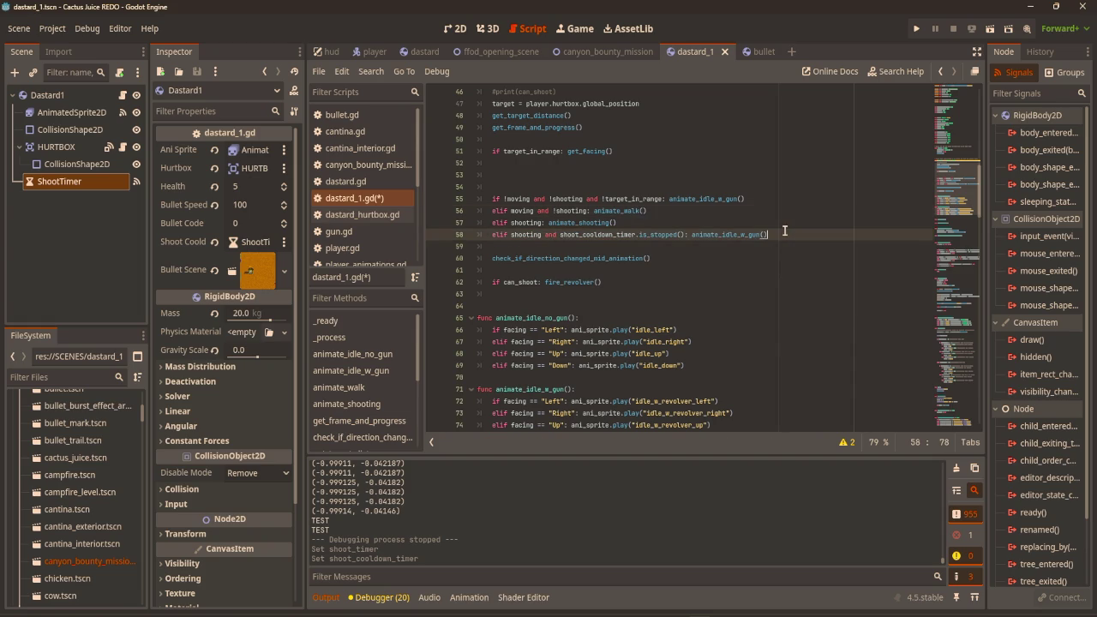
key(ctrl+s)
Change line 62's firing condition to 'if can_shoot and target_in_range'.
click(539, 282)
text(and )
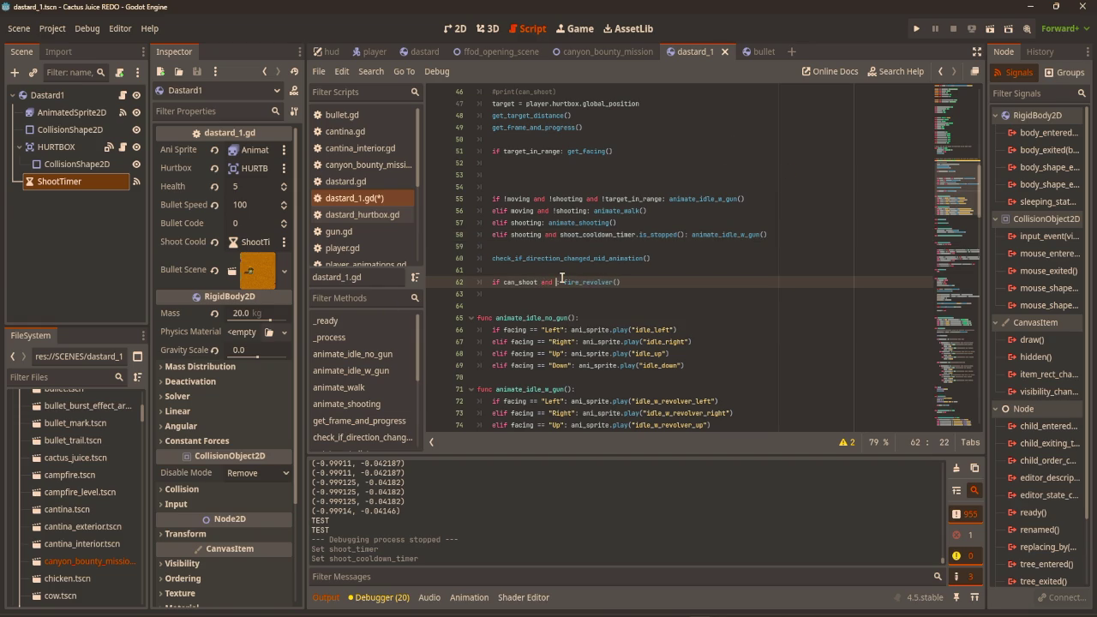
text(s)
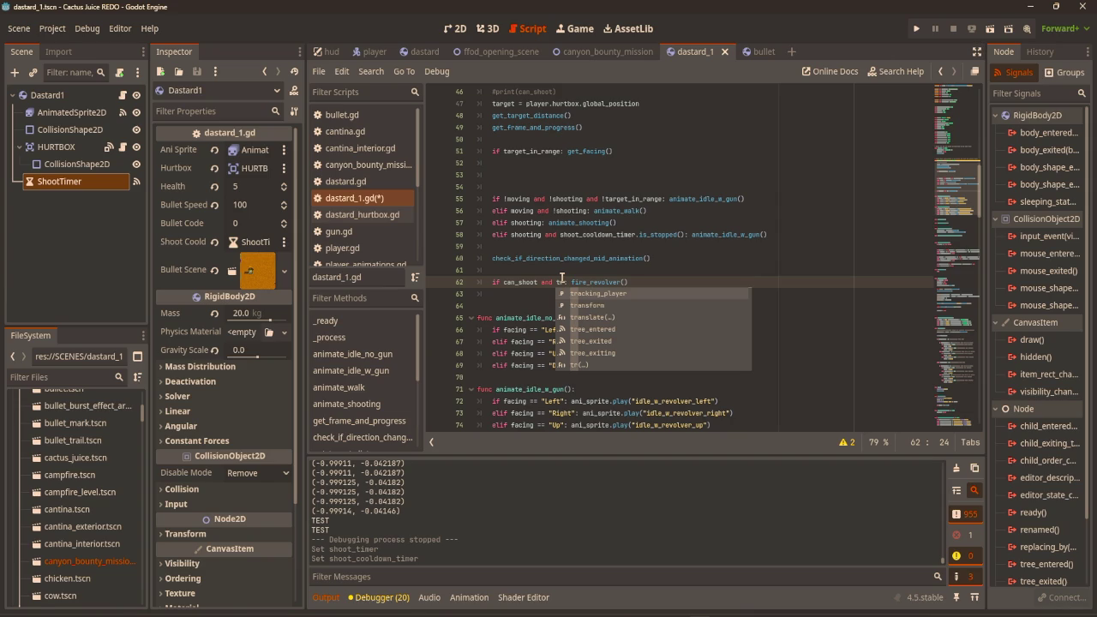
text(r)
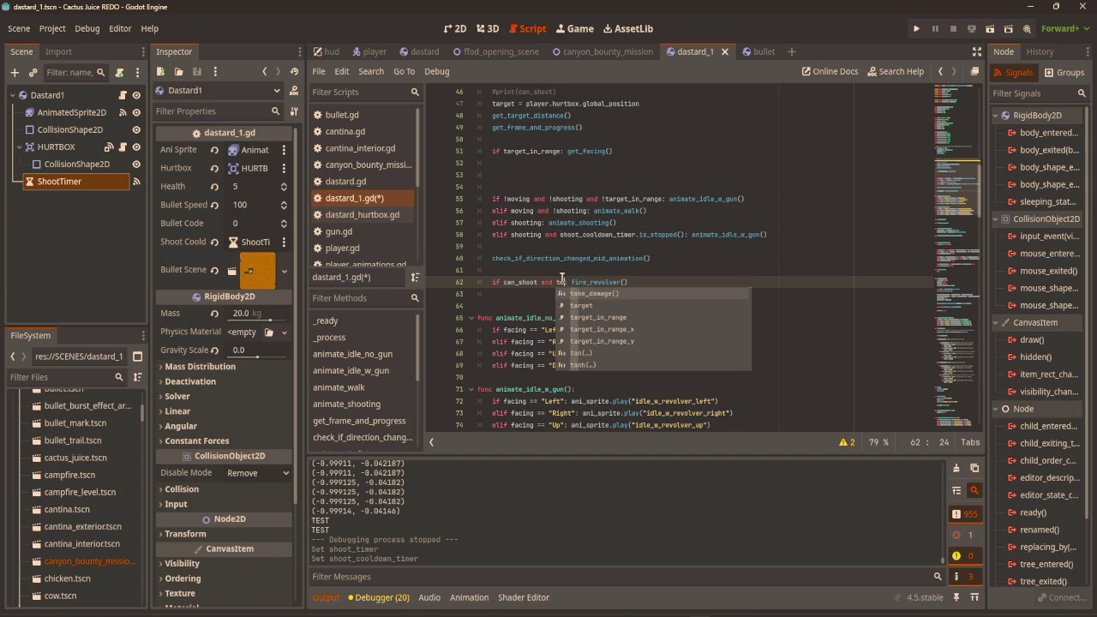
key(Down)
key(Return)
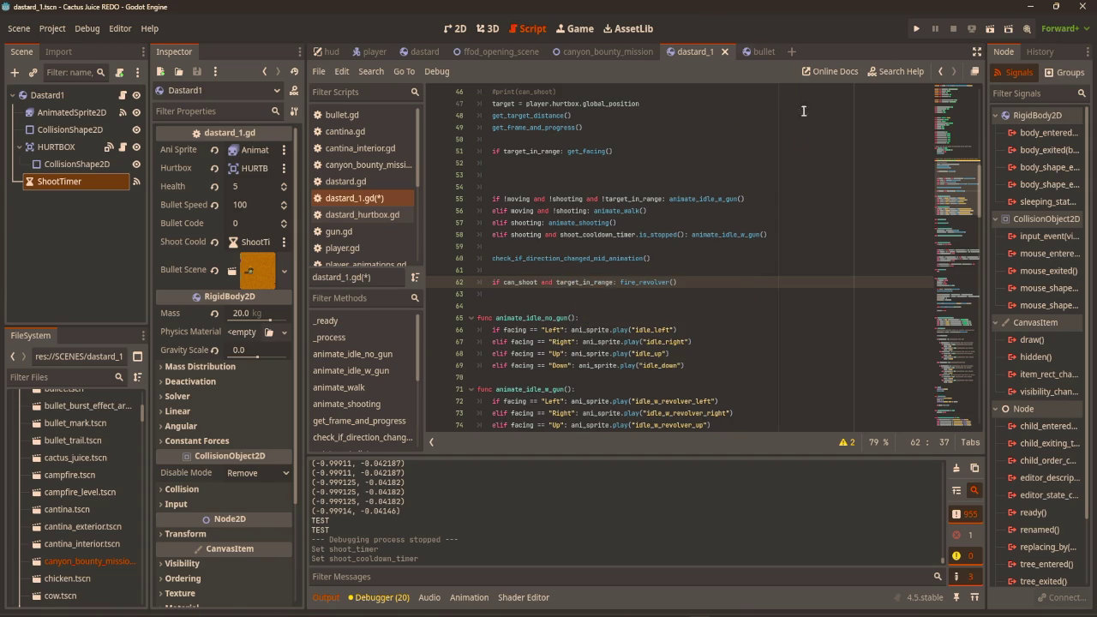
Move 'shooting = true' in fire_revolver to below shoot_cooldown_timer.start(1.5).
click(783, 215)
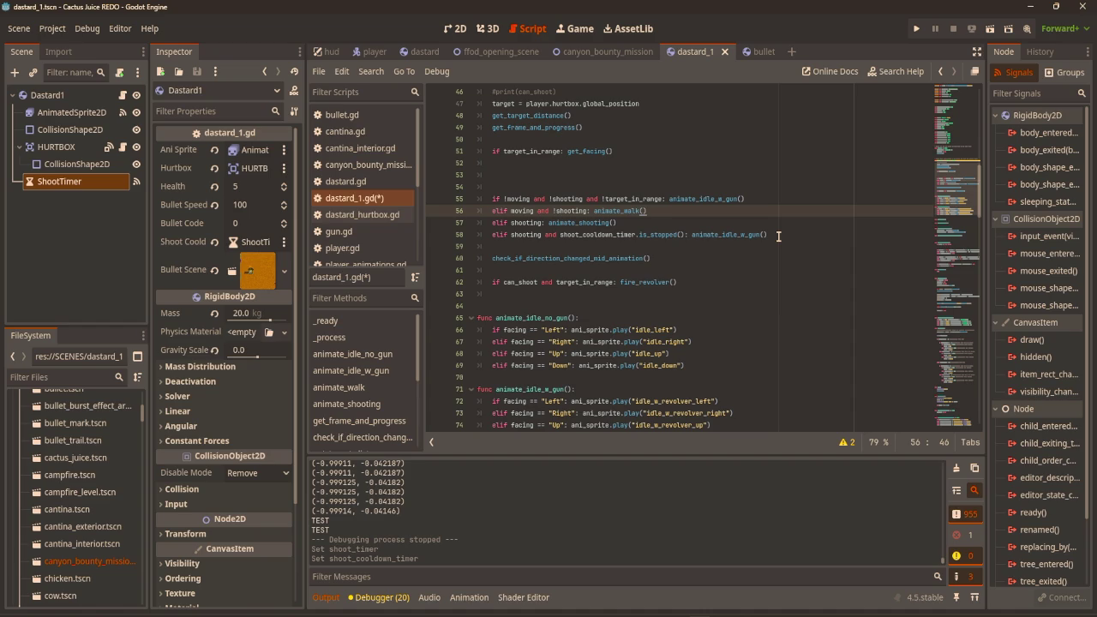
scroll(778, 236, down, 20)
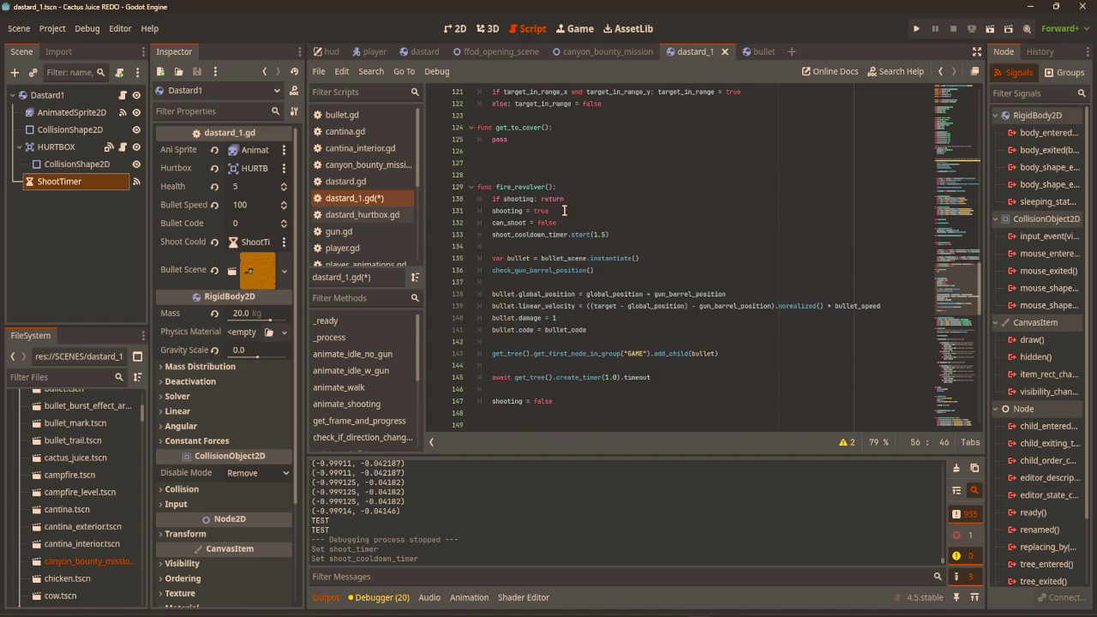
drag(560, 211, 492, 210)
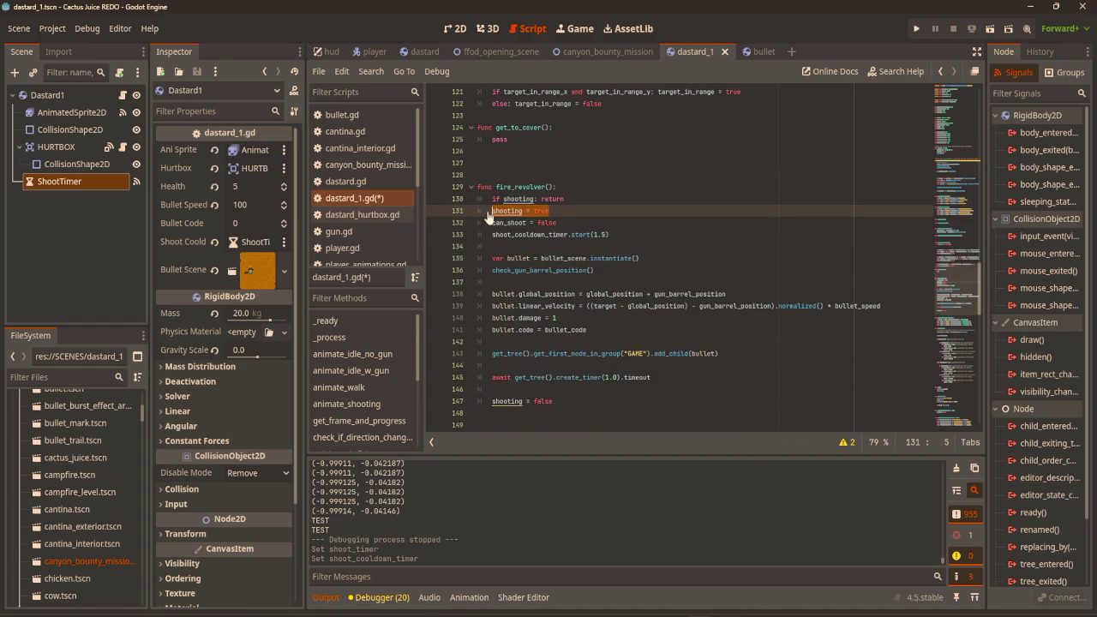
key(ctrl+x)
click(495, 248)
key(ctrl+v)
click(674, 223)
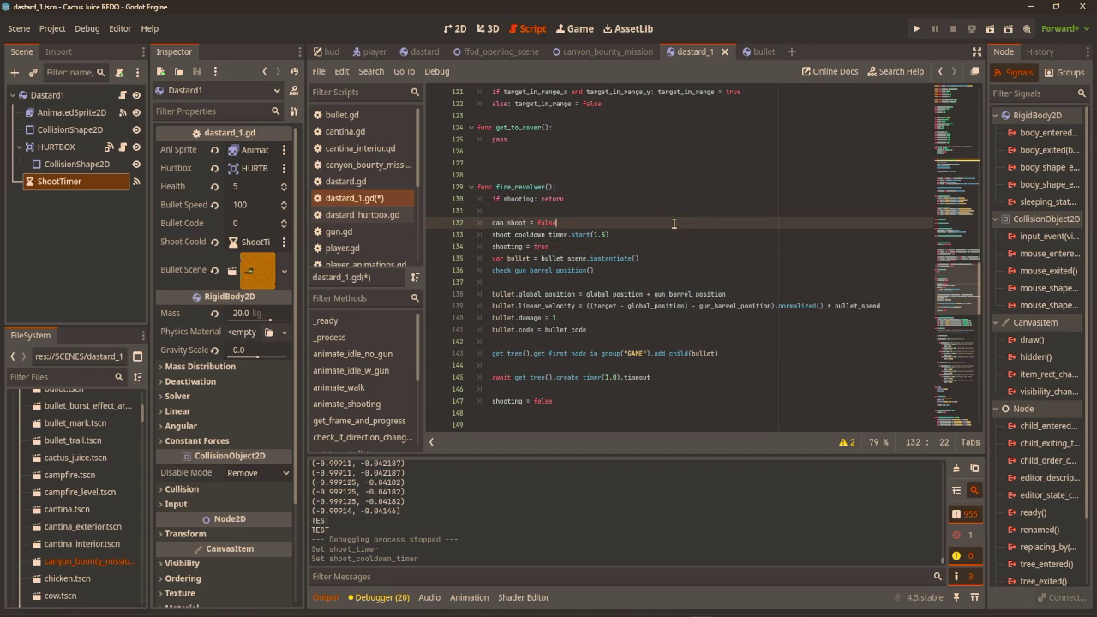
scroll(533, 251, up, 20)
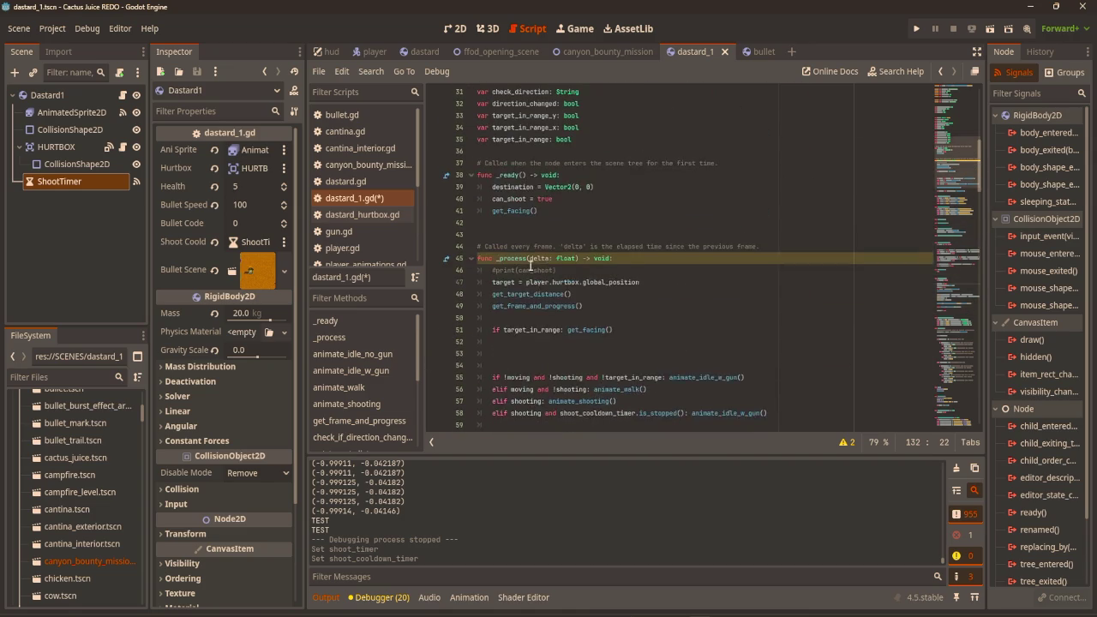
Append 'and !shoot_cooldown_timer.is_stopped()' to line 57's 'elif shooting' and save.
scroll(530, 264, down, 5)
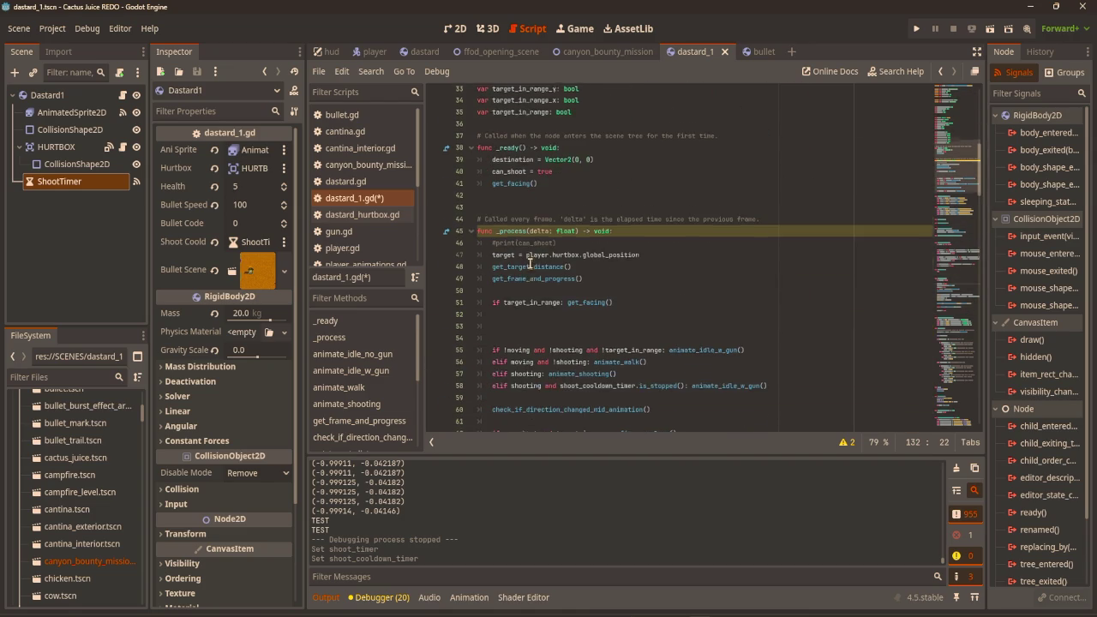
scroll(476, 333, down, 1)
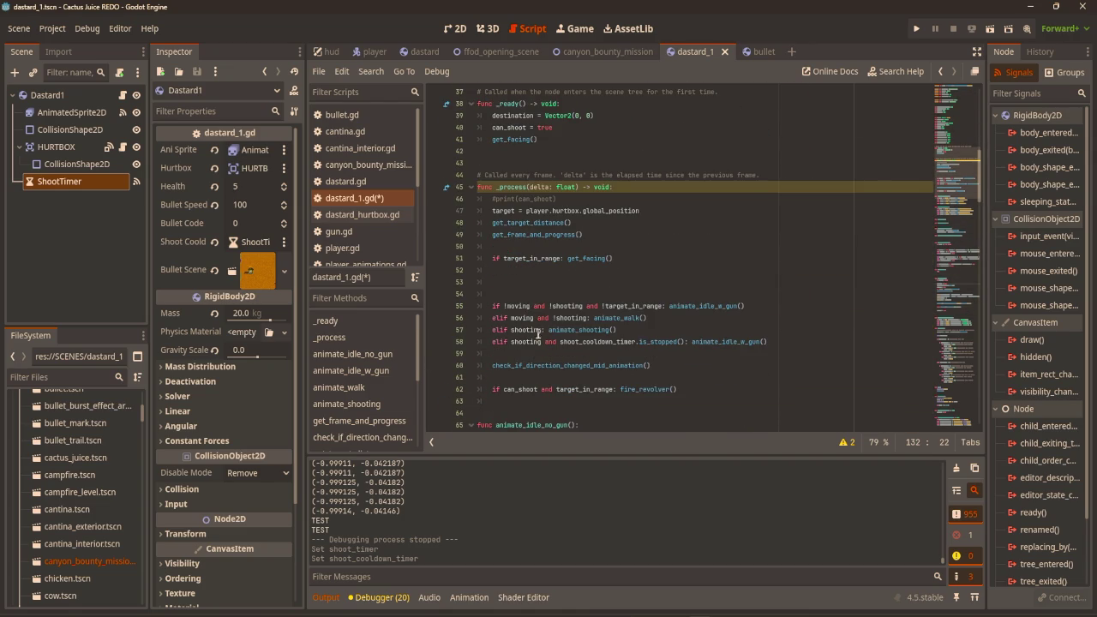
click(542, 330)
text(adn)
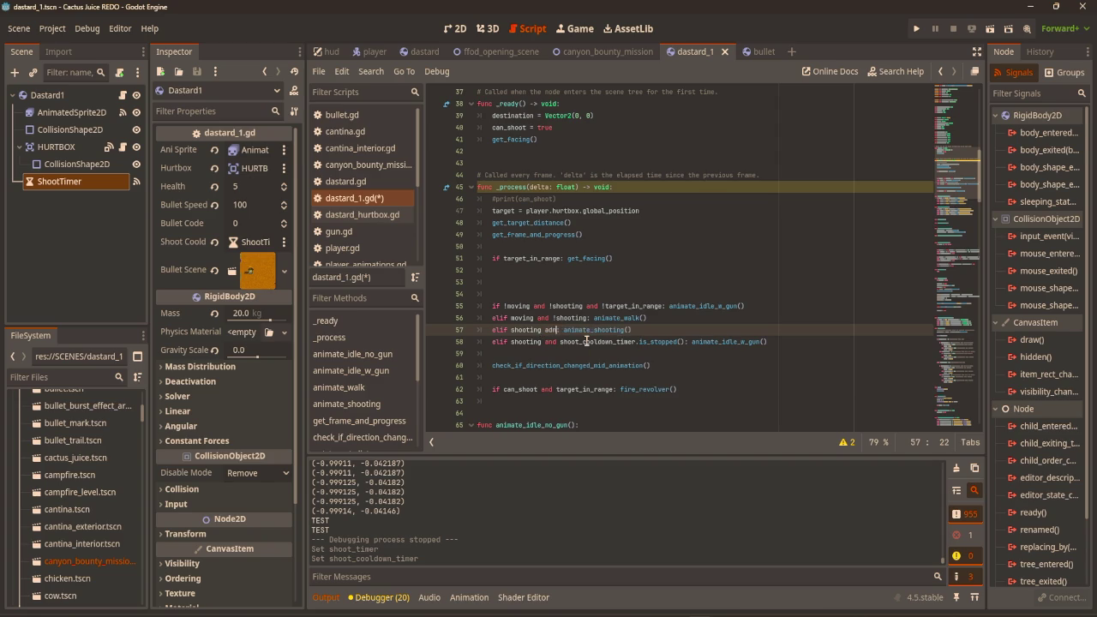
key(BackSpace)
key(BackSpace)
text(nd )
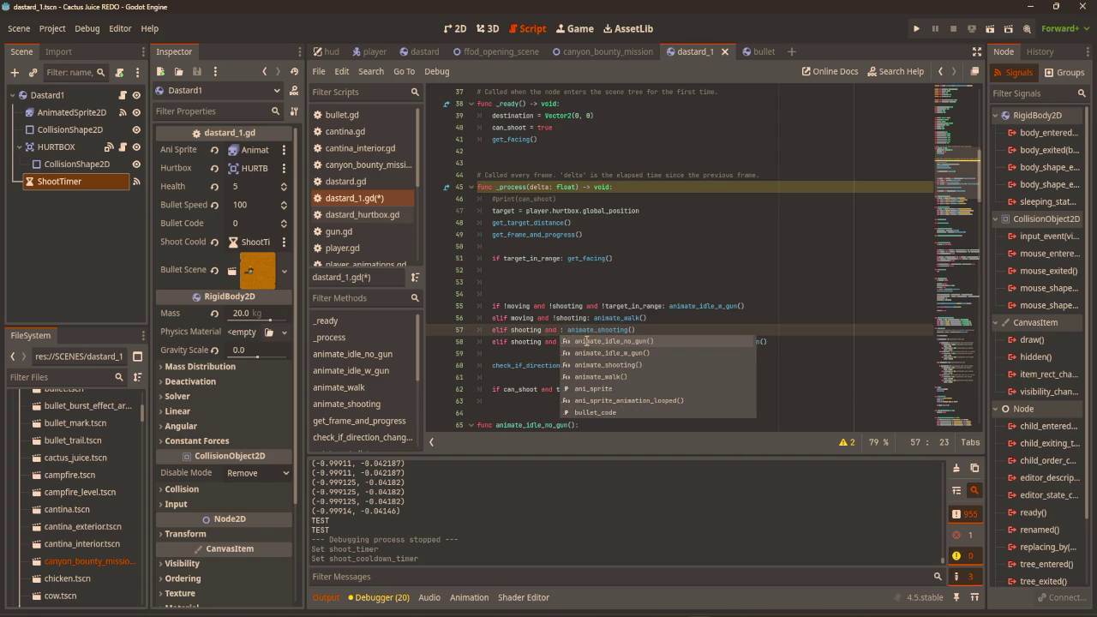
text(!shoot)
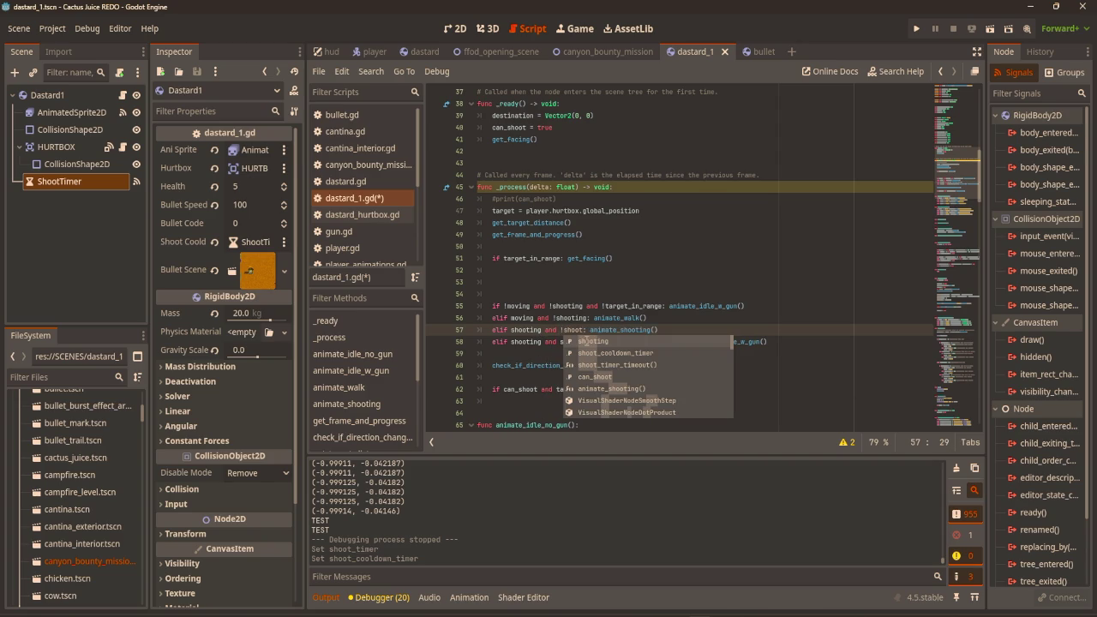
key(Down)
key(Return)
text(.is)
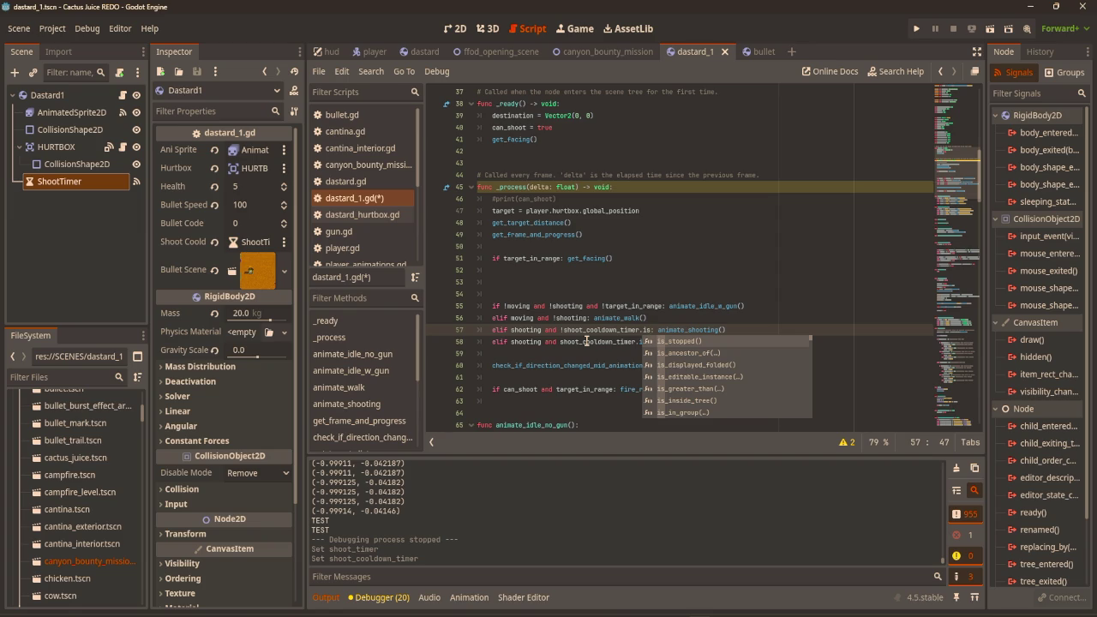
key(Return)
click(741, 279)
key(ctrl+s)
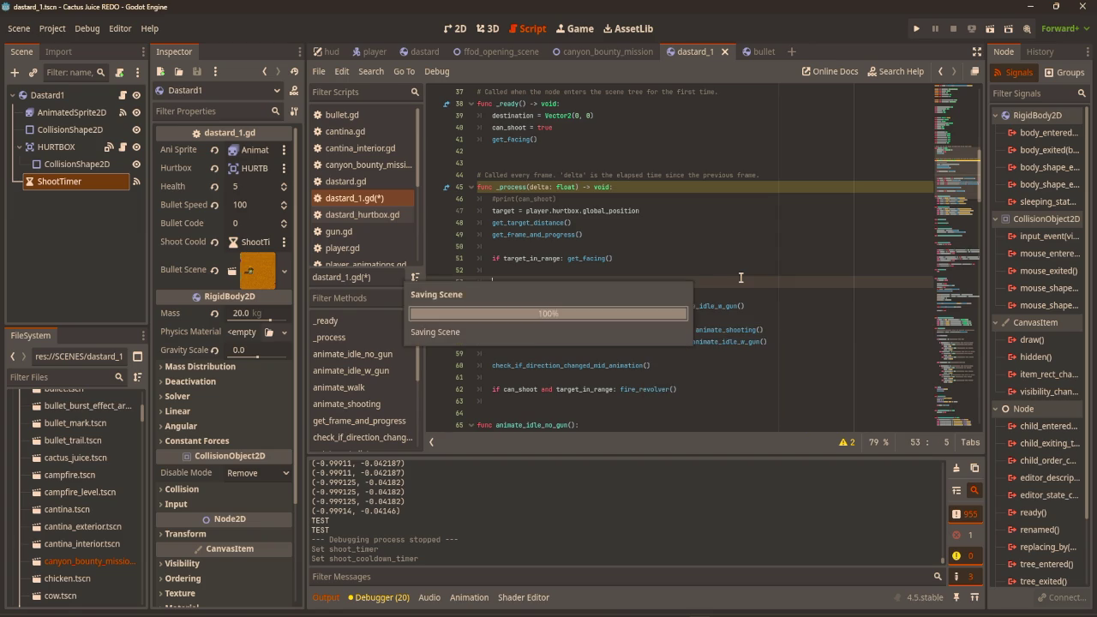
key(F5)
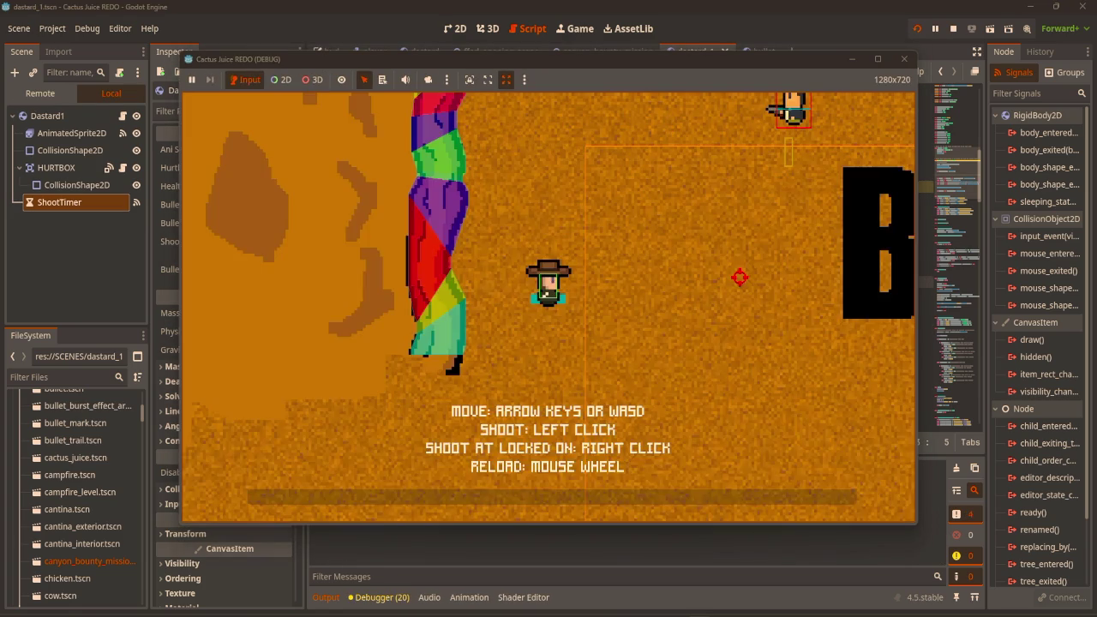
key(w)
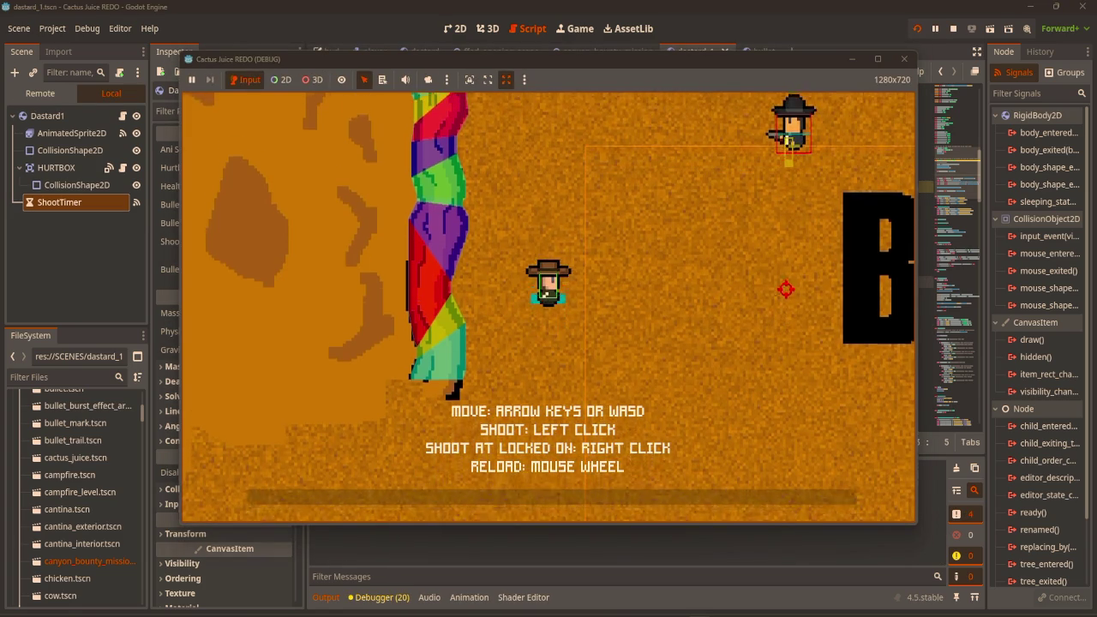
key(d)
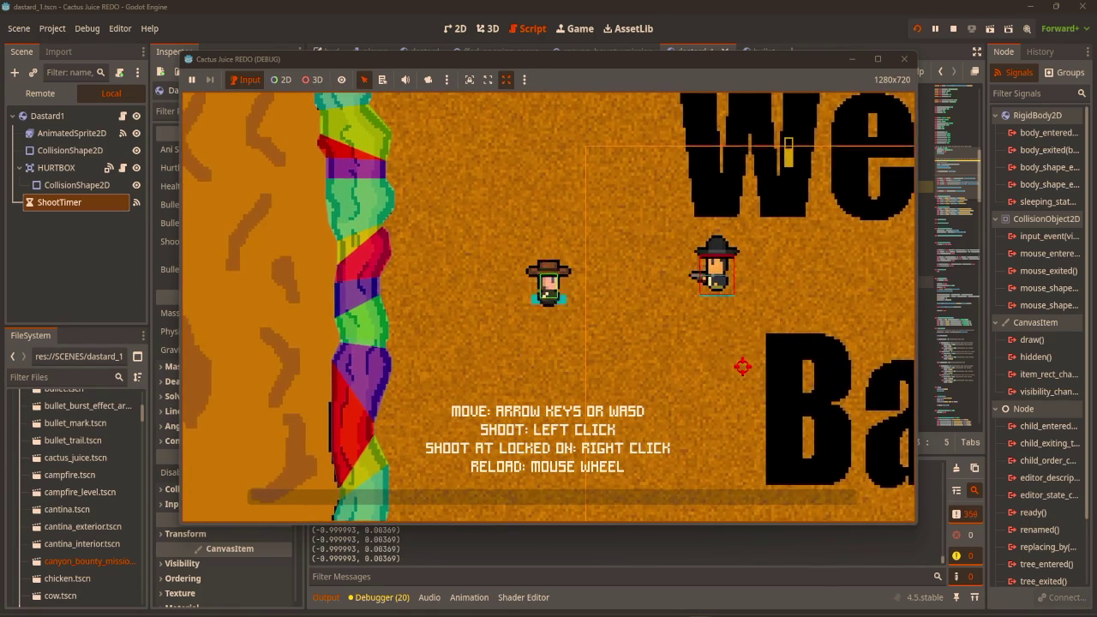
key(a)
key(s)
key(w)
key(d)
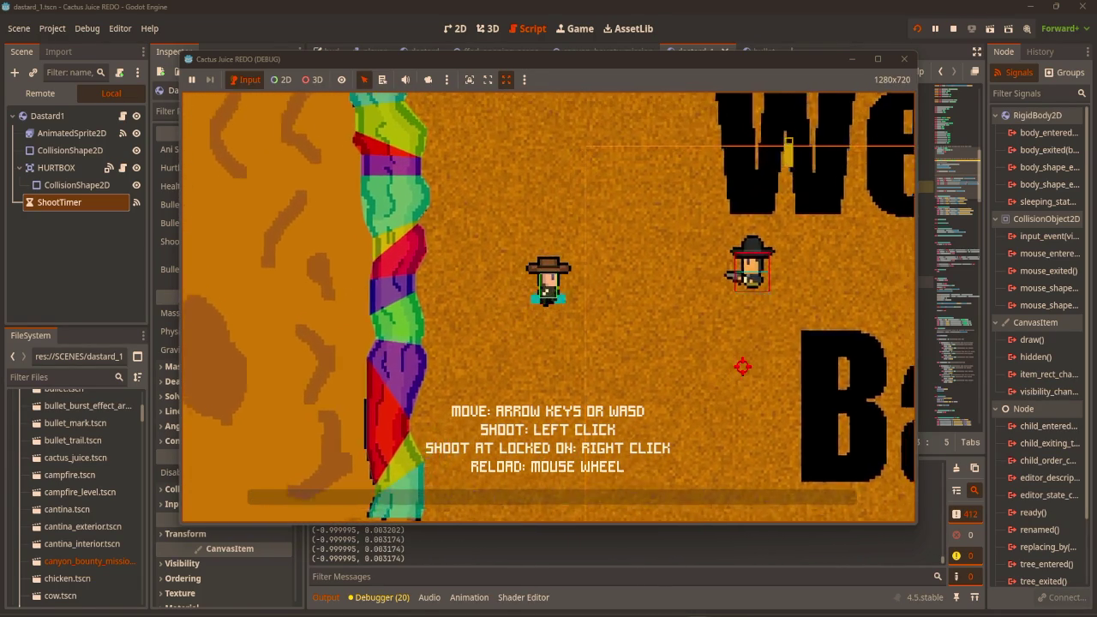
key(s)
key(w)
key(d)
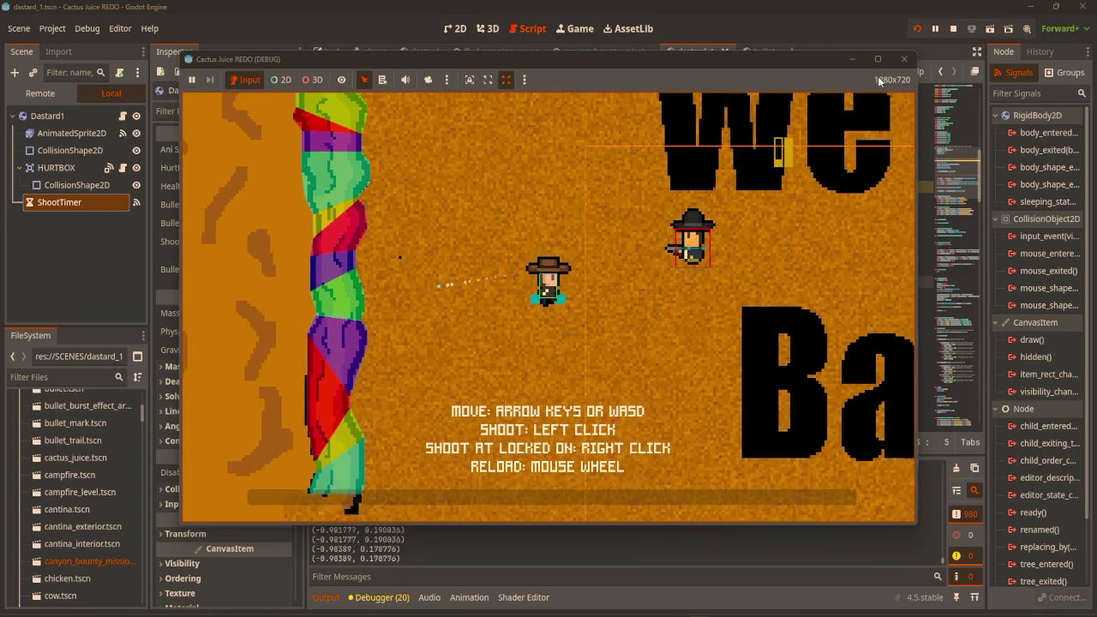
click(902, 64)
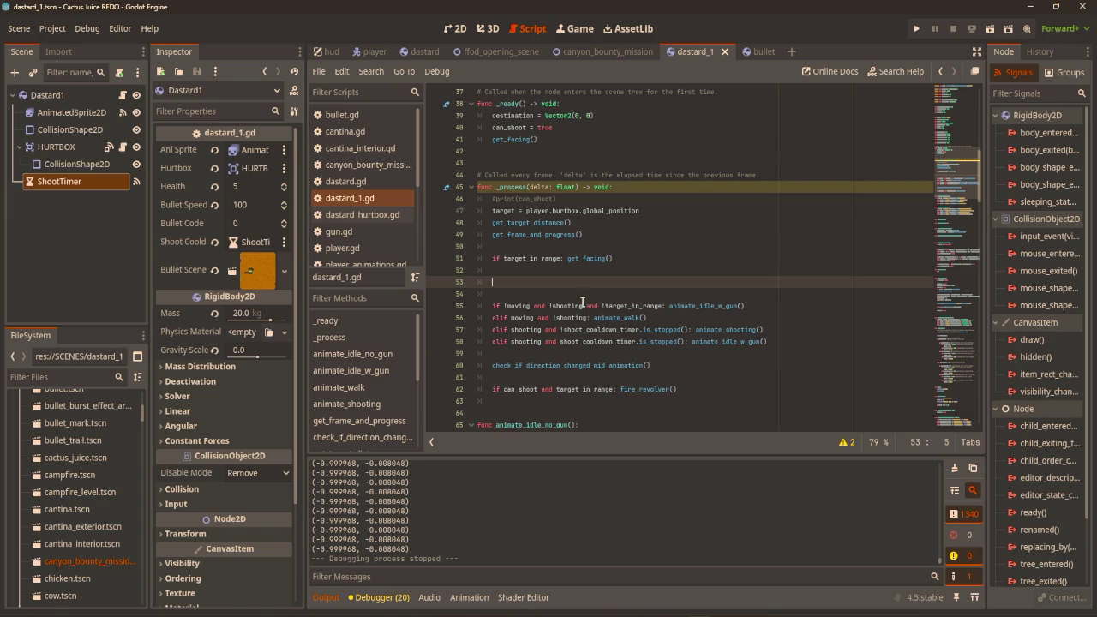
Delete the cooldown check from line 57 and the rest of line 58's condition.
scroll(605, 288, down, 2)
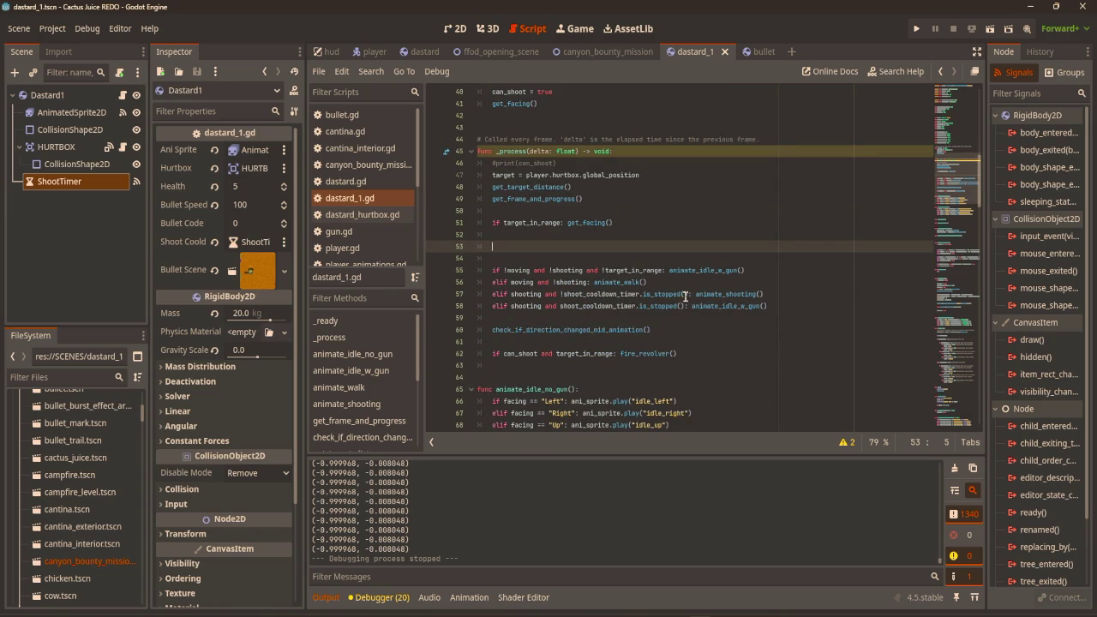
drag(686, 294, 542, 294)
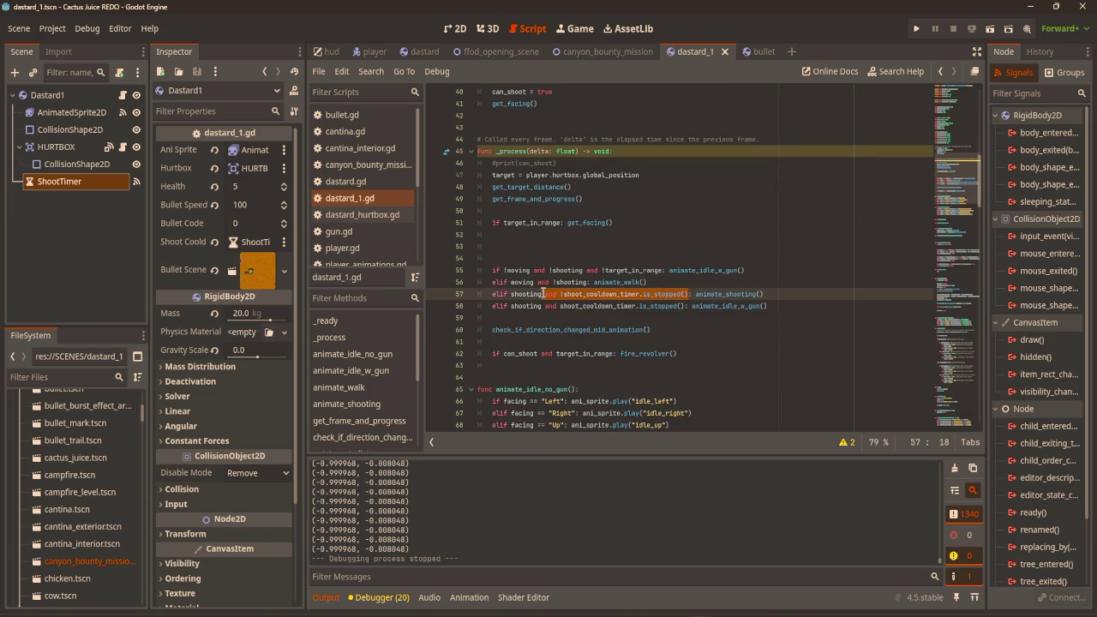
key(BackSpace)
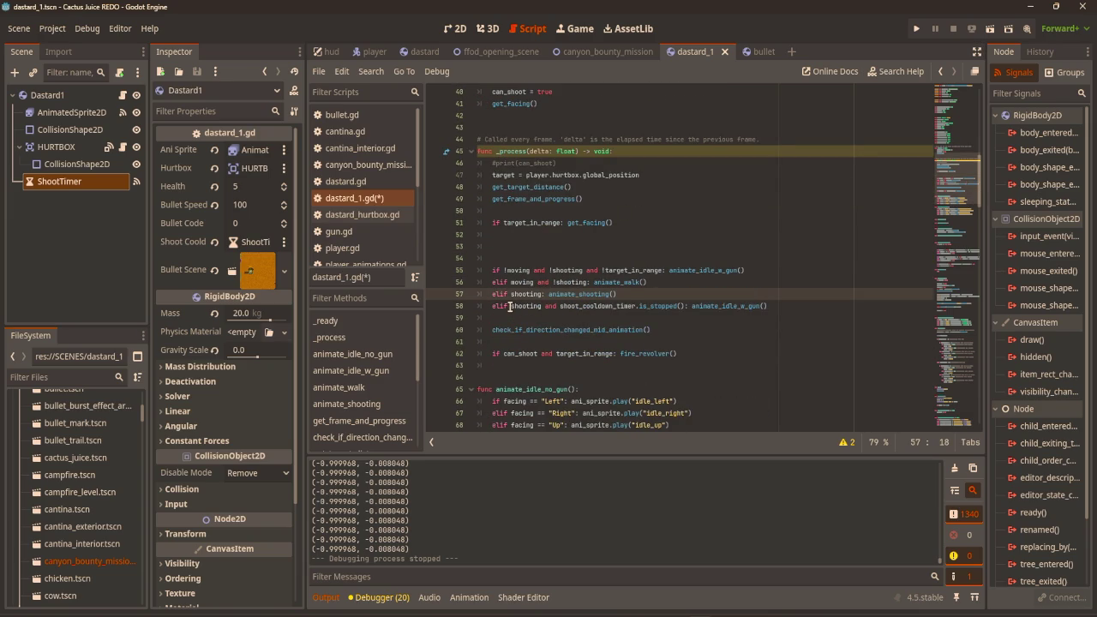
click(511, 306)
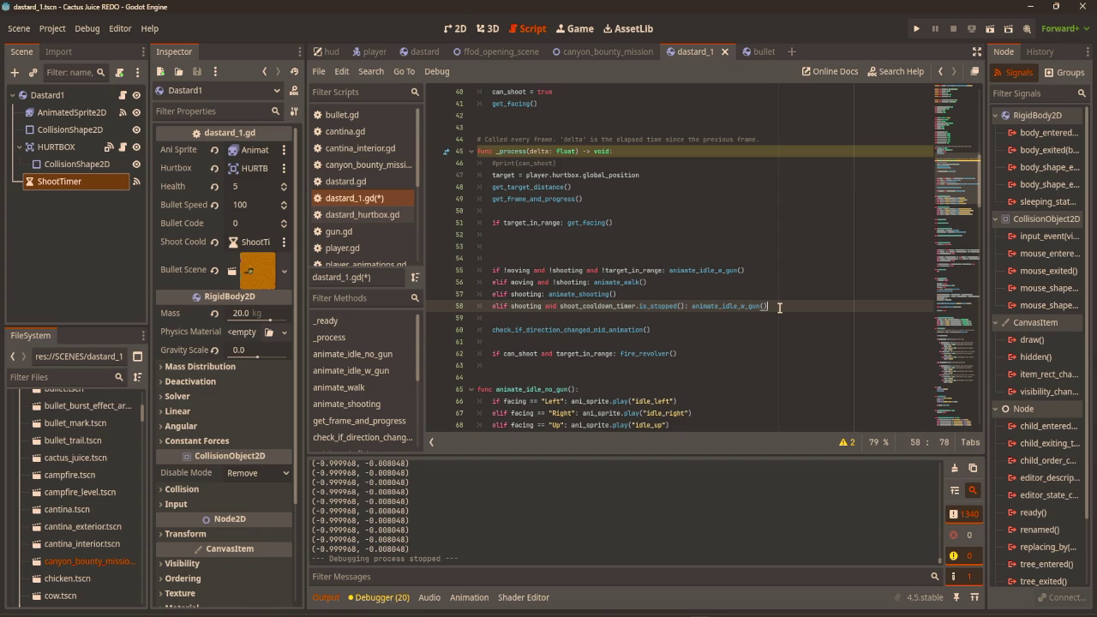
click(556, 315)
drag(556, 315, 491, 311)
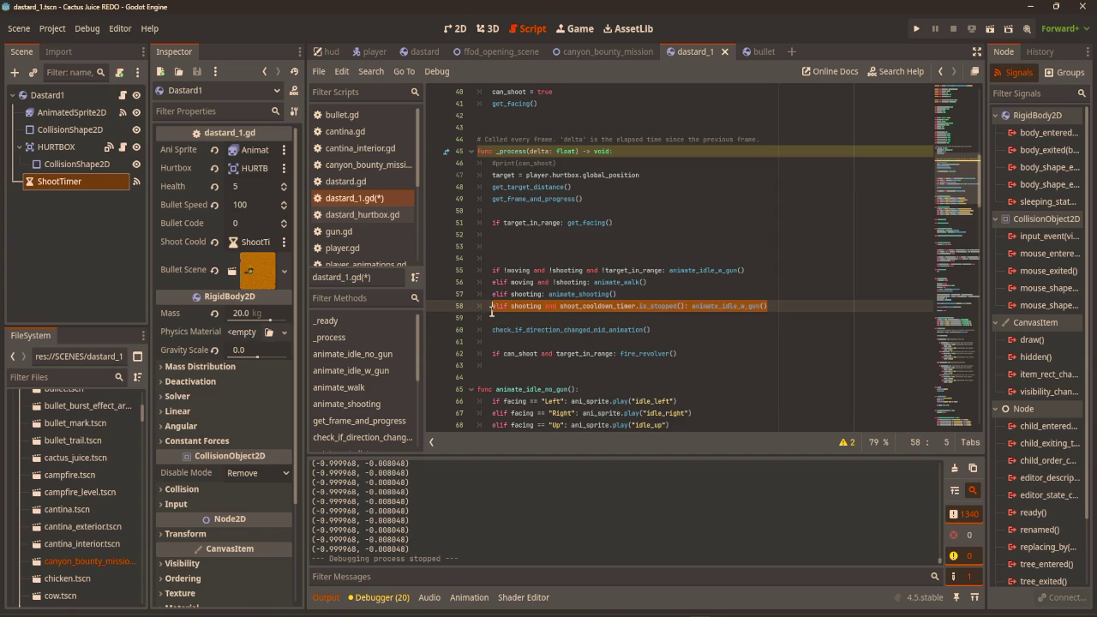
shift+click(513, 311)
click(513, 311)
click(548, 307)
key(shift+End)
key(Delete)
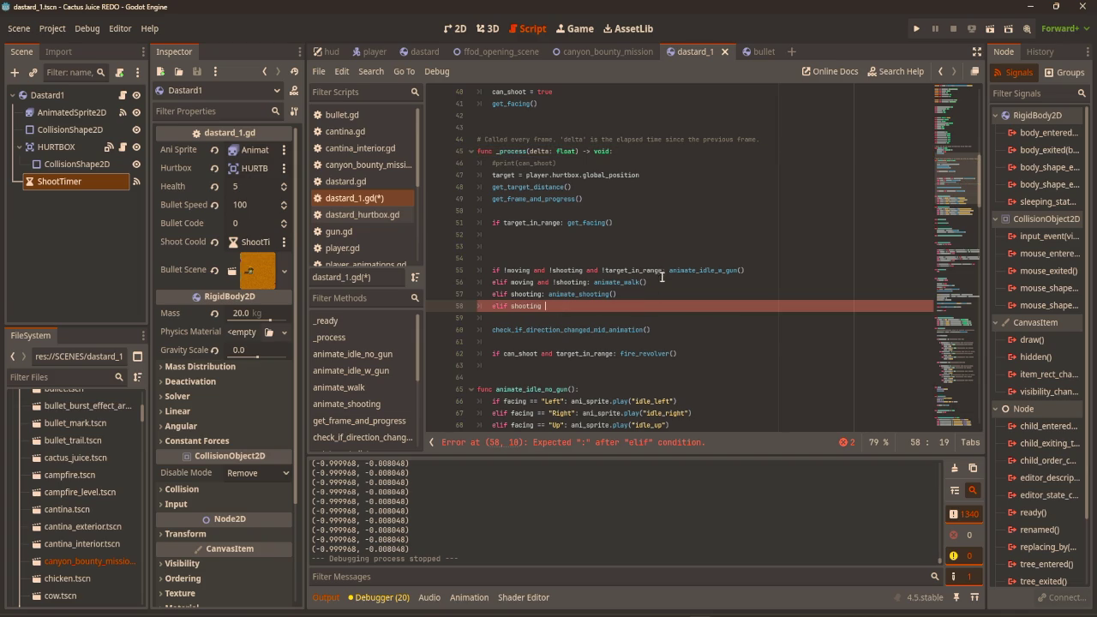
Remove 'and !target_in_range' from line 55 and clear the leftover elif shooting line.
drag(662, 270, 585, 270)
key(Delete)
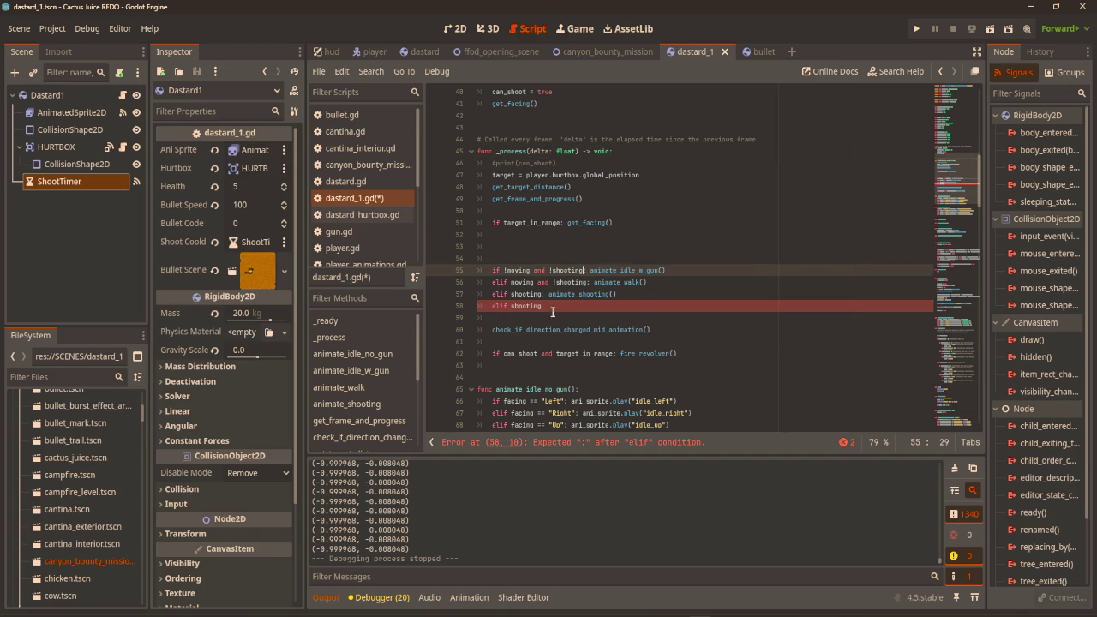
key(Down)
key(Down)
key(Down)
key(shift+Home)
key(shift+Home)
key(BackSpace)
Run the game with F5 and walk the player around with WASD while the dastard shoots.
key(F5)
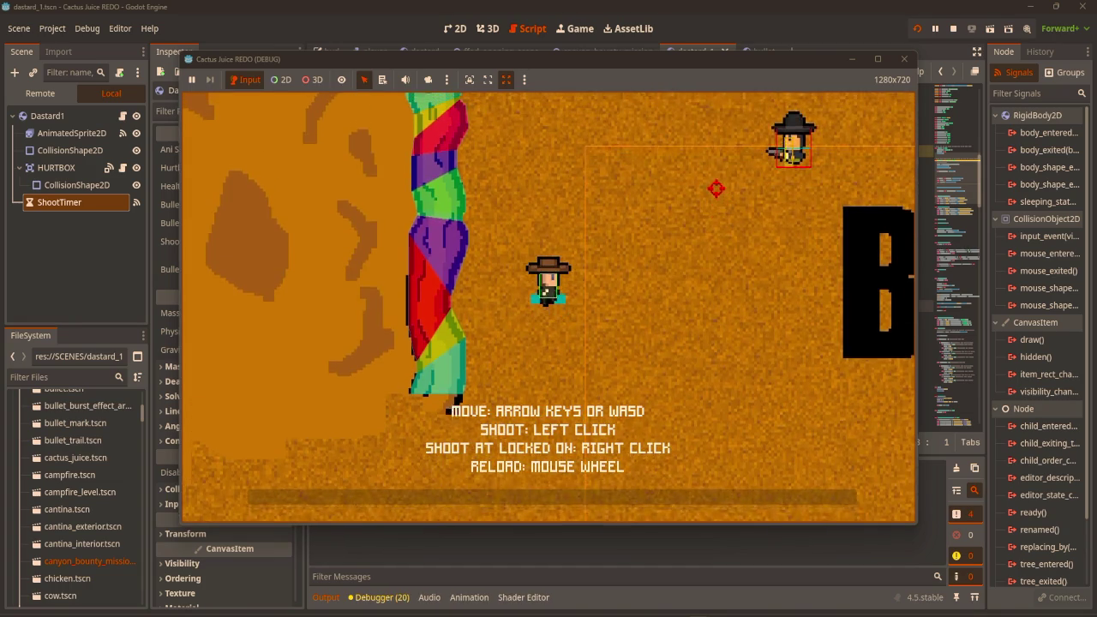
key(w)
key(d)
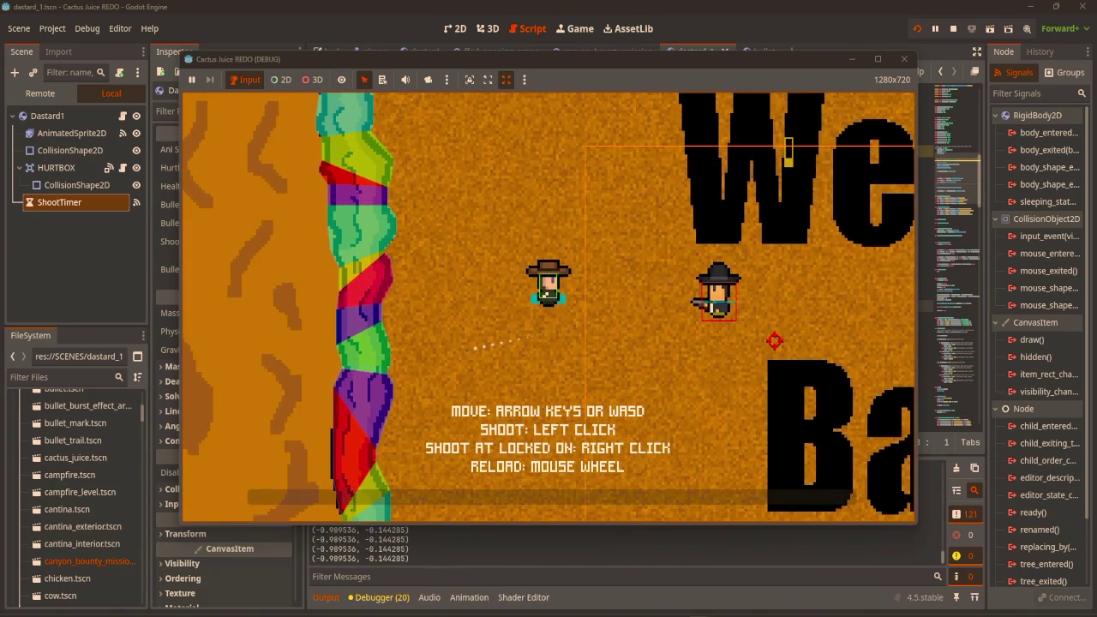
key(w)
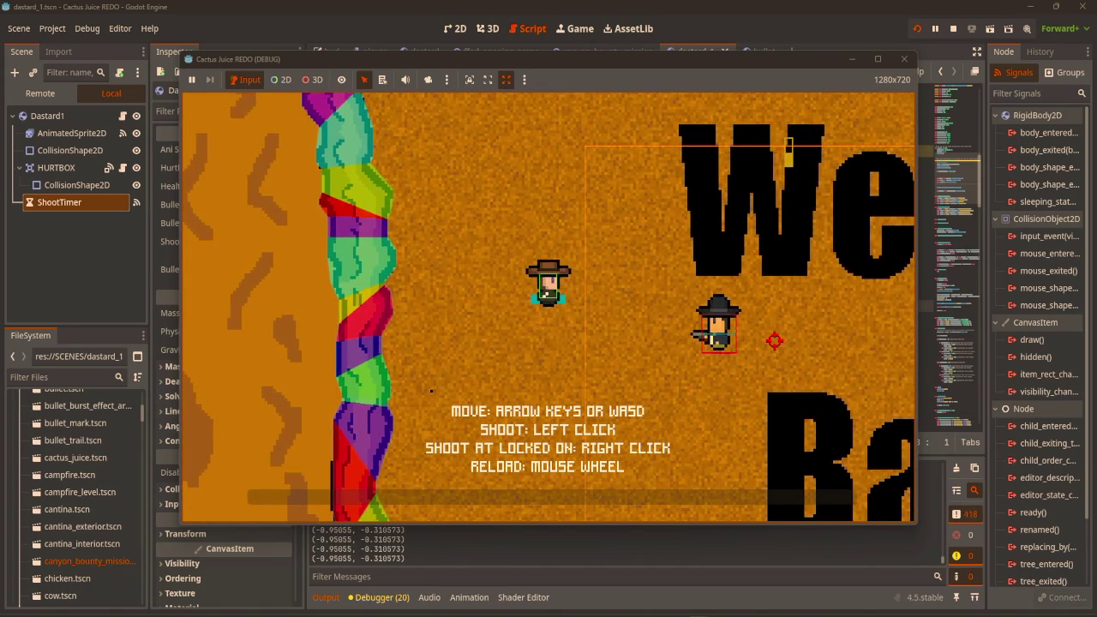
key(d)
key(w)
key(d)
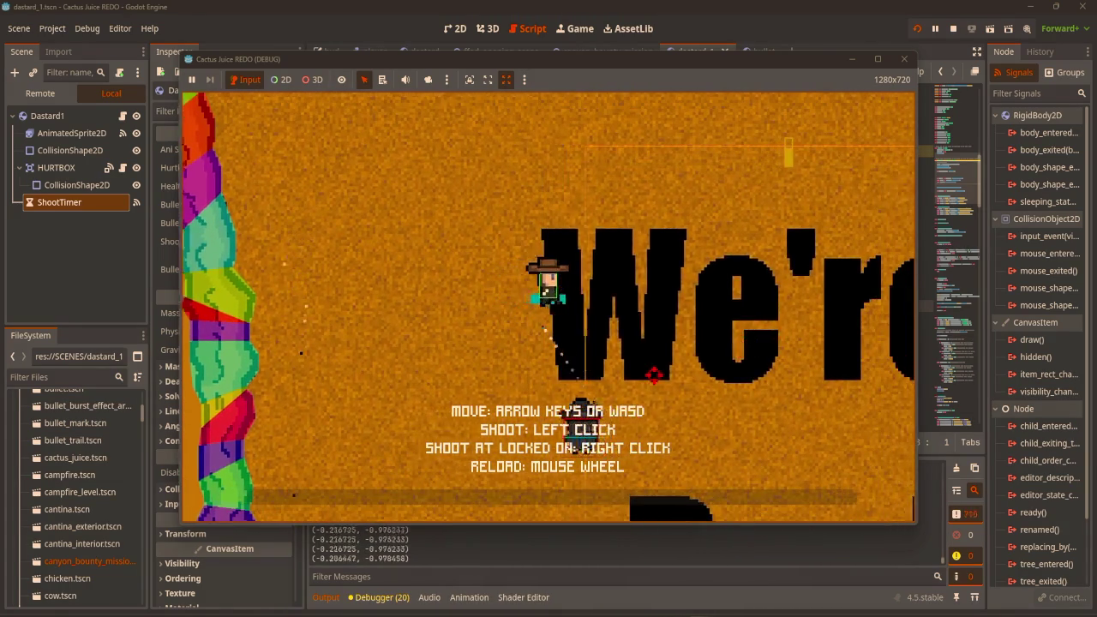
key(d)
key(s)
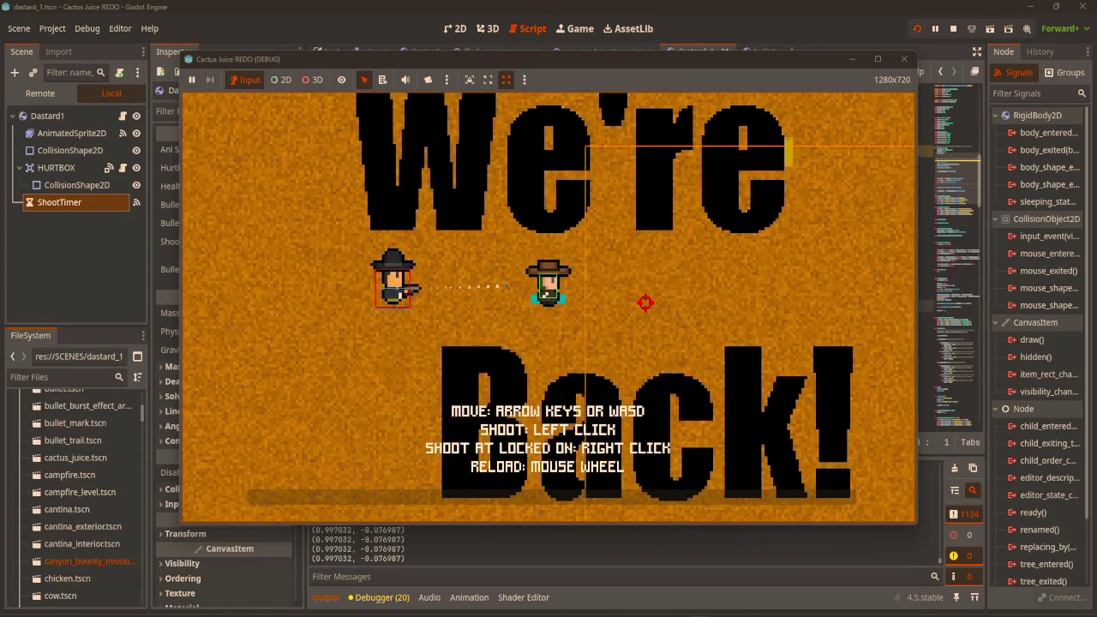
key(s)
key(a)
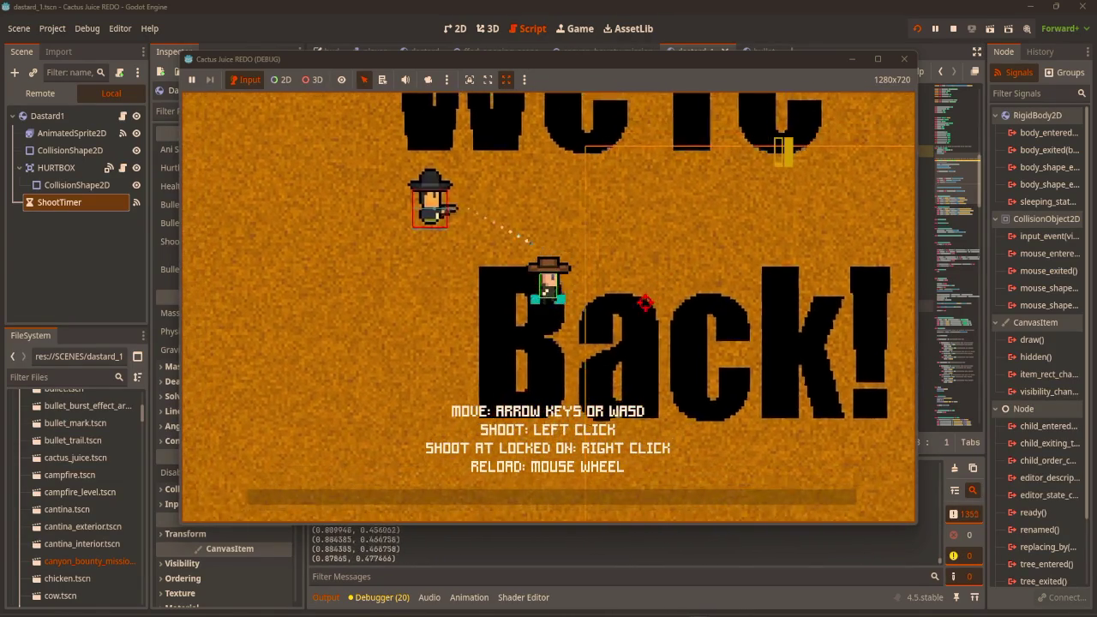
key(a)
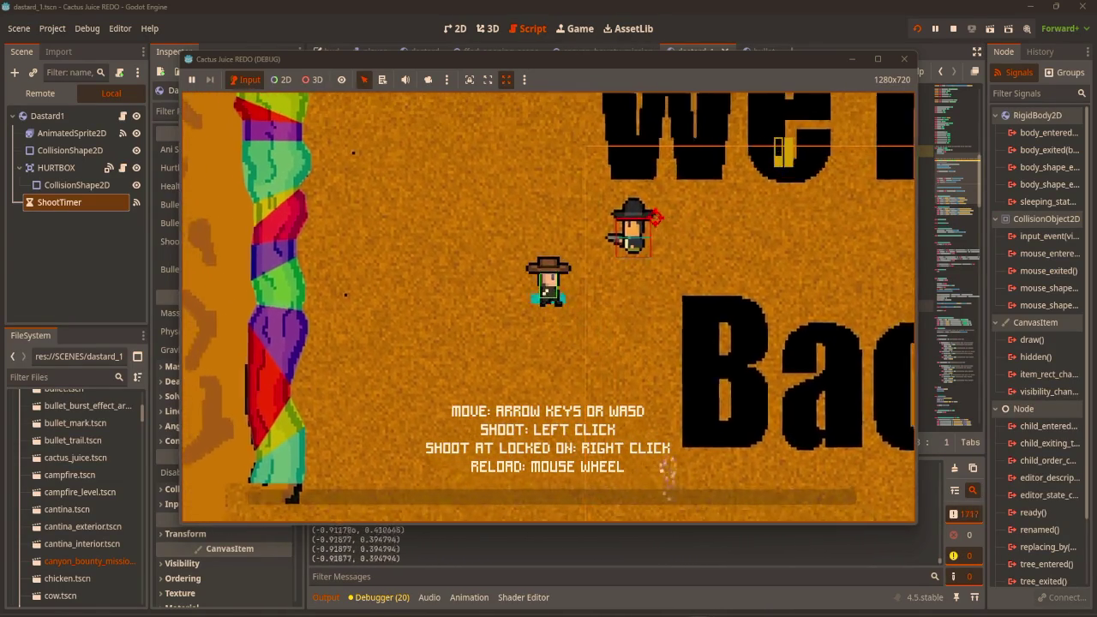
key(w)
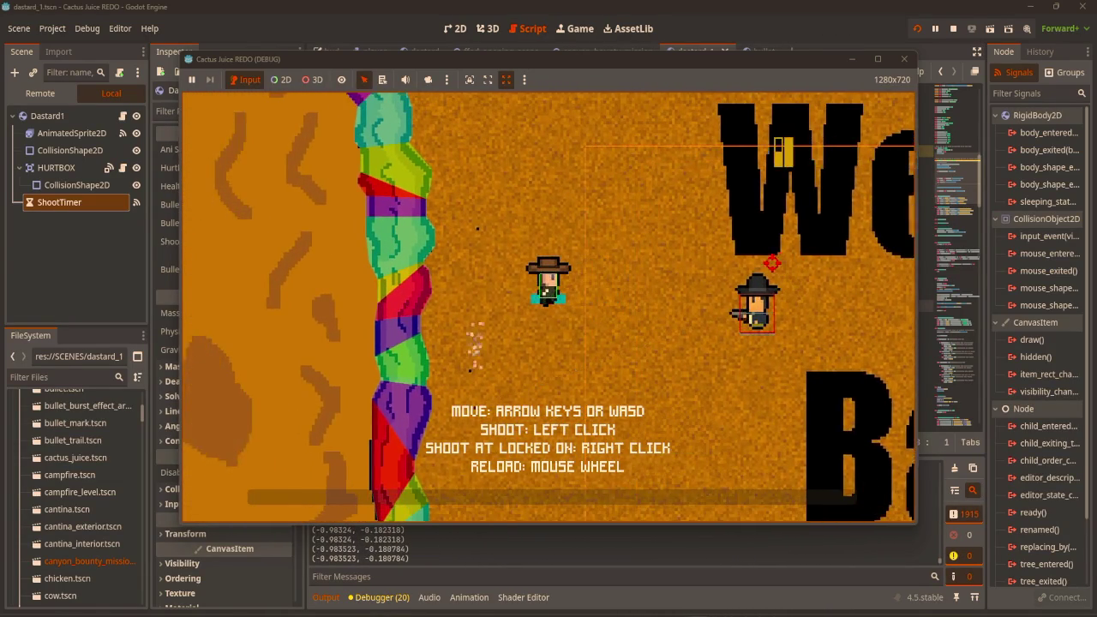
key(a)
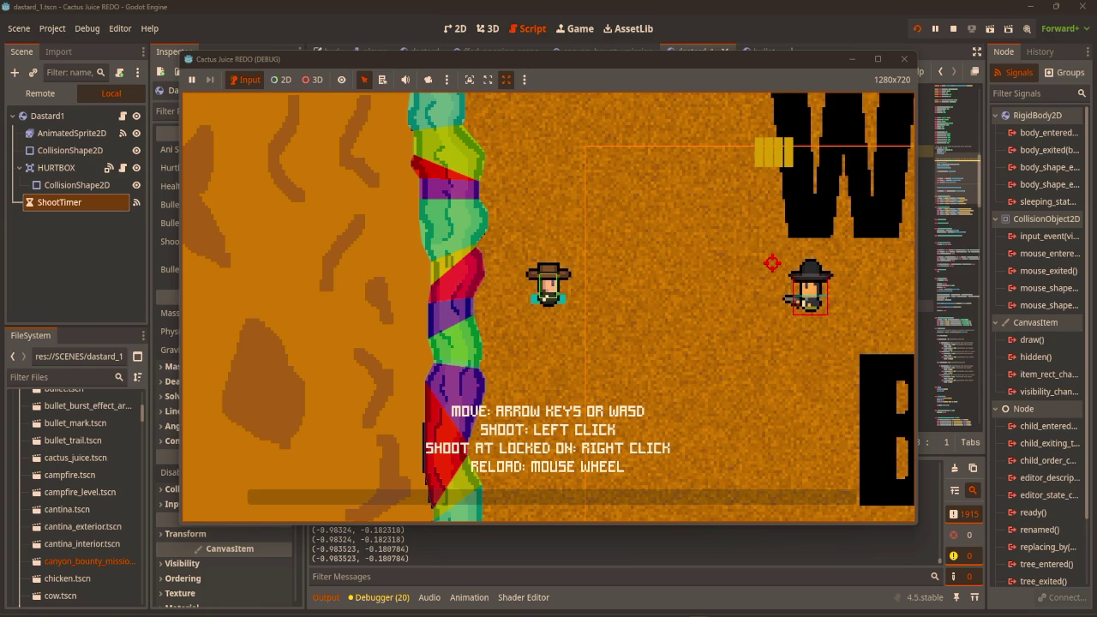
Stop the test game and add an Area2D child under the Dastard1 root node in 2D view.
click(904, 58)
click(454, 28)
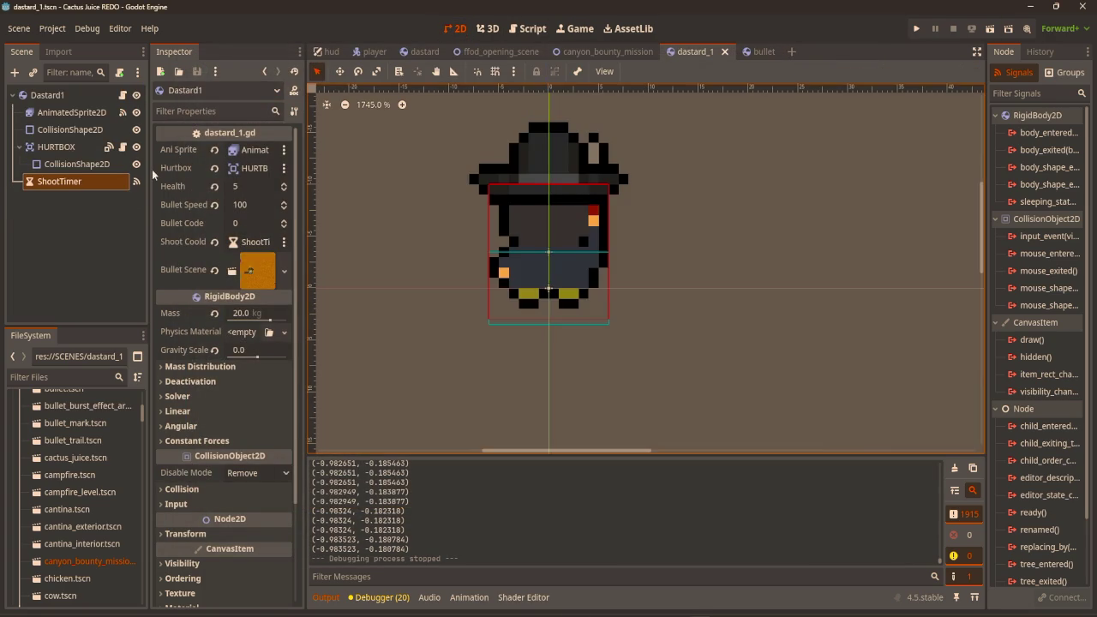
scroll(171, 171, down, 3)
click(60, 94)
scroll(609, 214, down, 6)
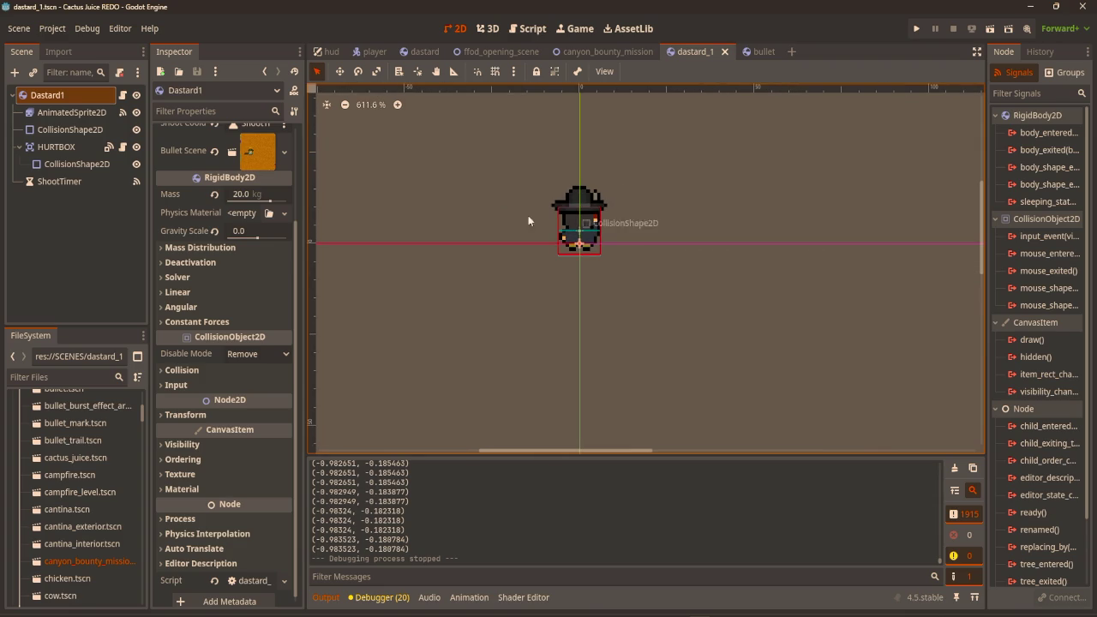
key(ctrl+a)
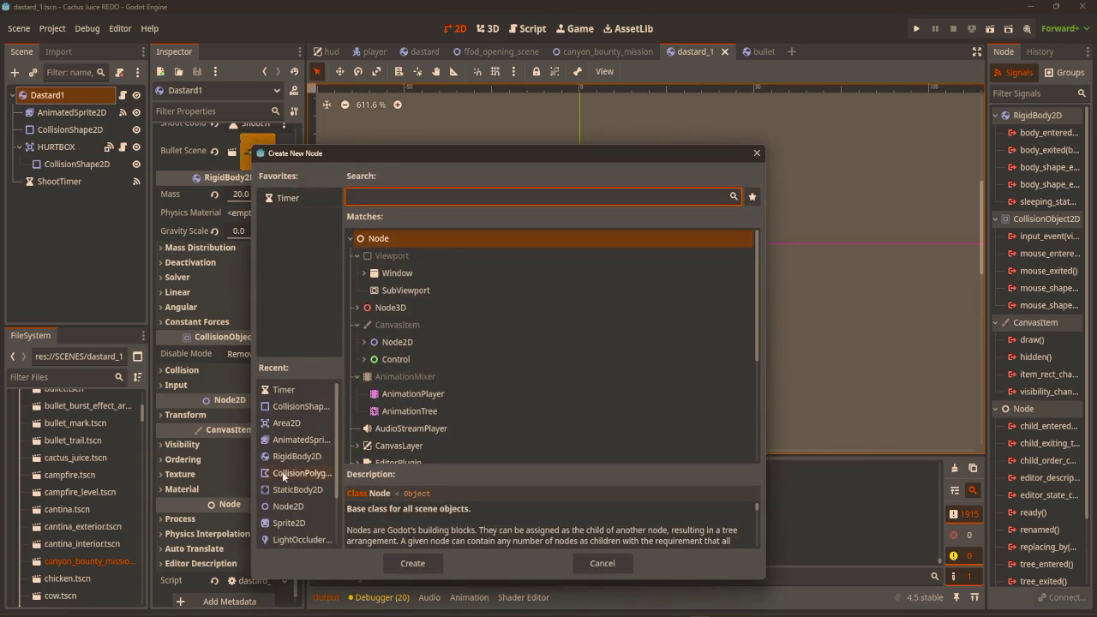
double_click(281, 423)
Rename the new Area2D to AttackRangeArea and add a CollisionShape2D beneath it.
double_click(67, 199)
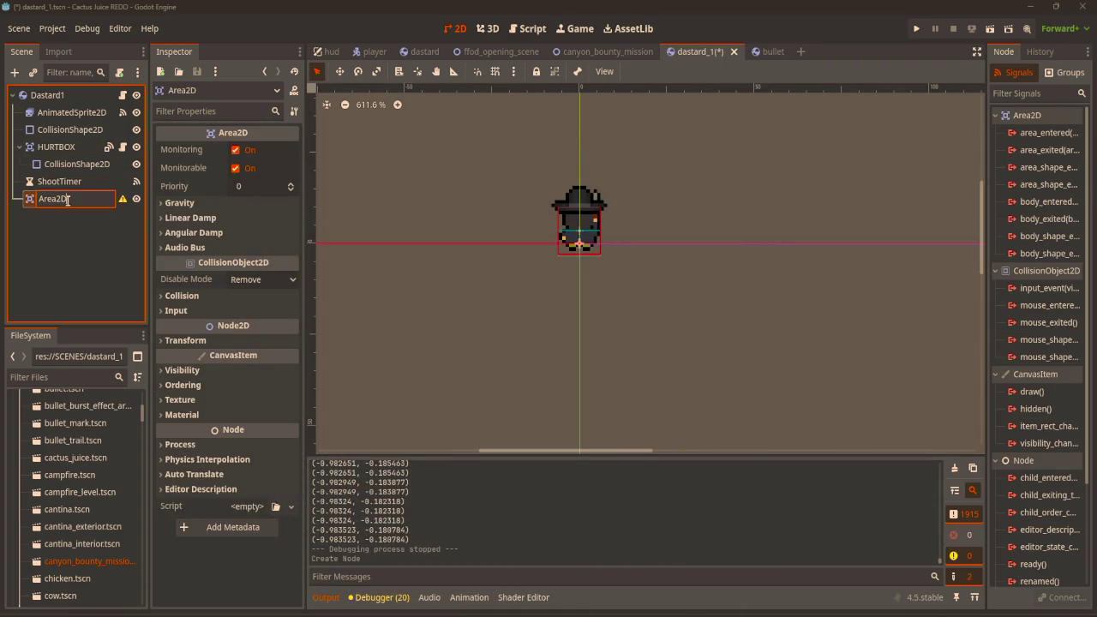
text(Attack)
text(Range)
text(Area)
key(Return)
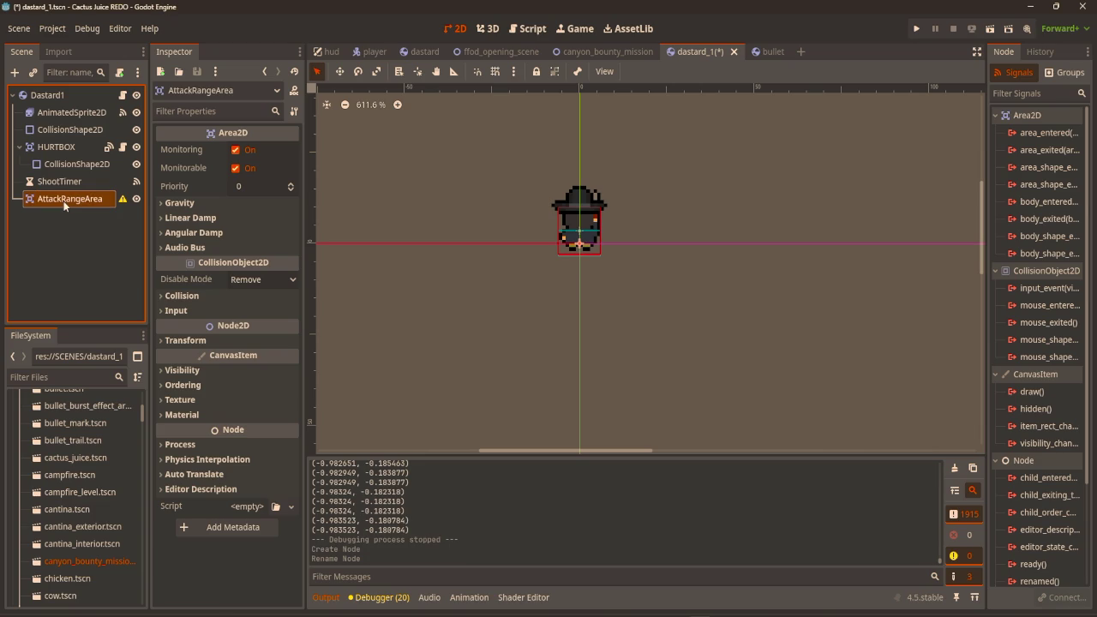
key(ctrl+a)
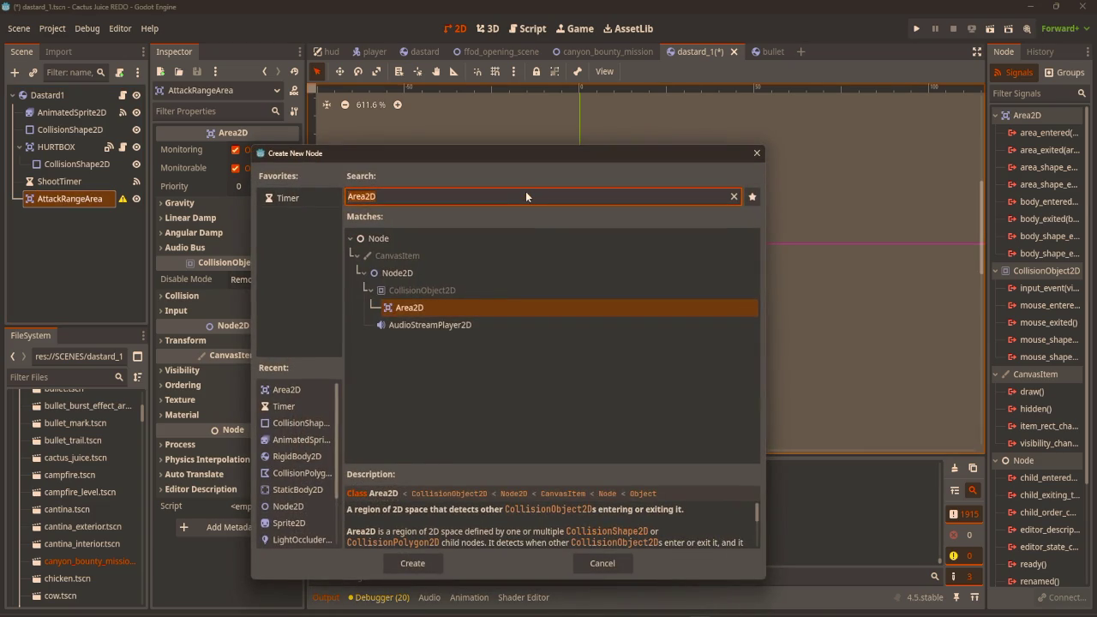
text(coll)
double_click(454, 307)
Make the collision shape a CircleShape2D, nudge it up over the Dastard and enlarge its radius.
click(257, 151)
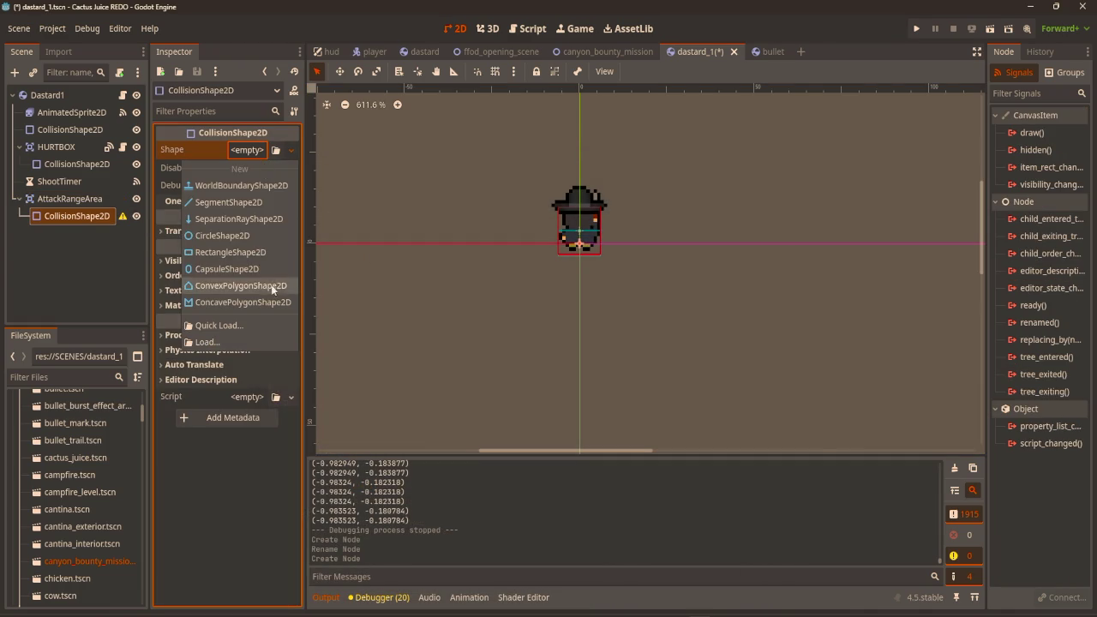
click(262, 235)
scroll(593, 289, down, 1)
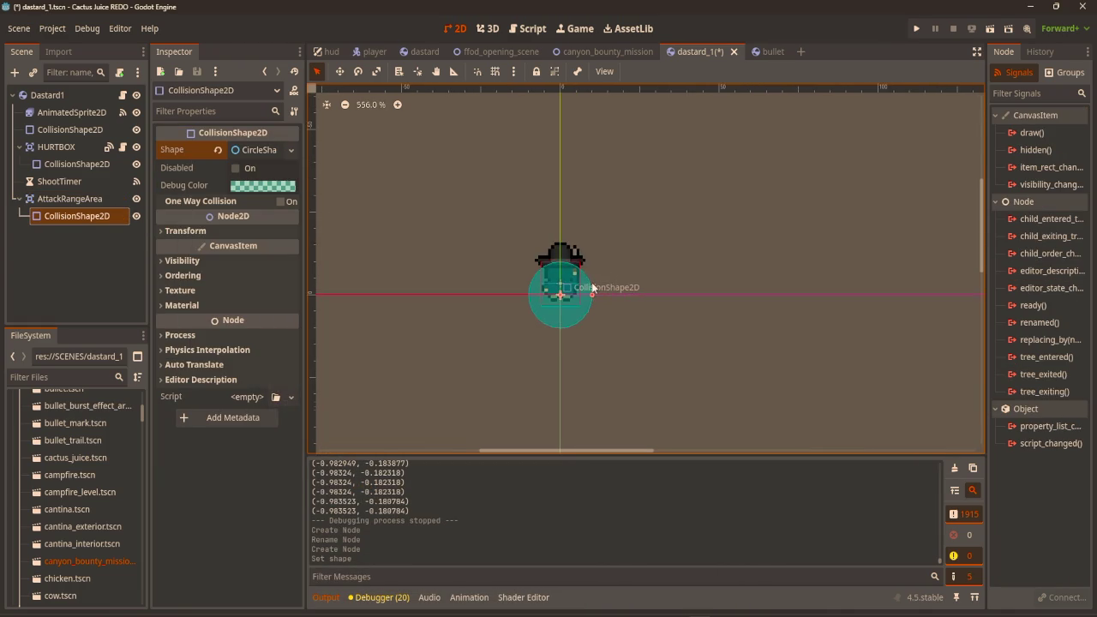
scroll(593, 289, up, 10)
key(w)
drag(558, 345, 558, 318)
scroll(576, 294, down, 9)
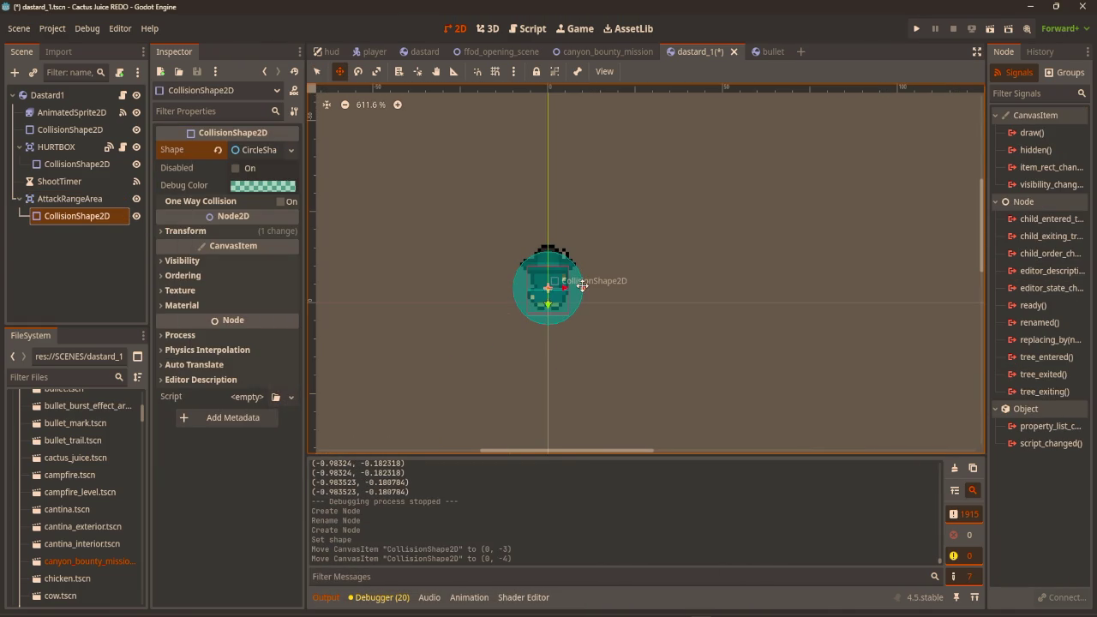
key(q)
drag(584, 289, 762, 278)
Set the circle's debug colour to red with a fully transparent fill.
scroll(598, 257, down, 3)
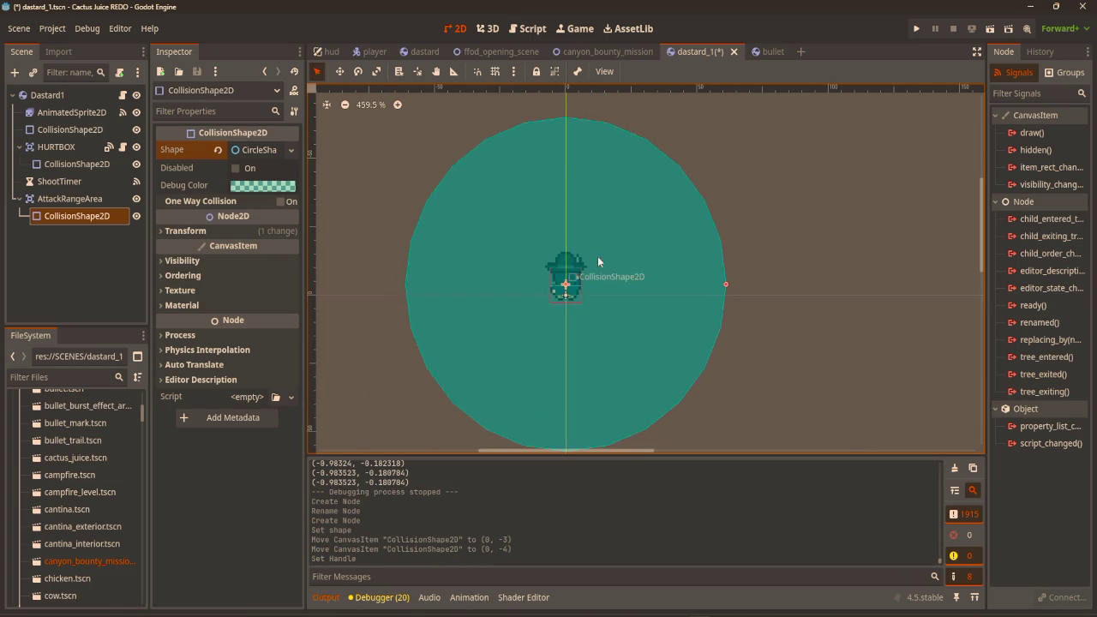
click(267, 185)
drag(283, 320, 334, 339)
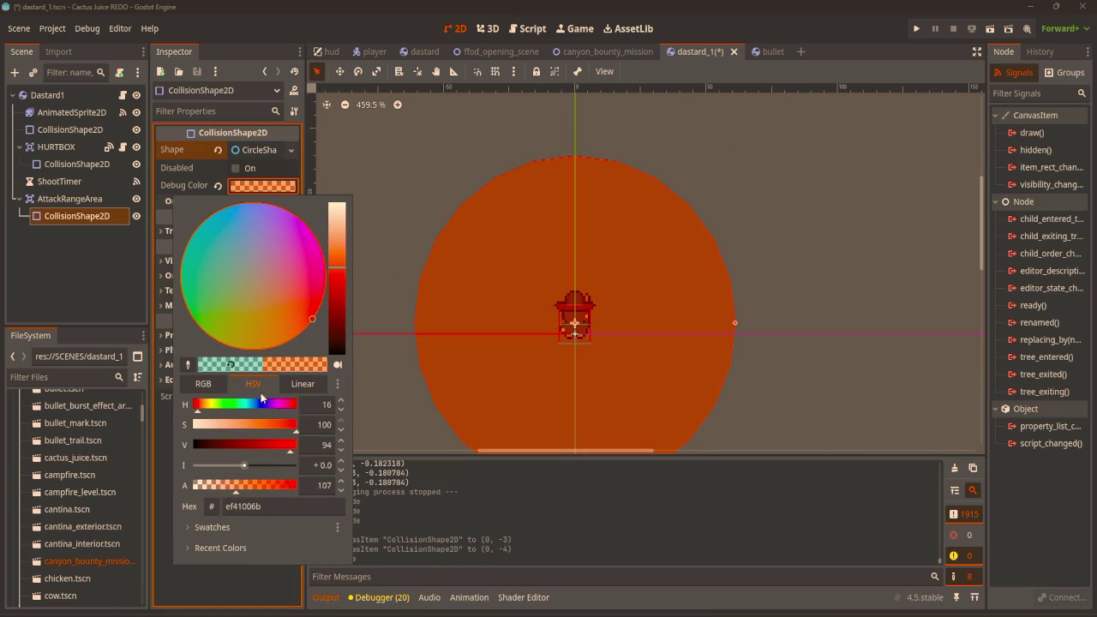
drag(221, 485, 178, 489)
click(563, 212)
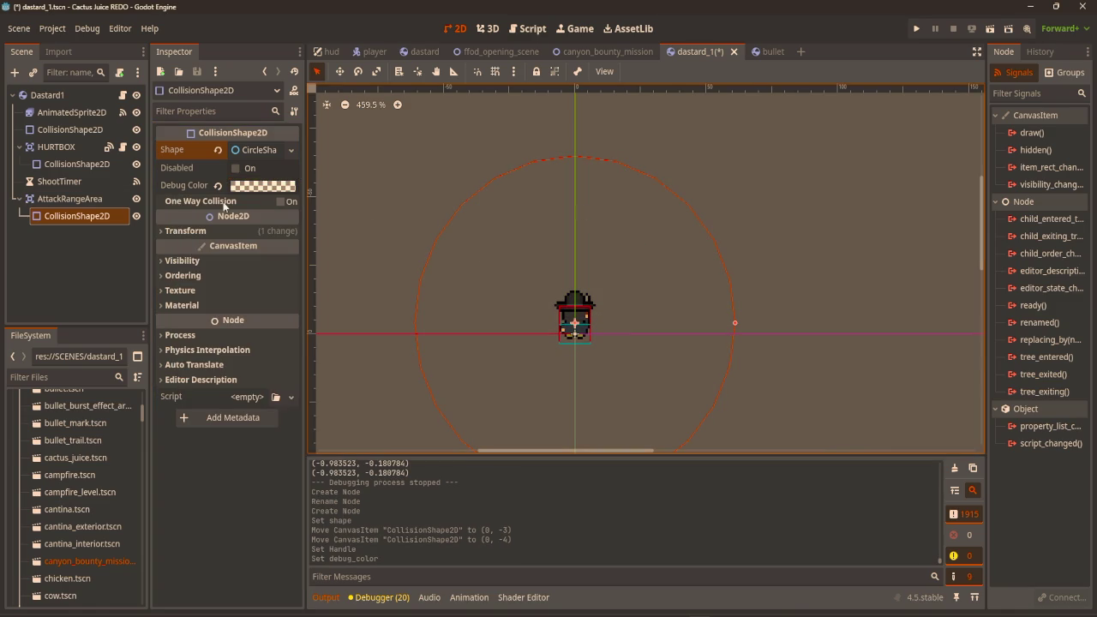
click(88, 200)
click(84, 218)
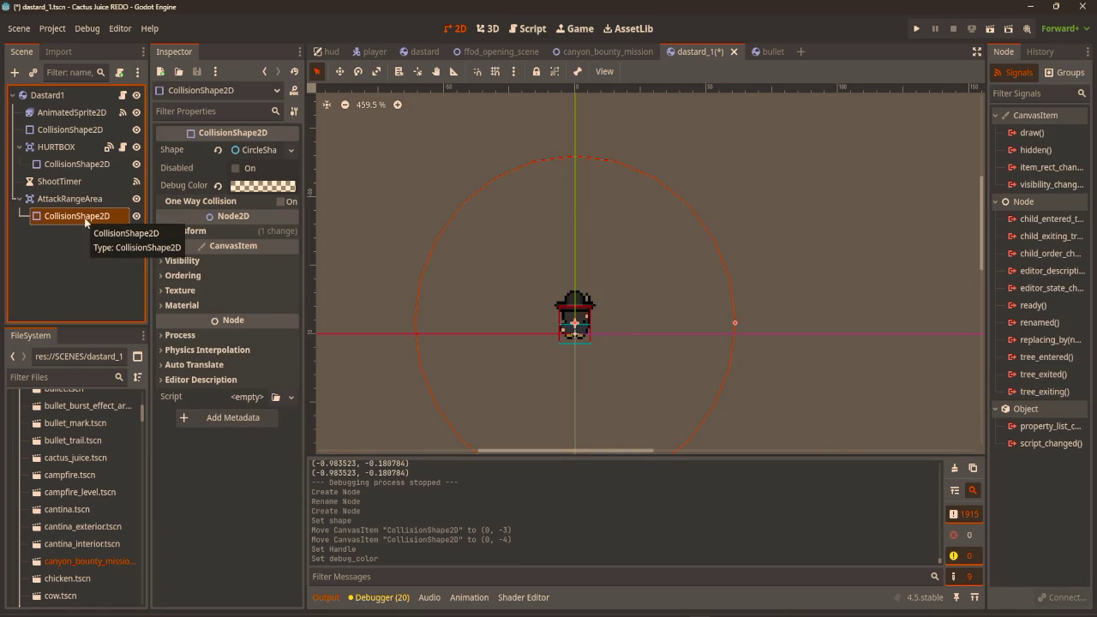
click(70, 199)
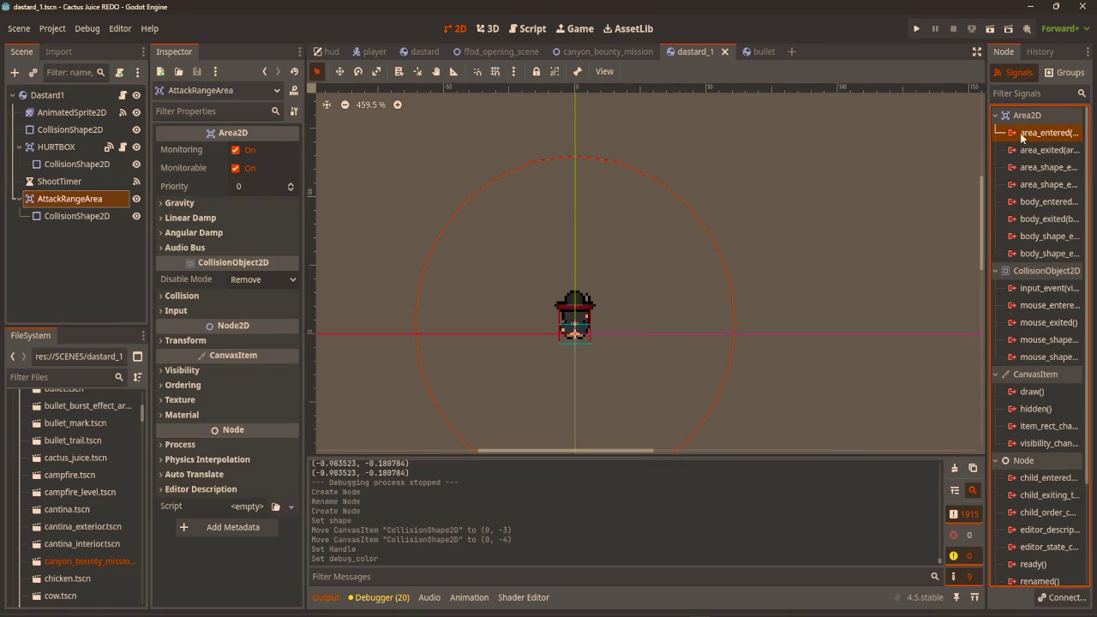
Connect AttackRangeArea's area_entered signal to a method named attack_range_area_entered.
double_click(1049, 133)
click(454, 409)
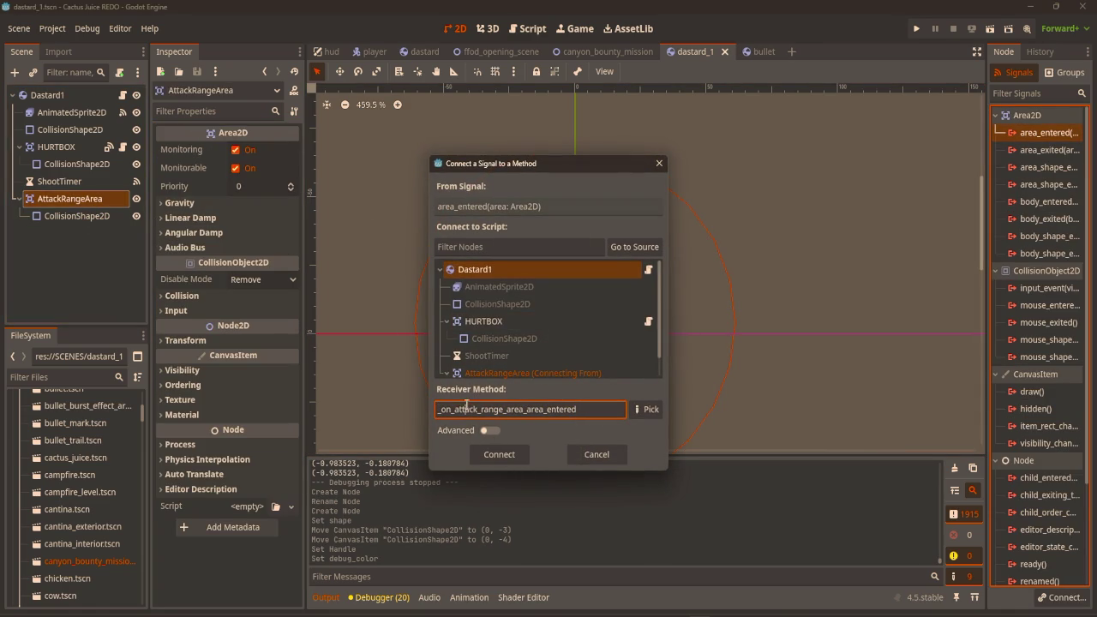
key(BackSpace)
key(BackSpace)
key(BackSpace)
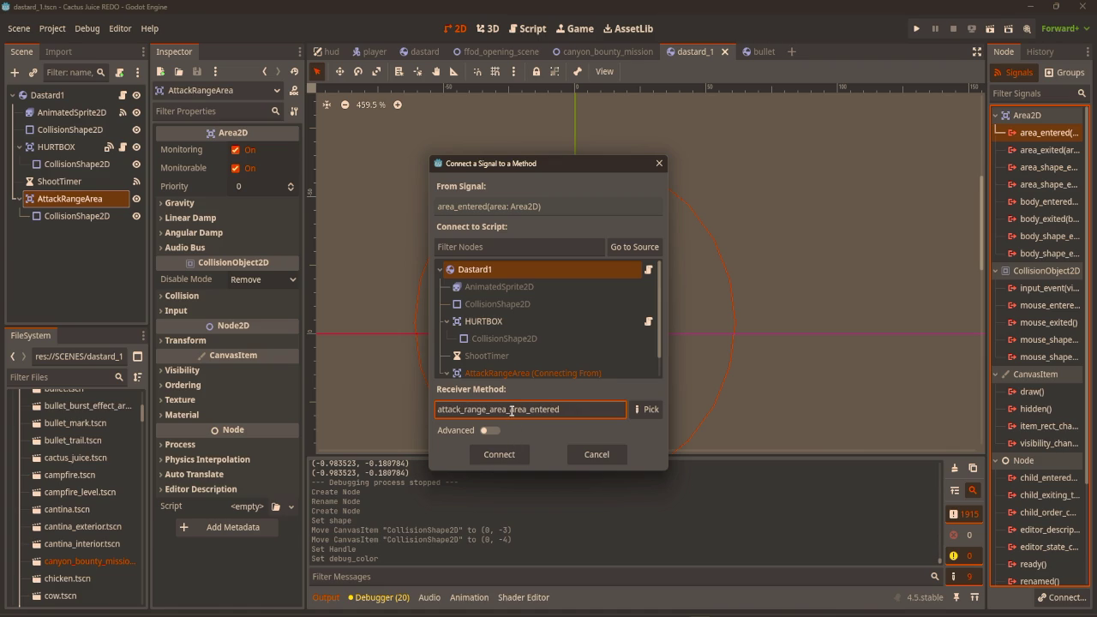
click(504, 456)
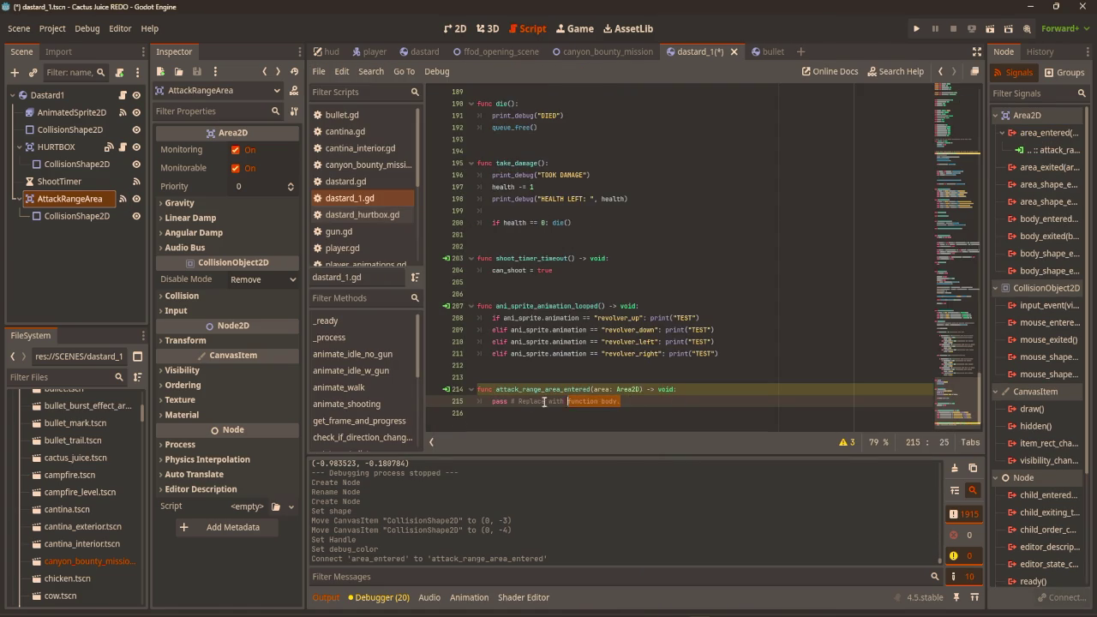
Replace pass with: if !area.is_in_group("PLAYER HURTBOX"): return.
double_click(497, 401)
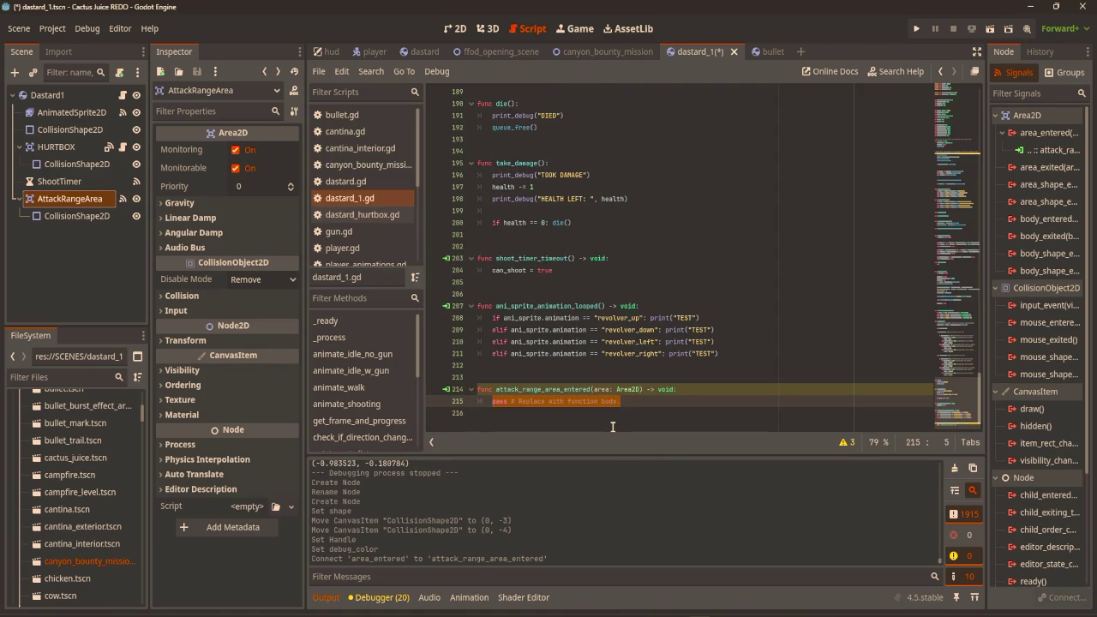
text(if area)
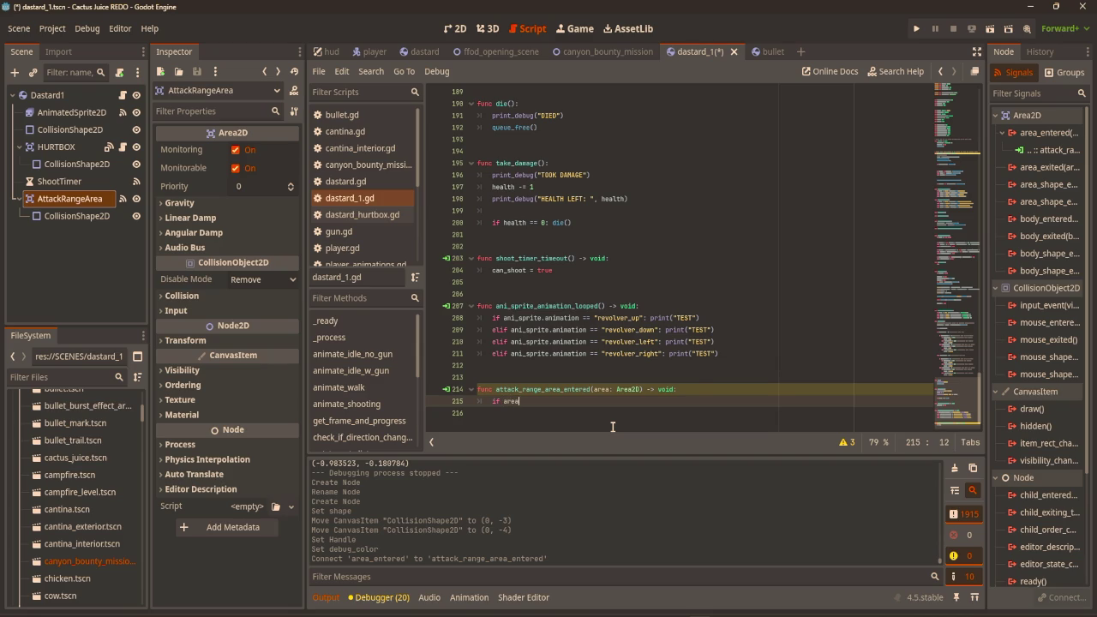
key(BackSpace)
key(BackSpace)
key(BackSpace)
text(if !area)
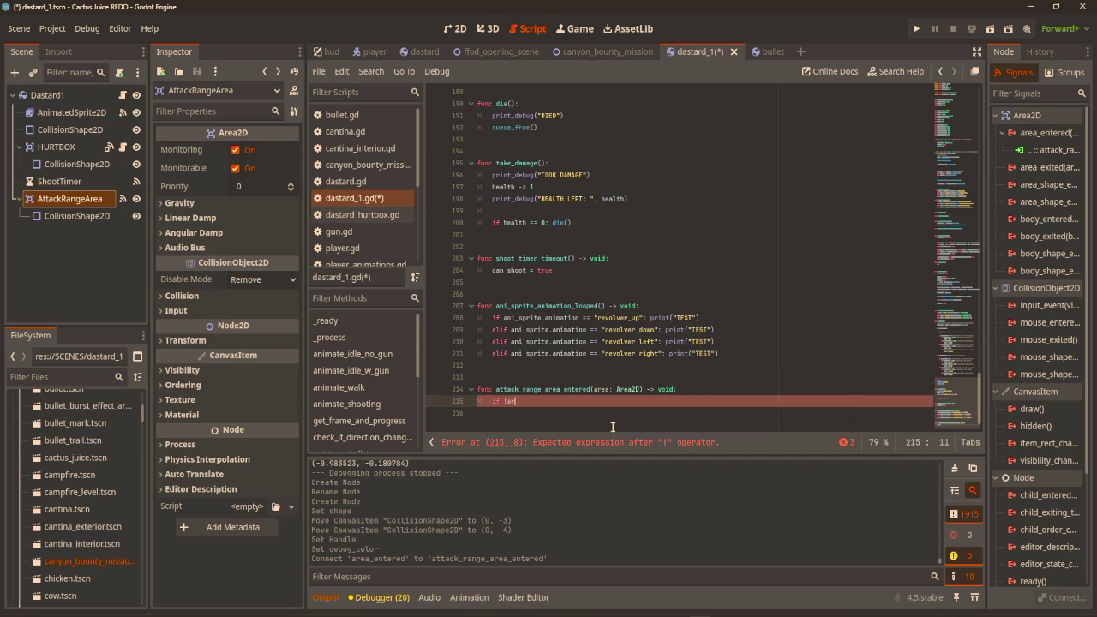
text(.is)
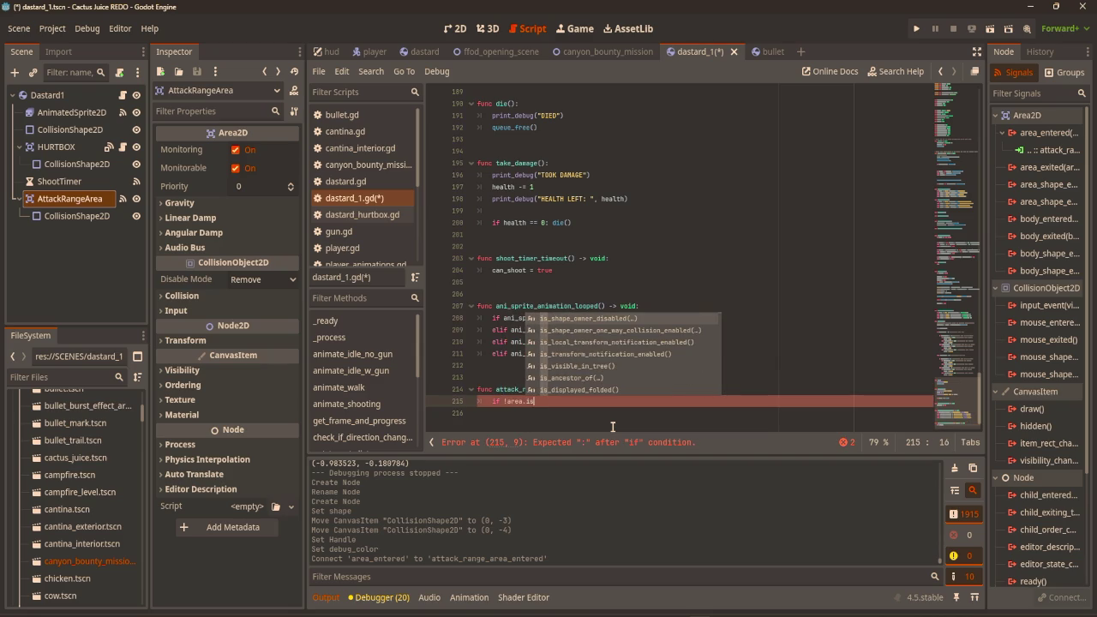
text(_in)
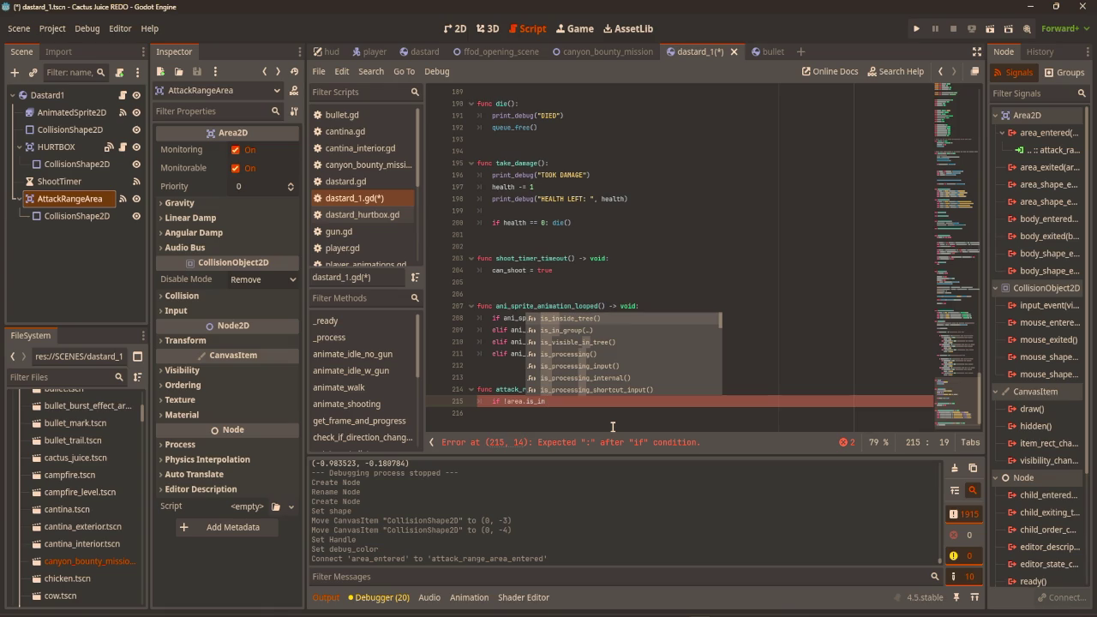
key(Down)
key(Return)
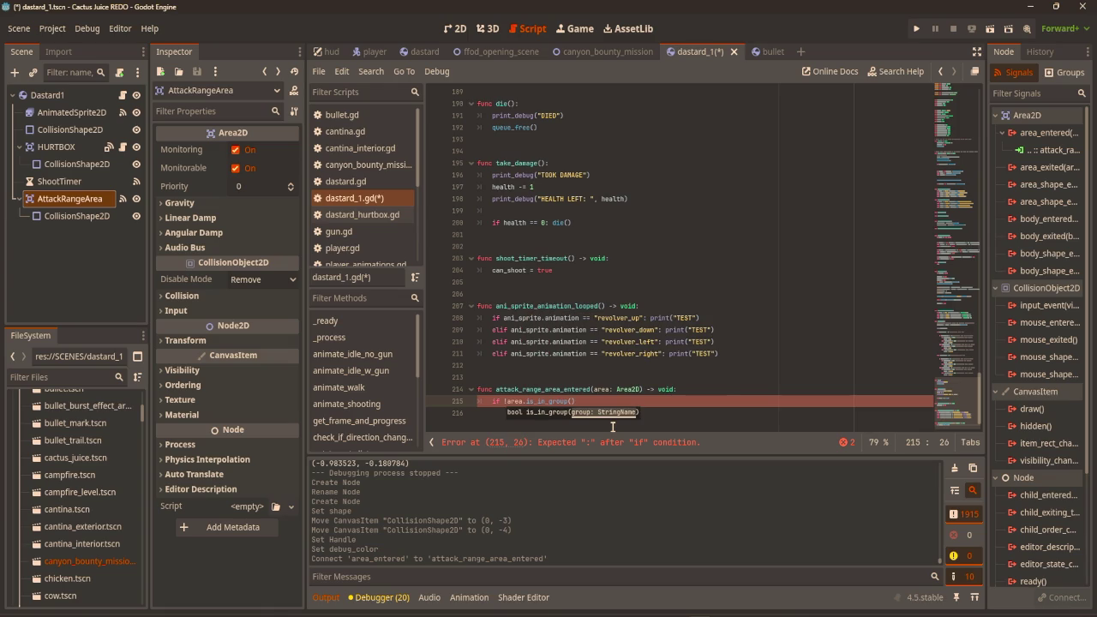
text("PLAYERHURT)
key(BackSpace)
key(BackSpace)
key(BackSpace)
text(HURTBOX"):)
text( return)
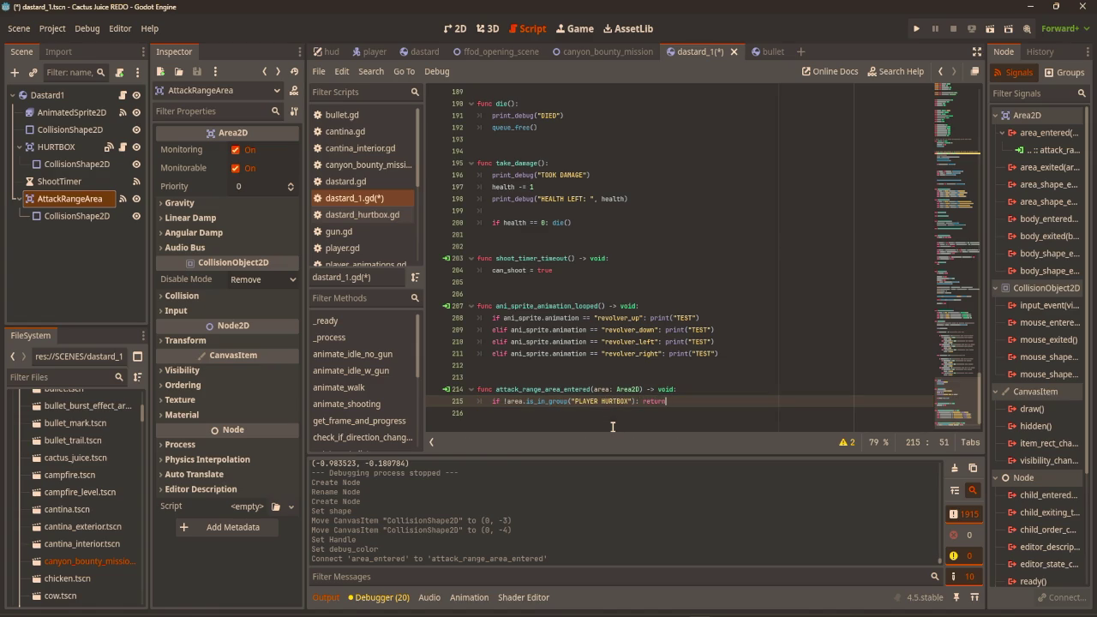
Add the line target_in_range = true below the group check.
key(Return)
text(if)
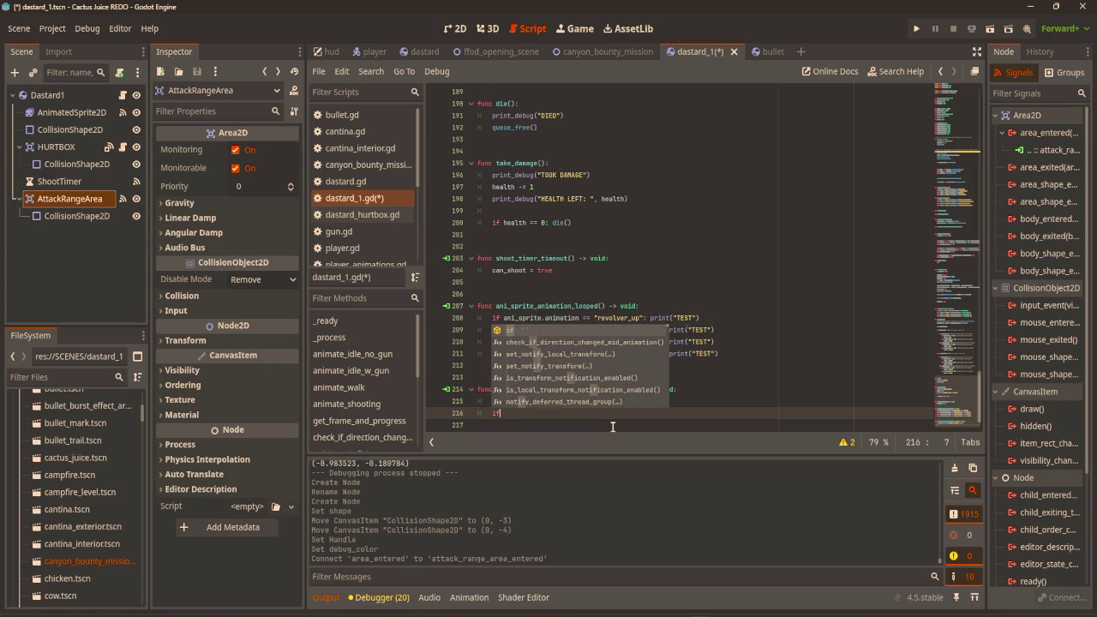
key(BackSpace)
key(BackSpace)
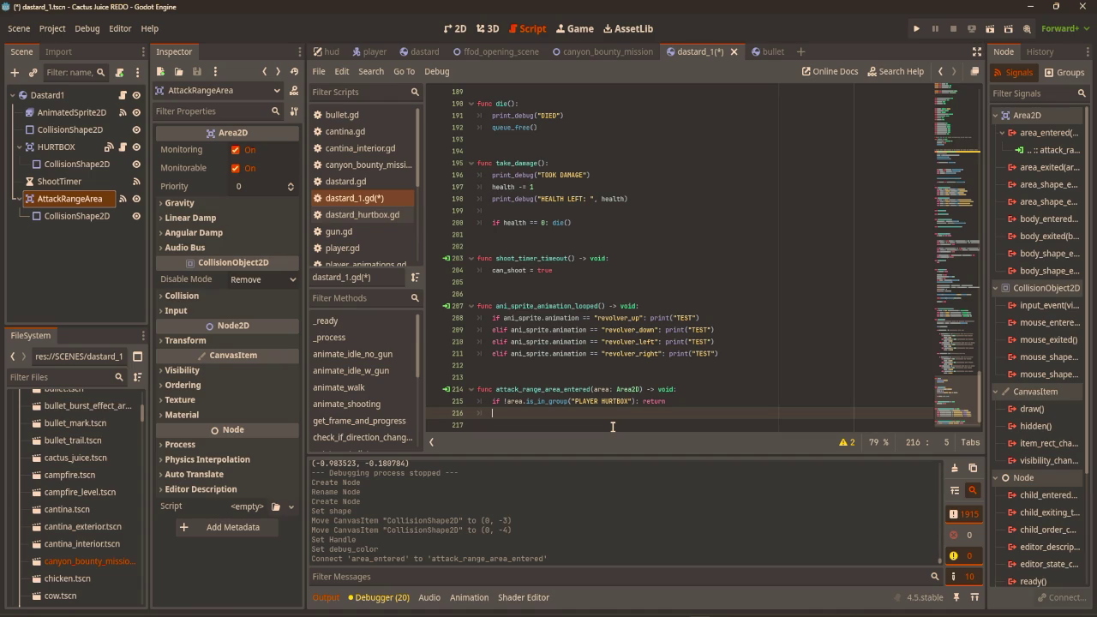
text(target)
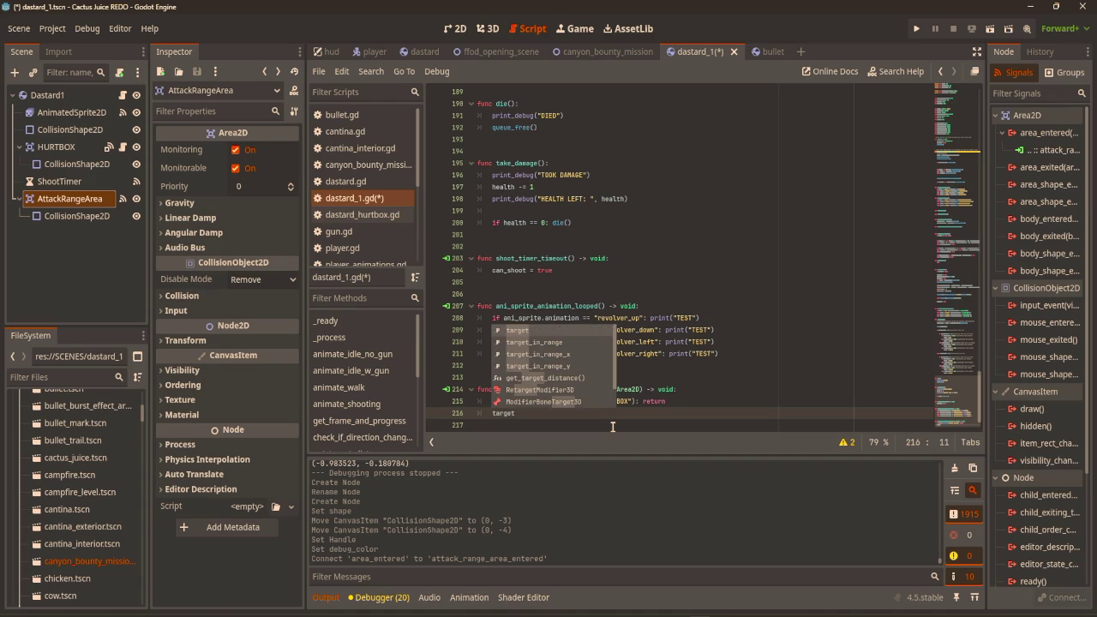
key(Down)
key(Return)
text(= true)
click(612, 426)
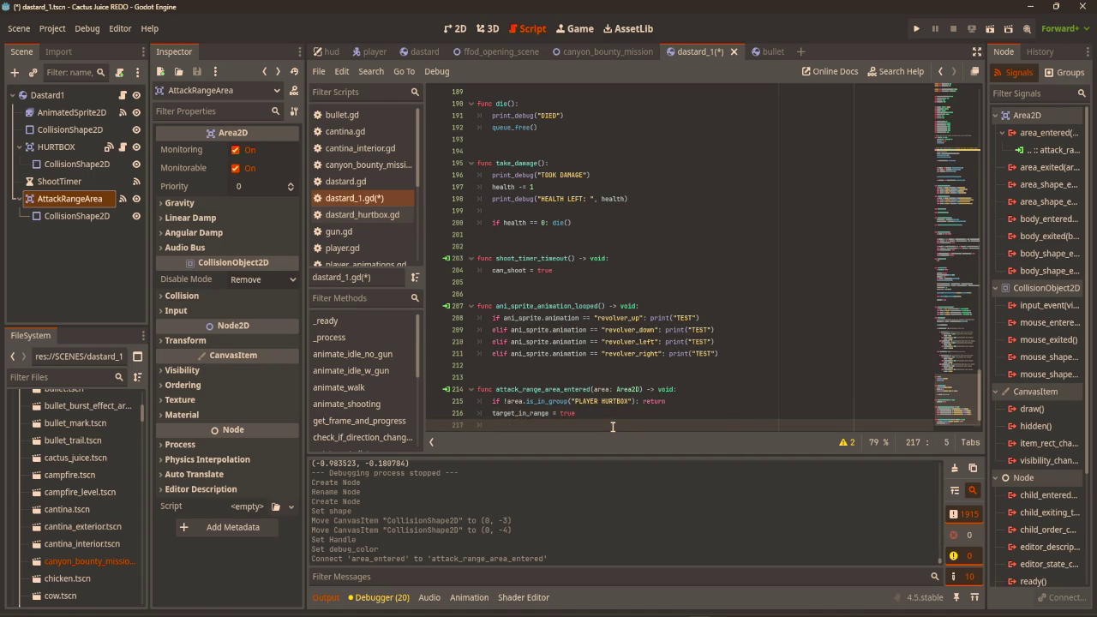
scroll(643, 386, down, 1)
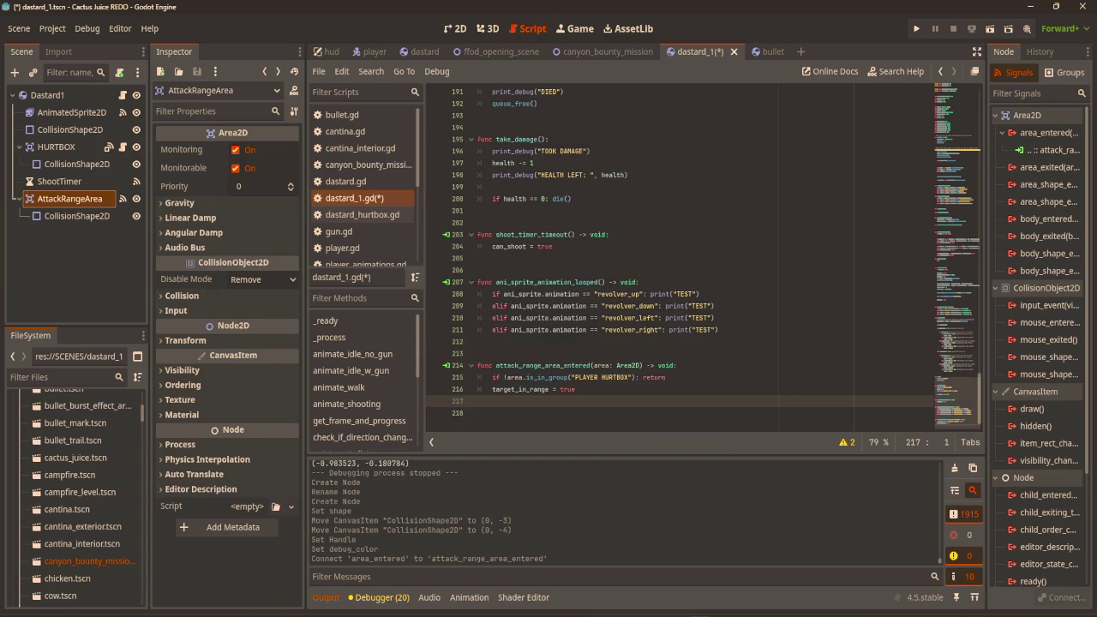
double_click(1047, 167)
Connect the area_exited signal to a method named attack_range_area_exited.
click(474, 416)
click(454, 411)
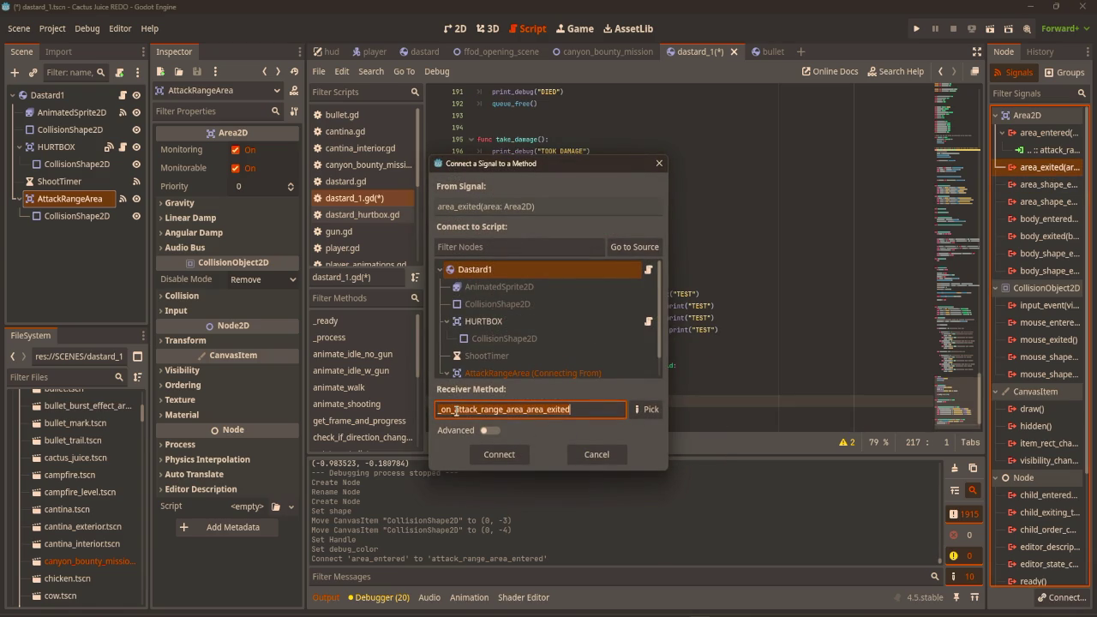
click(455, 411)
key(BackSpace)
key(BackSpace)
key(BackSpace)
key(BackSpace)
drag(489, 412, 507, 415)
key(BackSpace)
click(512, 459)
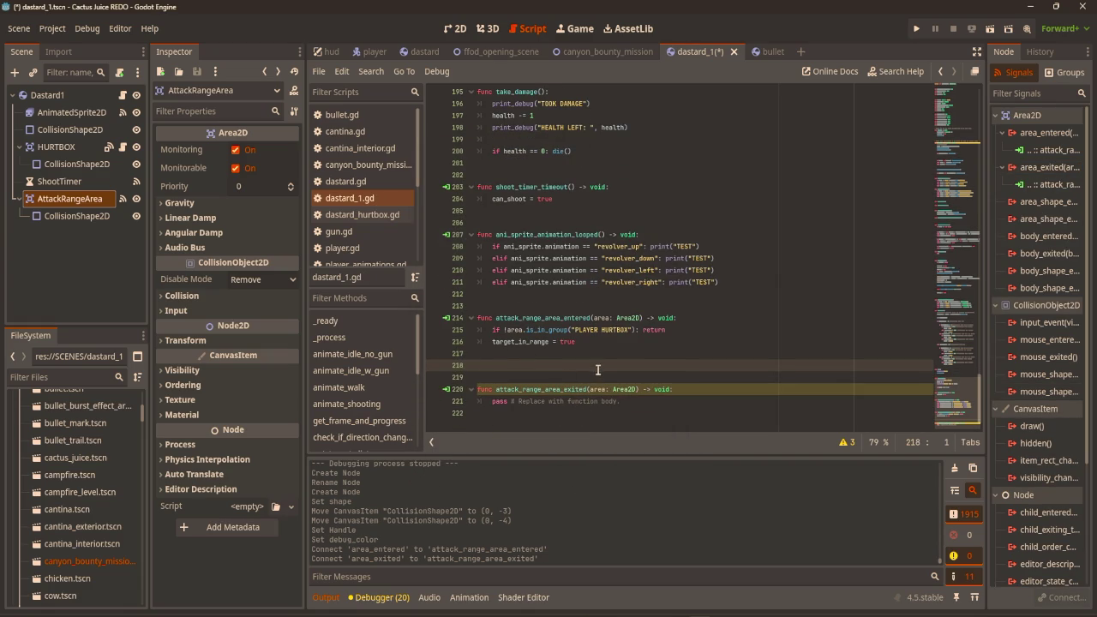
Paste the hurtbox check and target_in_range lines over the exit handler's pass, changing true to false.
key(BackSpace)
key(BackSpace)
key(Delete)
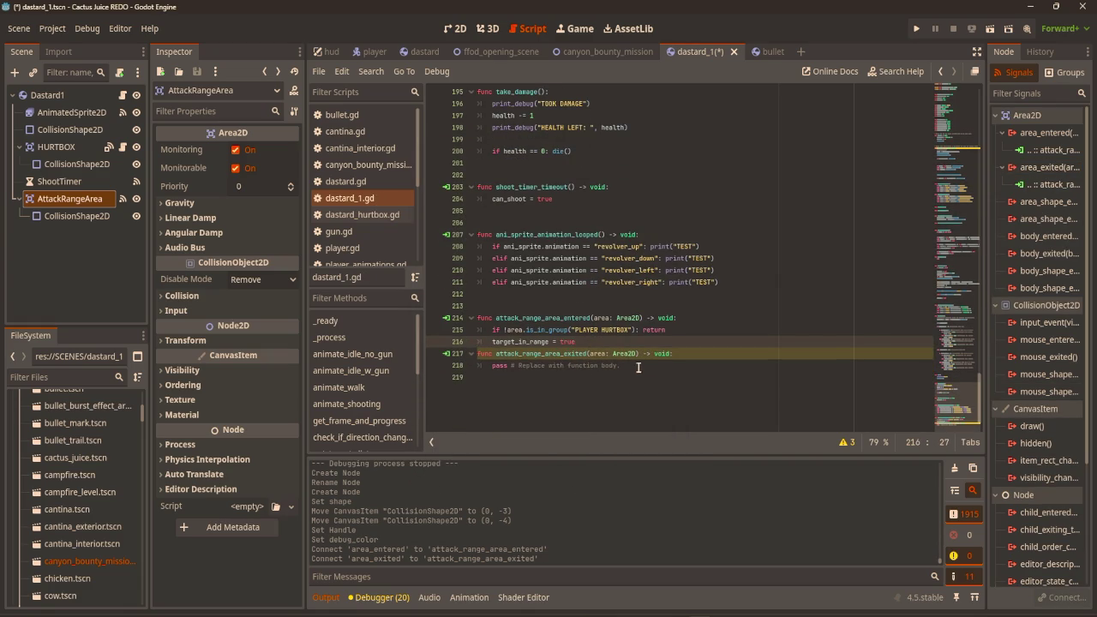
mouse_move(600, 342)
mouse_down()
mouse_move(492, 342)
mouse_move(492, 330)
mouse_up()
key(ctrl+c)
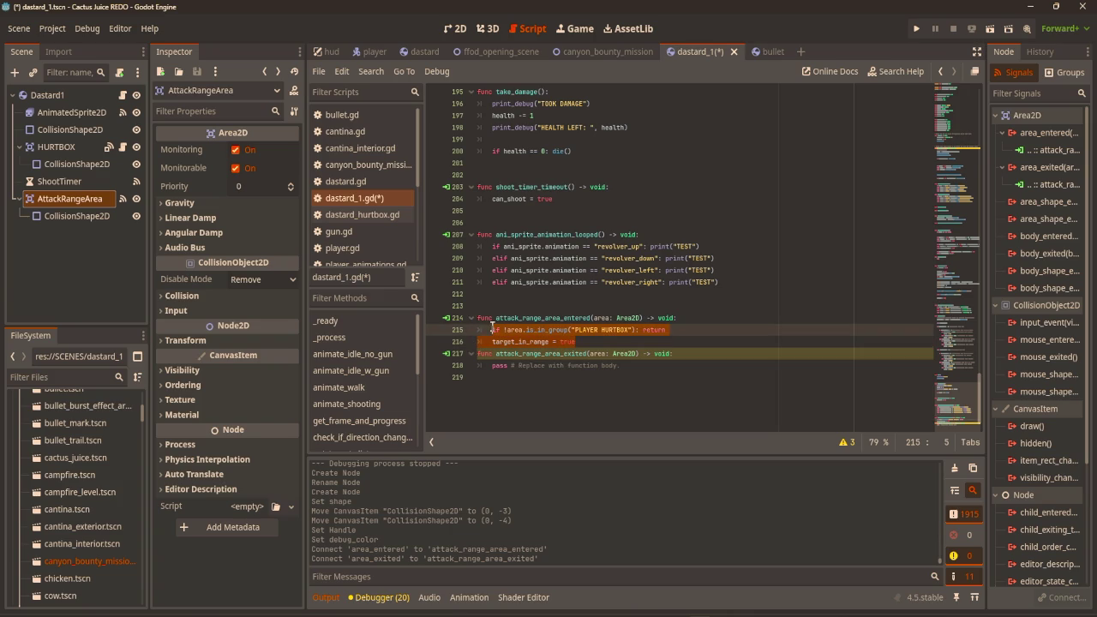
click(489, 377)
click(493, 366)
key(shift+End)
key(ctrl+v)
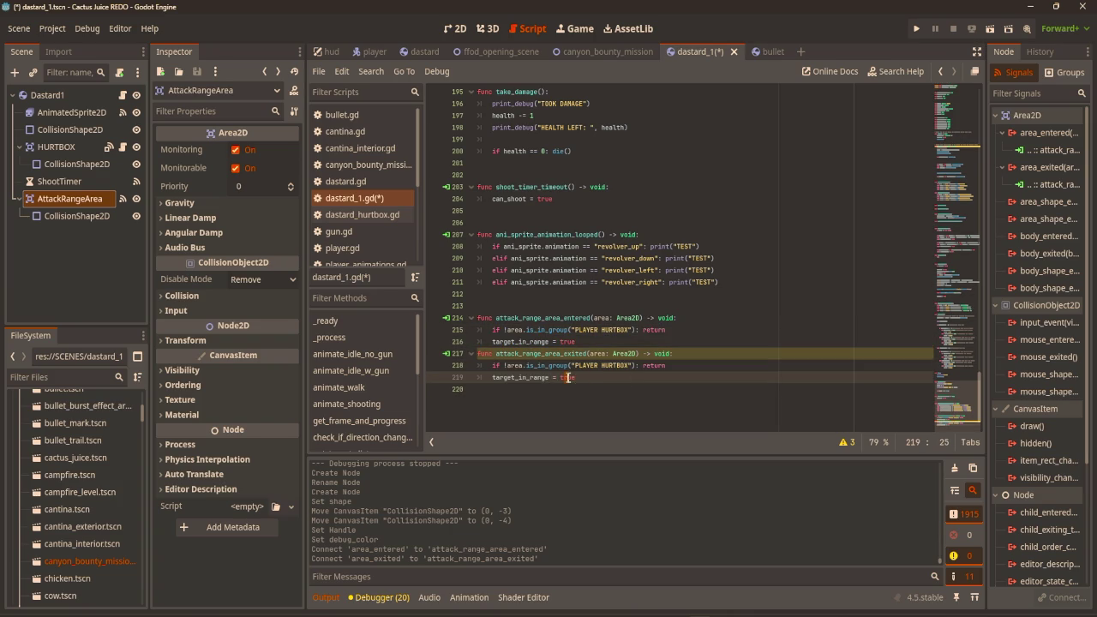
double_click(567, 377)
text(false)
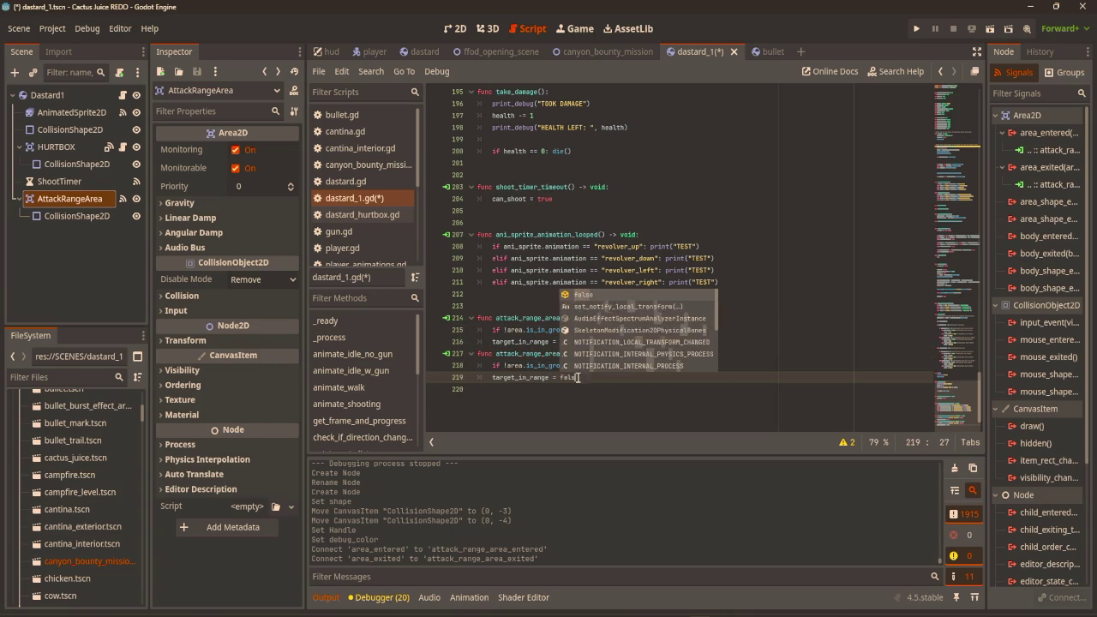
click(813, 249)
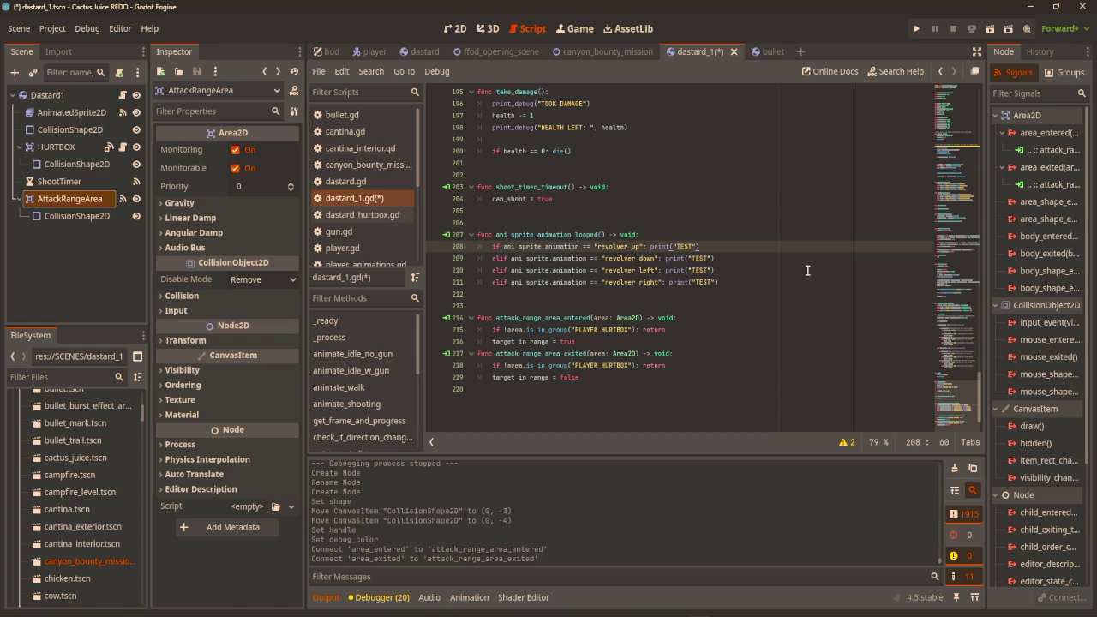
scroll(771, 292, up, 10)
click(770, 310)
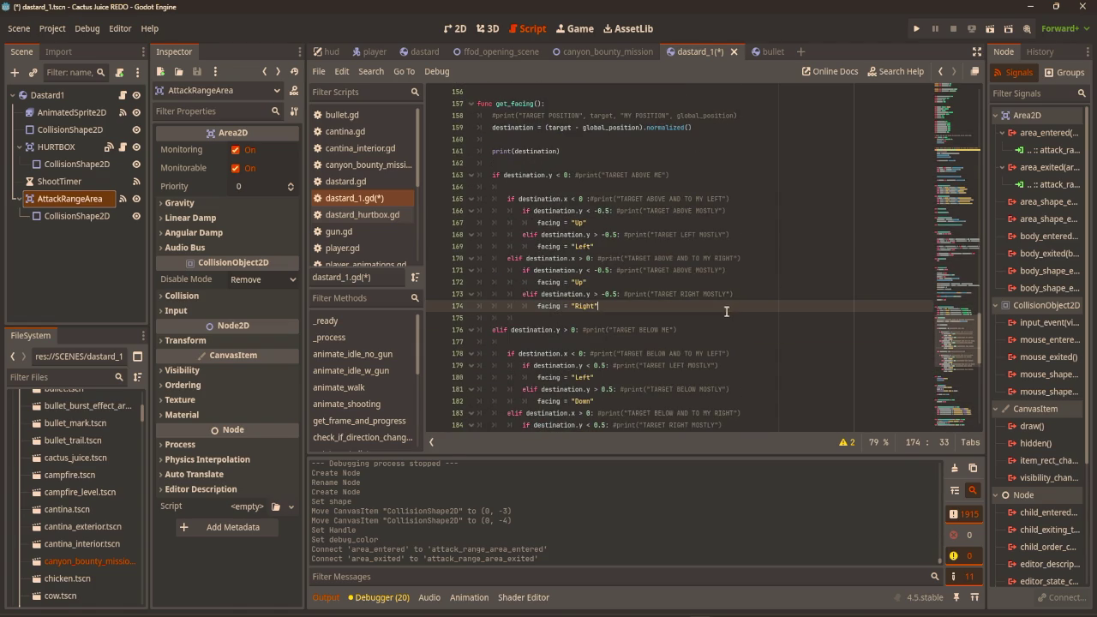
scroll(758, 307, up, 8)
scroll(758, 307, up, 8)
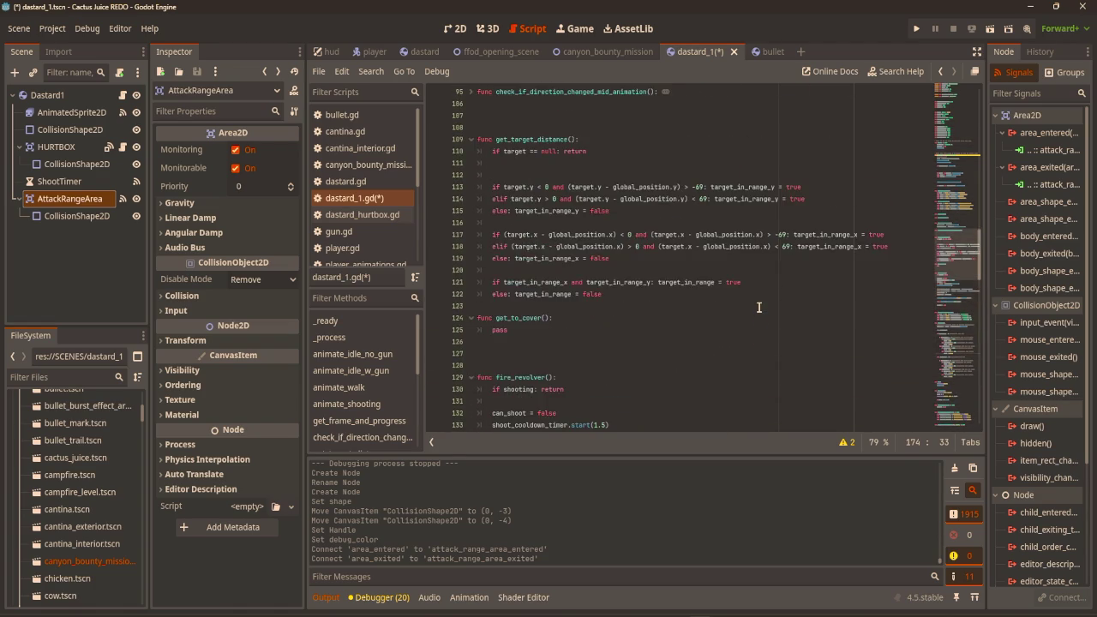
click(612, 358)
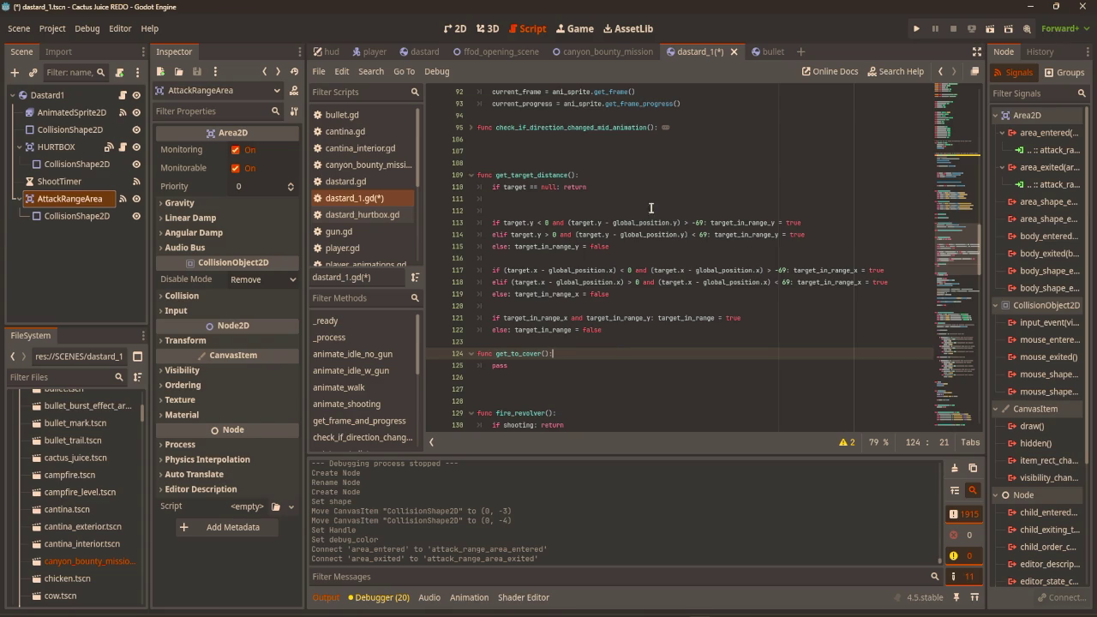
Rename the get_target_distance function to dumb_useless_code_do_not_destroy.
click(591, 177)
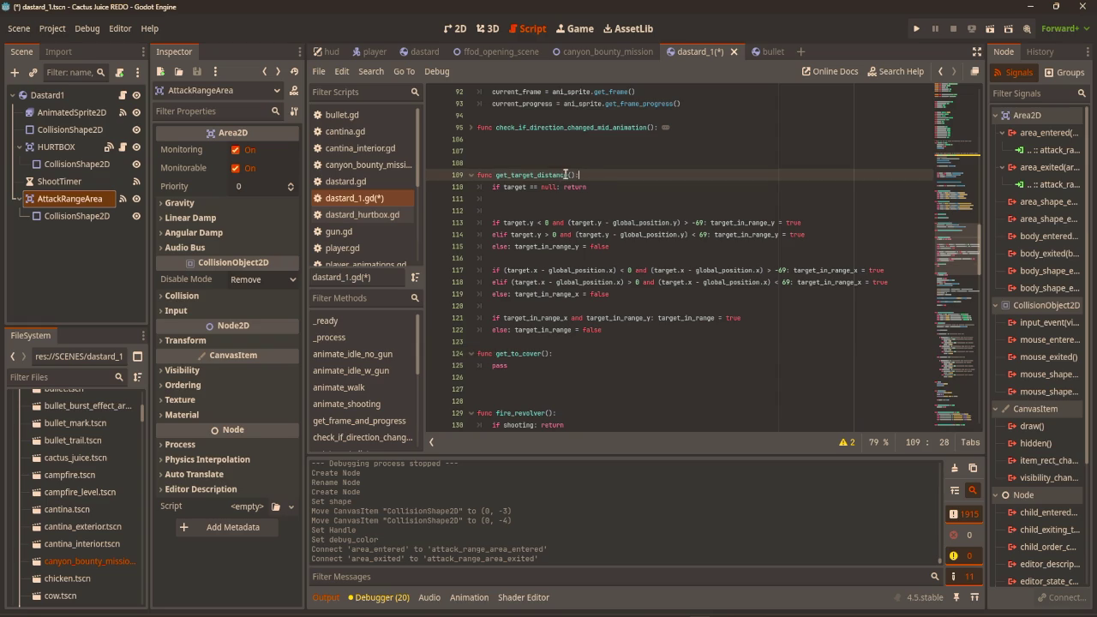
drag(569, 175, 495, 175)
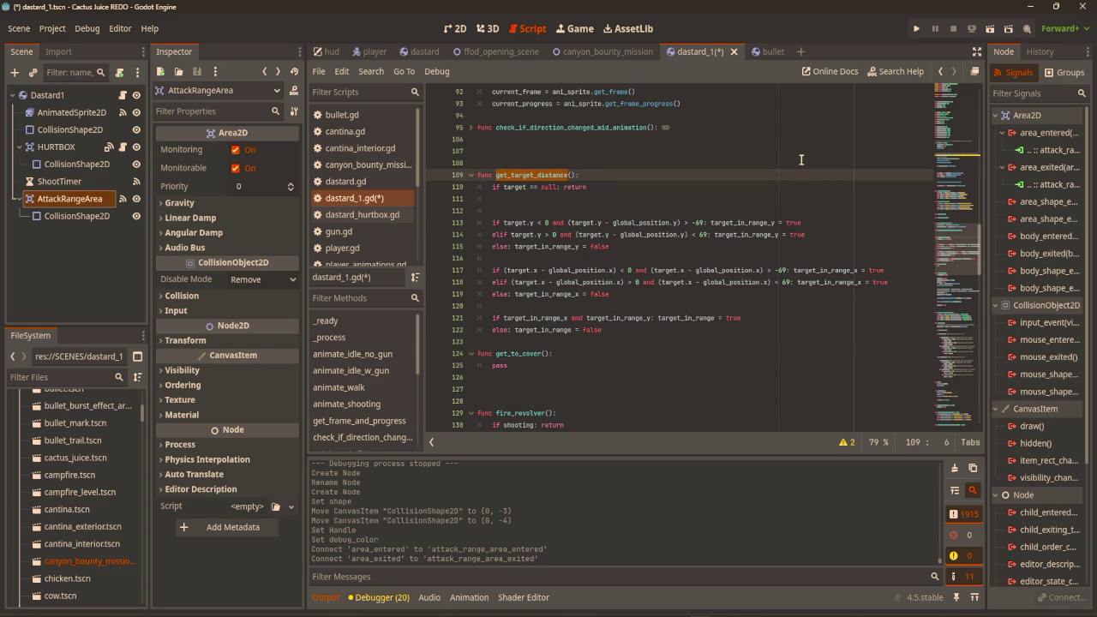
text(dumb_us)
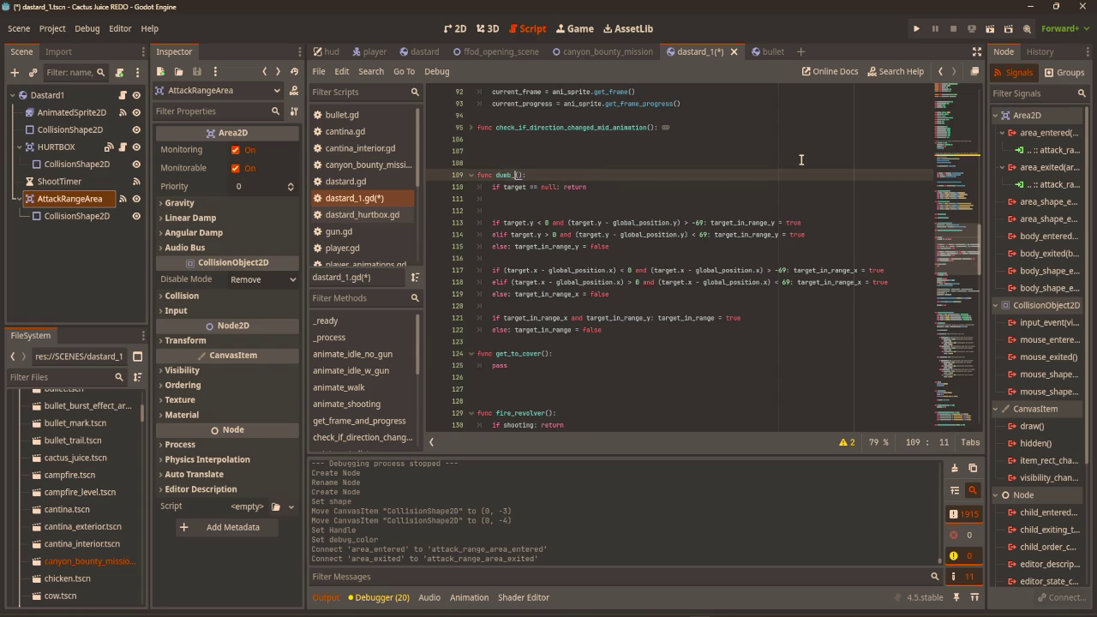
text(eless_co)
text(de_do_not_destroy)
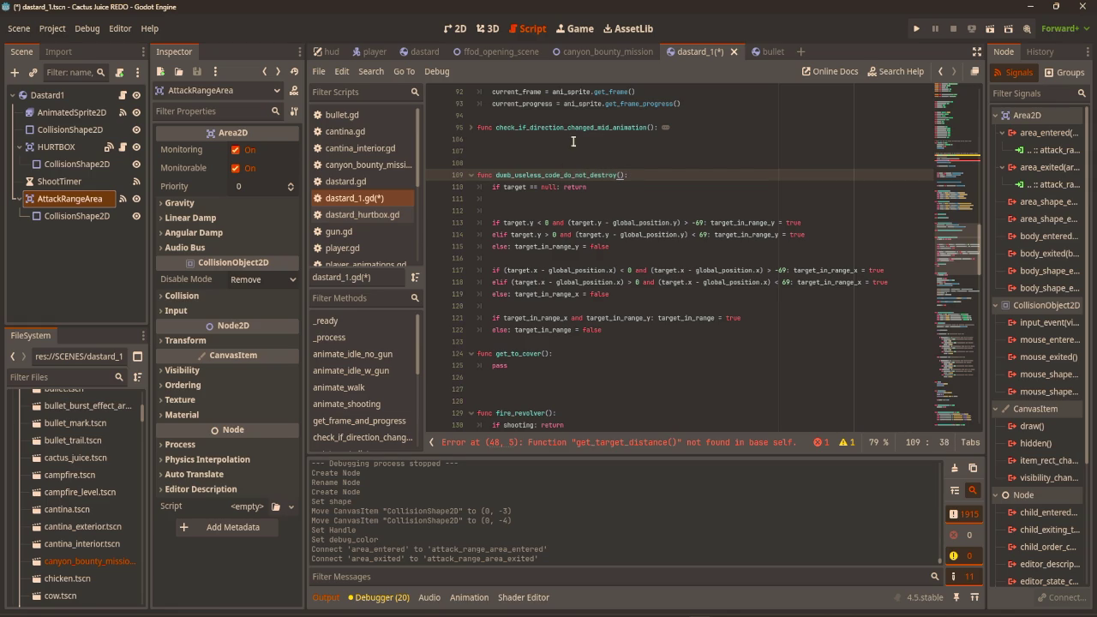
key(Up)
Delete the get_target_distance() call from _process, then save and run the game.
scroll(727, 150, up, 15)
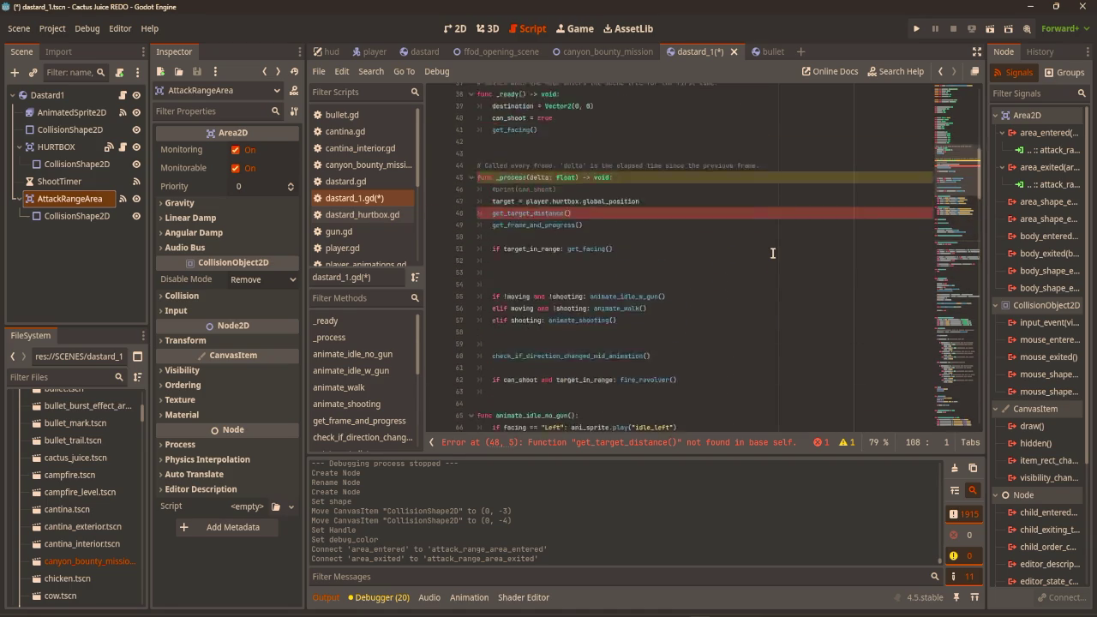
click(590, 308)
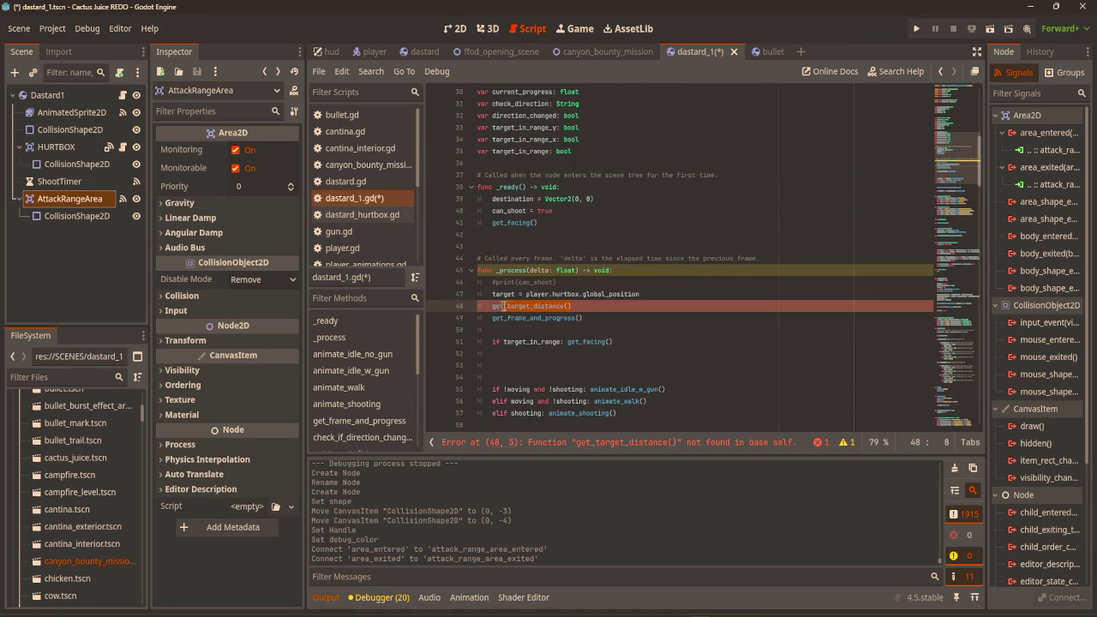
key(ctrl+shift+k)
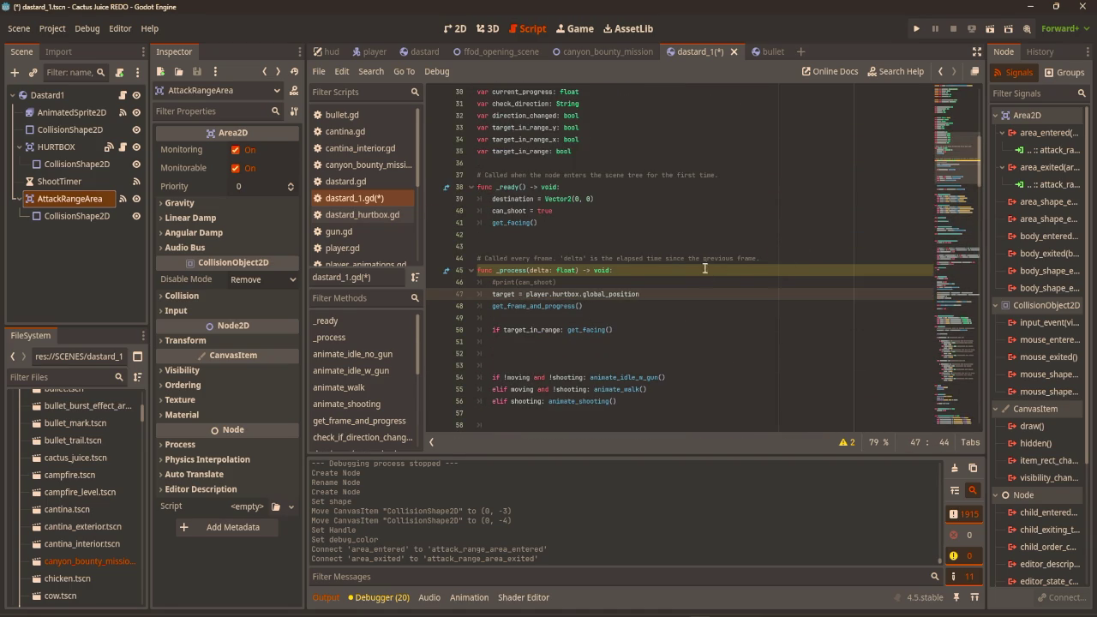
scroll(712, 266, down, 4)
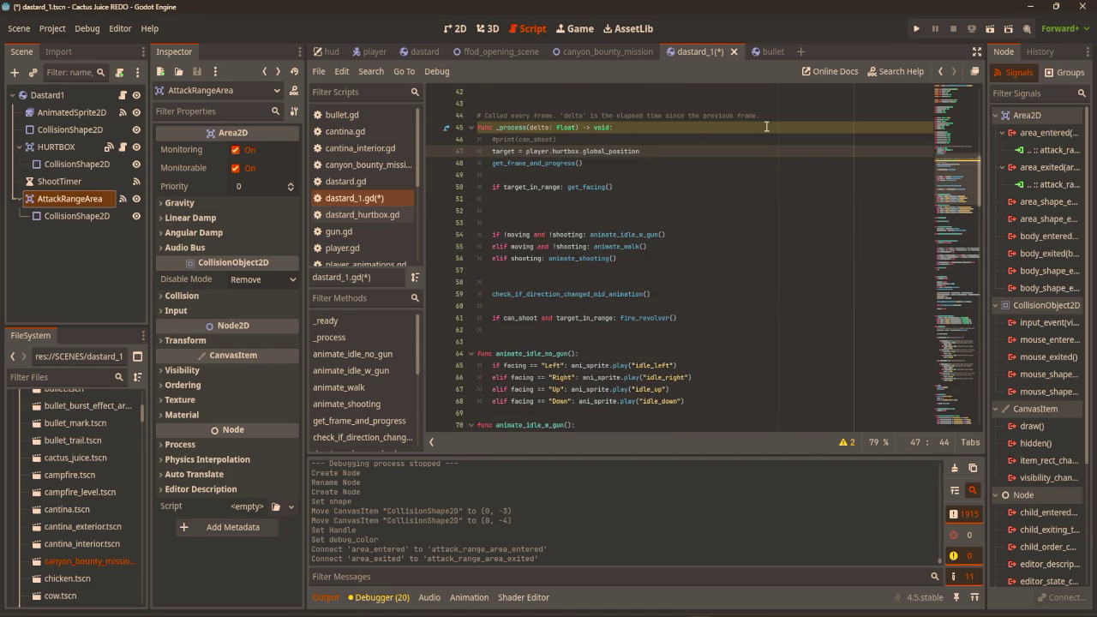
scroll(593, 206, down, 20)
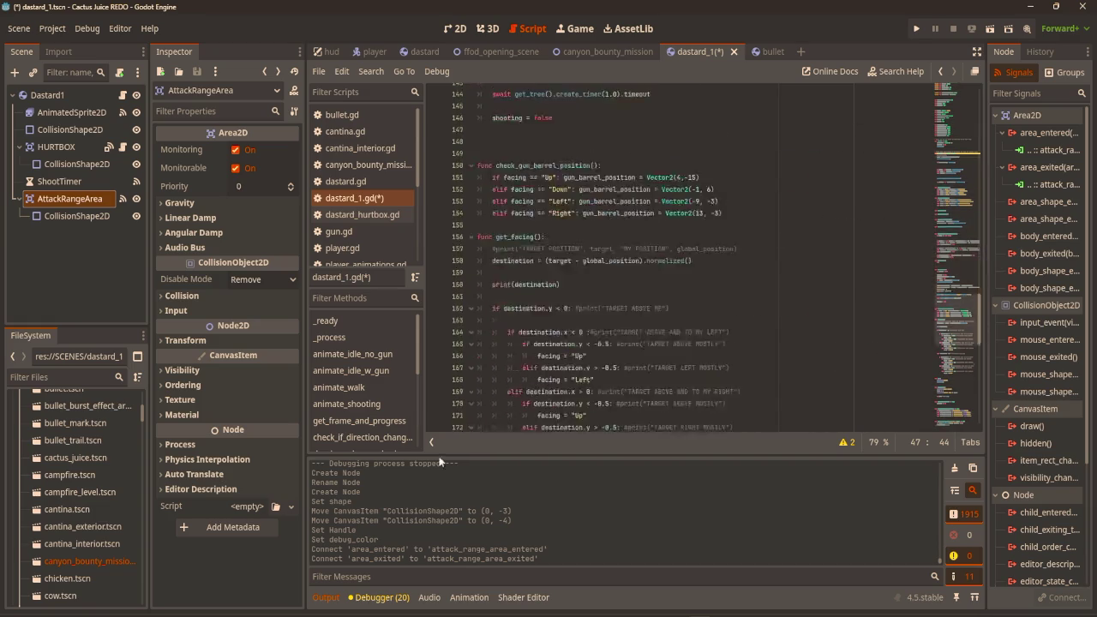
scroll(607, 325, down, 3)
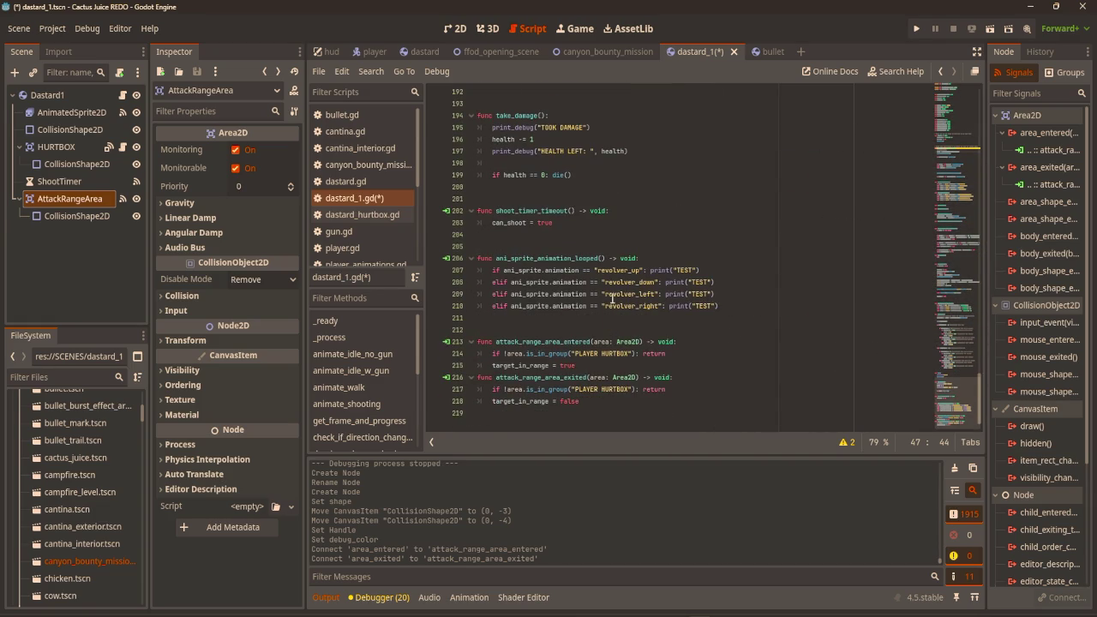
key(F5)
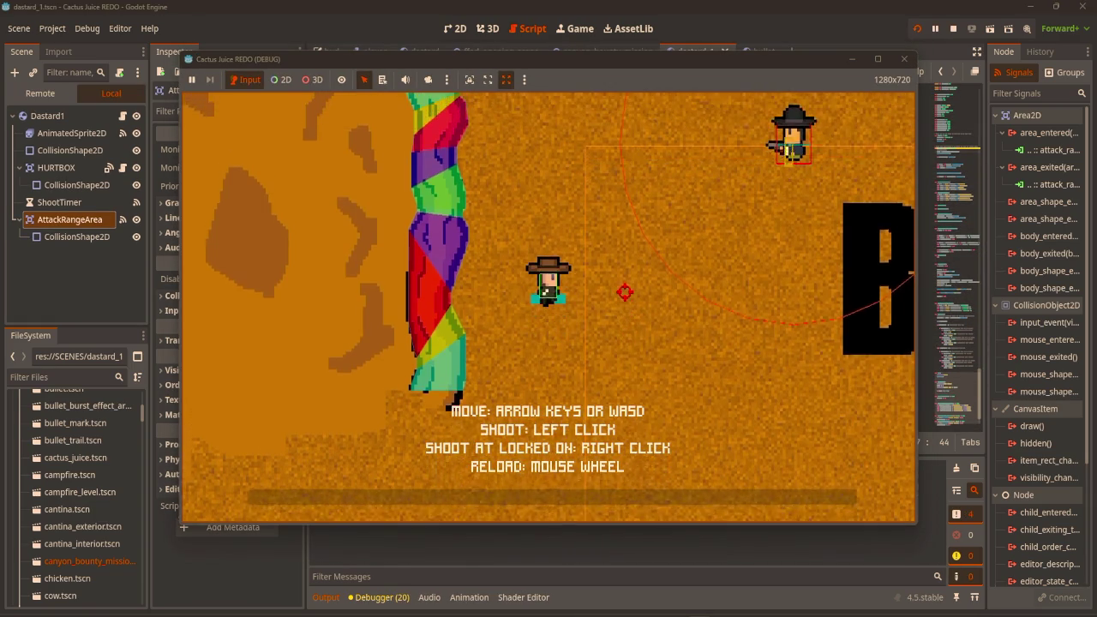
Walk the player briefly in the running game, then stop it and return to the 2D view.
key(d)
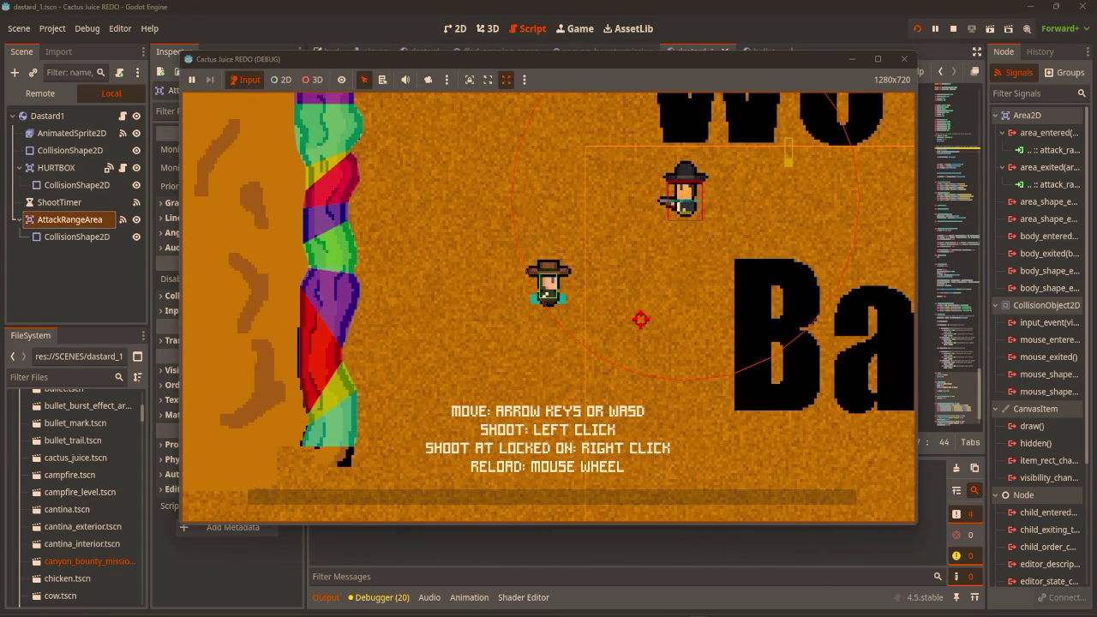
key(w)
key(a)
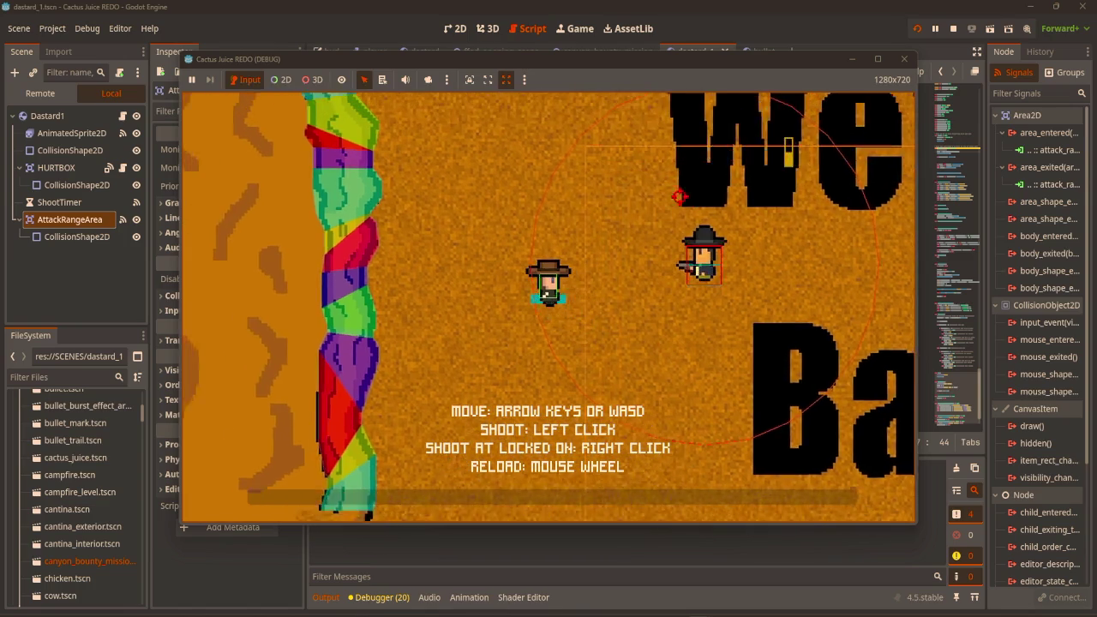
click(905, 59)
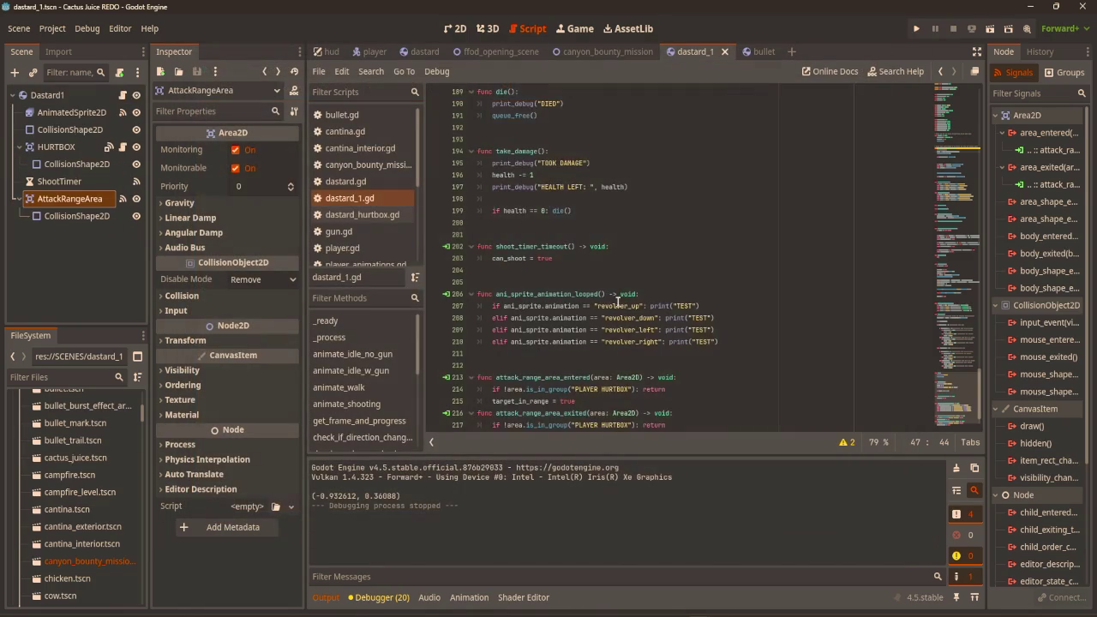
click(602, 365)
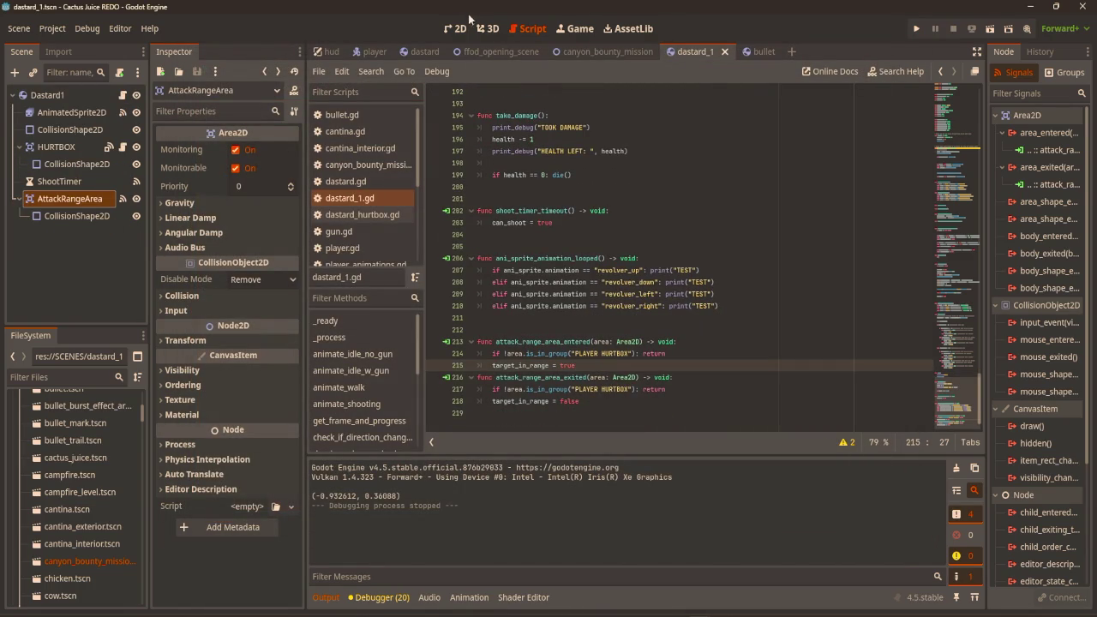
click(454, 28)
Put AttackRangeArea on collision layer 5 and switch its mask from layer 1 to layer 5.
click(77, 215)
click(69, 198)
click(181, 295)
click(173, 348)
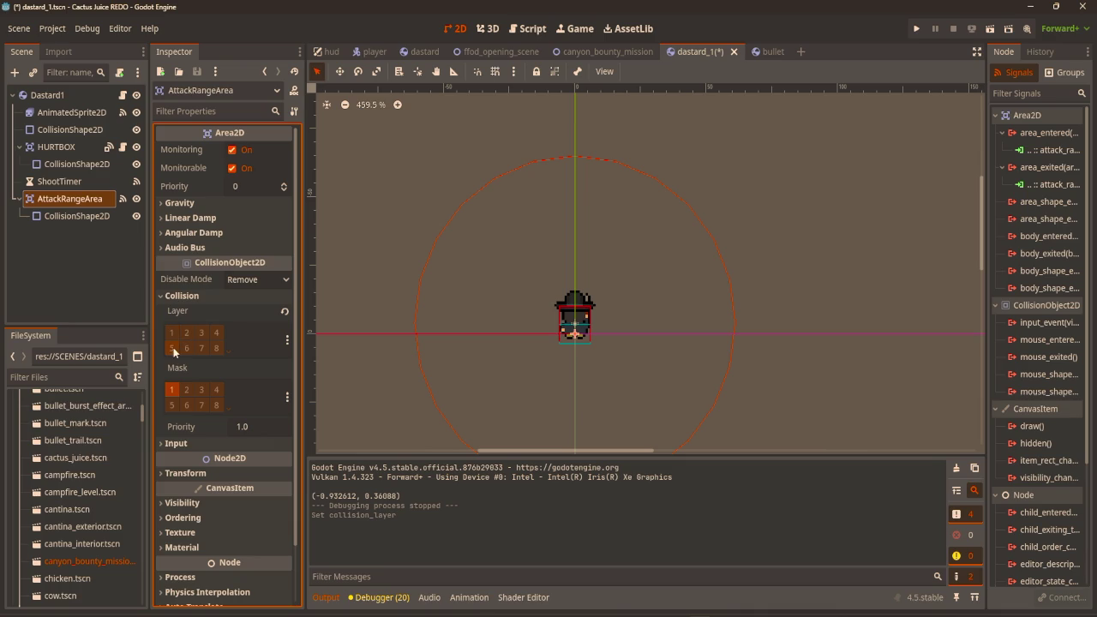
click(173, 349)
click(171, 389)
click(171, 404)
Launch the game and walk the player around the dastard in every direction with WASD.
key(F5)
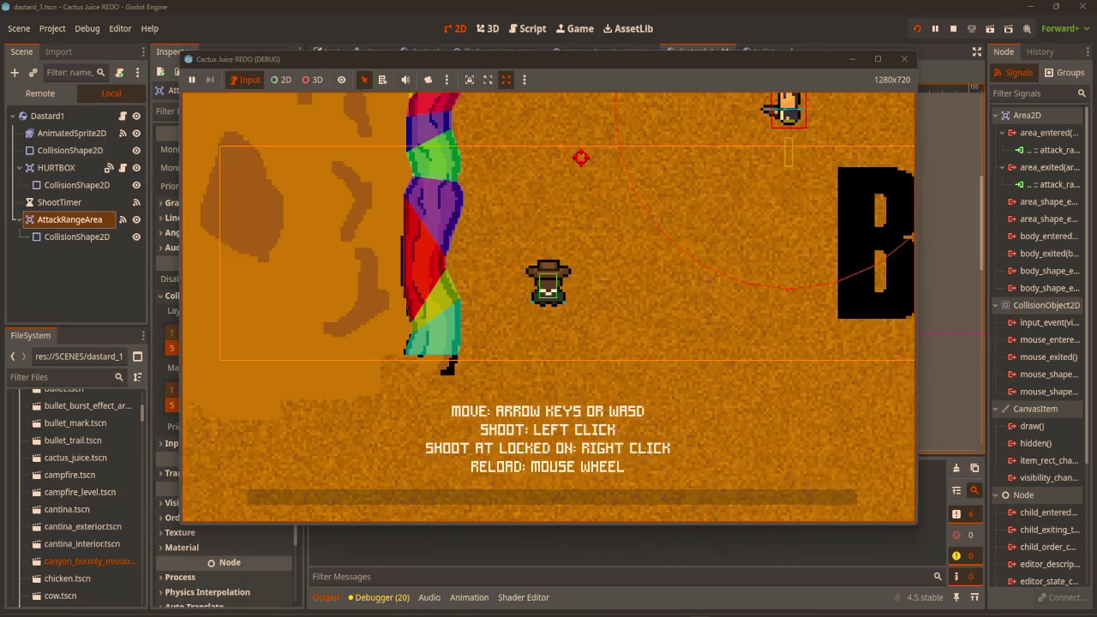
key(w)
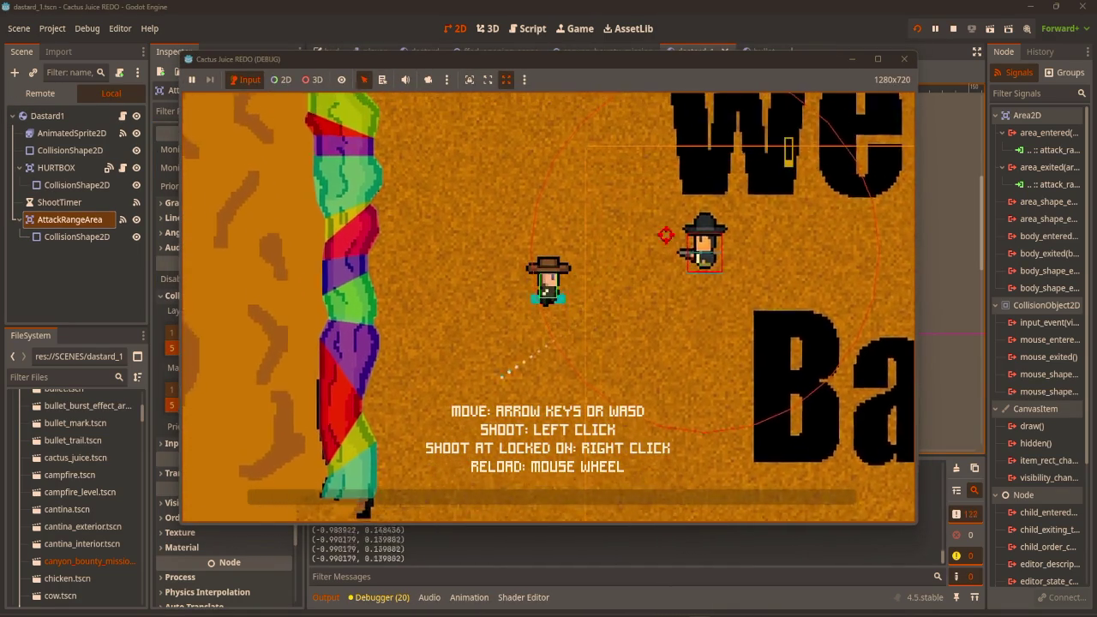
key(a)
key(w)
key(d)
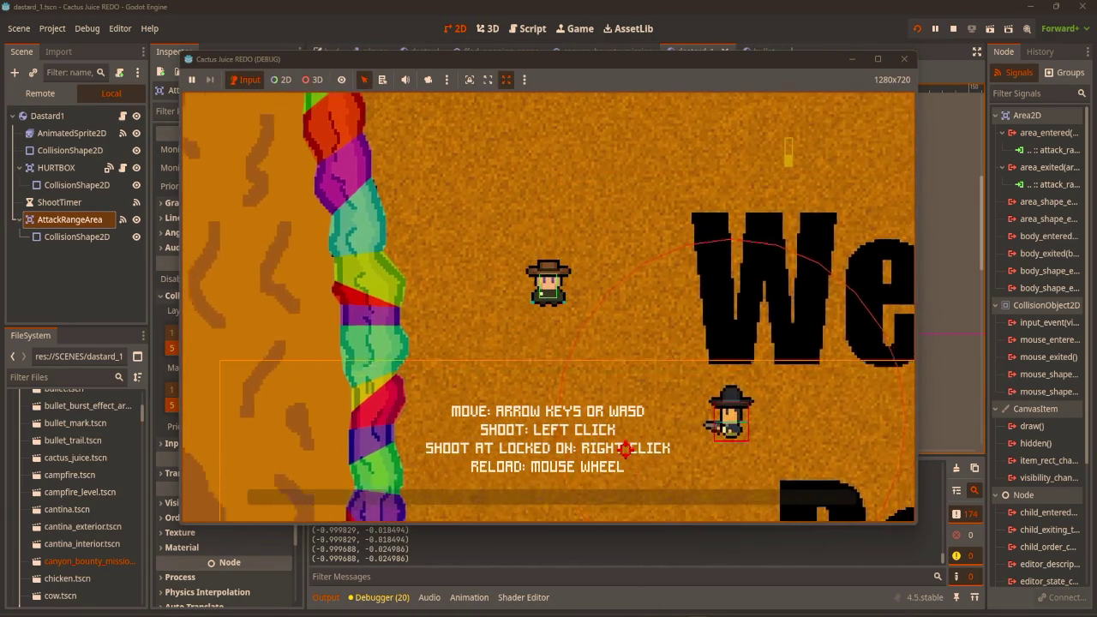
key(d)
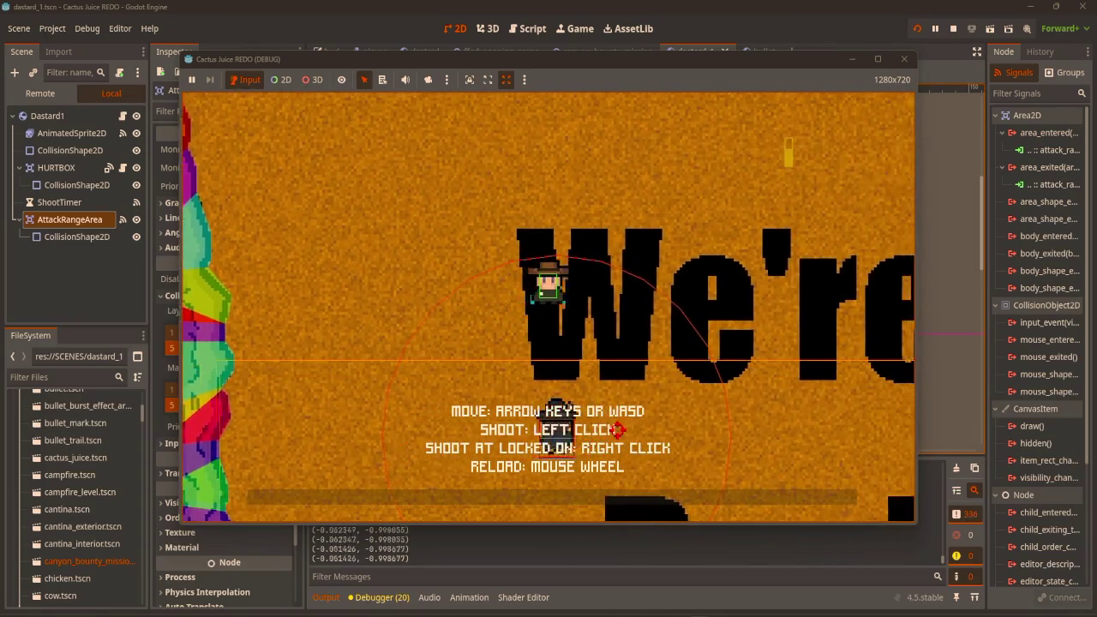
key(s)
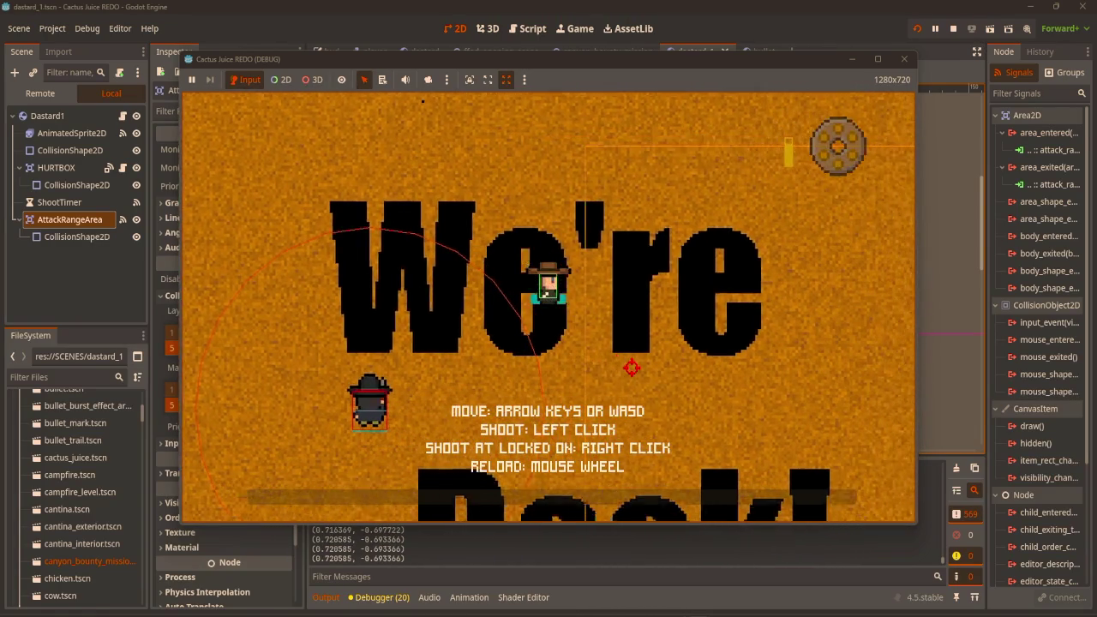
key(s)
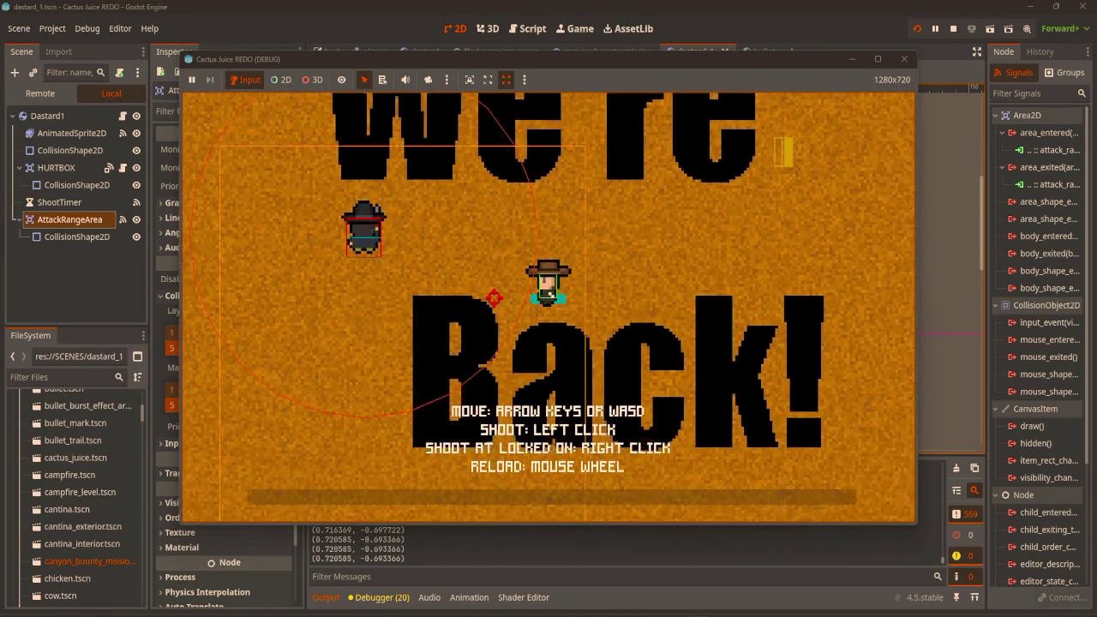
key(s)
key(a)
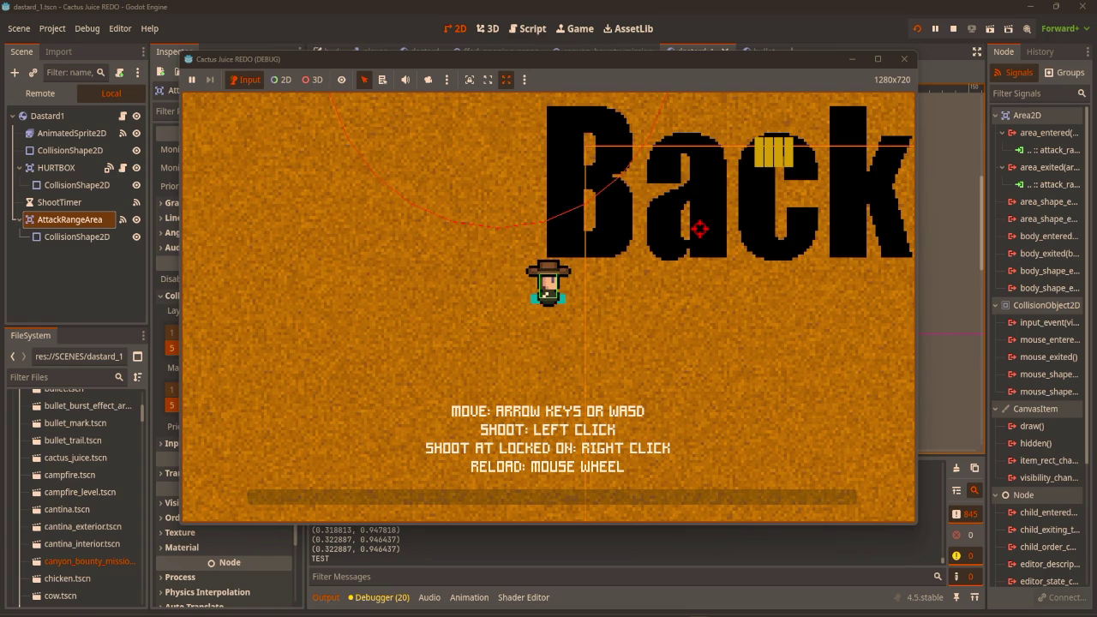
Walk the player north and up-left across the level toward the Dastard.
key(w)
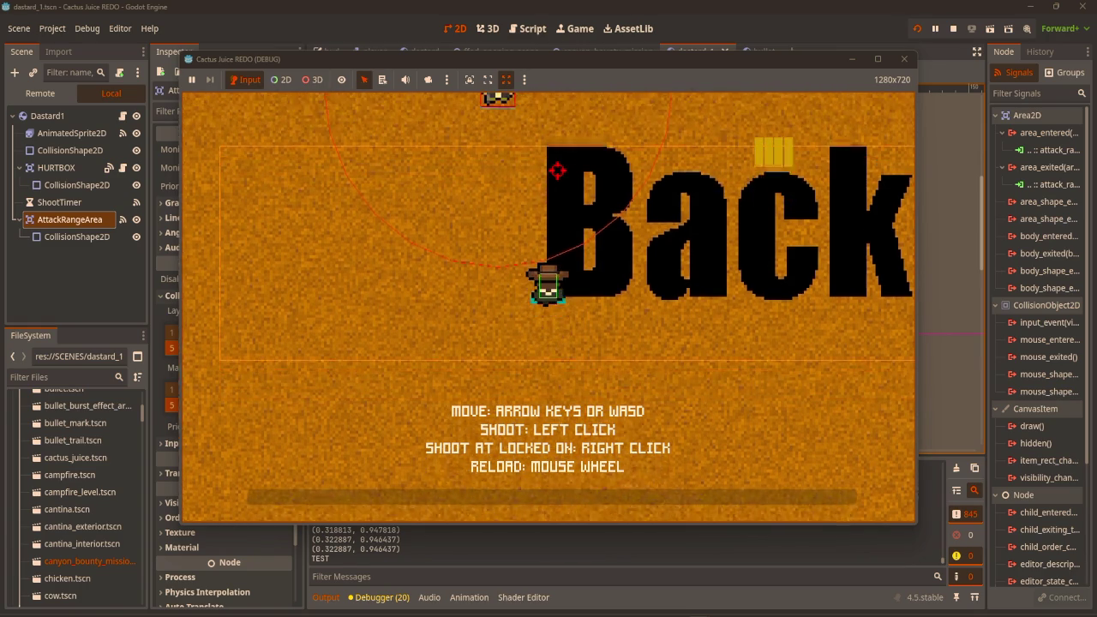
key(w)
key(a)
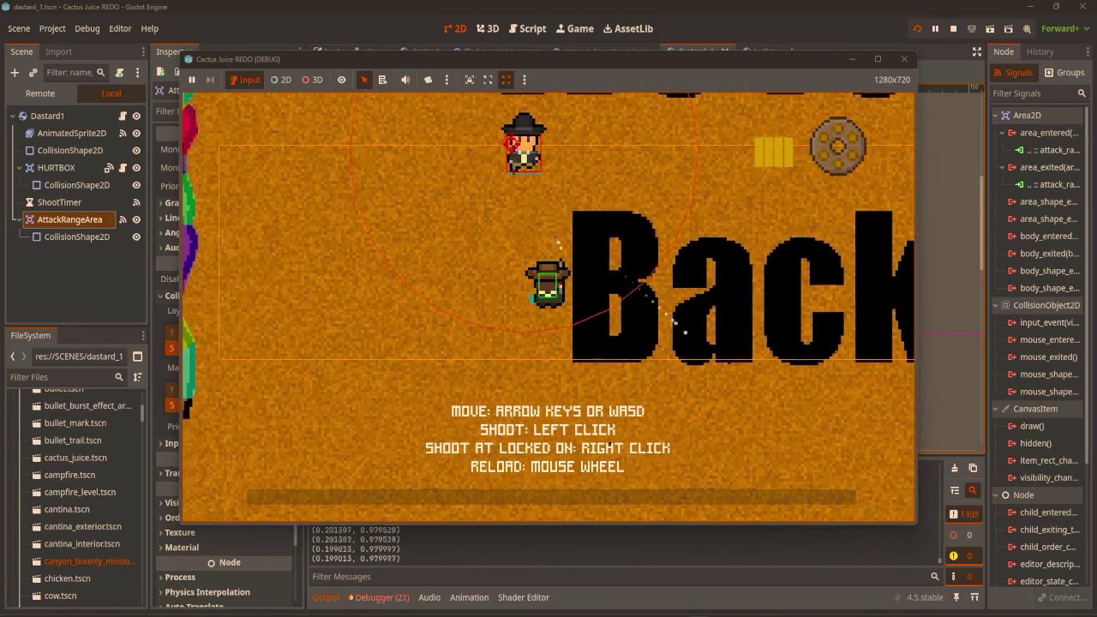
key(a)
key(w)
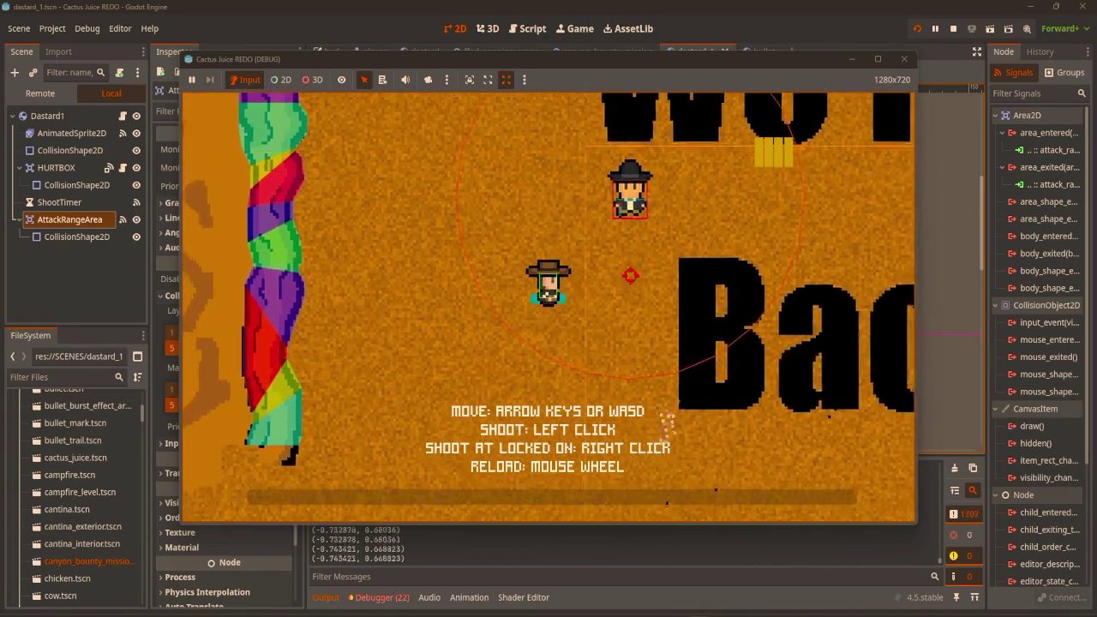
key(a)
key(w)
Shoot the Dastard twice until it dies, then stop the game with F8.
click(683, 242)
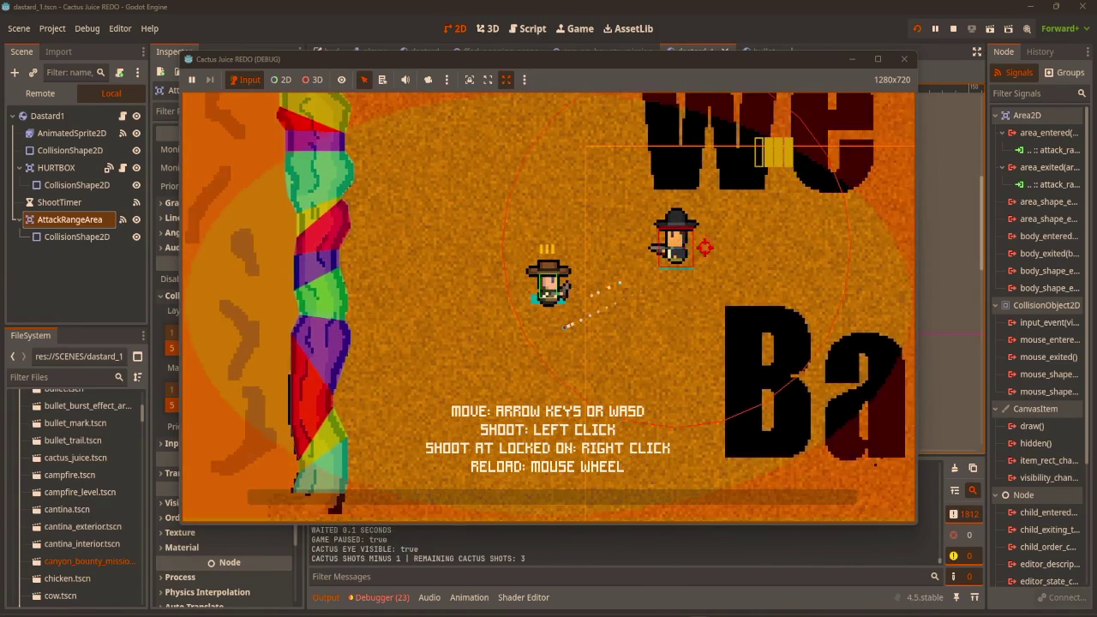
key(a)
key(w)
click(729, 266)
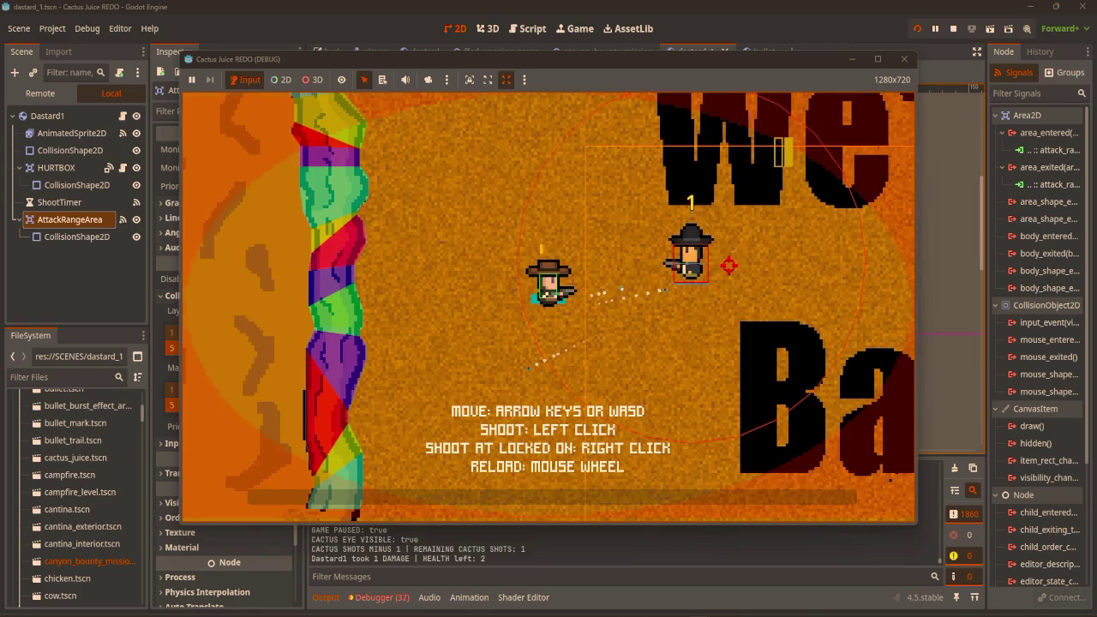
key(a)
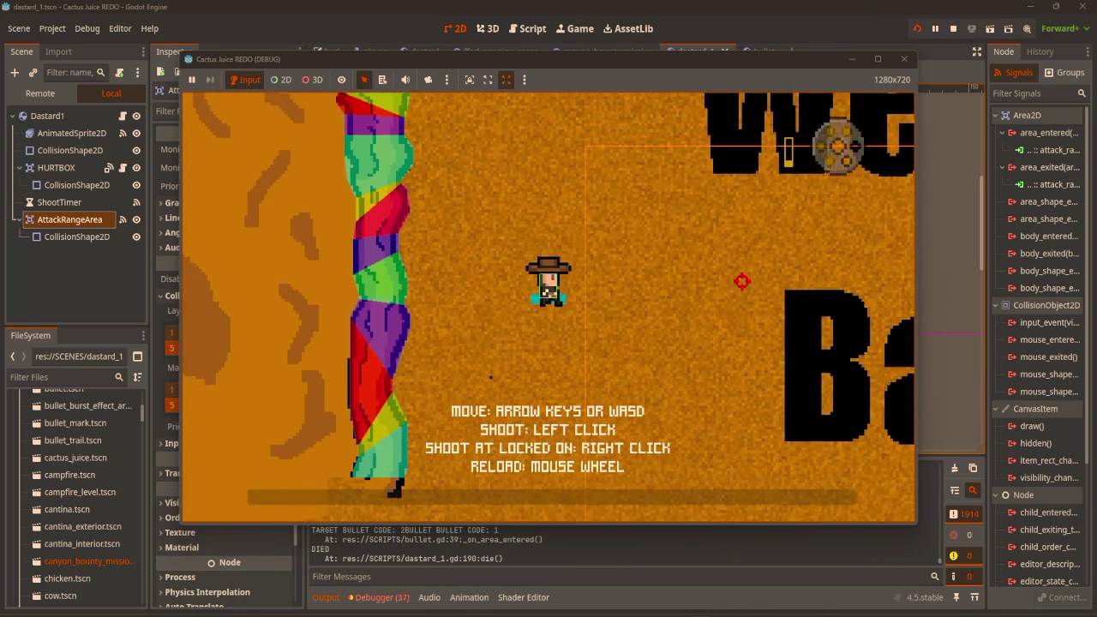
key(s)
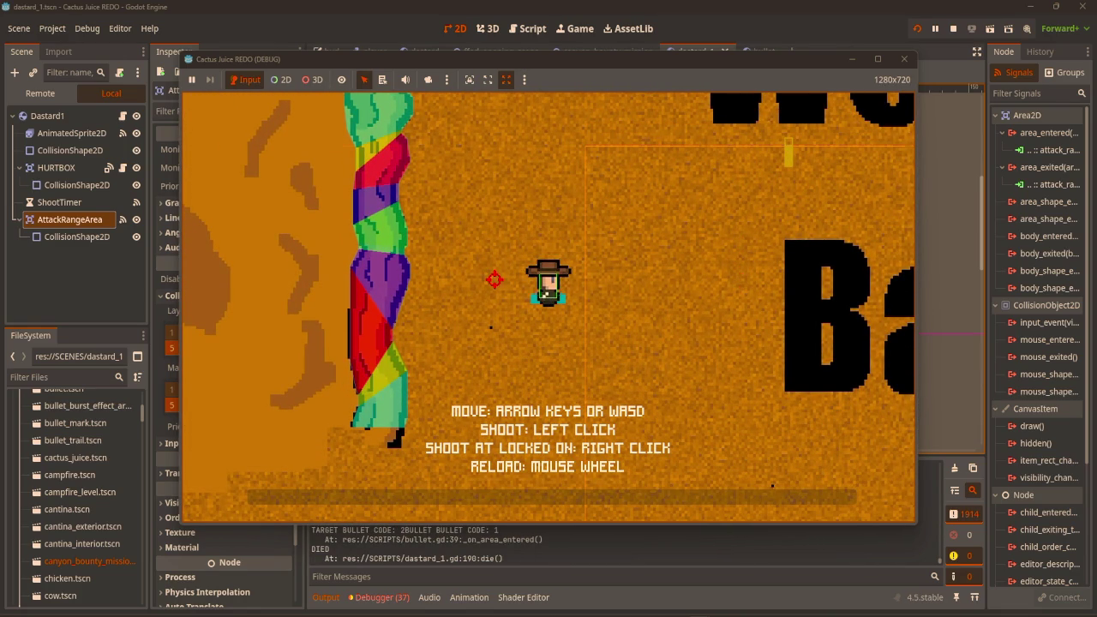
key(F8)
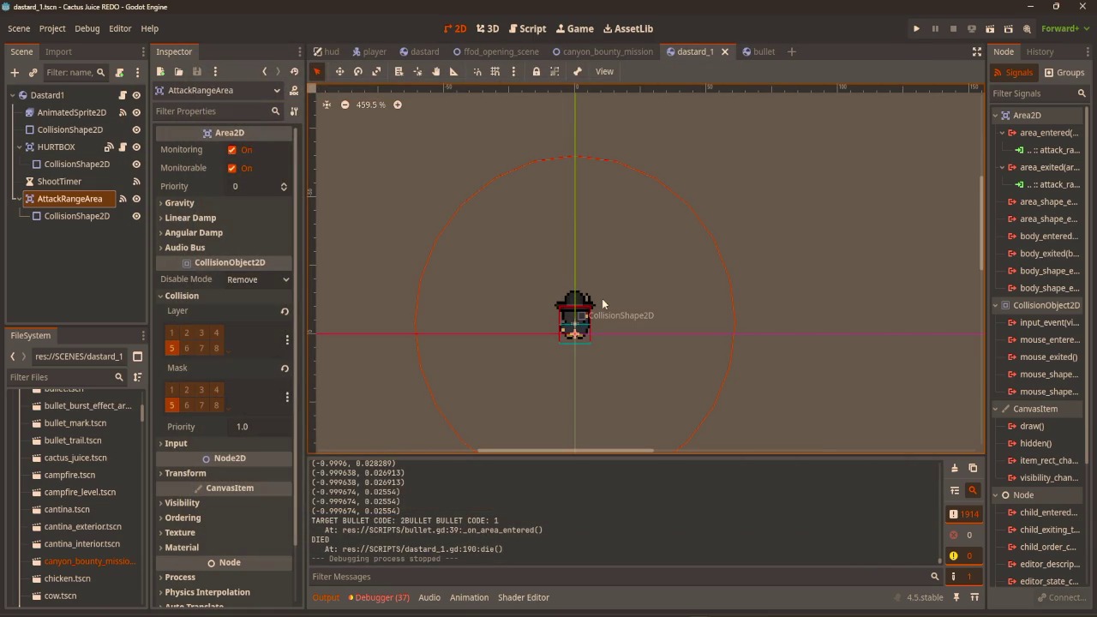
key(alt+Tab)
Erase the "We're Back!" text from CanyonTest1.png using a rectangular marquee selection.
scroll(571, 286, down, 5)
click(133, 34)
scroll(455, 198, down, 2)
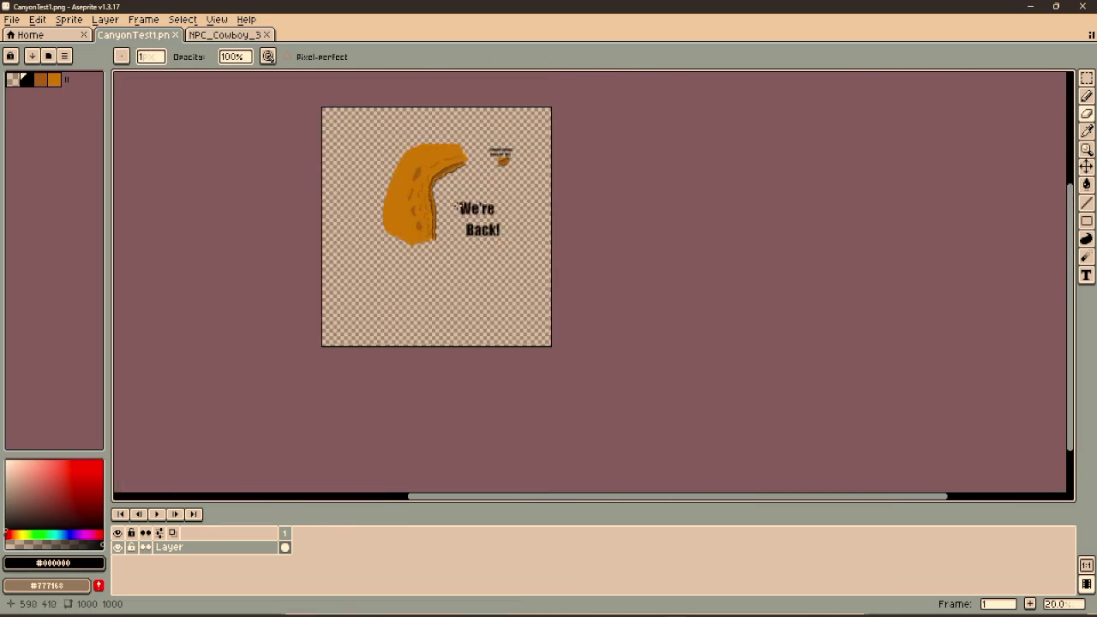
scroll(455, 198, up, 2)
key(m)
drag(427, 138, 739, 353)
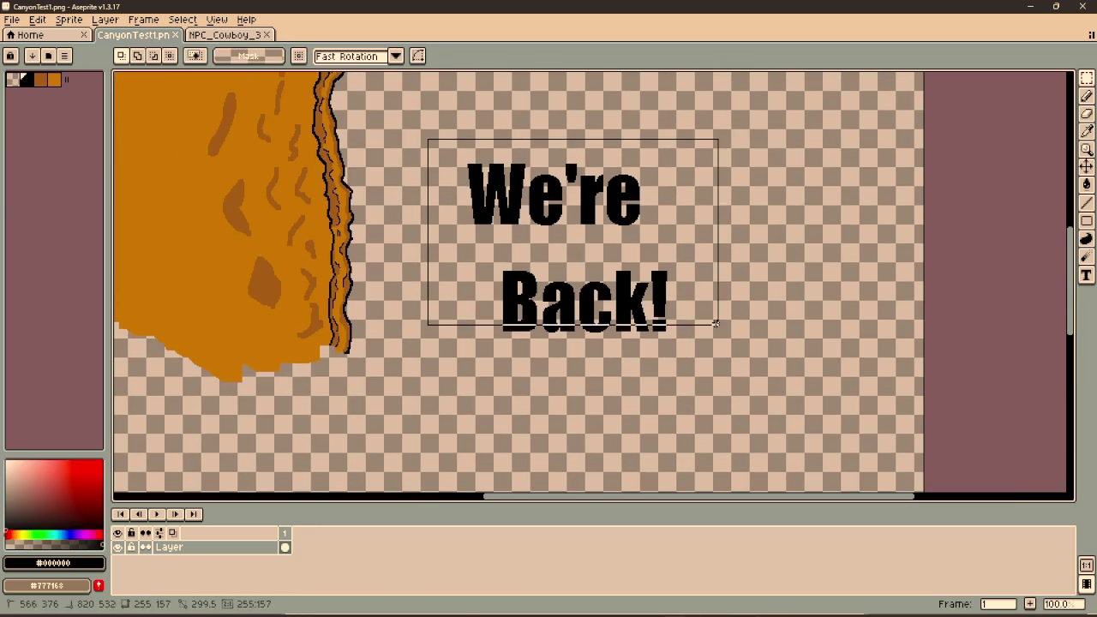
key(Delete)
Add the first text line 'Be Back In 5Min' to the right of the canyon.
key(m)
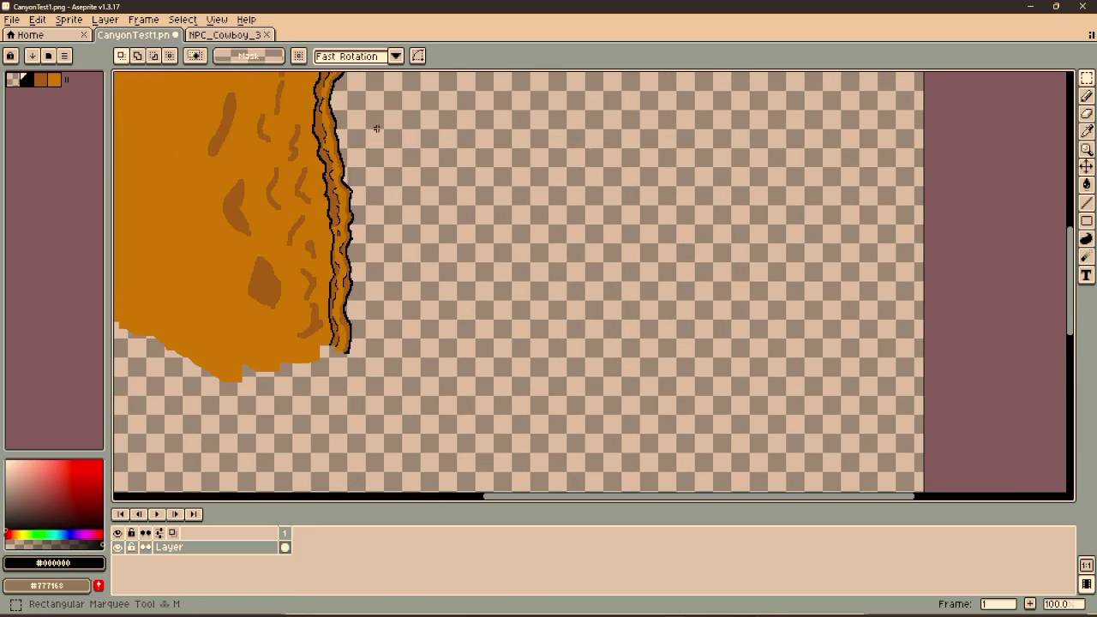
key(t)
drag(388, 117, 838, 255)
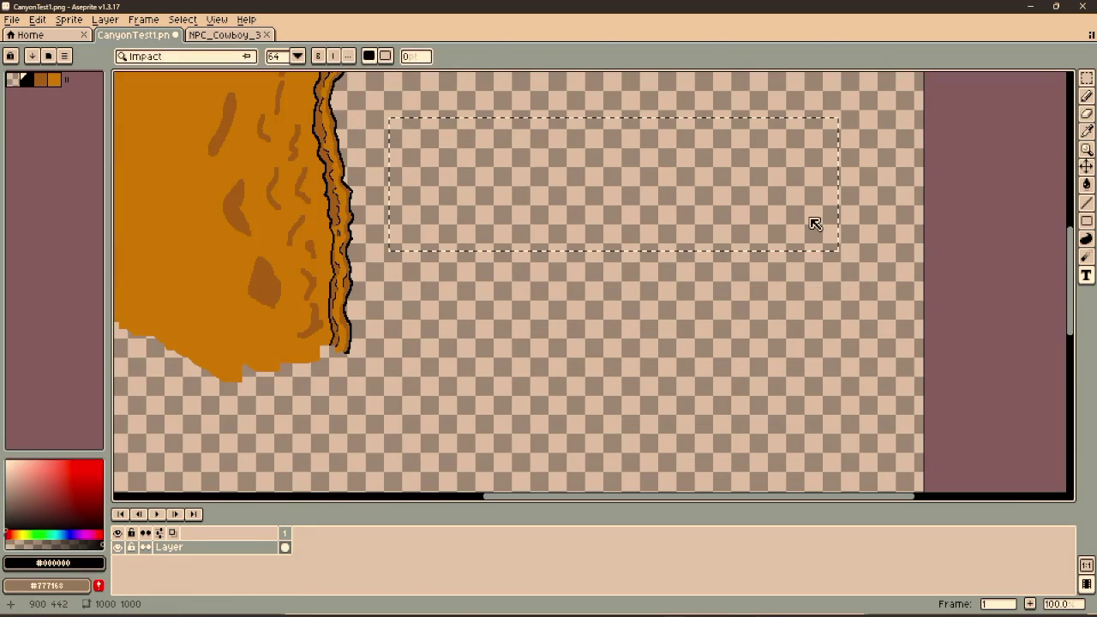
text(Quick)
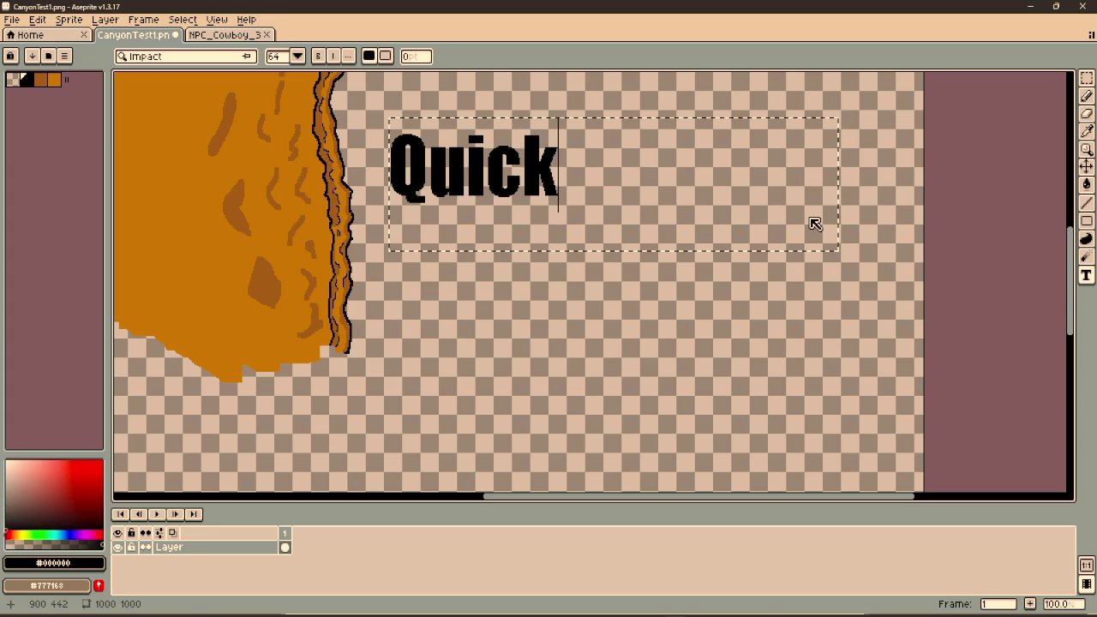
text( Bea)
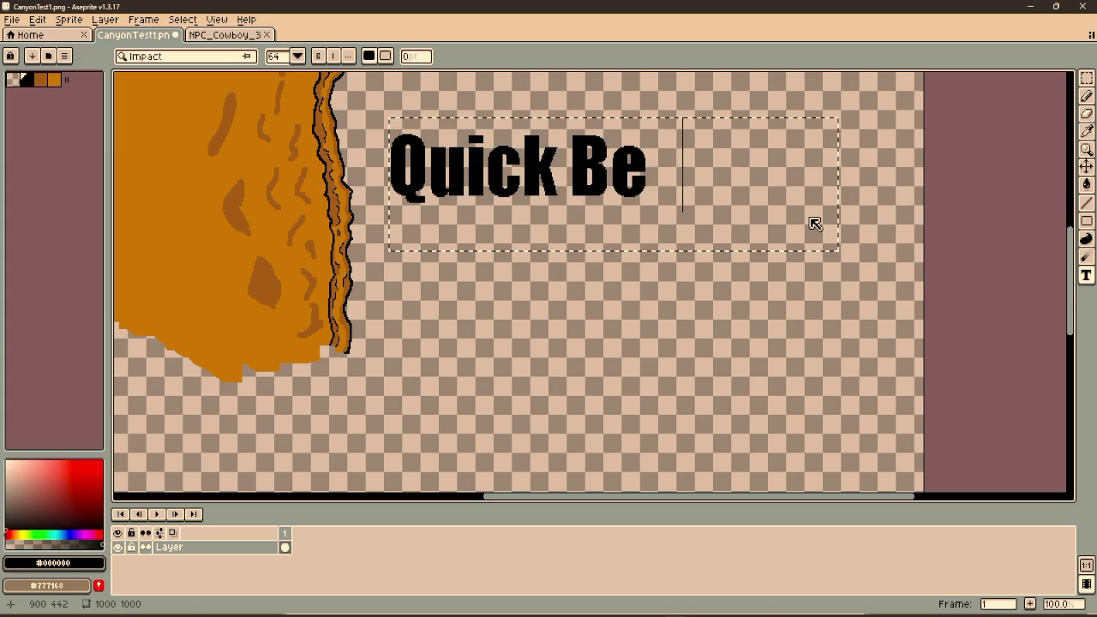
key(BackSpace)
key(BackSpace)
key(BackSpace)
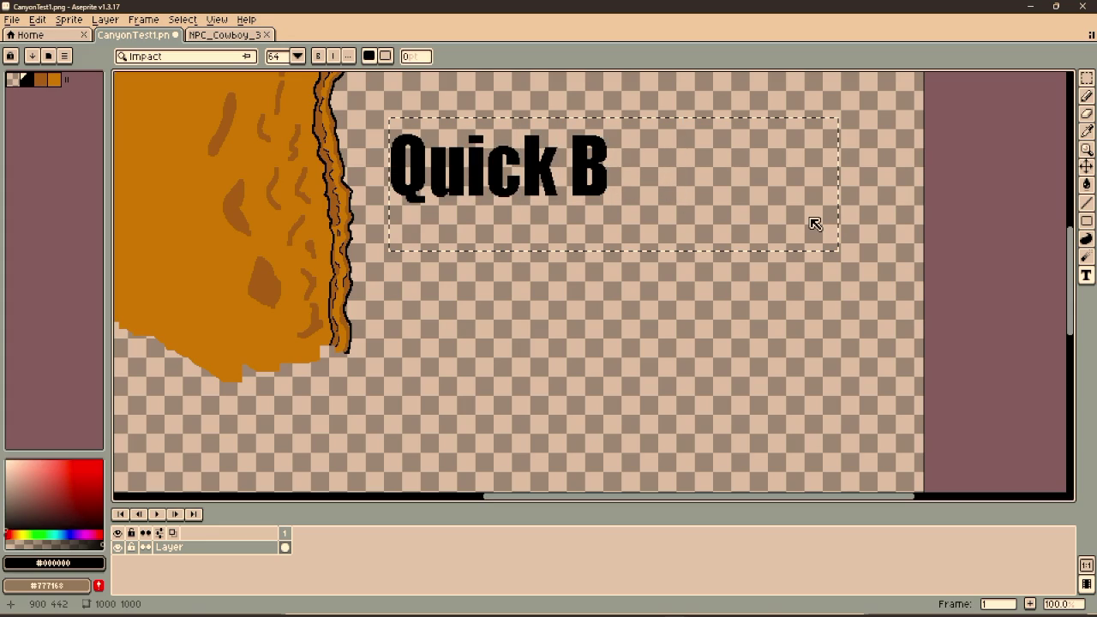
key(BackSpace)
key(BackSpace)
key(BackSpace)
text(Be )
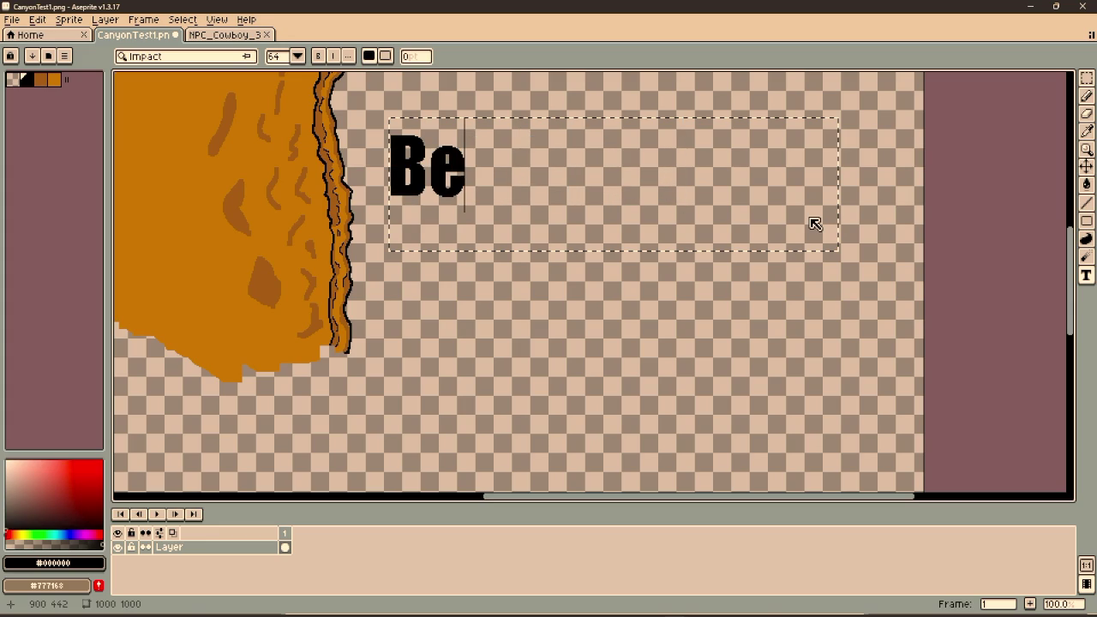
text(Back IN)
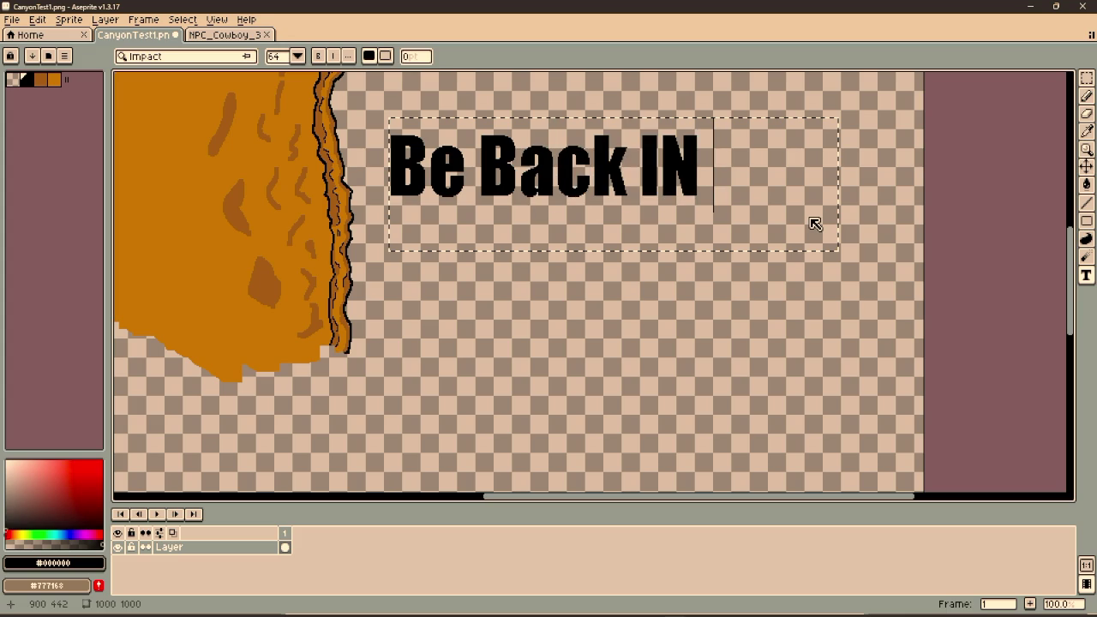
key(BackSpace)
text(n 5)
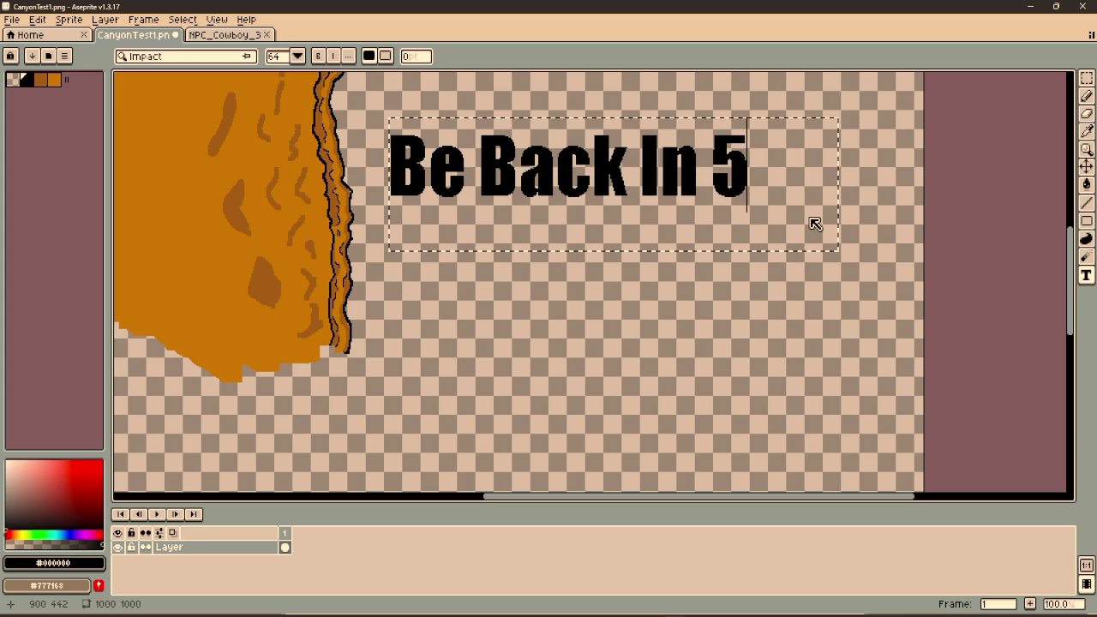
text(Min)
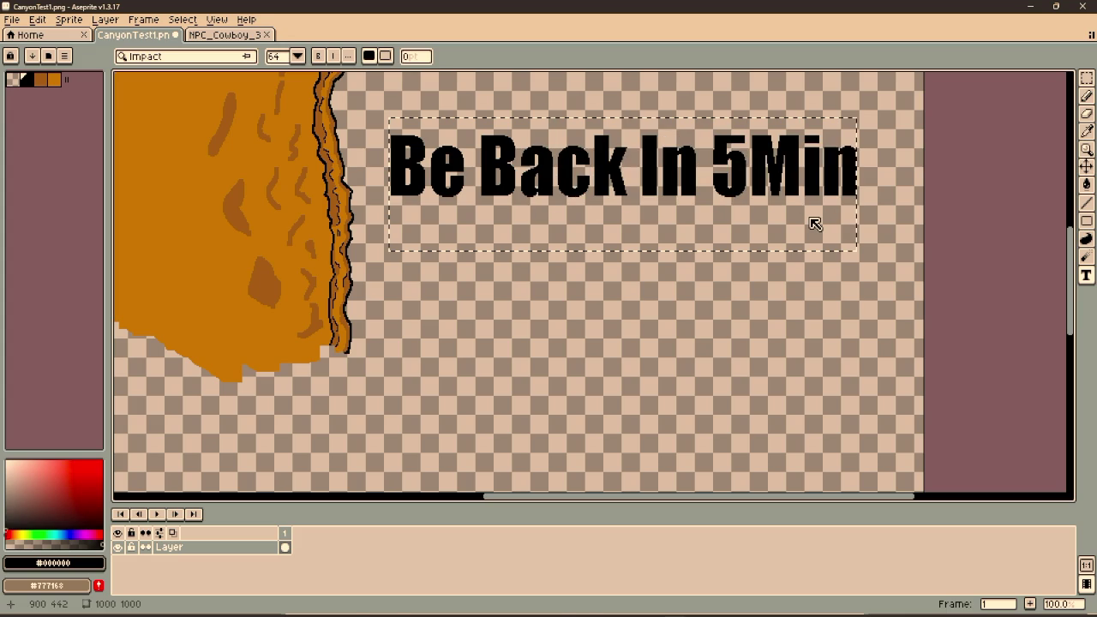
Add a second line 'Leave Game' below the first one.
mouse_move(422, 227)
mouse_down()
mouse_move(514, 241)
mouse_move(869, 400)
mouse_up()
text(Leave)
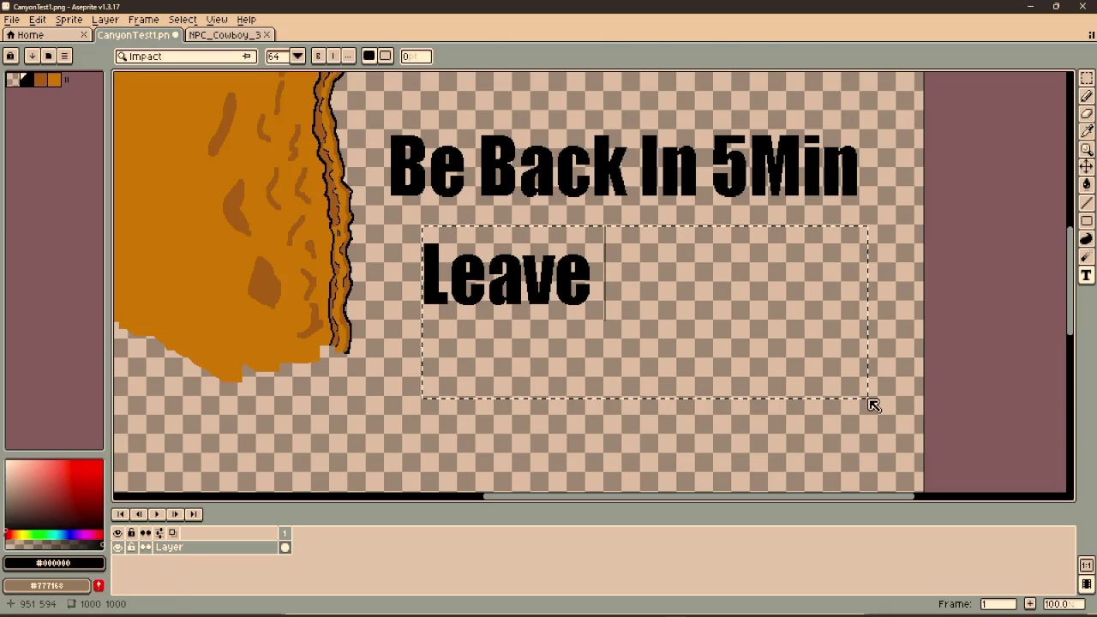
text( Game Ideas)
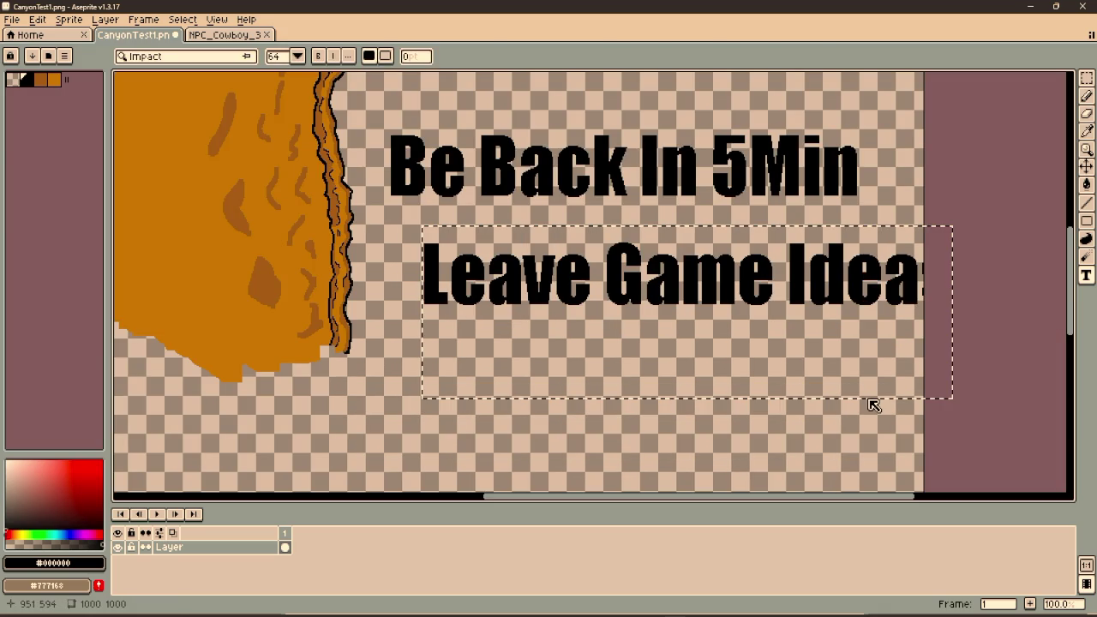
key(BackSpace)
key(BackSpace)
key(BackSpace)
key(Return)
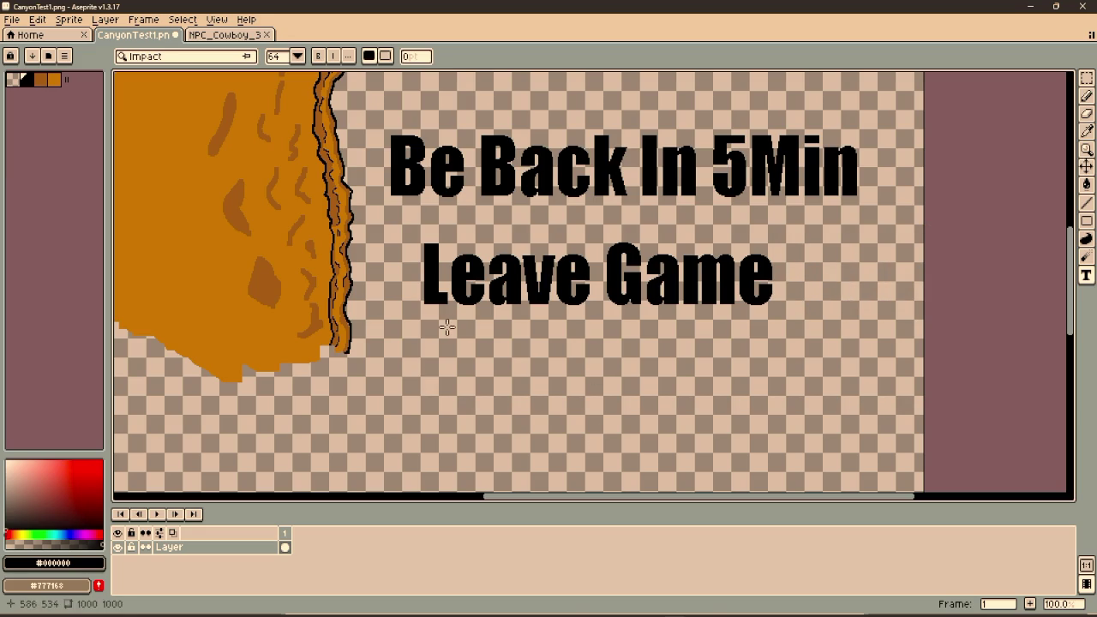
Add the third line 'Ideas In Chat :)' beneath it and save CanyonTest1.png.
mouse_move(376, 326)
mouse_down()
mouse_move(887, 420)
mouse_move(906, 448)
mouse_up()
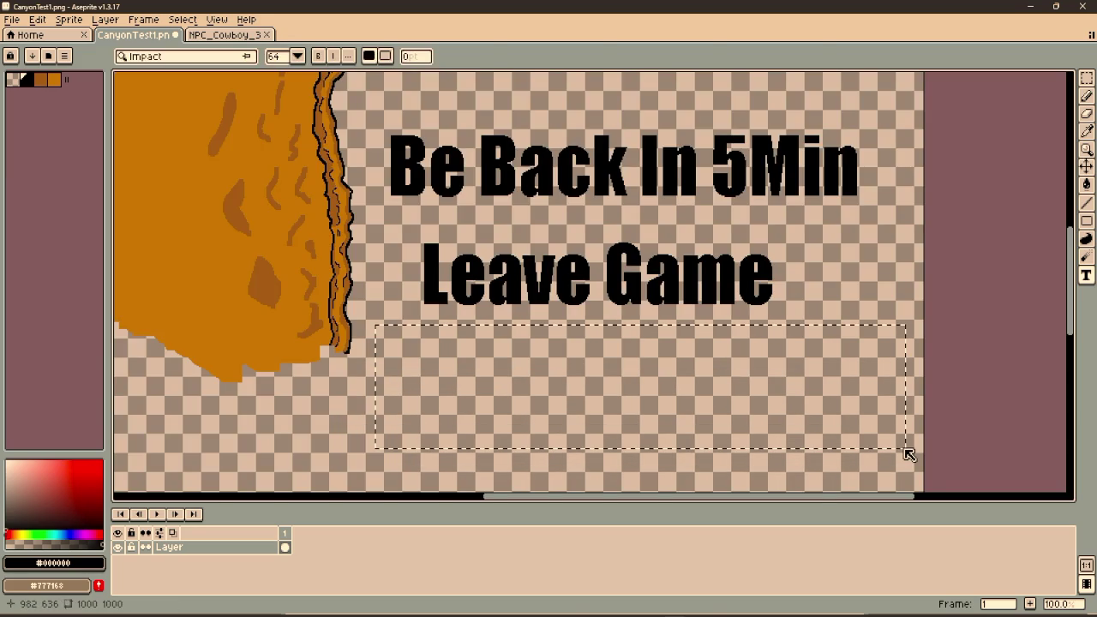
text(Ideas In Ch)
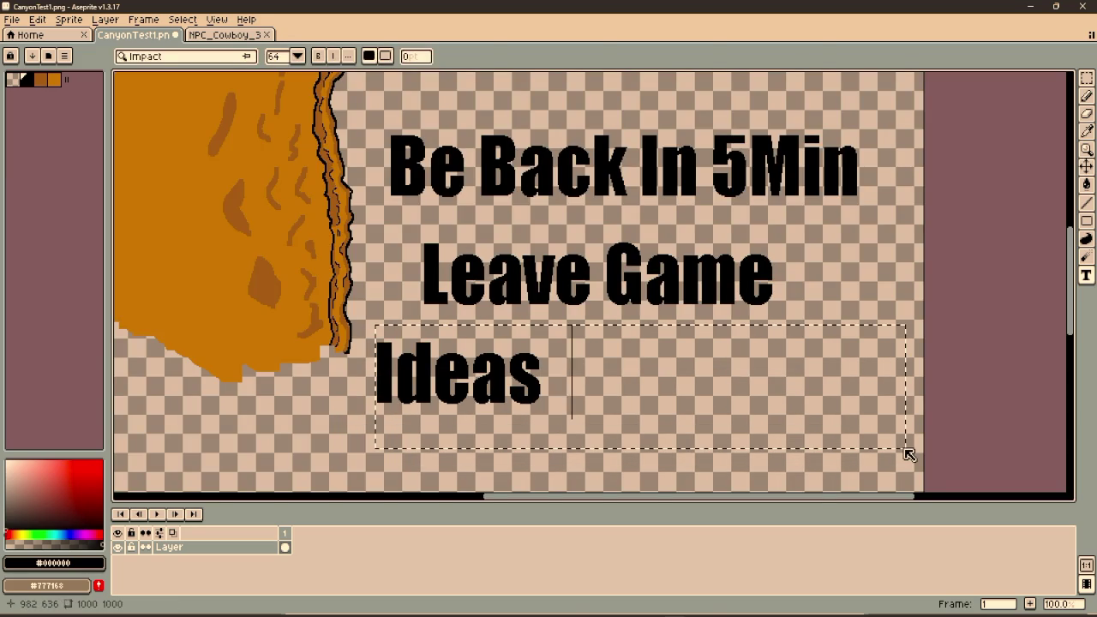
text(at )
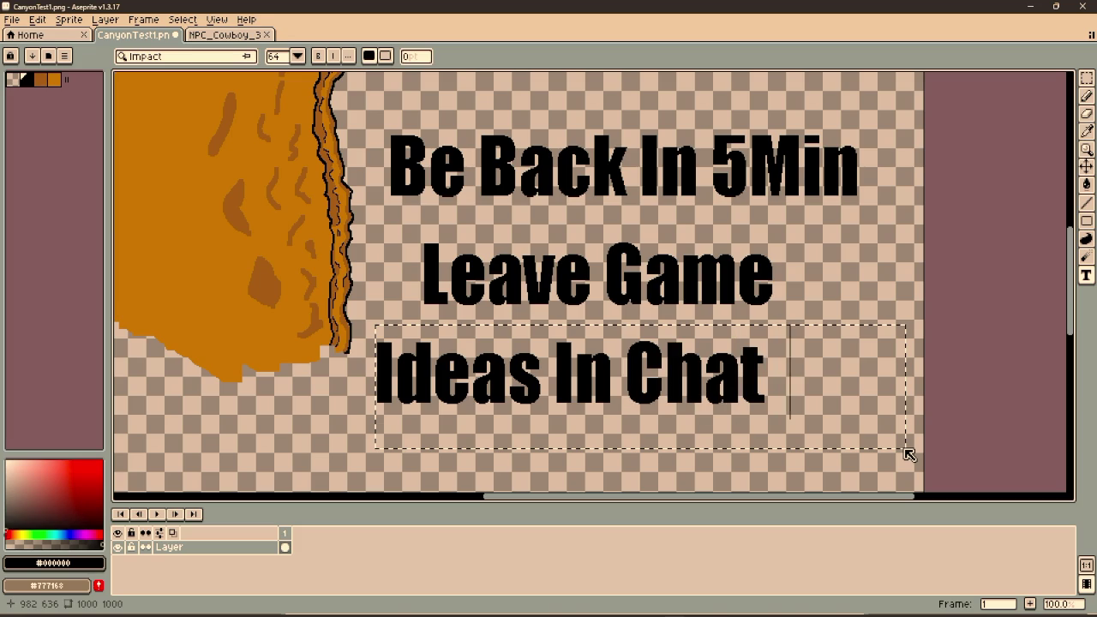
text(:))
key(Left)
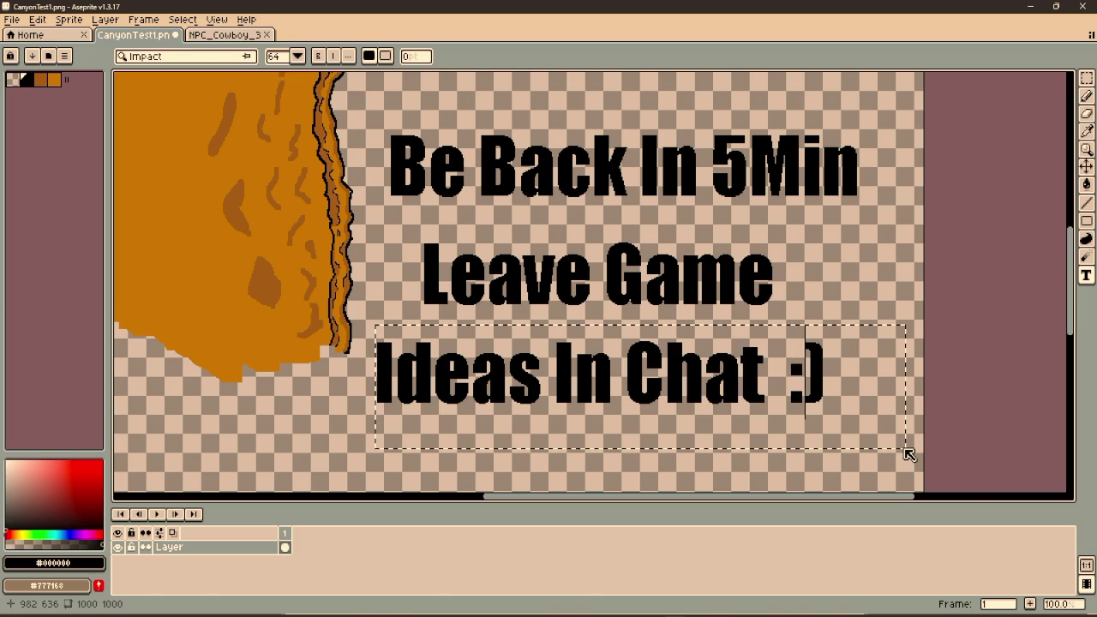
key(Right)
key(BackSpace)
text(D)
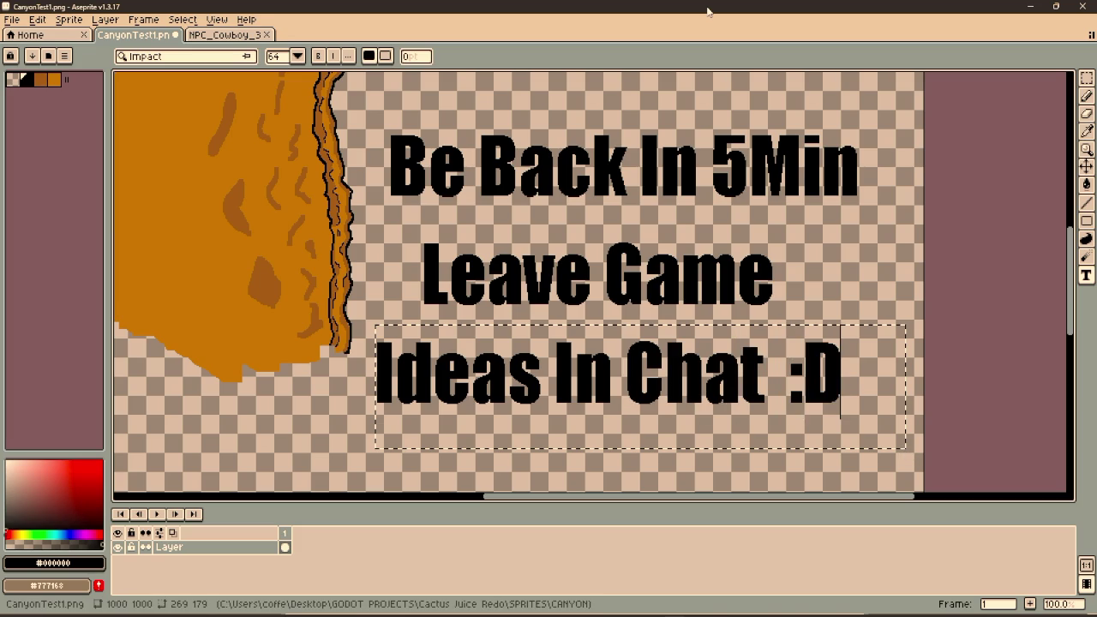
key(BackSpace)
text())
key(BackSpace)
text(P)
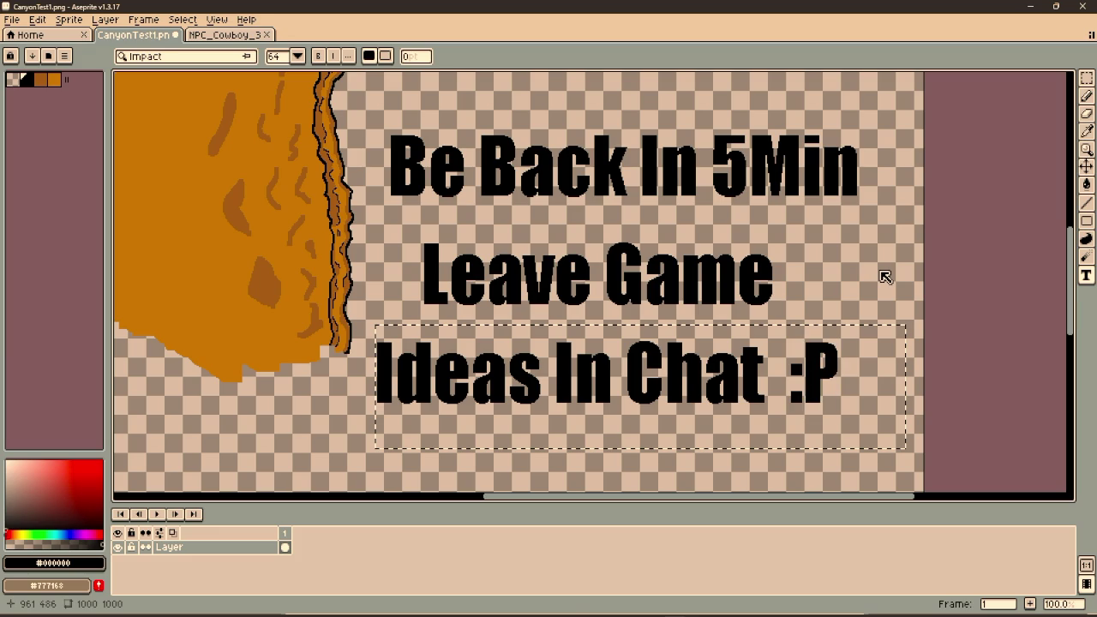
key(BackSpace)
text())
click(876, 270)
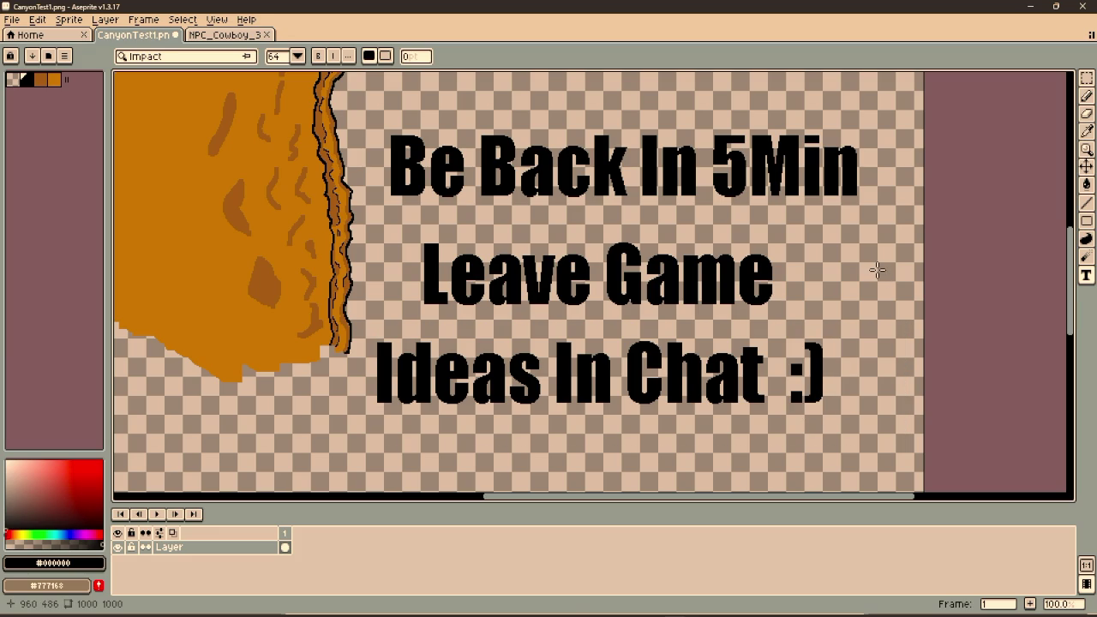
key(ctrl+s)
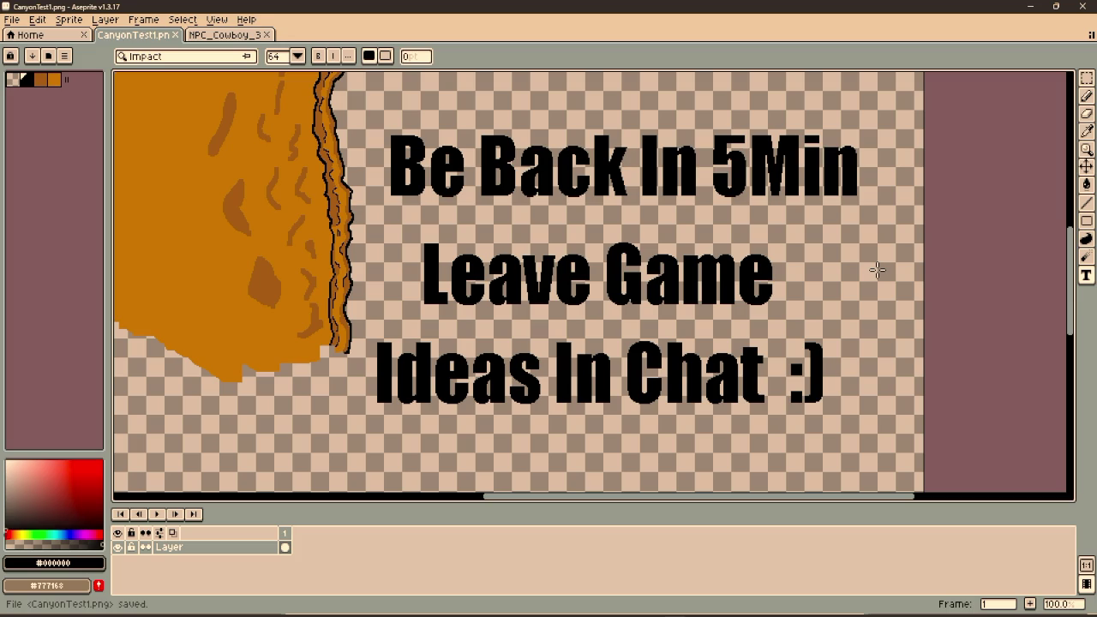
Marquee-select the Be Back In 5Min break message on the canyon canvas and delete it.
scroll(638, 171, down, 1)
scroll(576, 211, up, 1)
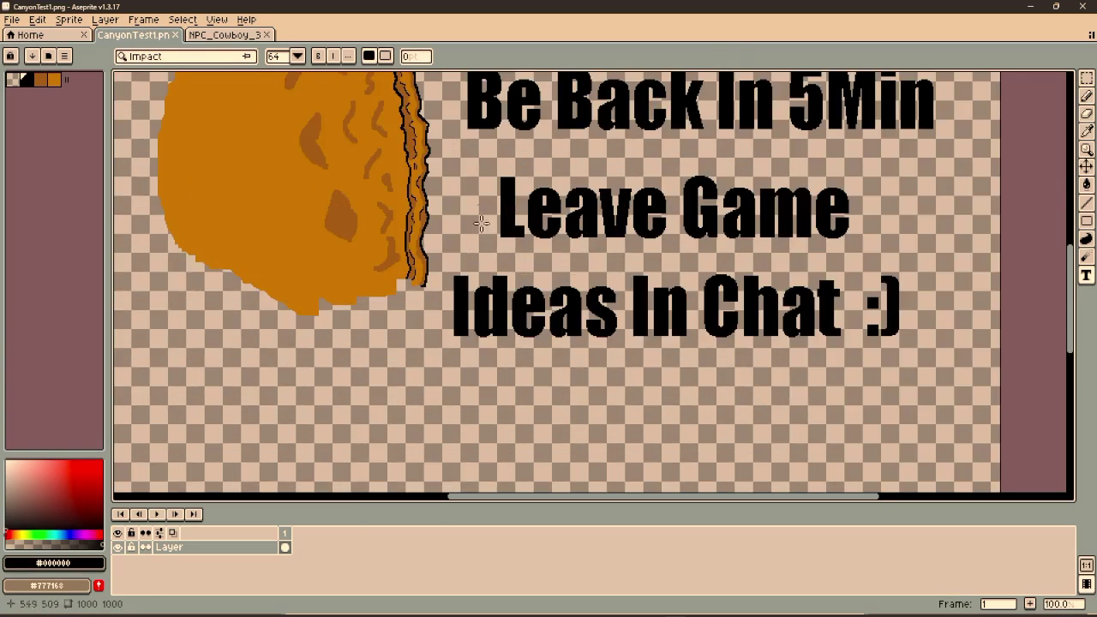
mouse_move(453, 105)
mouse_down()
mouse_move(945, 399)
mouse_move(966, 386)
mouse_up()
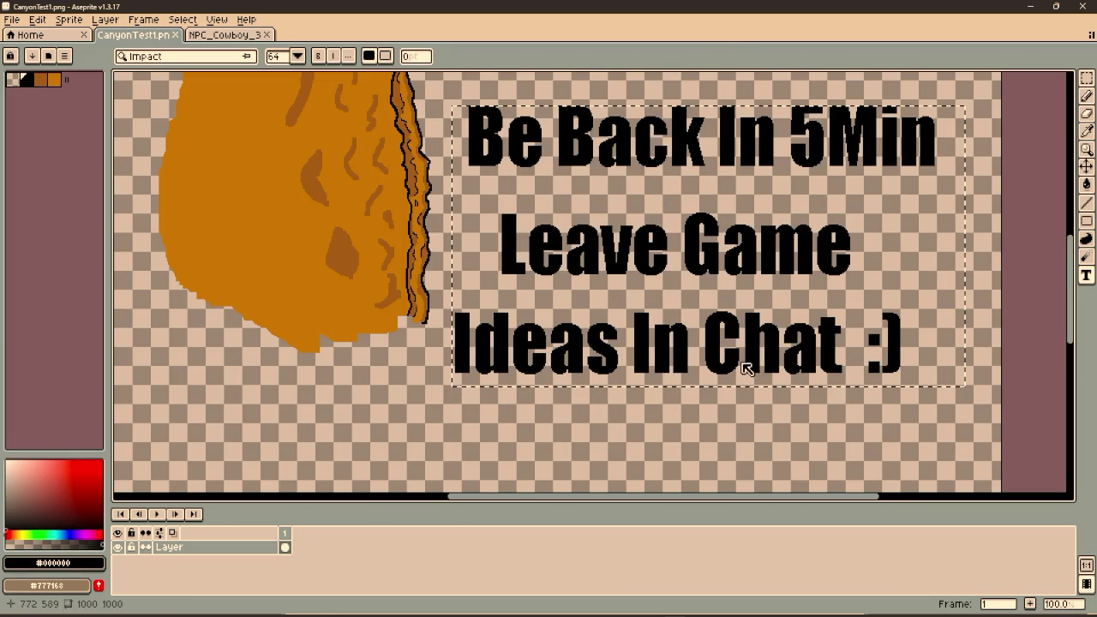
drag(737, 341, 685, 349)
key(ctrl+d)
key(m)
mouse_move(404, 114)
mouse_down()
mouse_move(651, 409)
mouse_move(910, 438)
mouse_up()
key(Delete)
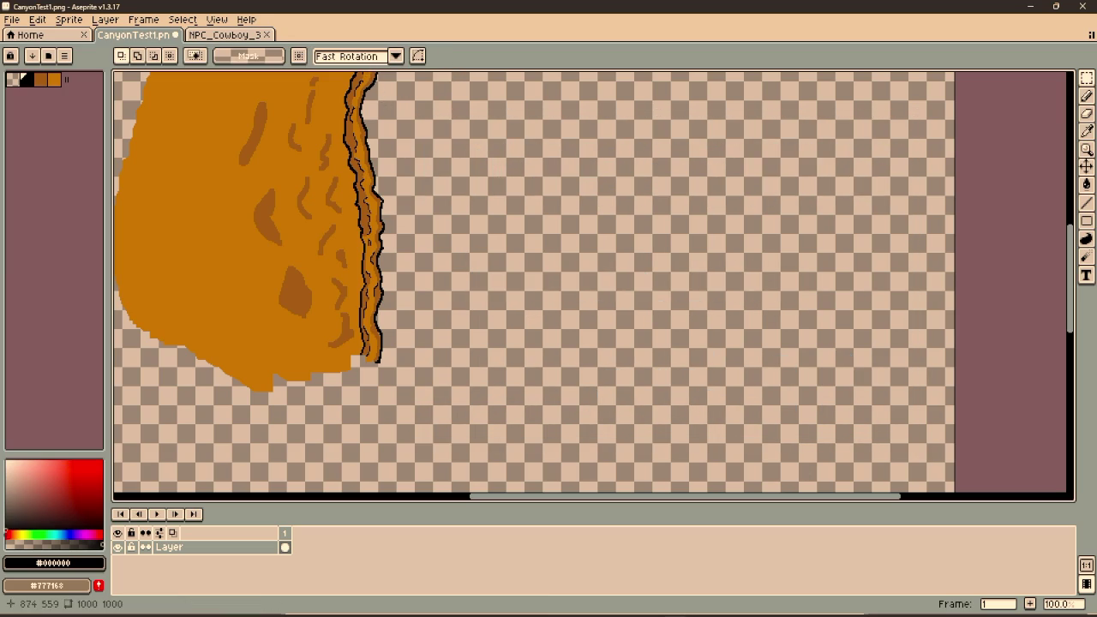
Type the heading WE'RE BAAACK! in a text box where the old message was.
key(c)
mouse_move(447, 117)
mouse_down()
mouse_move(631, 232)
mouse_move(899, 373)
mouse_up()
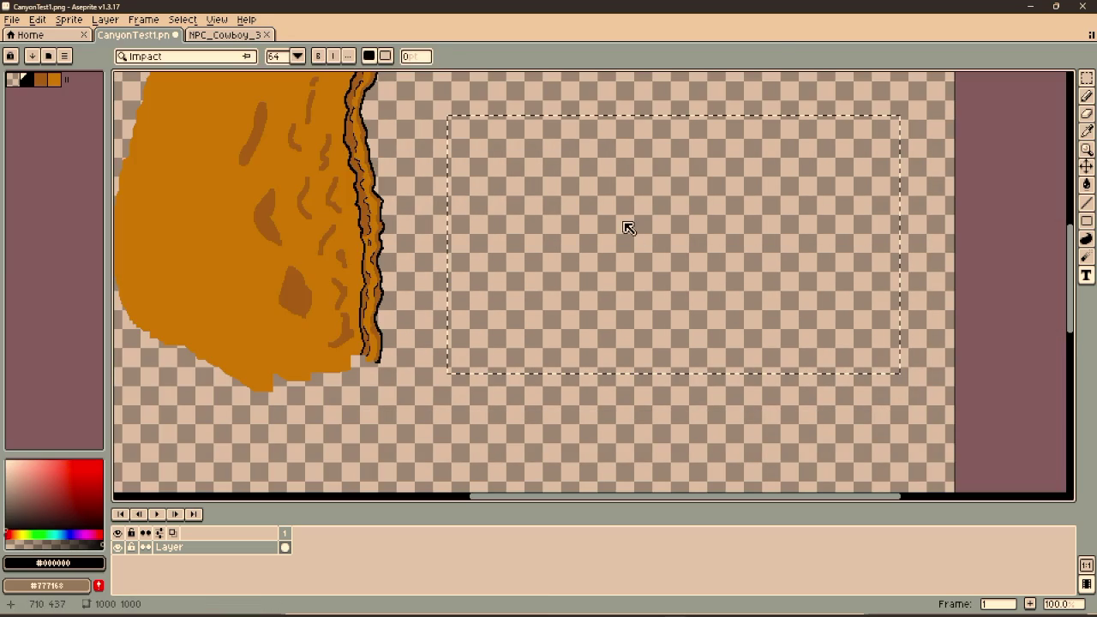
text(WE)
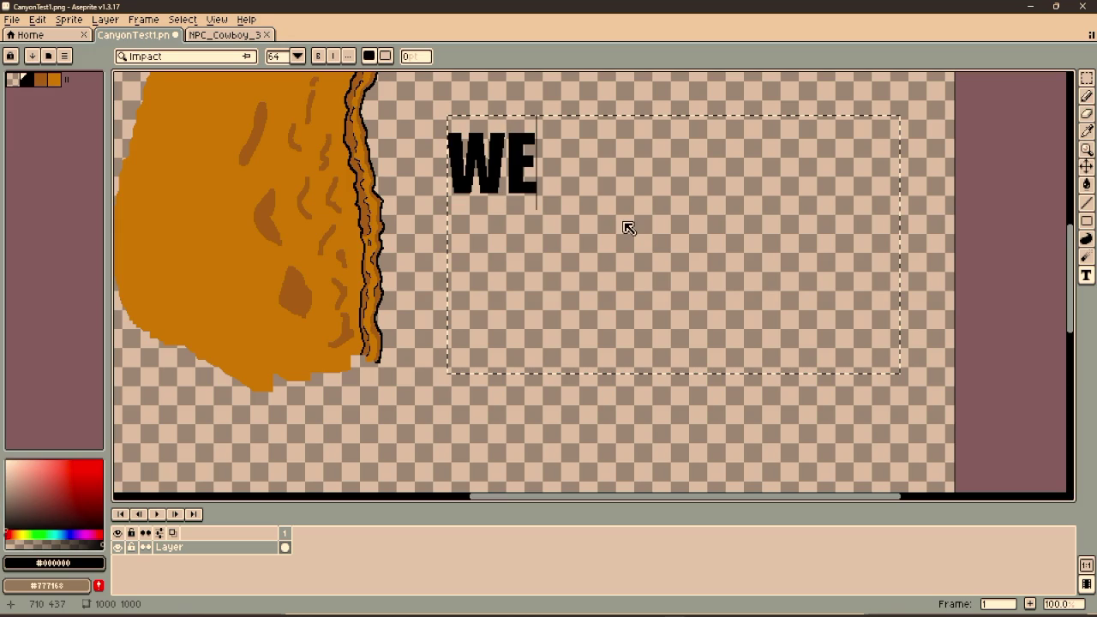
text('RE)
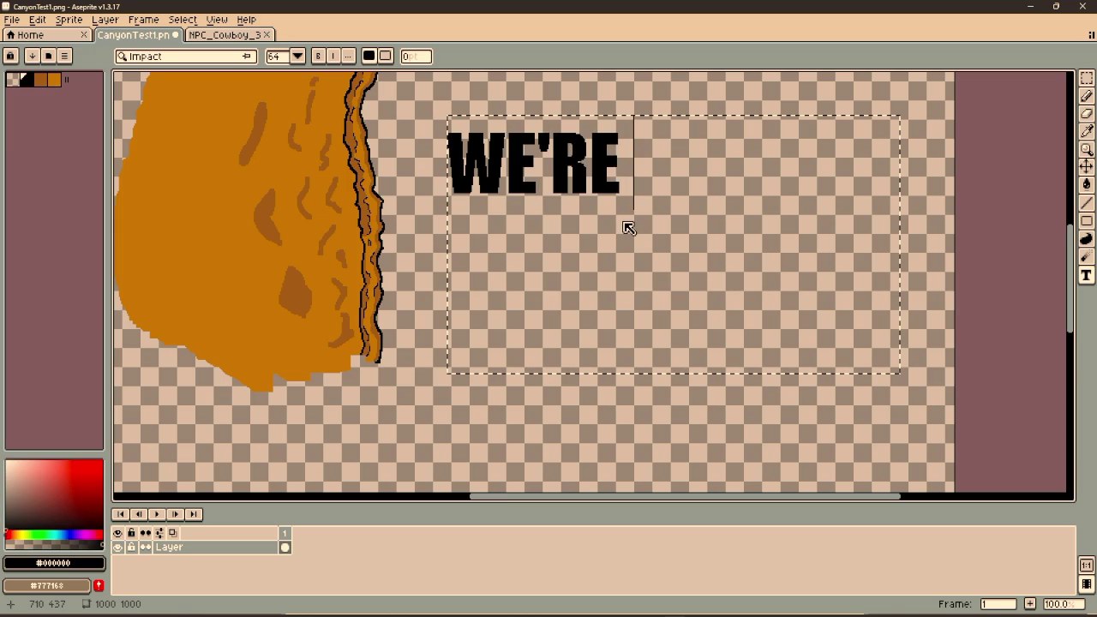
text( BAC)
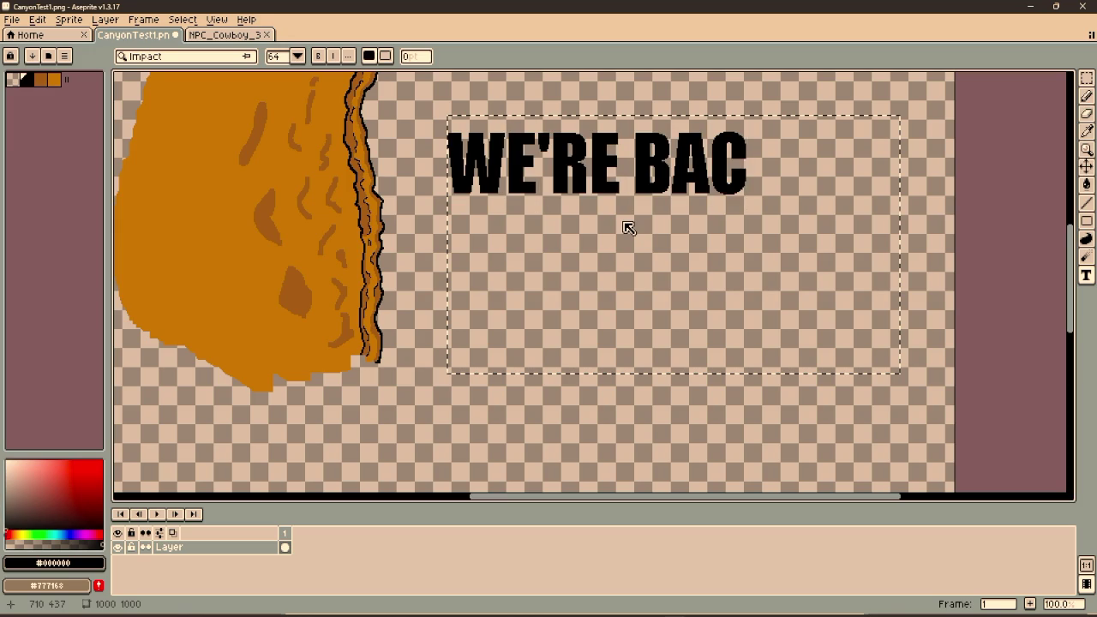
key(BackSpace)
text(AACK!)
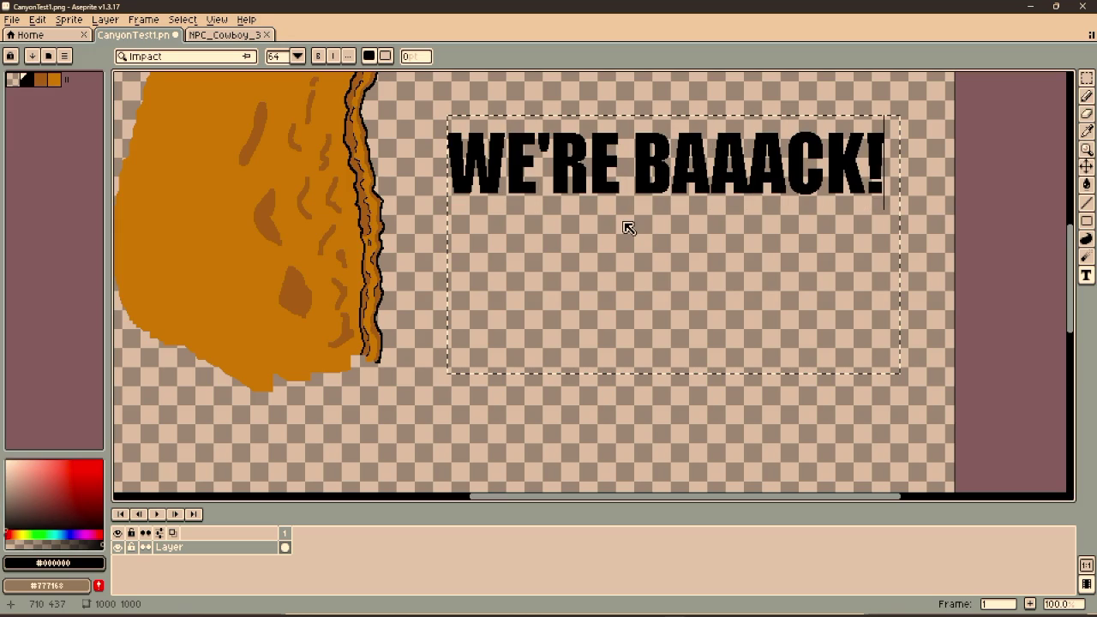
click(693, 398)
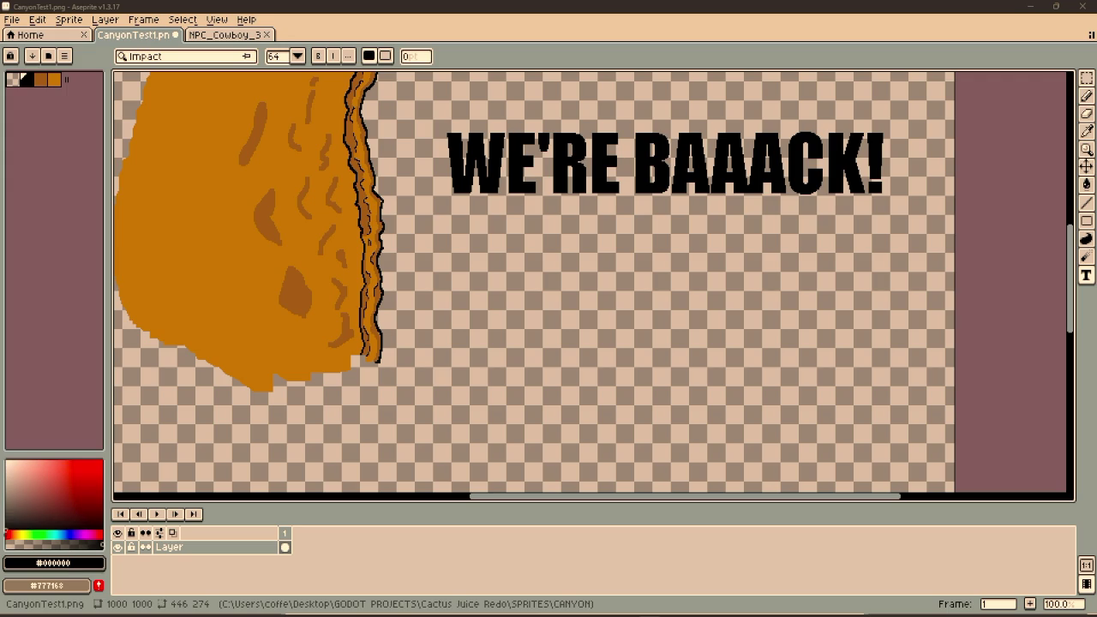
Drop the OIP.webp picture into Aseprite to open it.
mouse_move(536, 10)
mouse_down()
mouse_move(407, 22)
mouse_move(617, 7)
mouse_move(846, 34)
mouse_move(816, 60)
mouse_up()
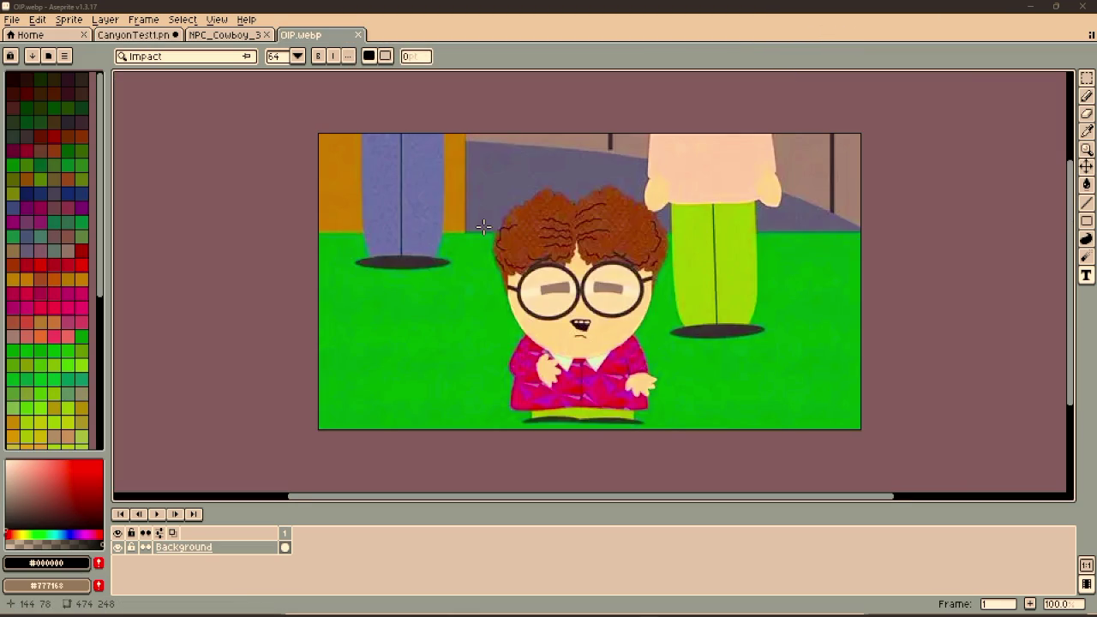
Select the boy in OIP.webp and try pasting onto CanyonTest1, discarding the accidental tiny paste.
mouse_move(469, 173)
mouse_down()
mouse_move(679, 398)
mouse_move(691, 436)
mouse_up()
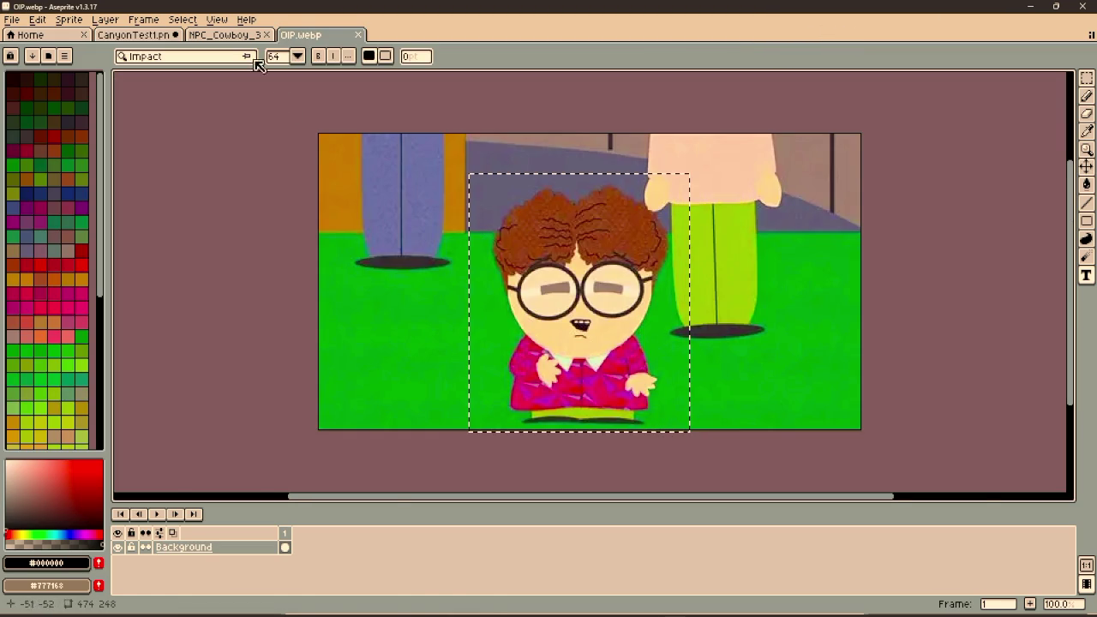
click(225, 35)
click(132, 34)
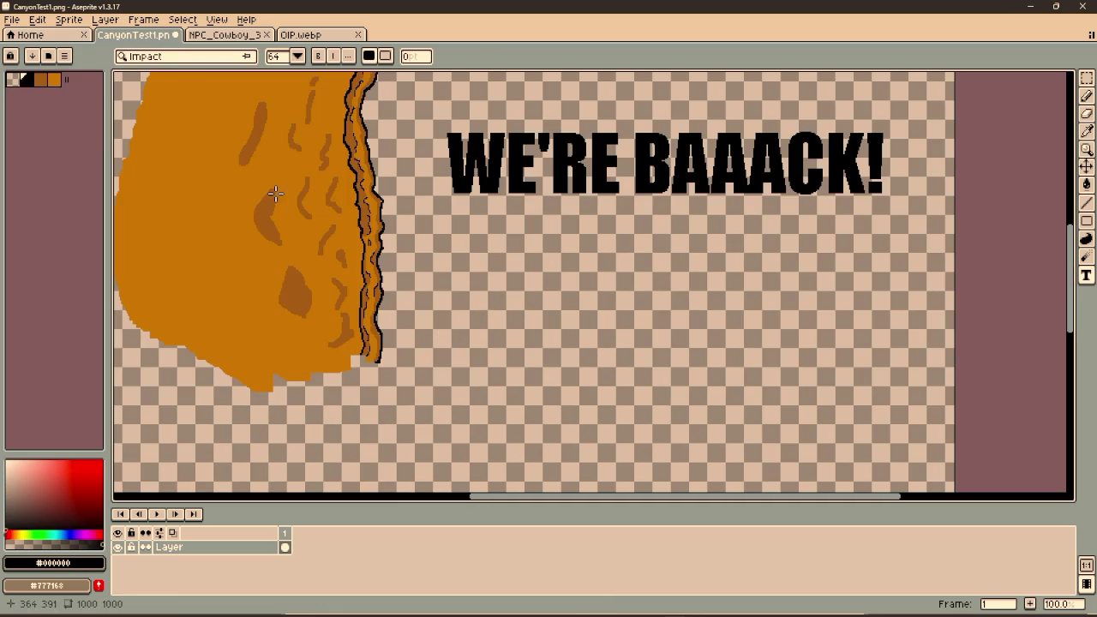
key(ctrl+v)
scroll(566, 257, up, 3)
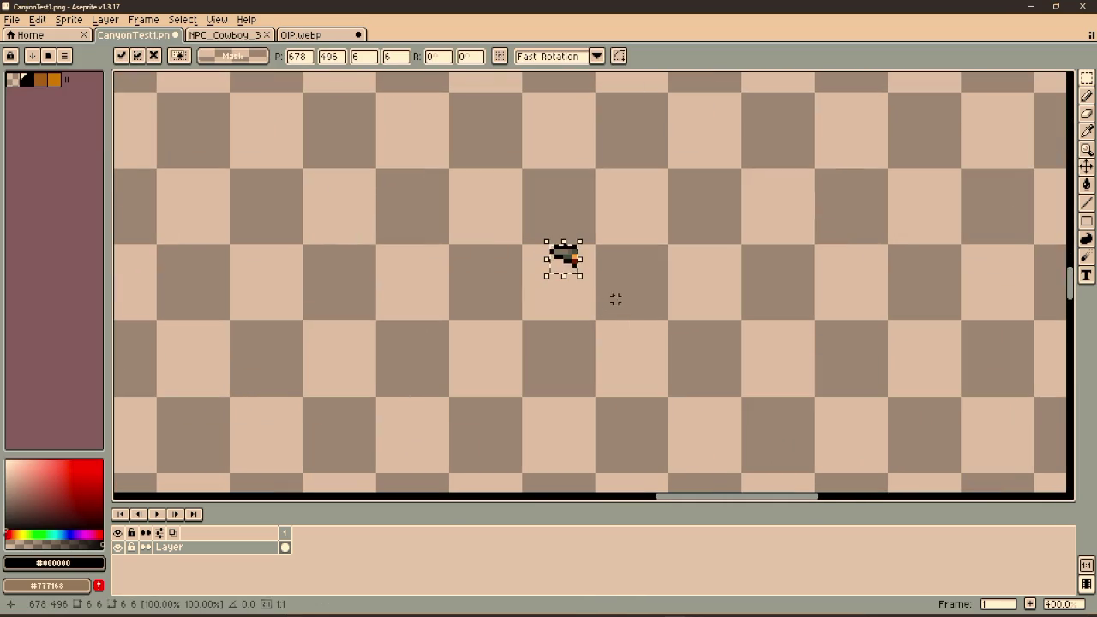
scroll(588, 245, down, 2)
key(Return)
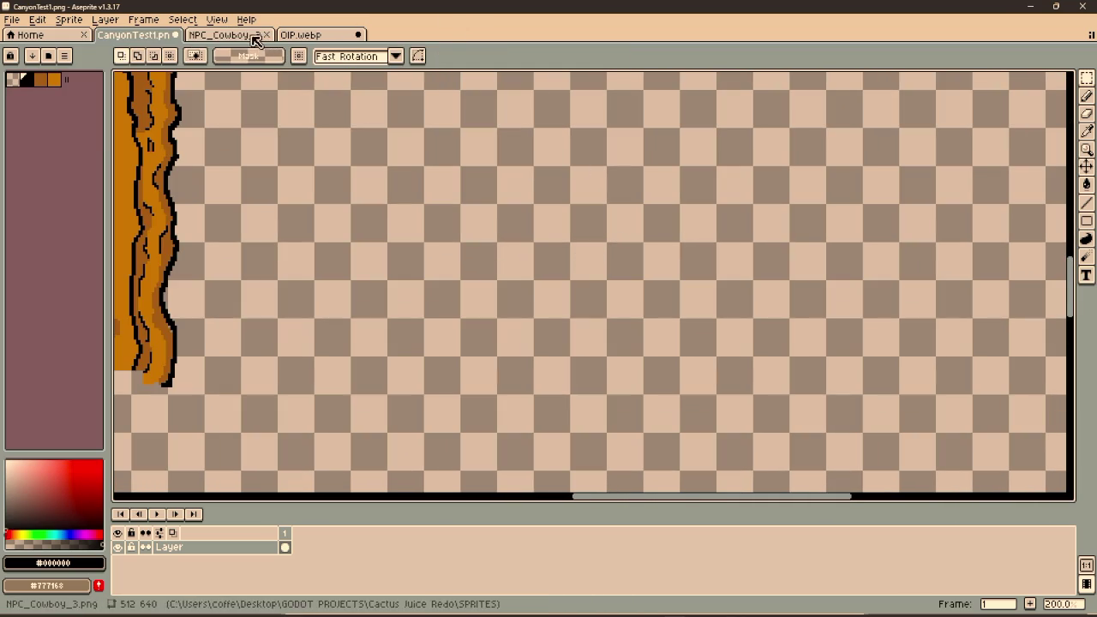
Copy the boy from OIP.webp and place him below the WE'RE BAAACK! heading on CanyonTest1.
click(326, 38)
mouse_move(480, 183)
mouse_down()
mouse_move(727, 372)
mouse_move(694, 423)
mouse_up()
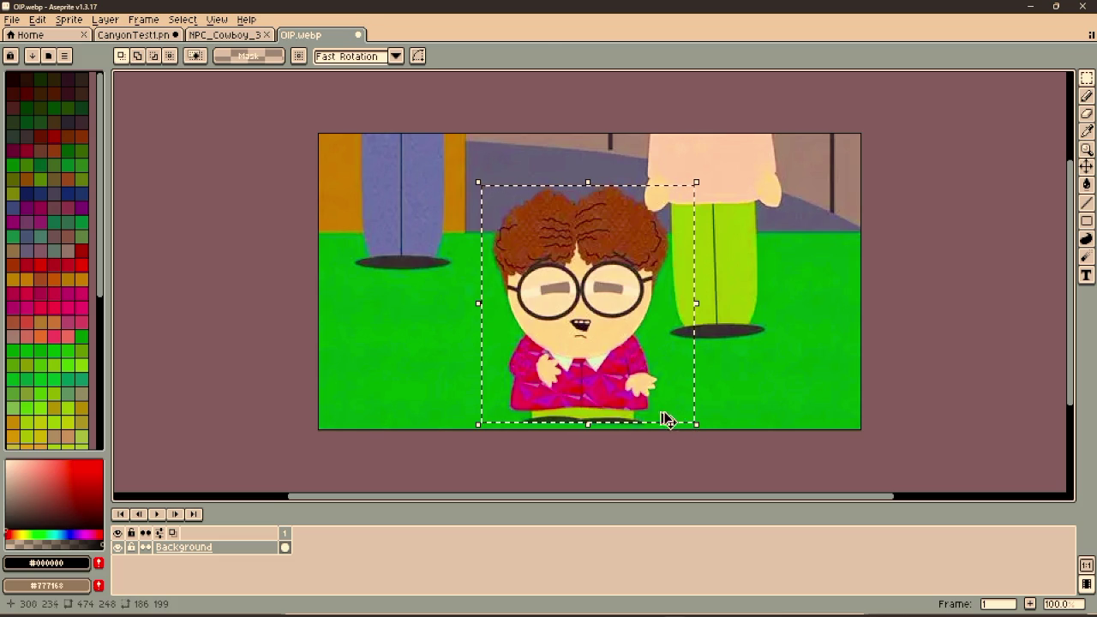
key(ctrl+c)
key(ctrl+v)
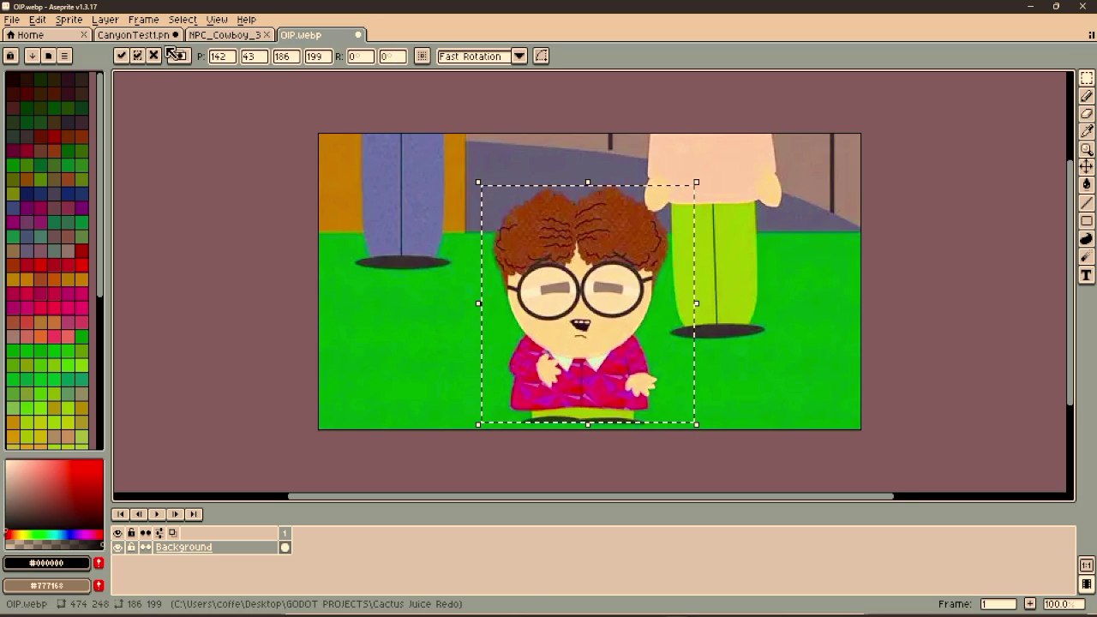
click(133, 35)
key(ctrl+v)
scroll(725, 237, up, 1)
scroll(651, 312, down, 2)
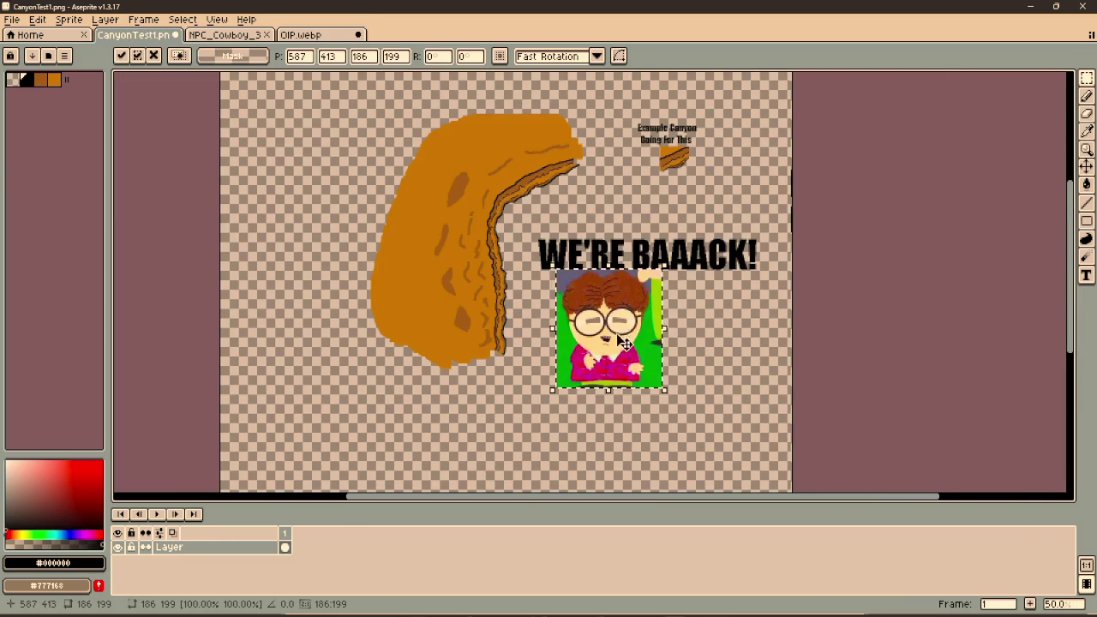
drag(628, 341, 655, 348)
scroll(553, 306, up, 1)
key(Return)
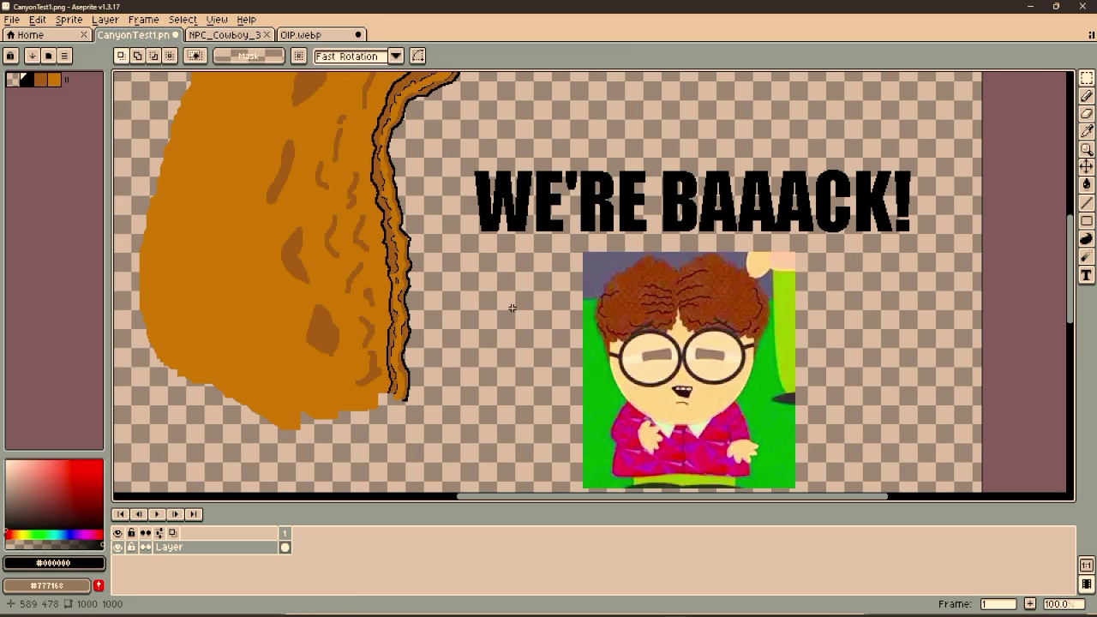
Save CanyonTest1.png and launch the game from Godot with F5.
drag(516, 319, 543, 252)
key(ctrl+s)
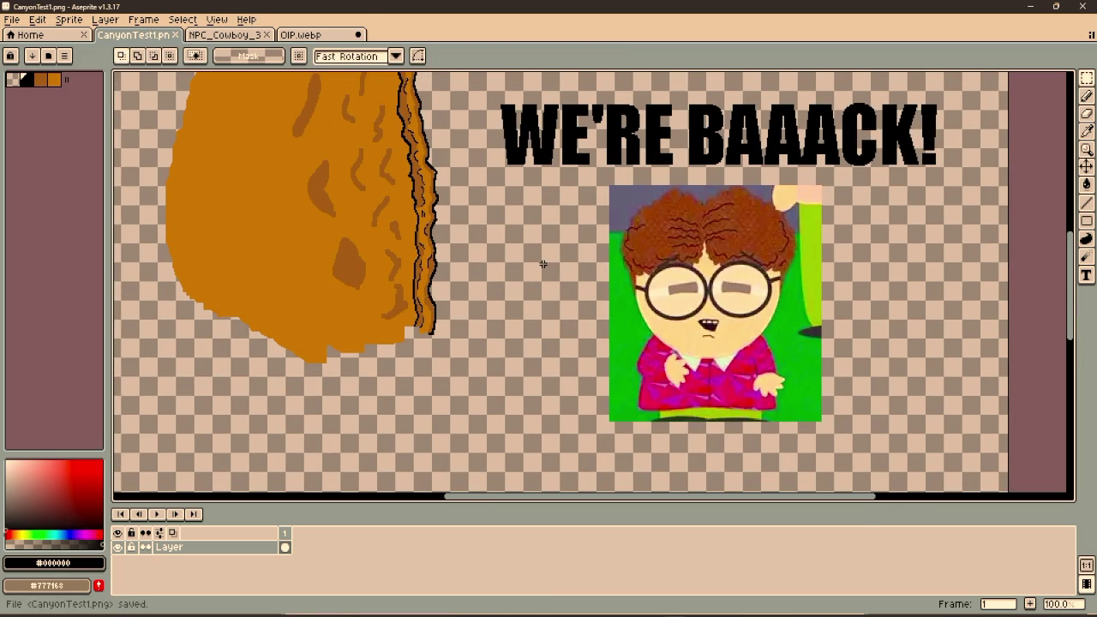
mouse_move(700, 615)
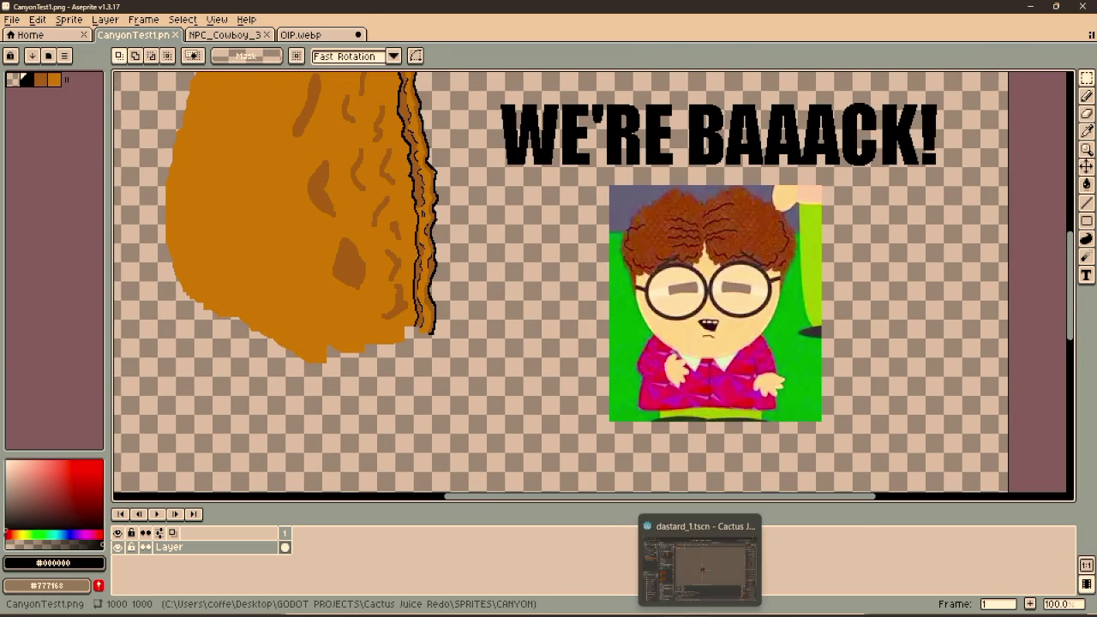
click(701, 562)
key(F5)
Walk the player right, up, then down-left in the running game.
key(d)
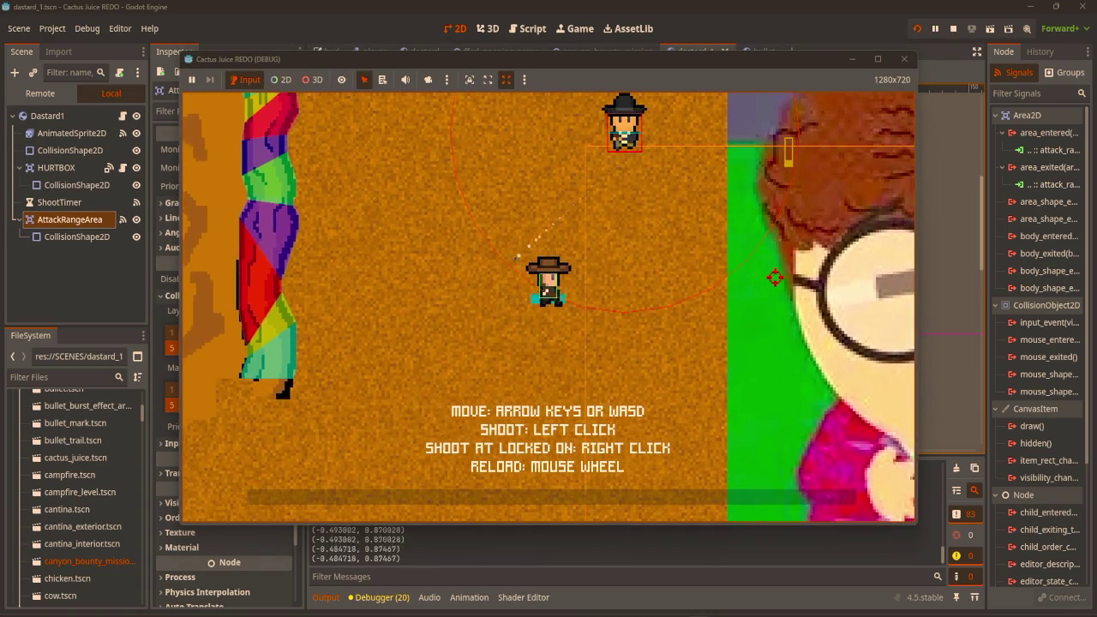
key(d)
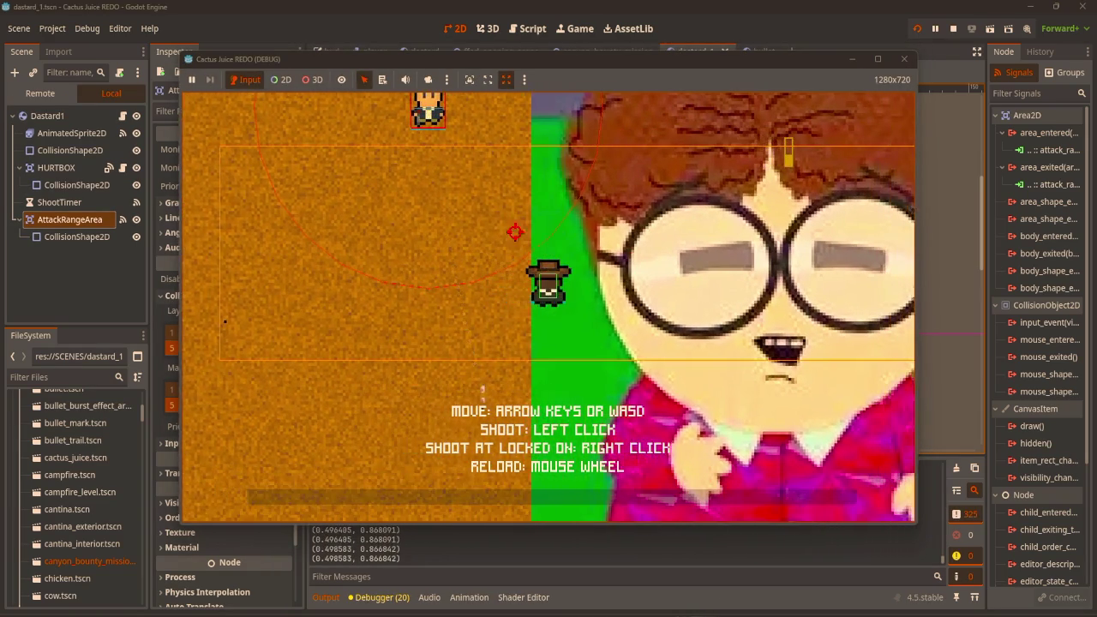
key(d)
key(w)
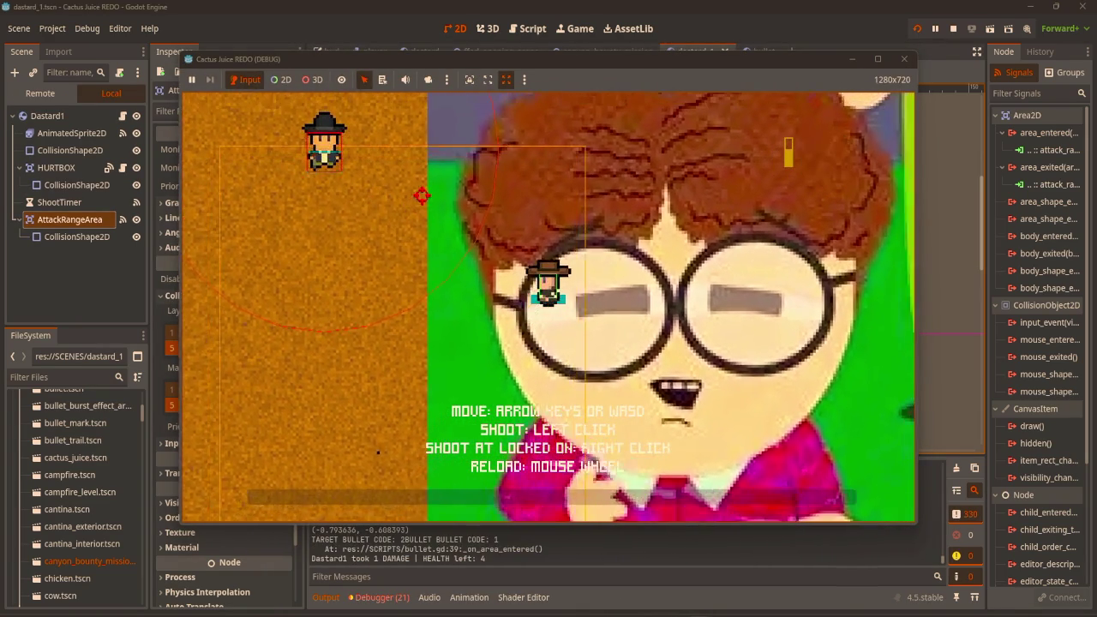
key(w)
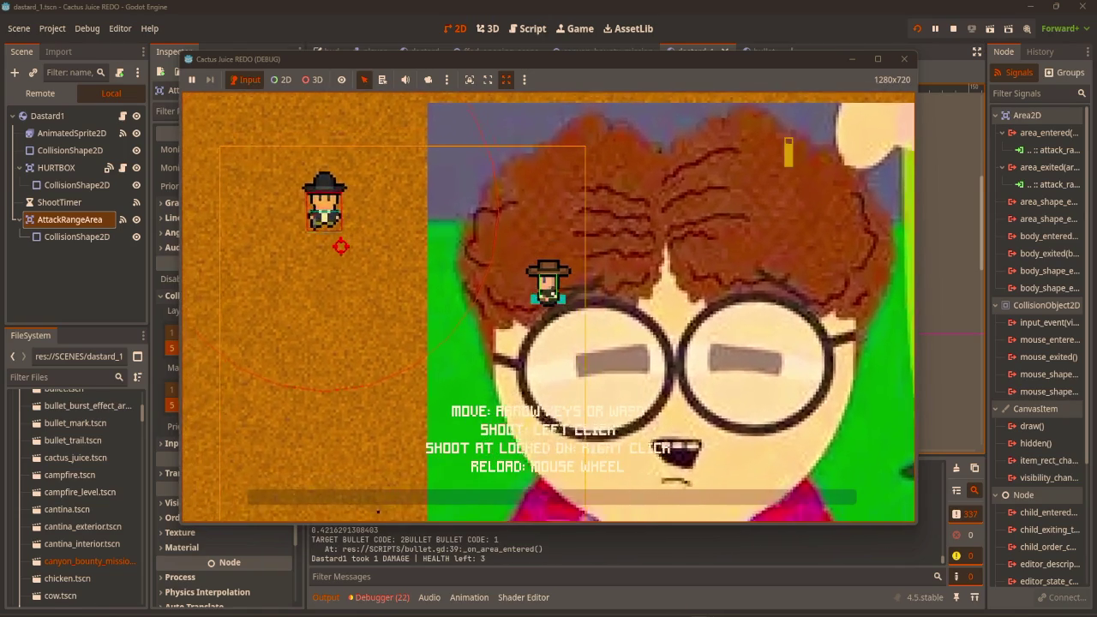
key(s)
key(a)
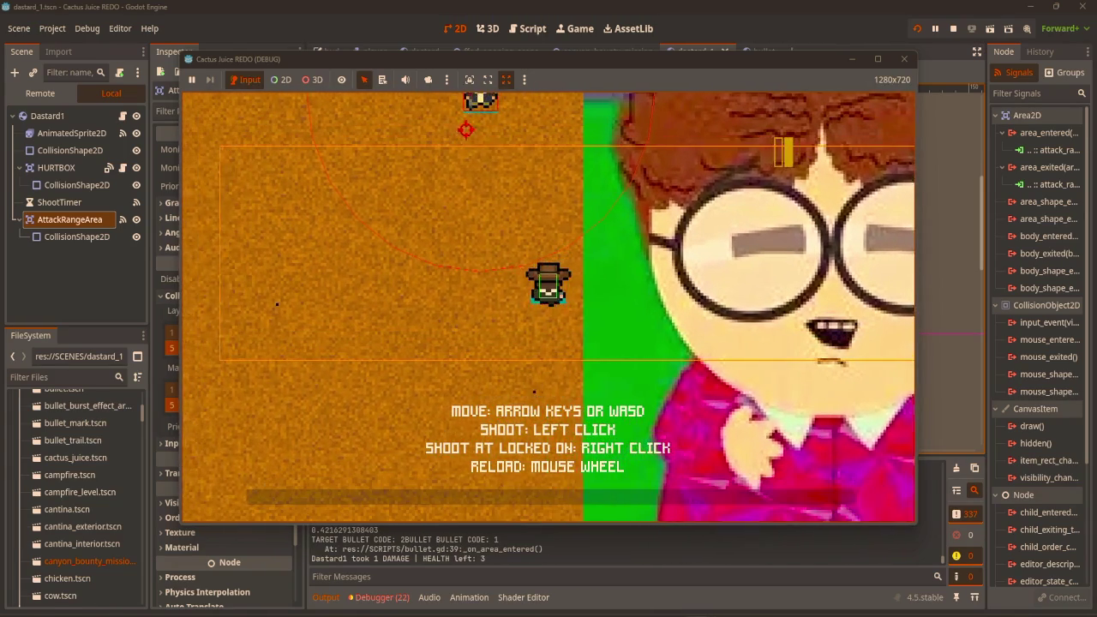
key(a)
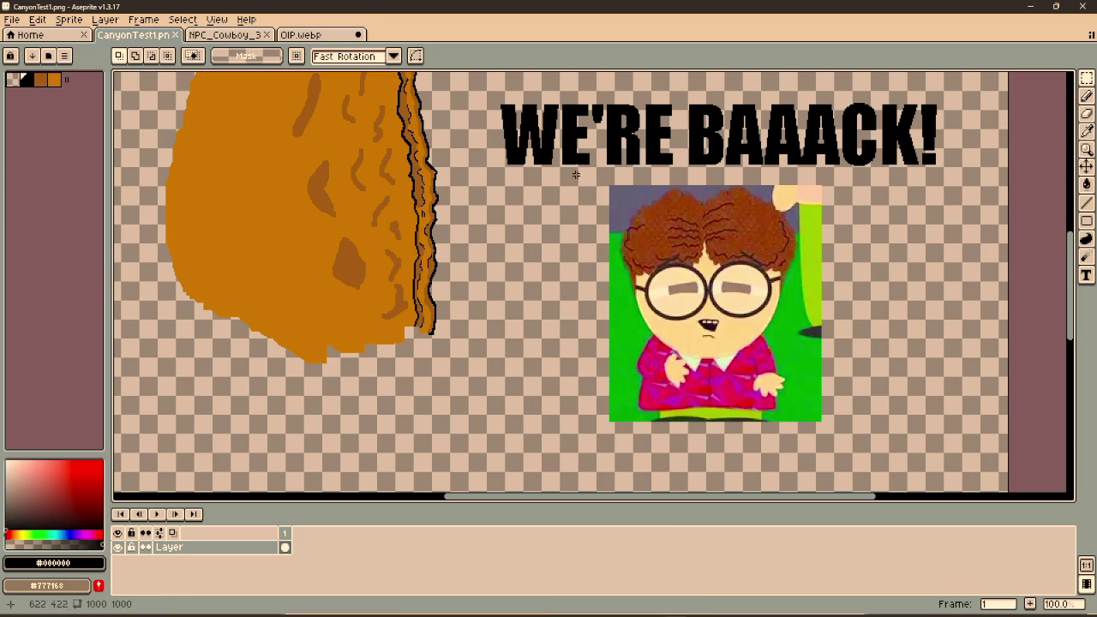
Erase the pasted boy from the CanyonTest1 canvas and return to the game window.
mouse_move(583, 182)
mouse_down()
mouse_move(917, 475)
mouse_move(879, 446)
mouse_up()
key(Delete)
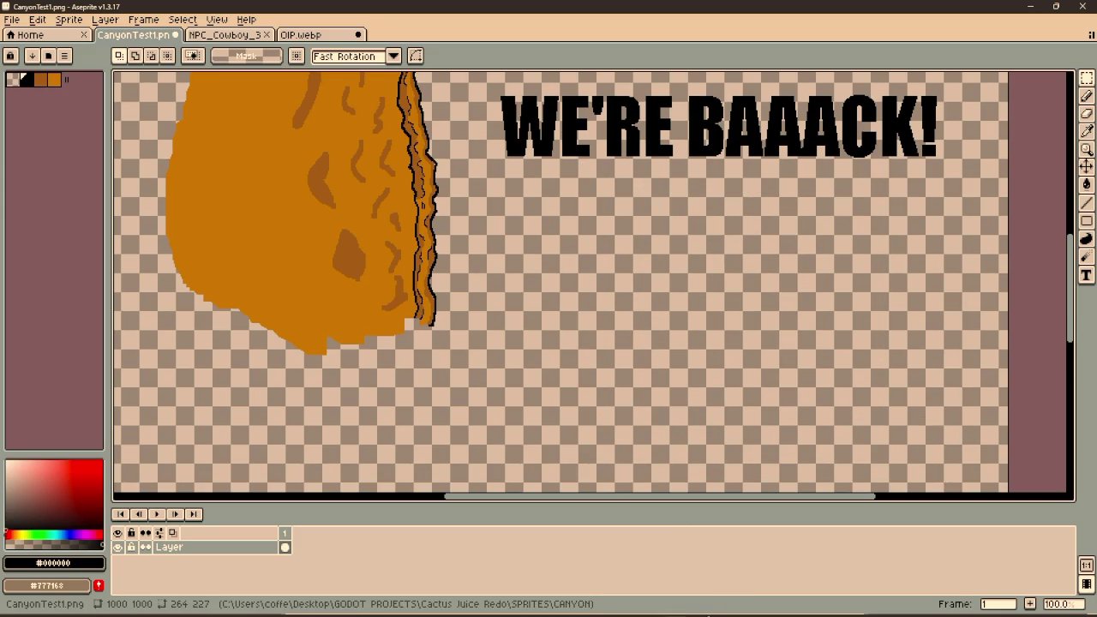
mouse_move(715, 614)
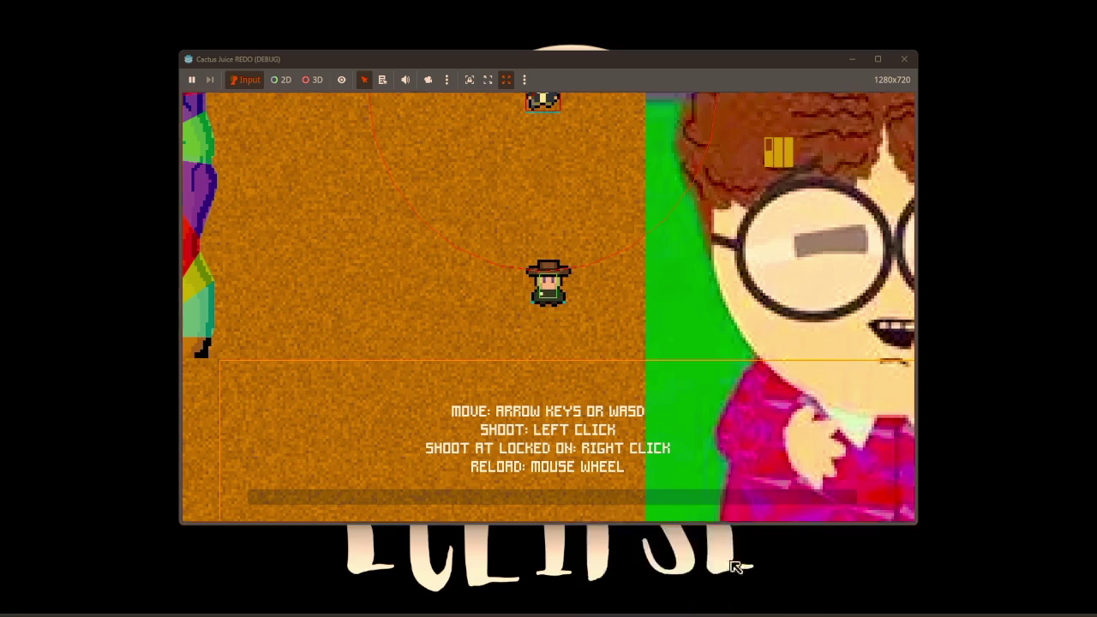
click(731, 567)
scroll(531, 257, down, 1)
Walk the player down-left, then up-left across the canyon.
key(a)
key(s)
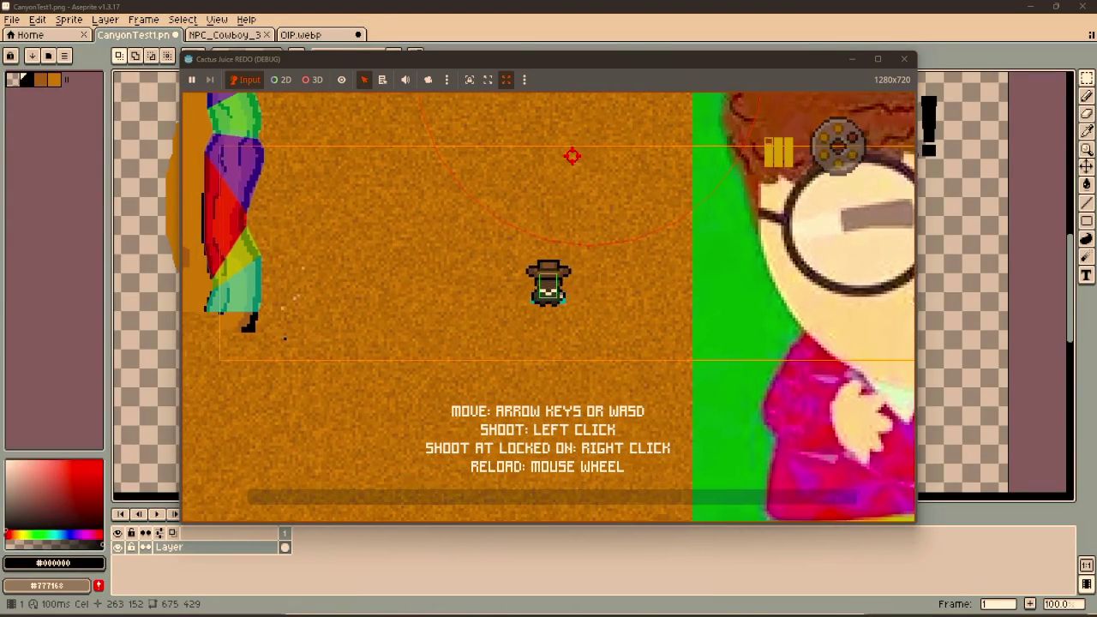
key(w)
key(a)
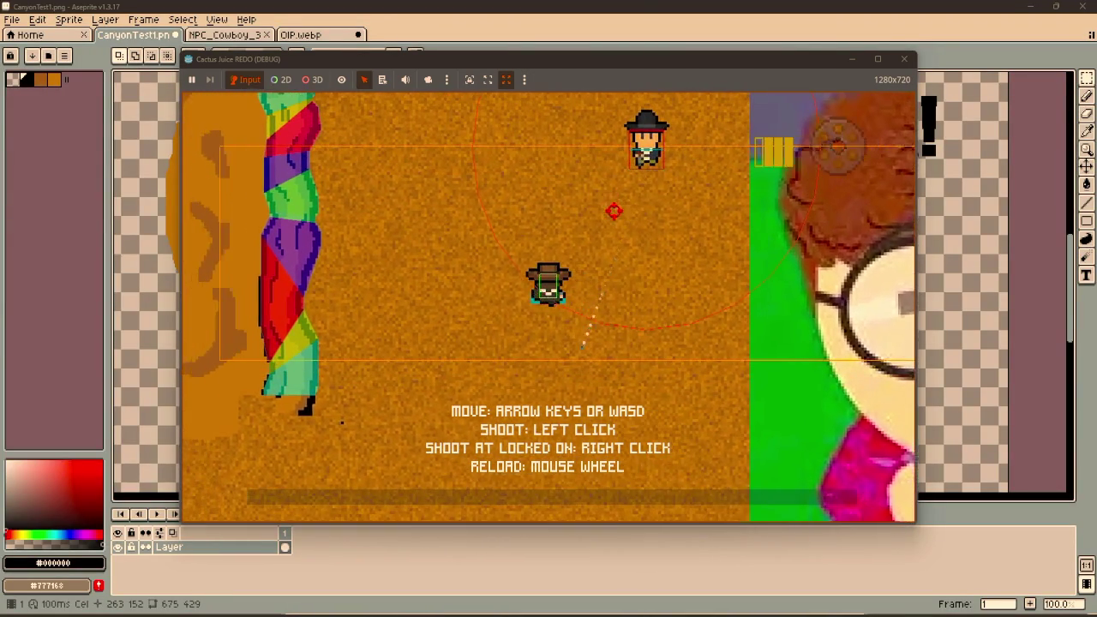
key(w)
key(a)
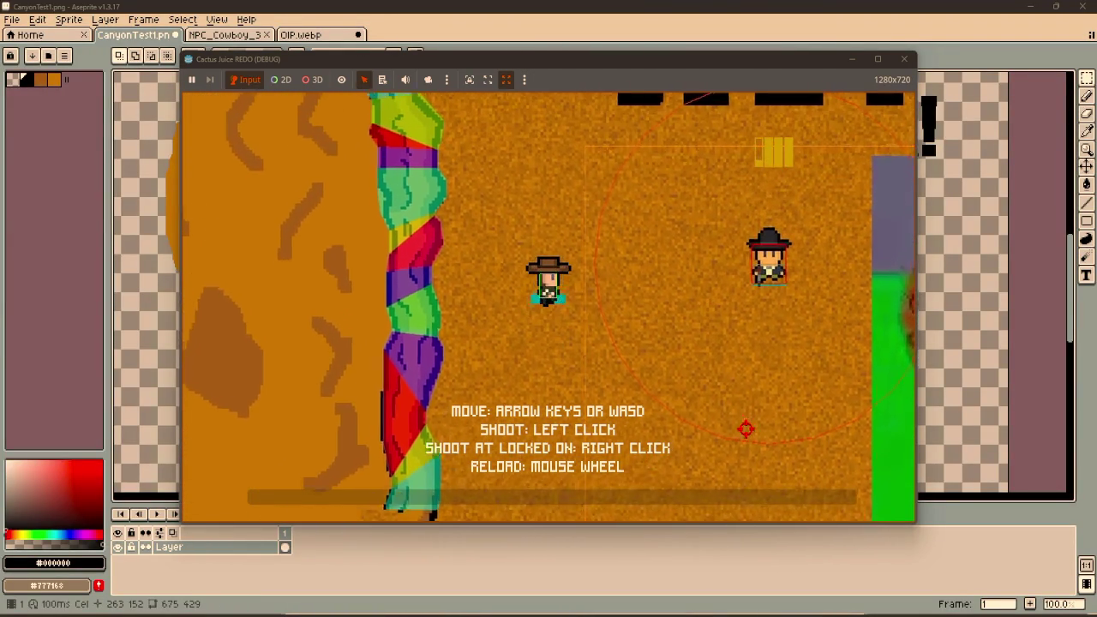
Steer the player around the enemy cowboy, then close the running game.
key(w)
key(d)
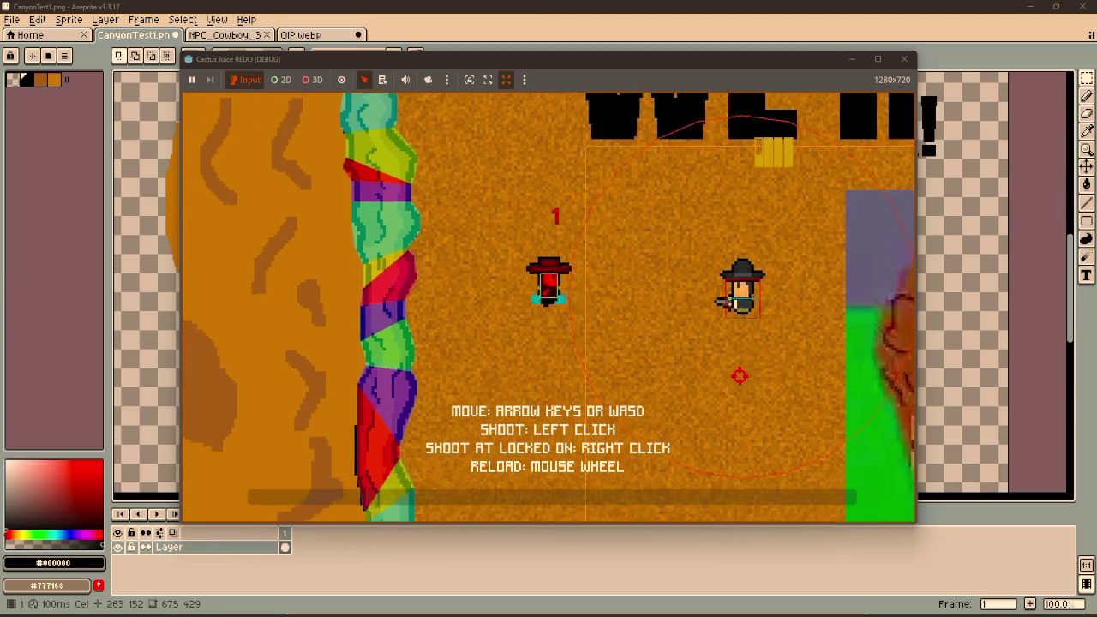
key(s)
key(a)
key(w)
key(d)
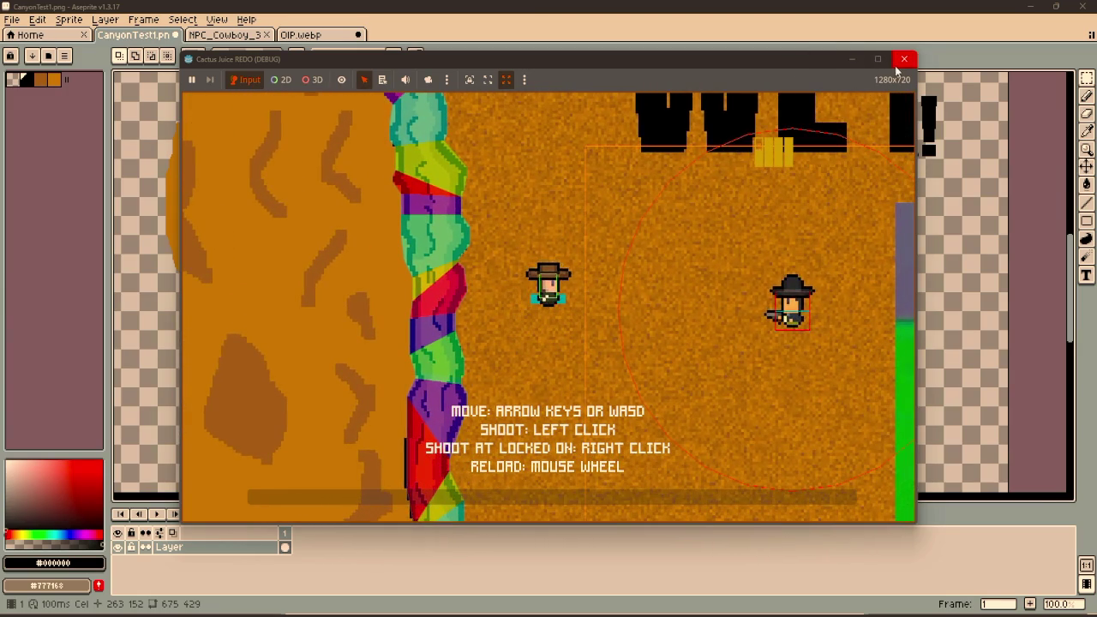
click(902, 60)
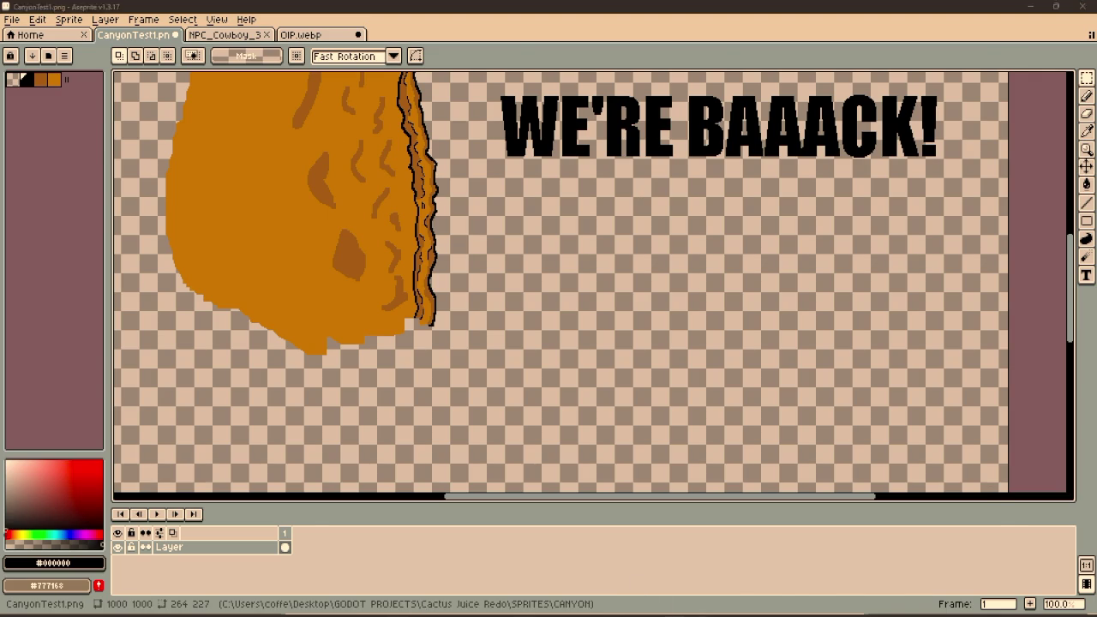
Write LETS DO in a text box beneath the WE'RE BAAACK! heading.
key(alt+Tab)
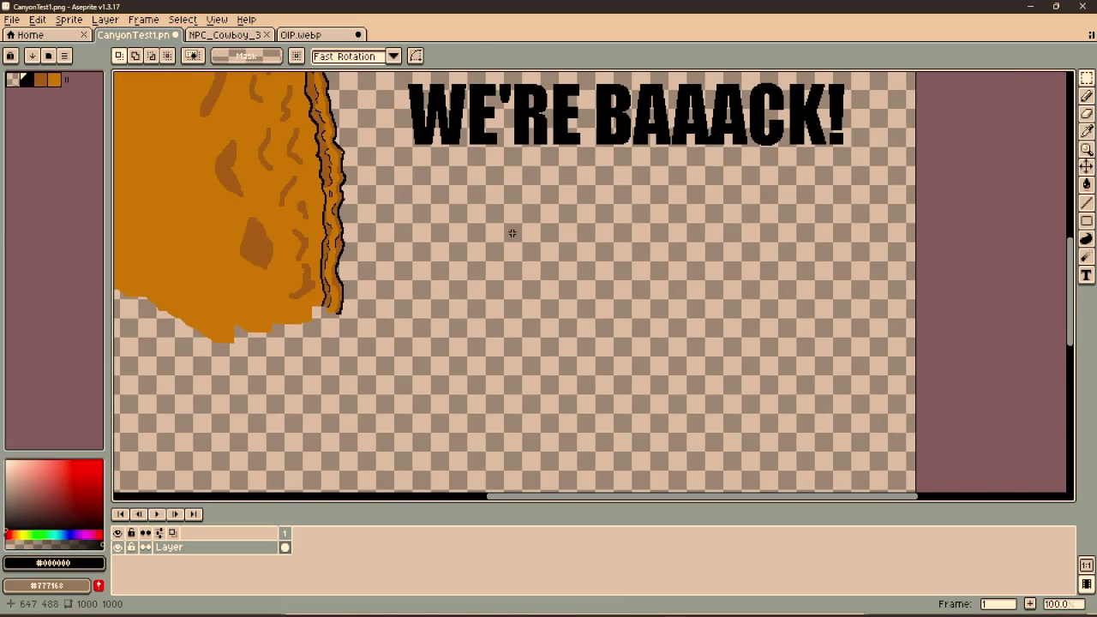
key(t)
mouse_move(401, 173)
mouse_down()
mouse_move(575, 318)
mouse_move(847, 441)
mouse_up()
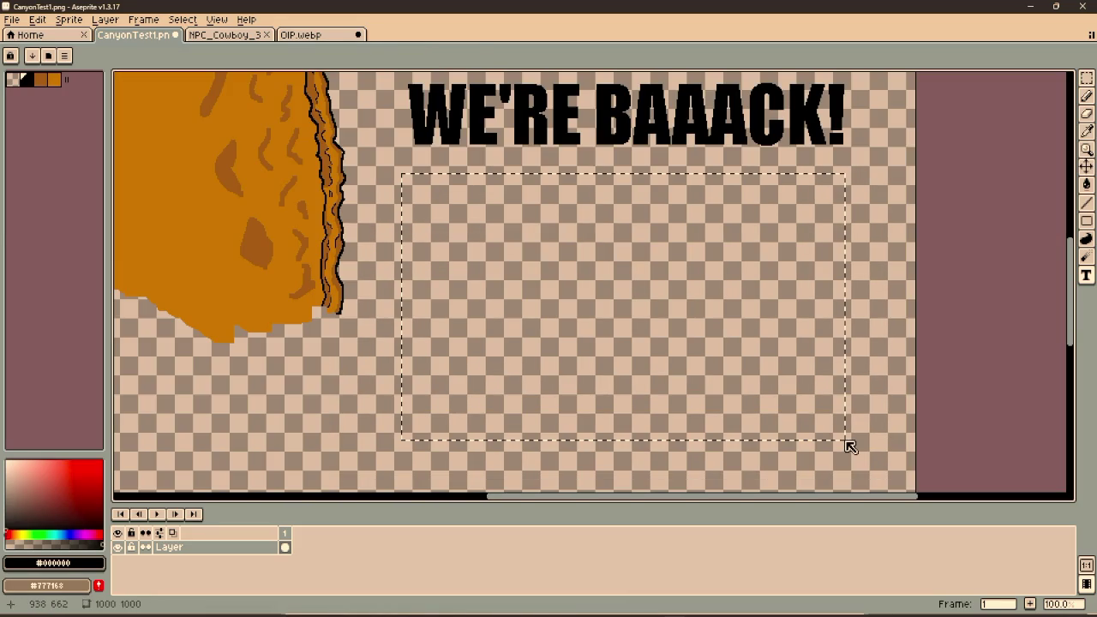
text(LETS)
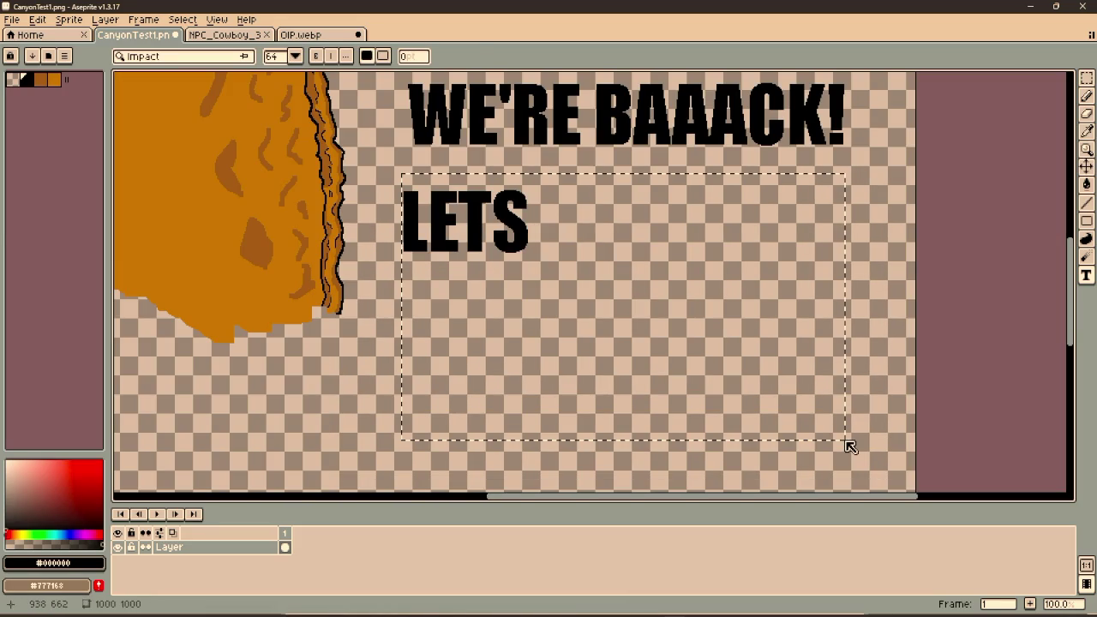
text( DO)
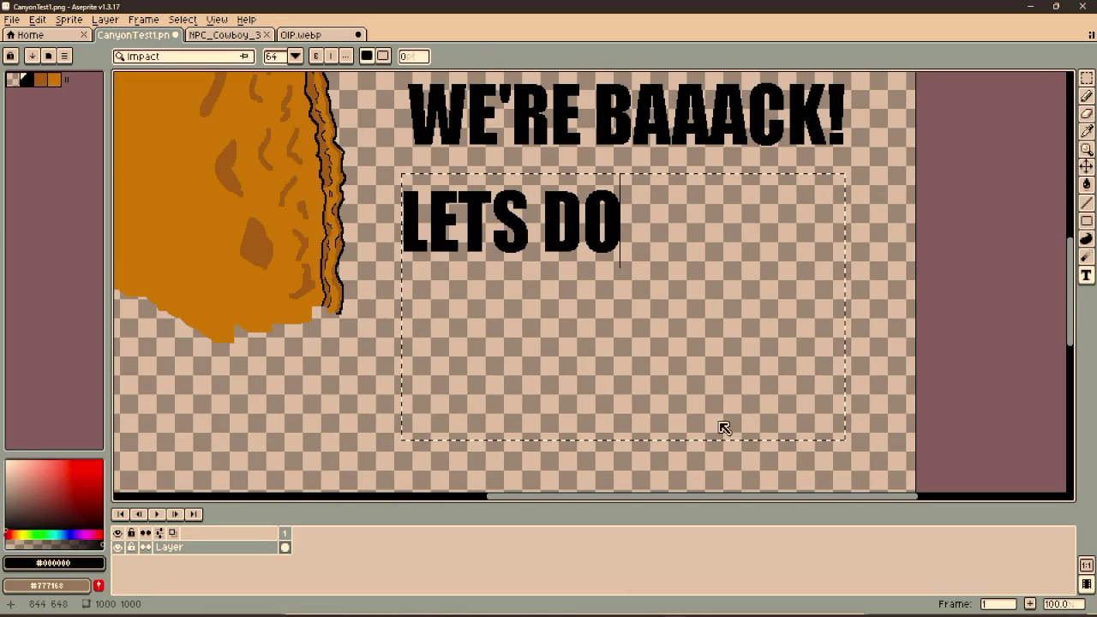
click(313, 379)
Add an ENEMY MOVEMENT line below LETS DO and save the canyon image.
mouse_move(397, 274)
mouse_down()
mouse_move(871, 488)
mouse_move(862, 437)
mouse_up()
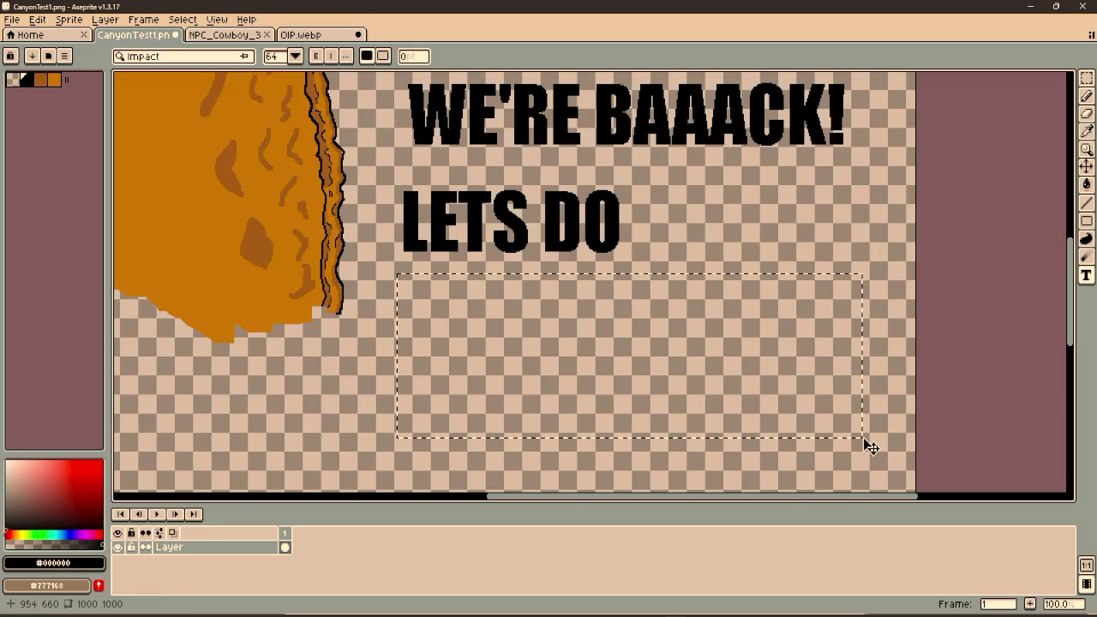
text(EME<Y)
key(BackSpace)
key(BackSpace)
key(BackSpace)
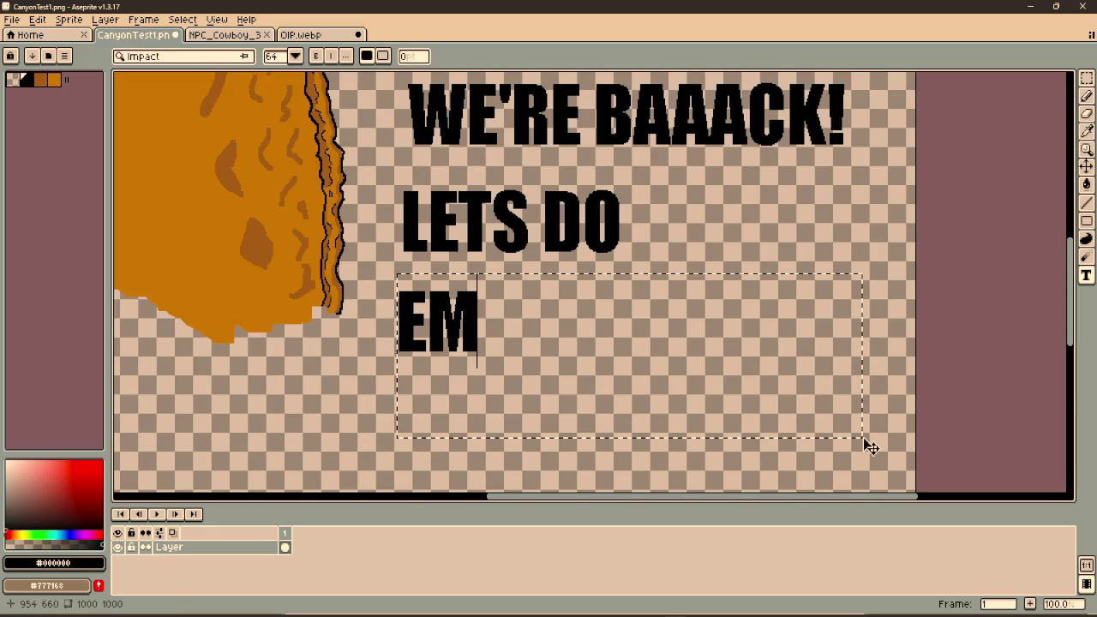
text(NEMY MO)
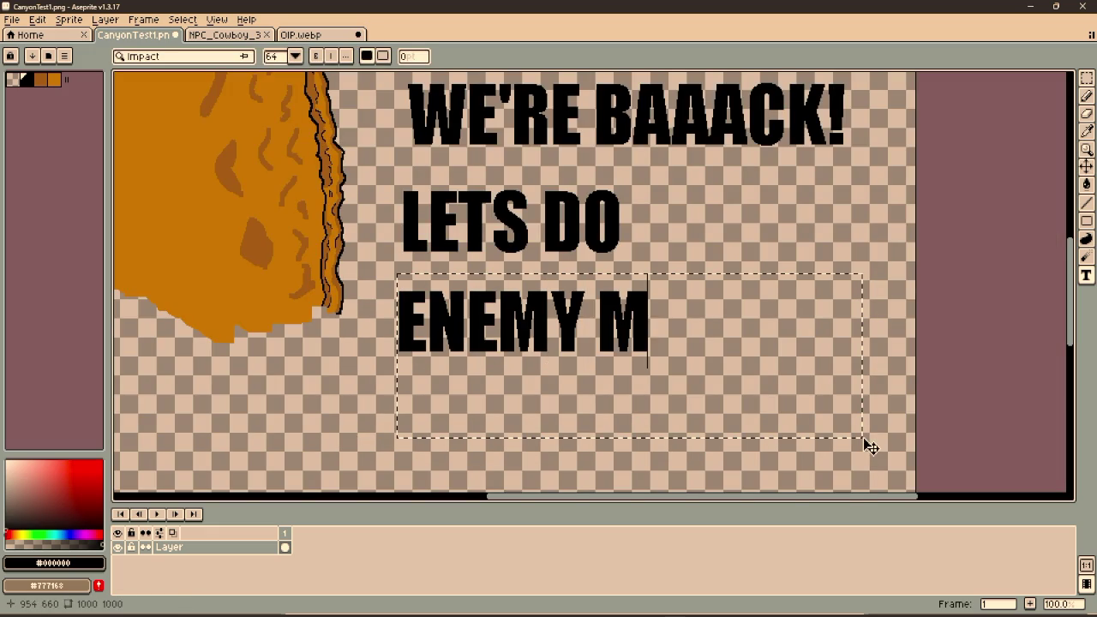
text(VEMENT)
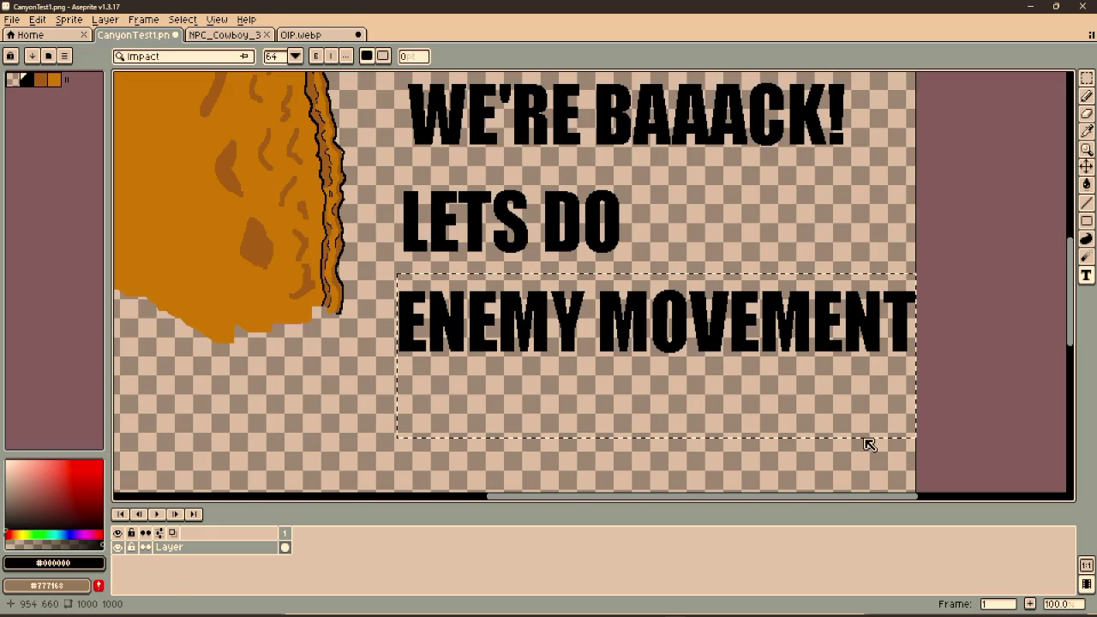
key(Return)
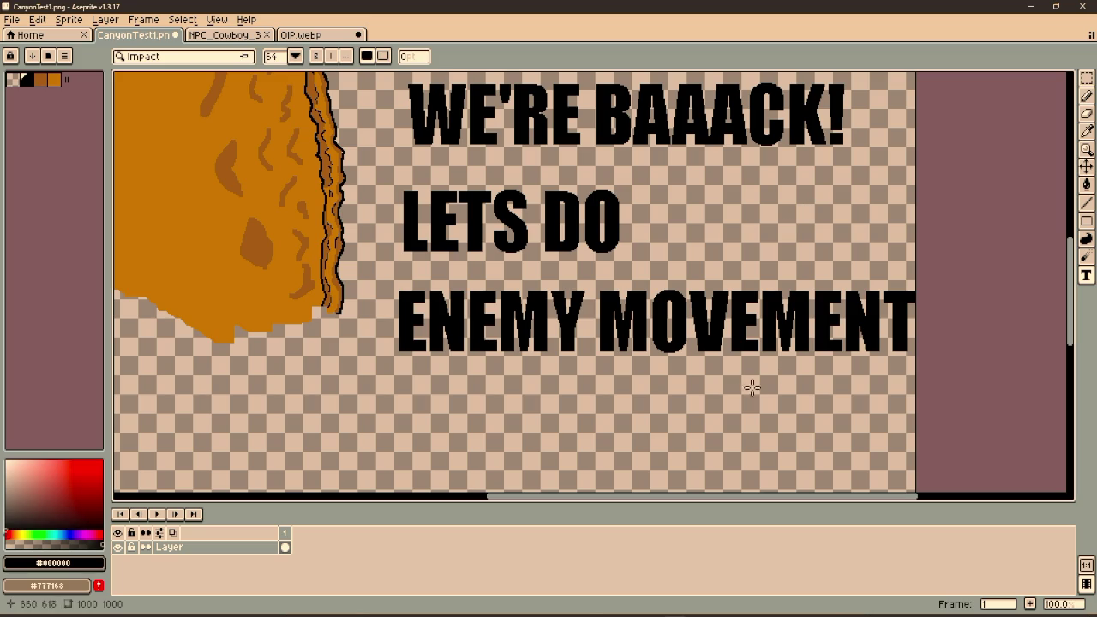
key(ctrl+s)
key(alt+Tab)
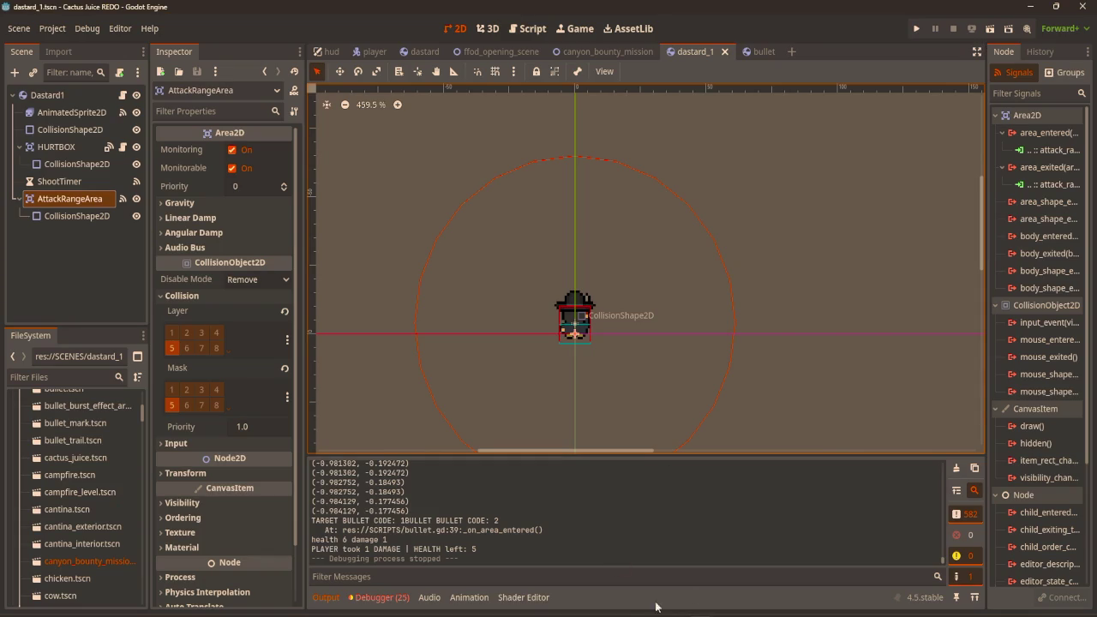
Save the updated title image again in Aseprite and return to Godot.
key(alt+Tab)
key(ctrl+s)
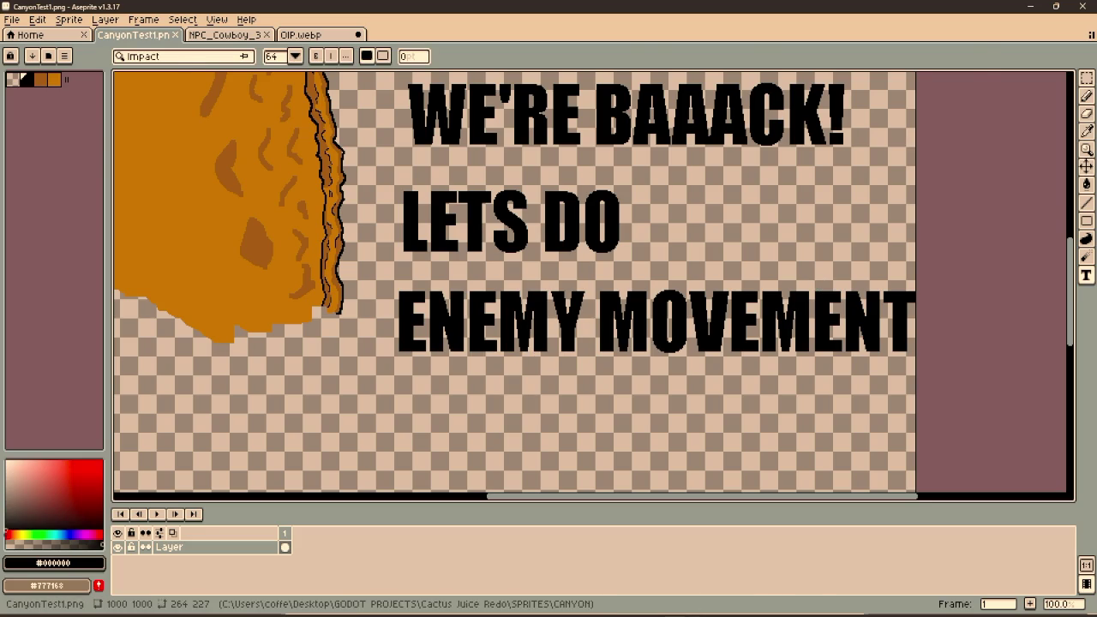
key(alt+Tab)
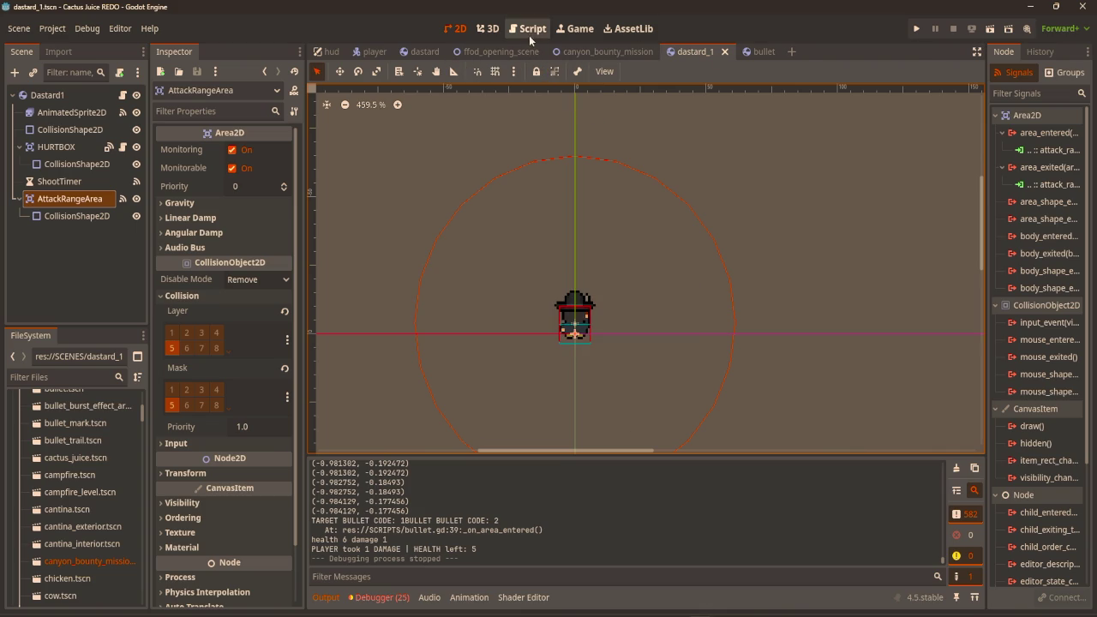
In dastard_1.gd, fold animate_idle_no_gun, animate_idle_w_gun and animate_shooting.
click(529, 36)
scroll(657, 245, up, 10)
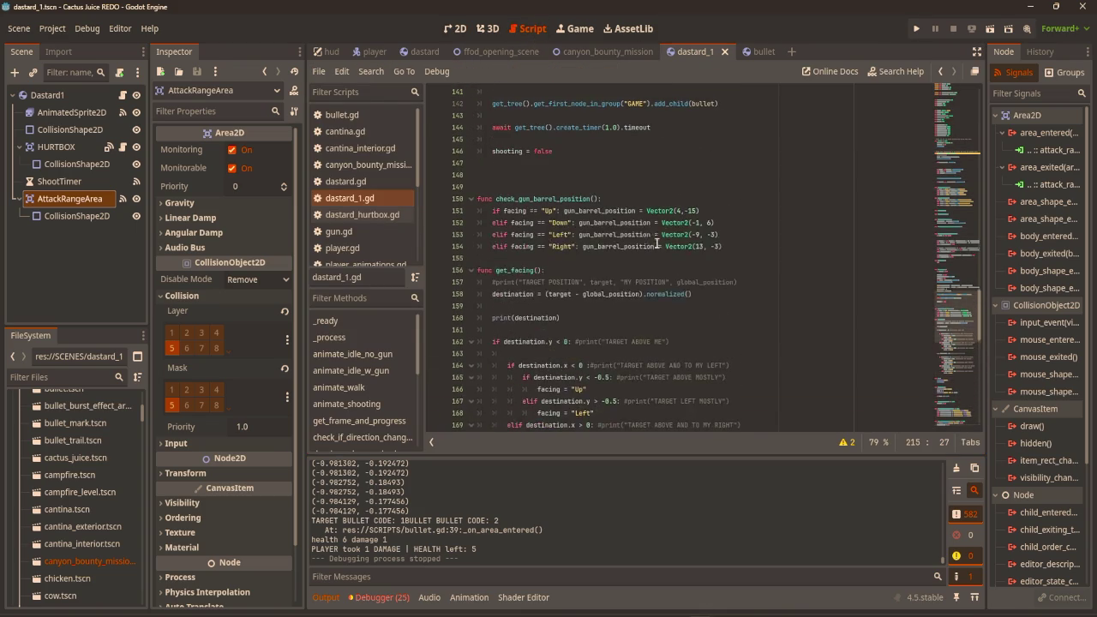
scroll(686, 220, up, 15)
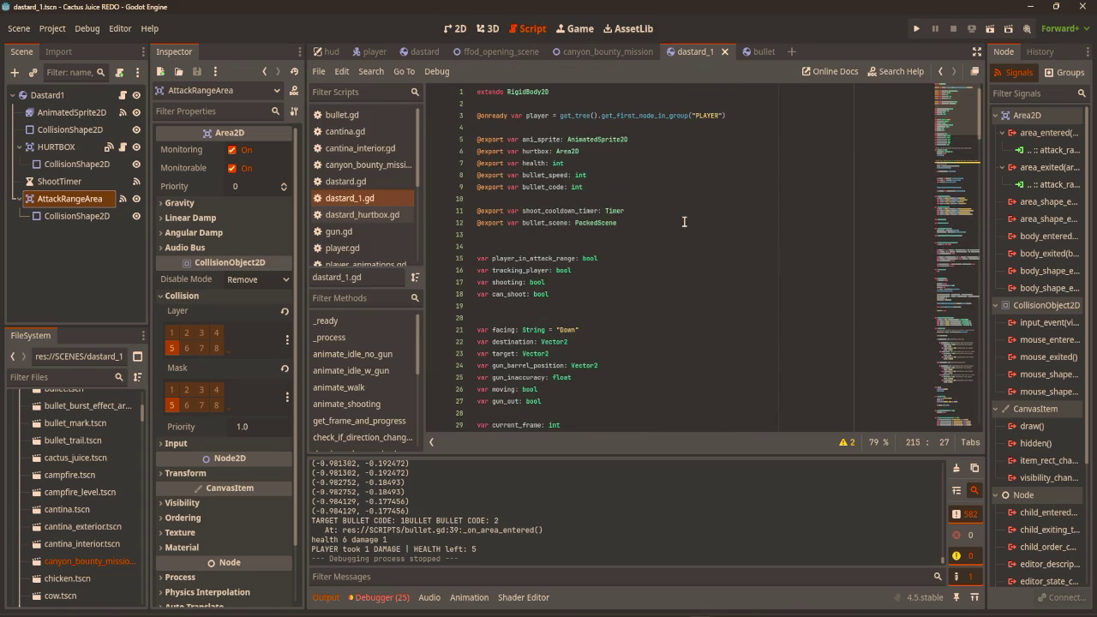
scroll(656, 223, down, 10)
scroll(475, 203, down, 5)
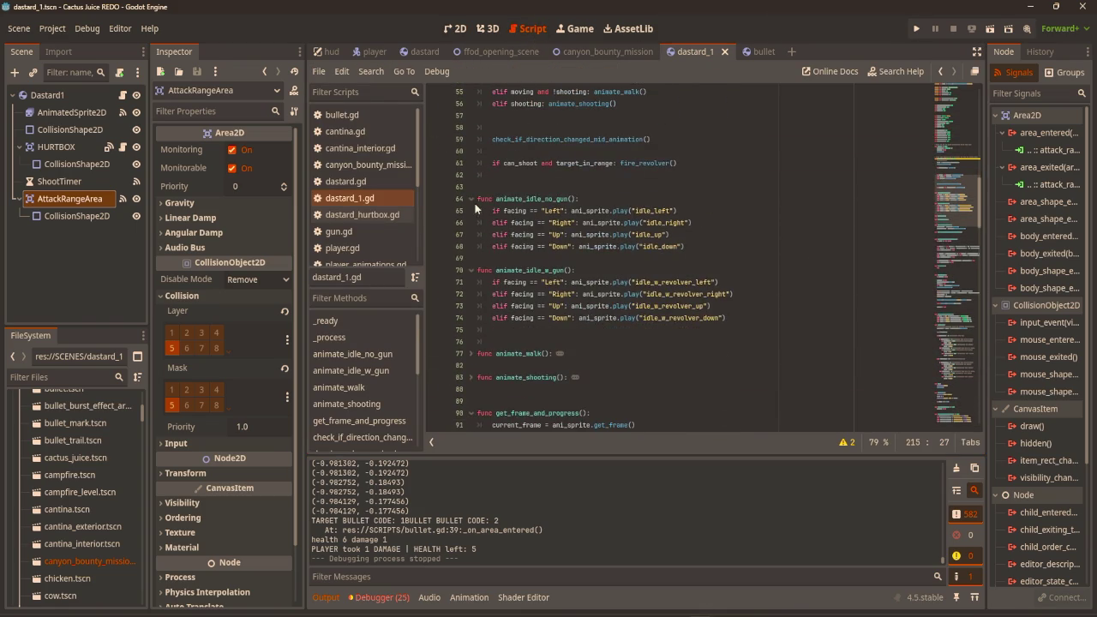
click(470, 199)
click(471, 222)
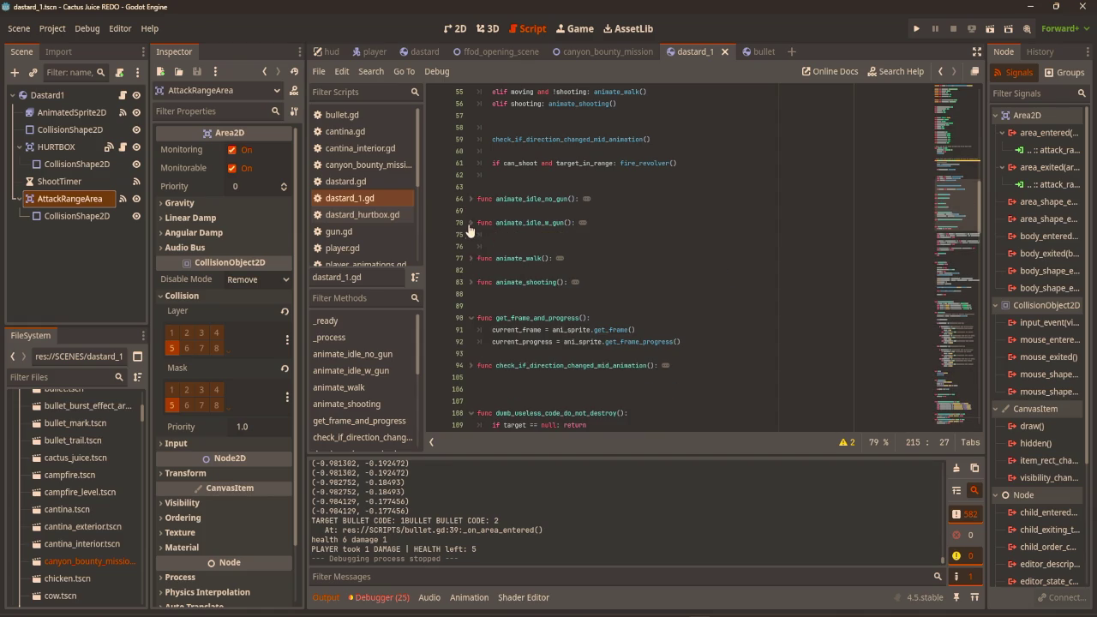
click(470, 283)
click(470, 283)
Fold get_frame_and_progress and dumb_useless_code_do_not_destroy, then return to the canyon_bounty_mission 2D scene.
click(473, 318)
scroll(478, 326, down, 2)
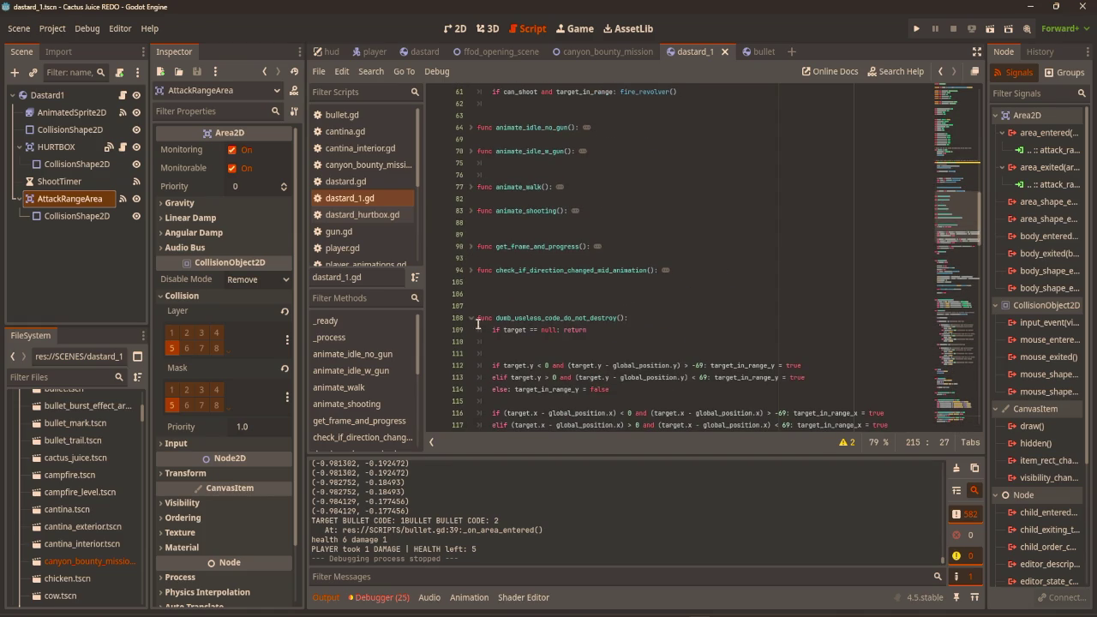
click(470, 318)
scroll(473, 318, down, 3)
scroll(599, 233, down, 2)
scroll(617, 233, down, 10)
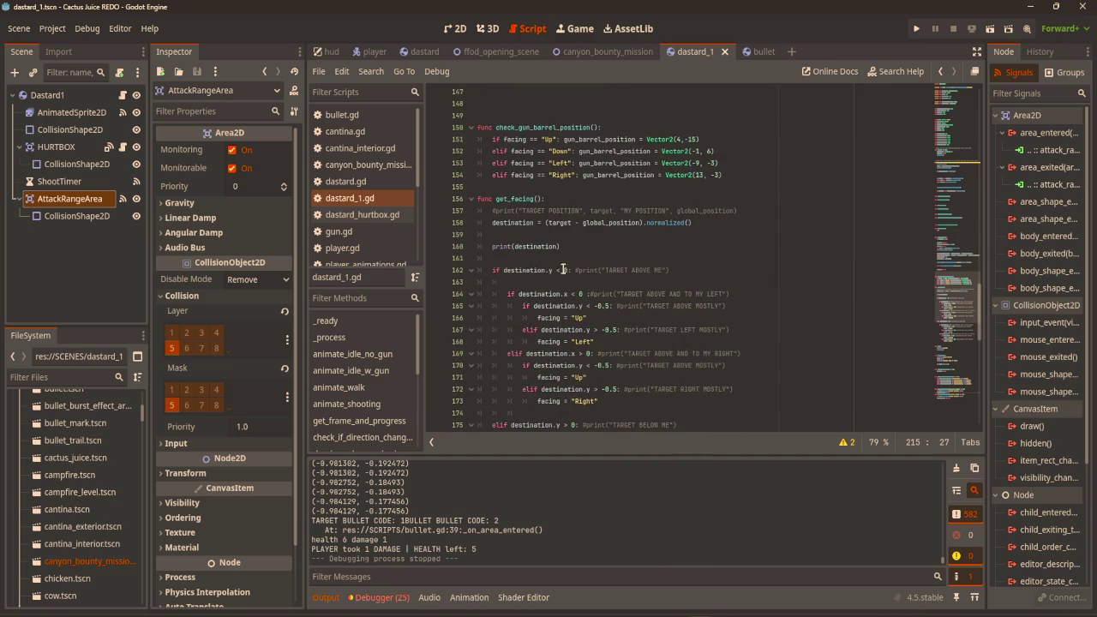
scroll(699, 228, down, 7)
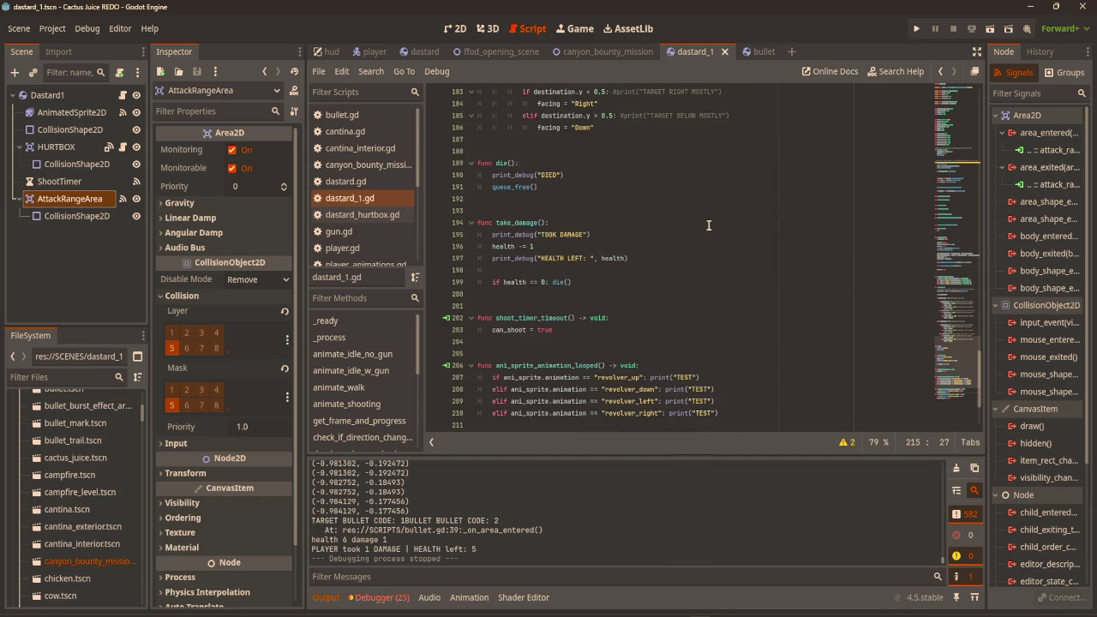
scroll(708, 225, up, 14)
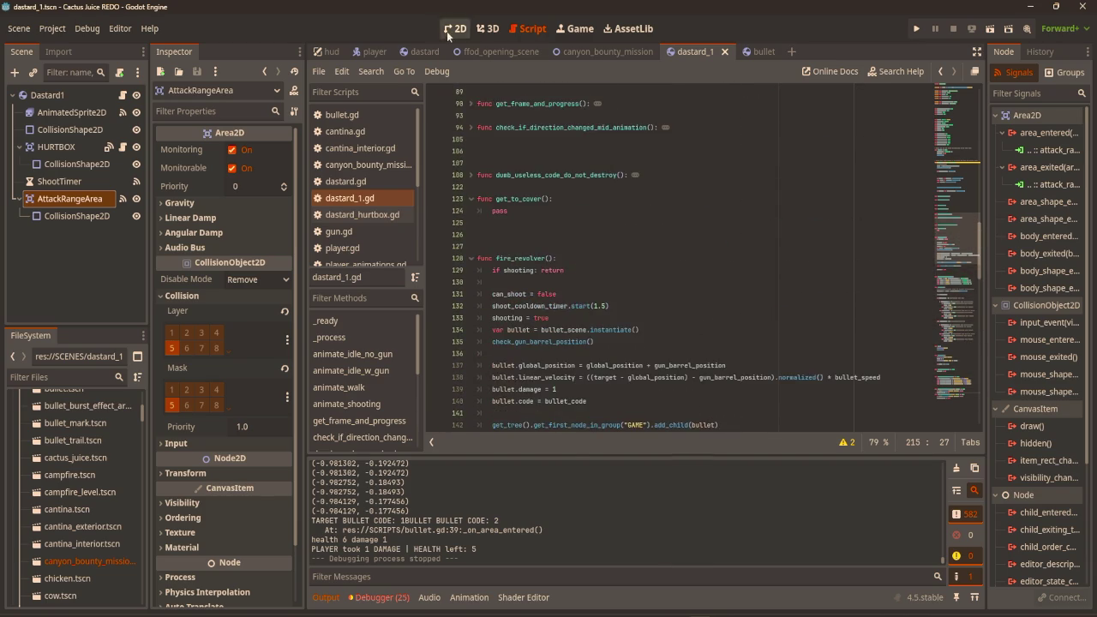
click(448, 29)
click(604, 51)
Drag Dastard1 with the Move tool to (-1, -87), left of the rainbow river.
scroll(455, 195, down, 4)
key(w)
mouse_move(686, 269)
mouse_down()
mouse_move(696, 261)
mouse_move(668, 258)
mouse_up()
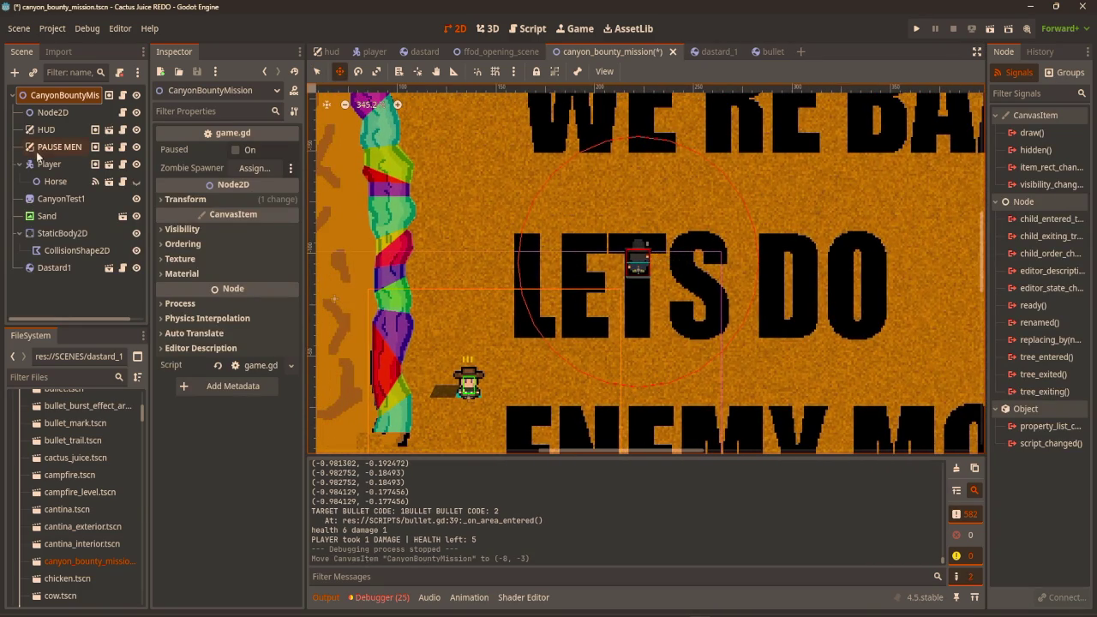
click(51, 267)
drag(671, 238, 485, 214)
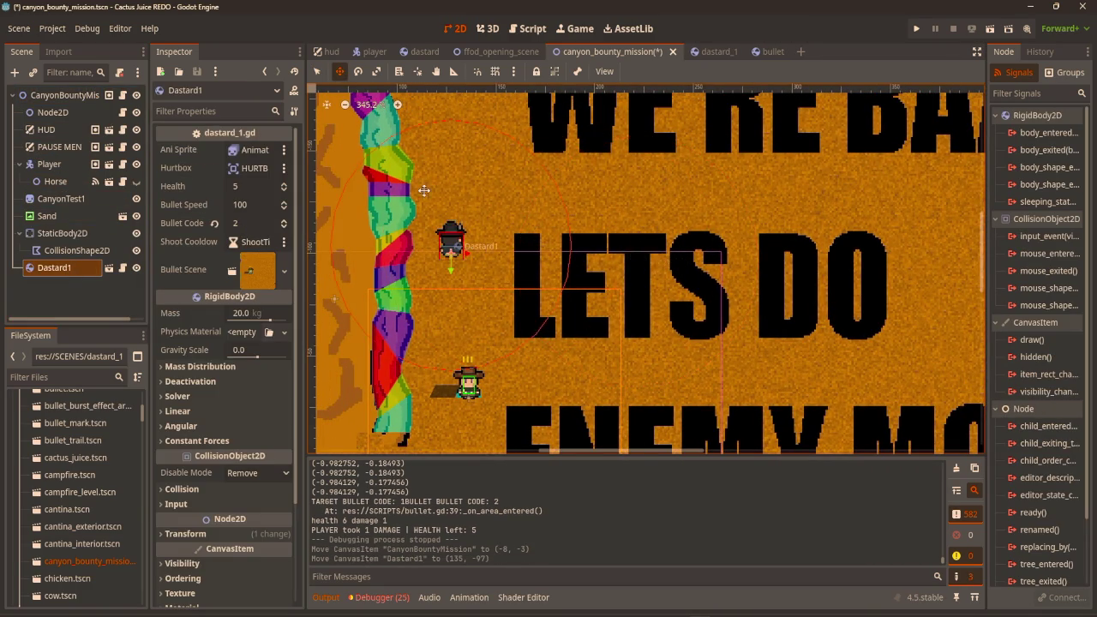
scroll(549, 258, left, 5)
mouse_move(757, 122)
mouse_down()
mouse_move(621, 208)
mouse_move(592, 189)
mouse_move(562, 191)
mouse_up()
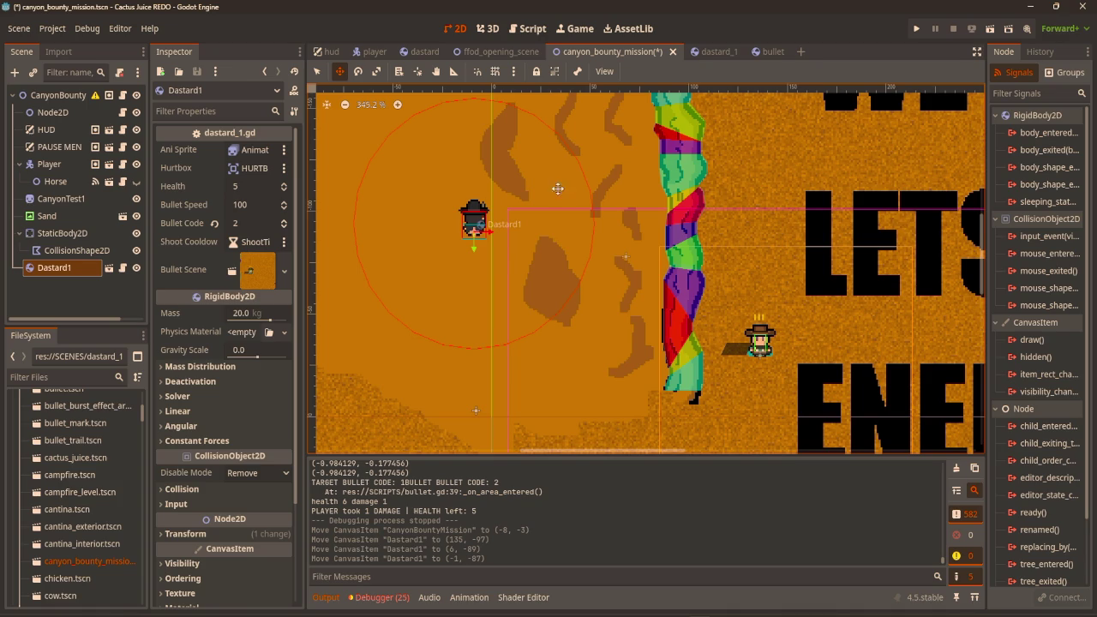
scroll(588, 177, down, 2)
scroll(645, 161, up, 2)
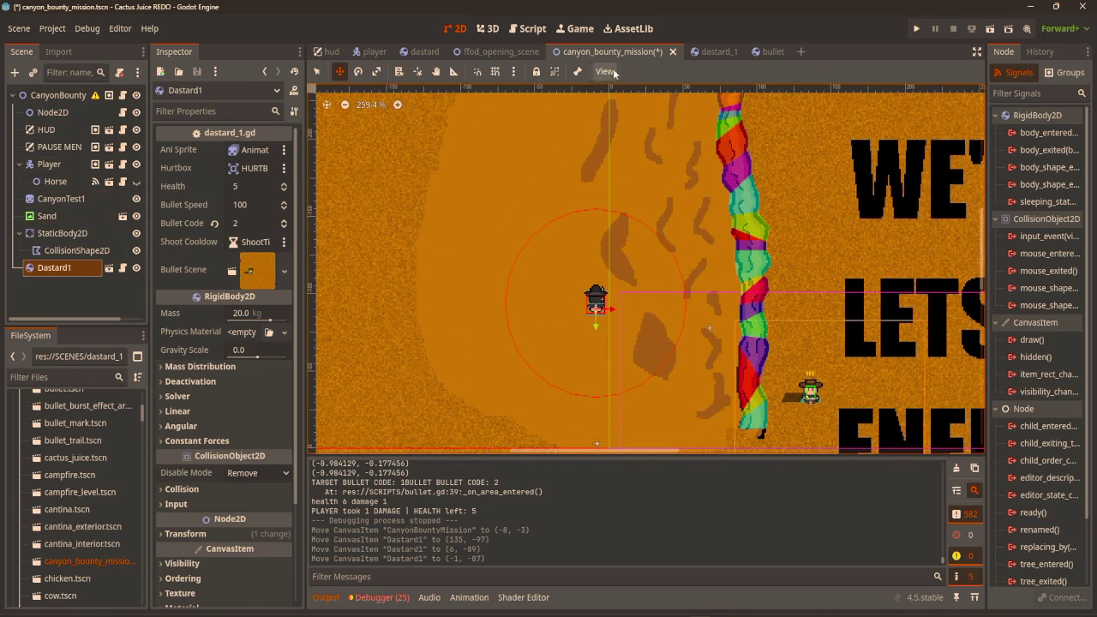
click(69, 97)
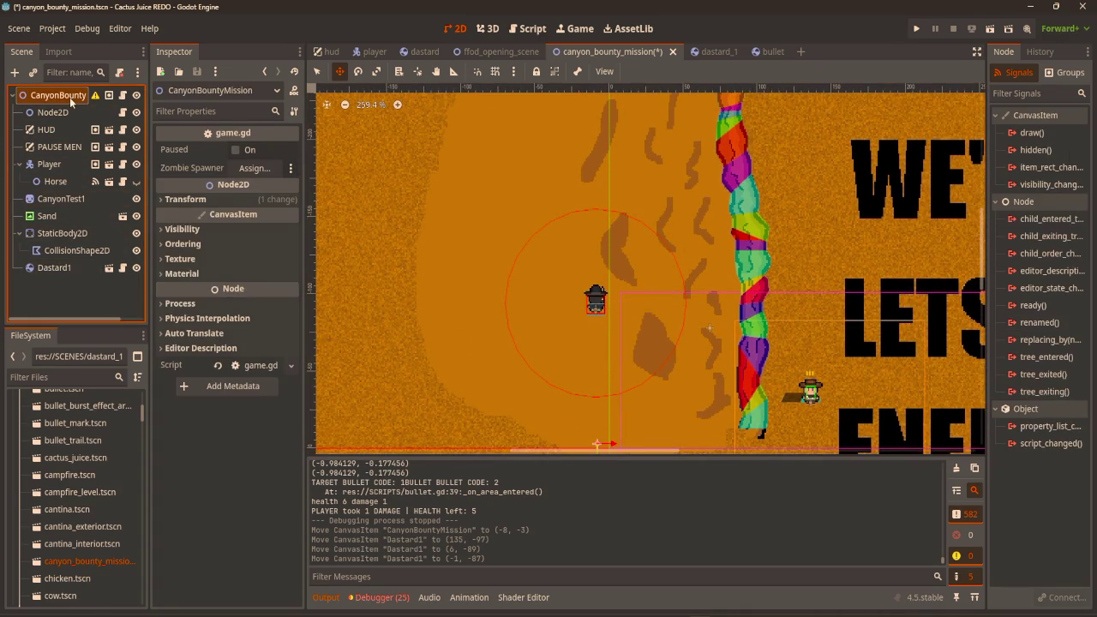
Add an Area2D node to the canyon scene and name it MoveRiver.
key(ctrl+a)
text(area)
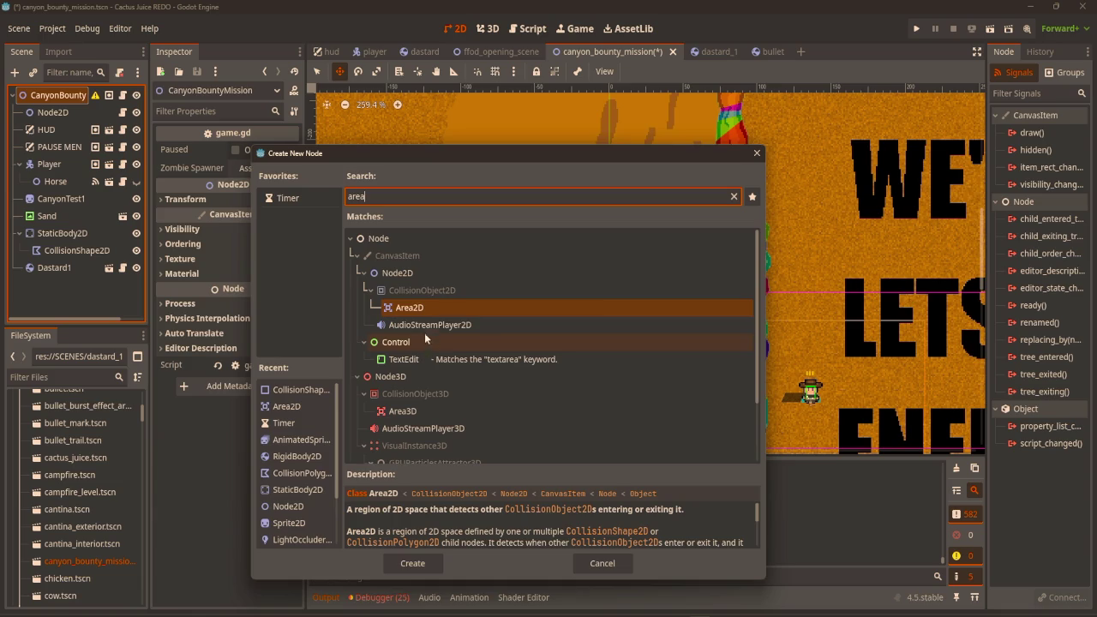
key(Return)
double_click(77, 286)
text(MoveRi)
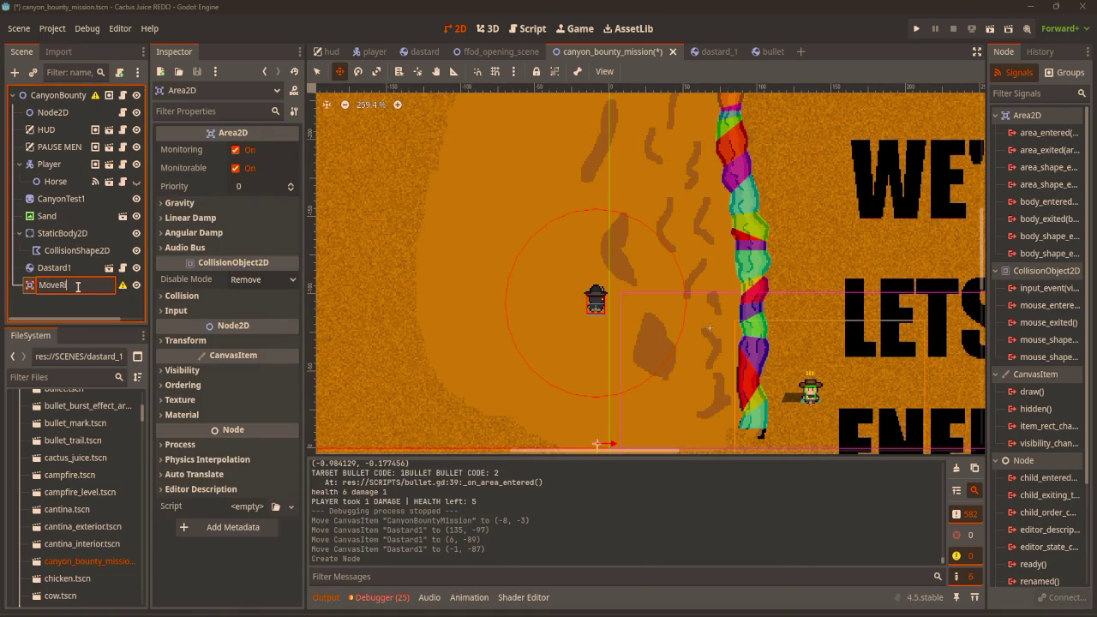
key(Return)
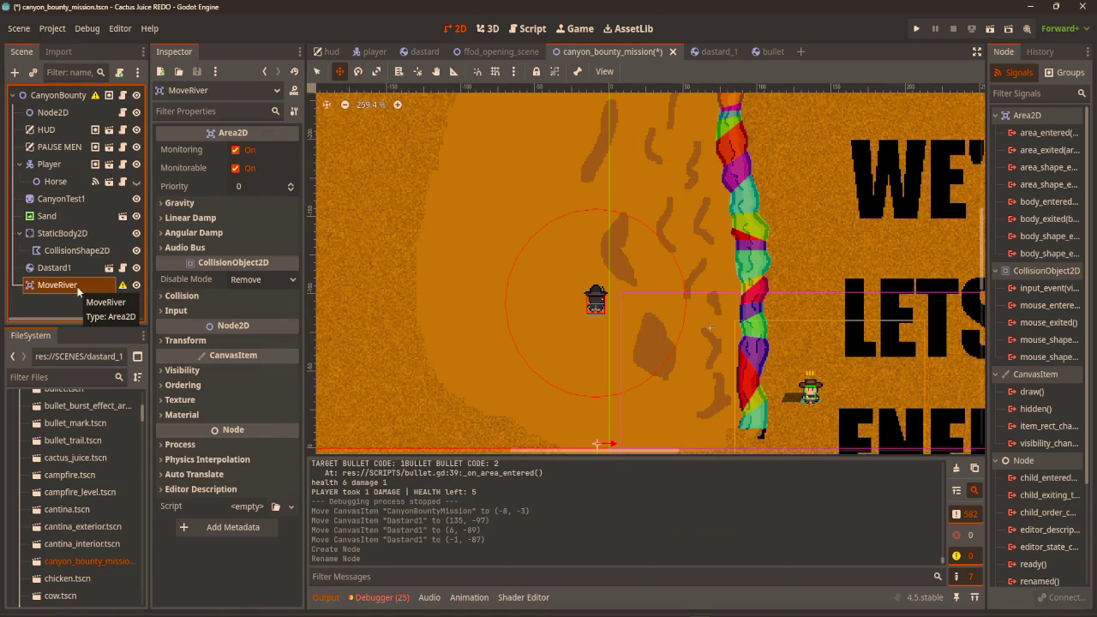
Give MoveRiver a CollisionShape2D child with a RectangleShape2D.
key(ctrl+a)
text(collision)
key(Return)
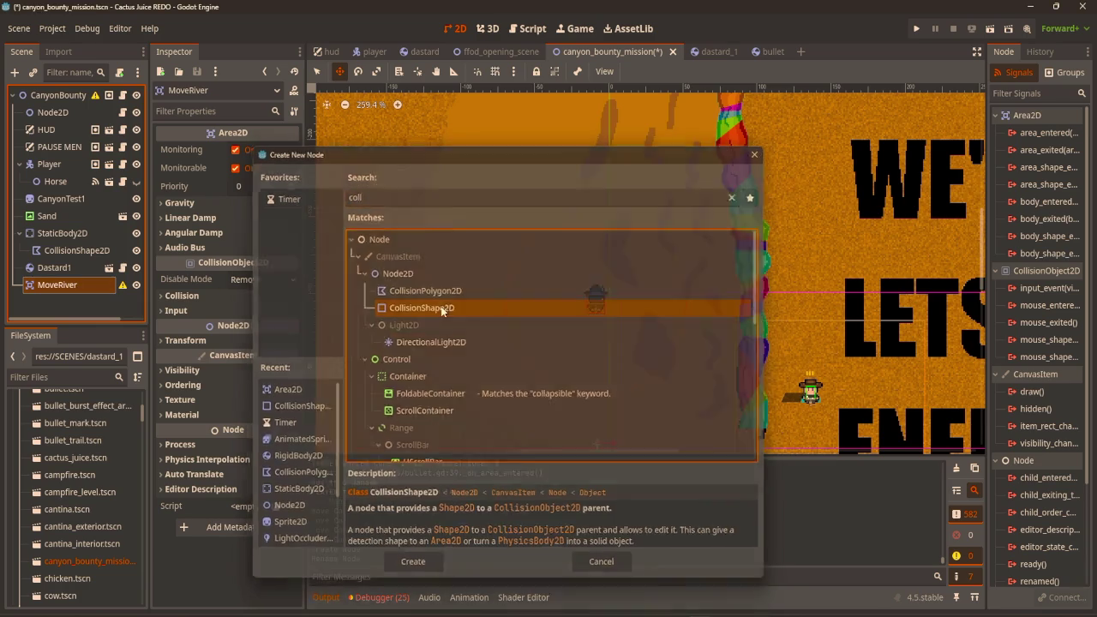
scroll(481, 212, down, 2)
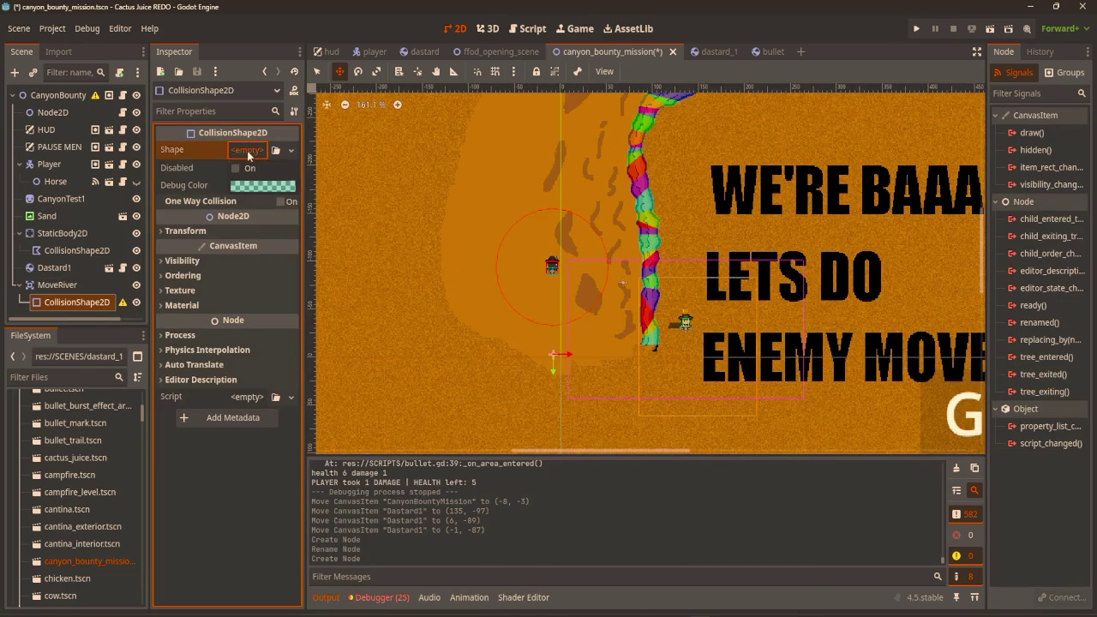
click(249, 151)
click(229, 252)
scroll(557, 364, down, 1)
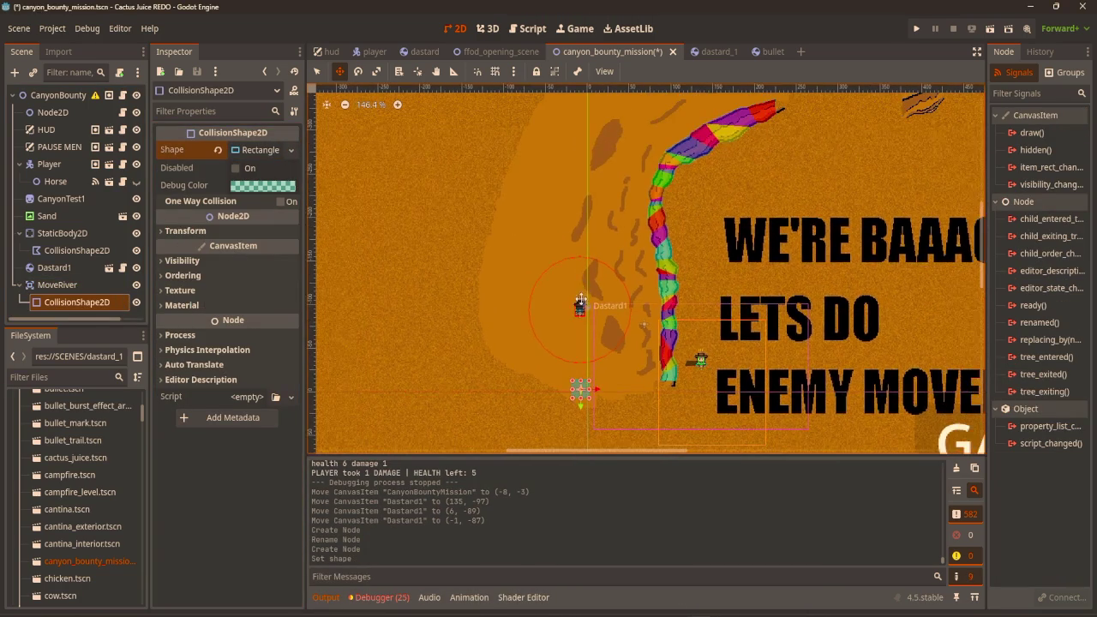
Stretch the rectangle shape into a tall strip, widening it left and right.
key(q)
drag(580, 382, 574, 103)
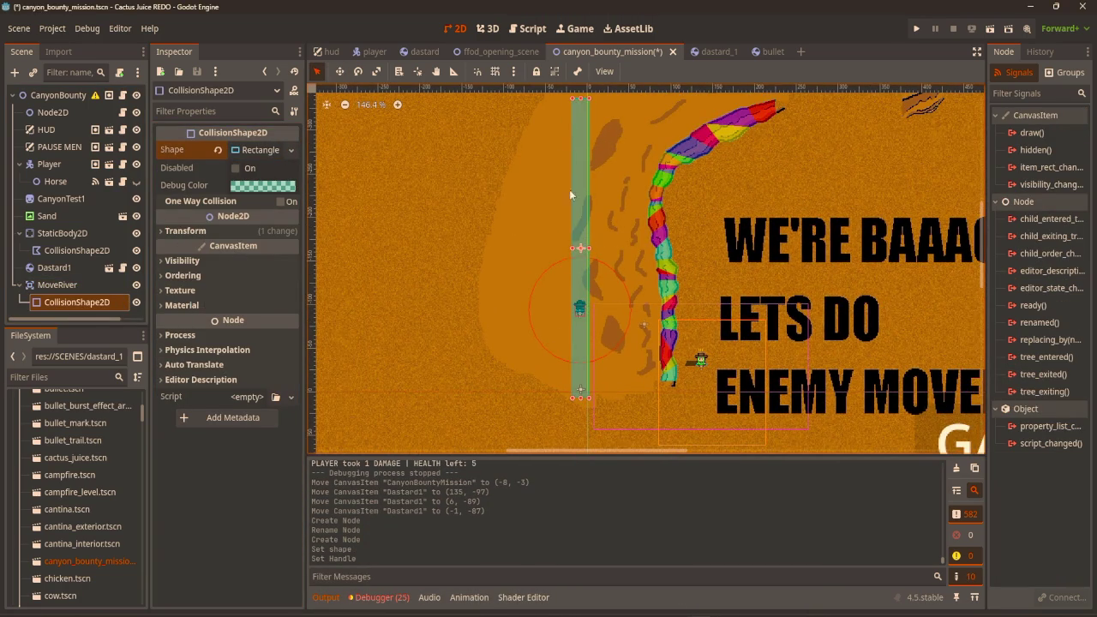
scroll(590, 290, up, 3)
scroll(593, 286, up, 1)
drag(589, 217, 648, 217)
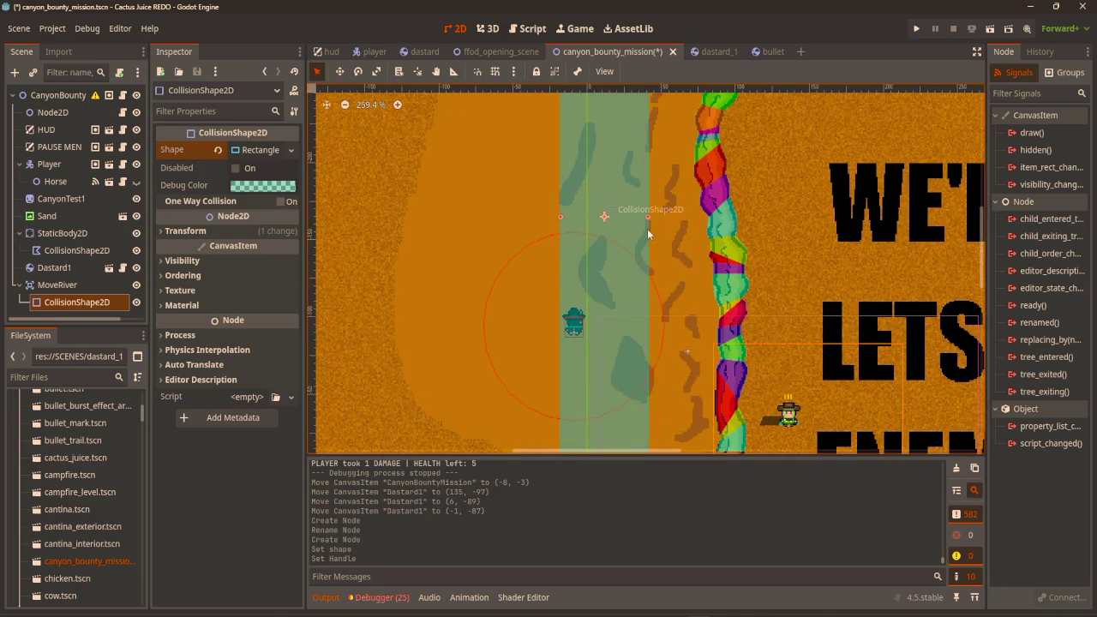
drag(541, 217, 488, 217)
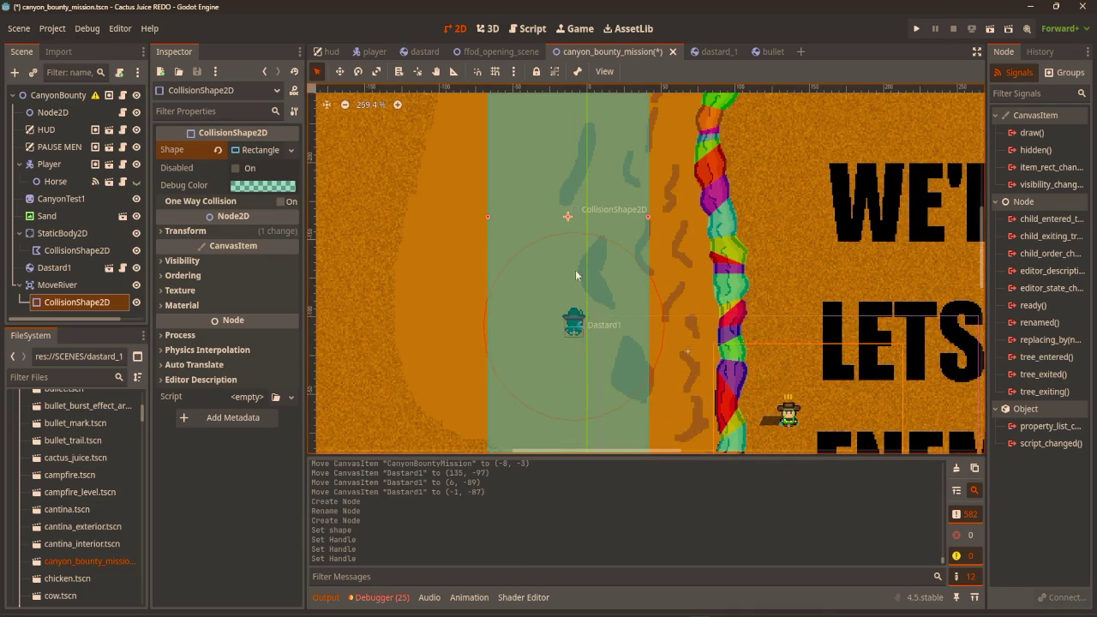
click(86, 286)
Change MoveRiver's type to StaticBody2D and take it off collision layer 1.
right_click(89, 285)
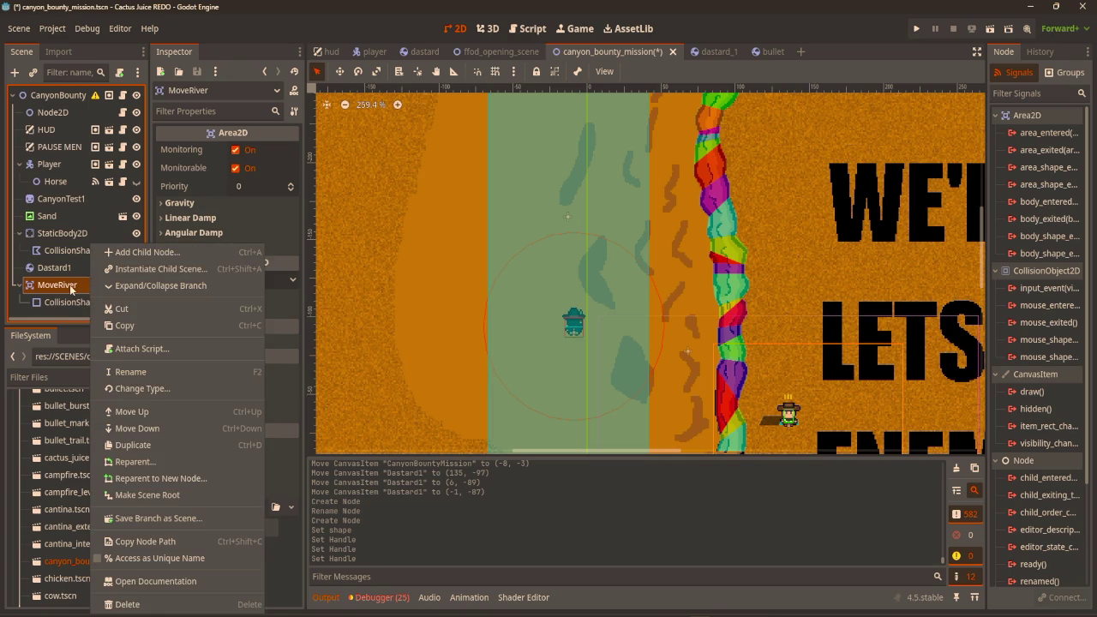
click(130, 391)
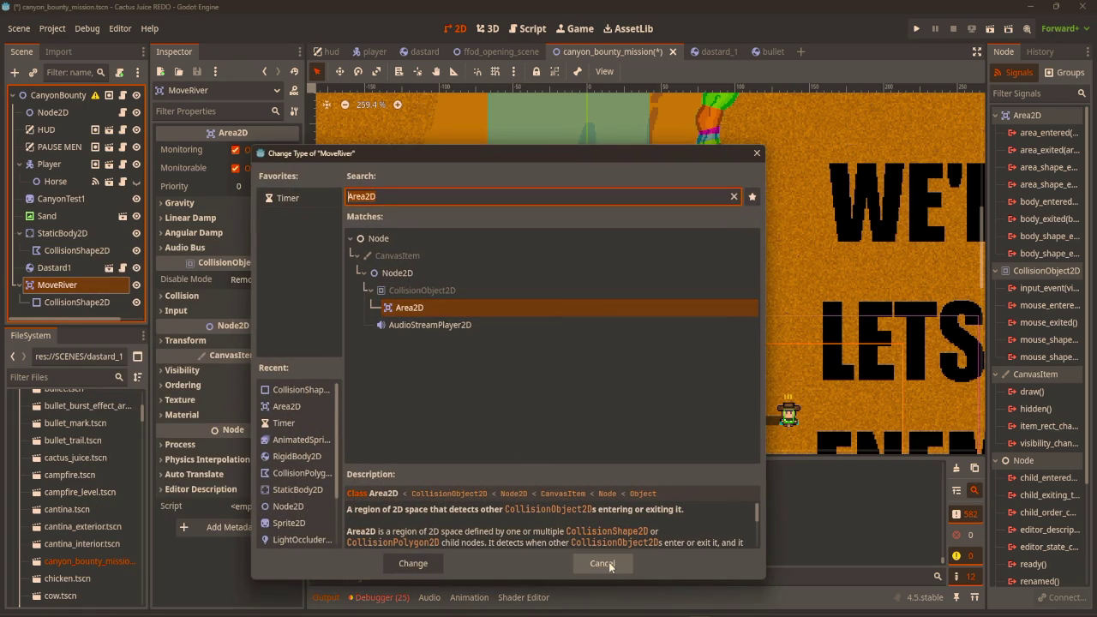
text(stat)
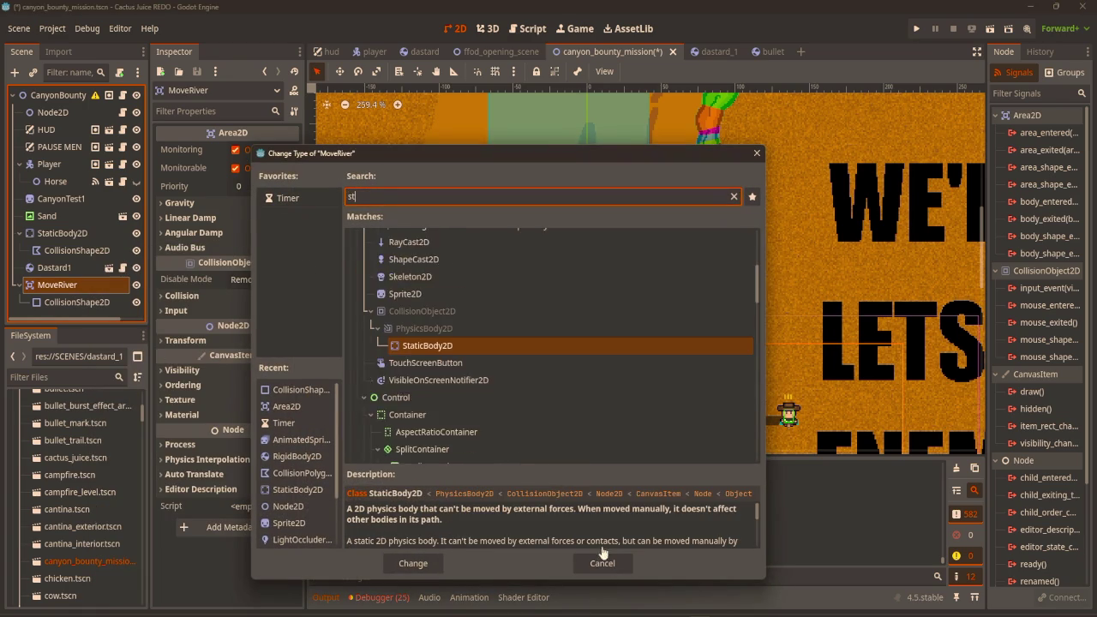
double_click(398, 345)
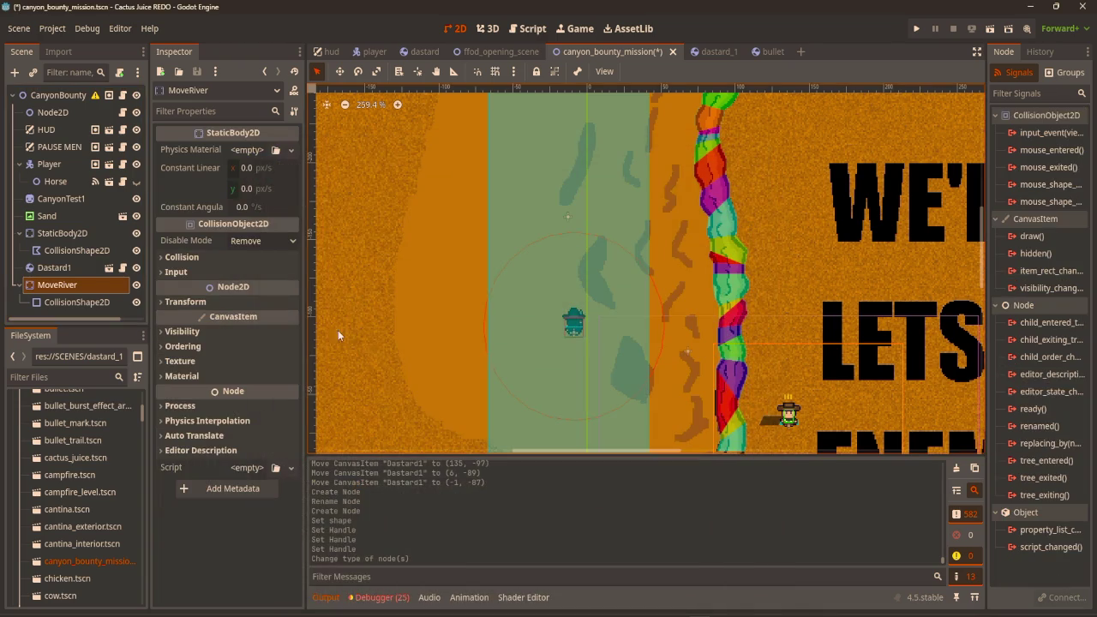
click(188, 259)
click(172, 294)
scroll(427, 321, up, 3)
Test-run the scene with F6, close it, and open the dastard_1 scene.
key(F6)
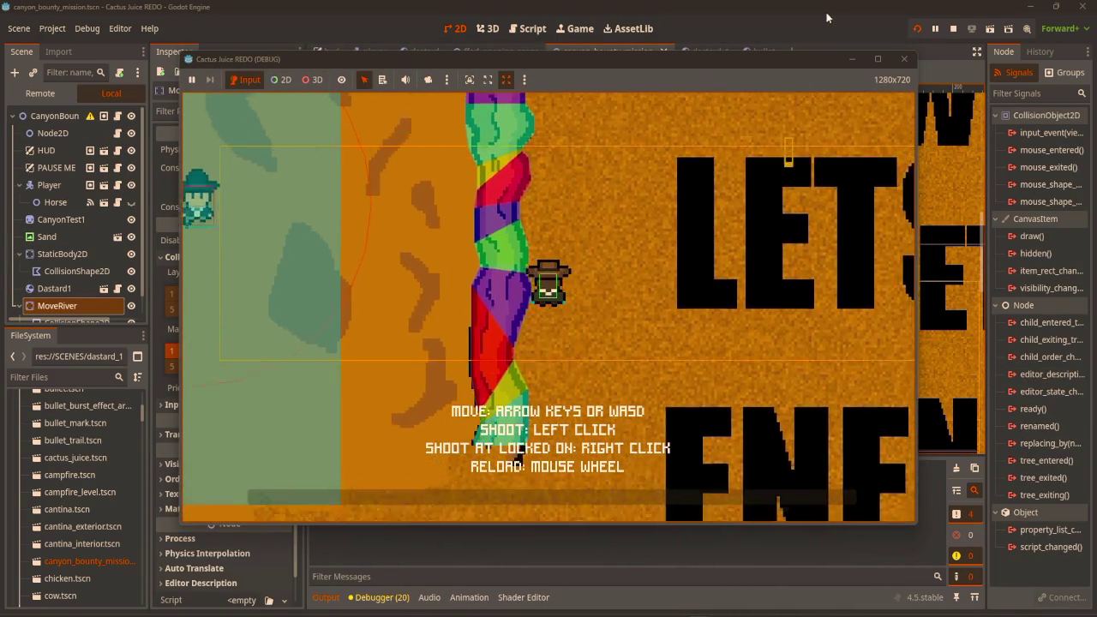
click(904, 61)
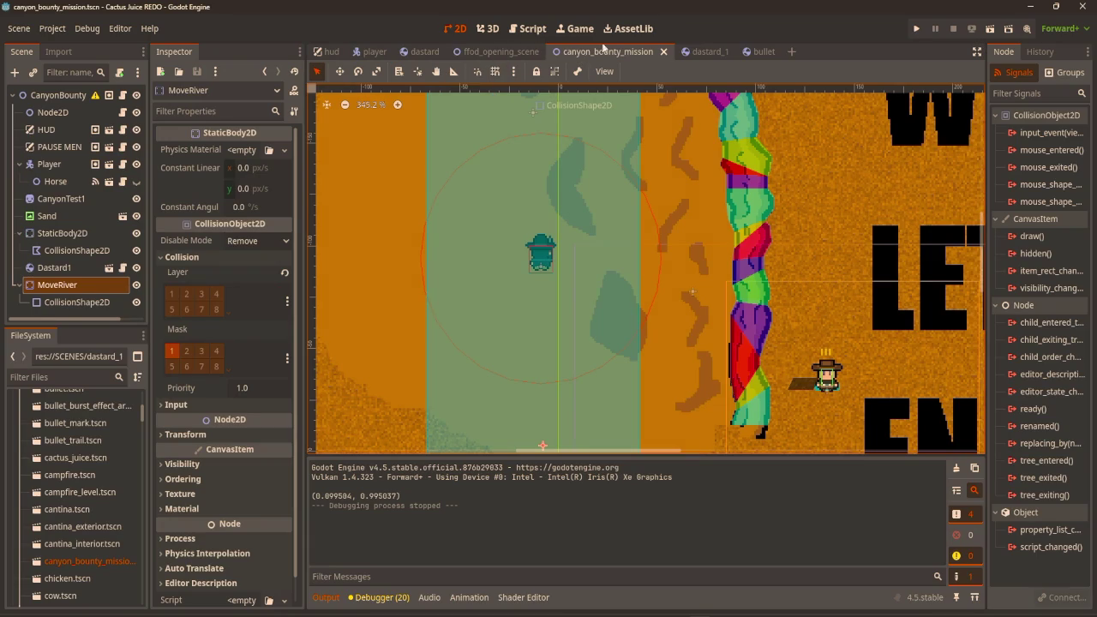
click(699, 53)
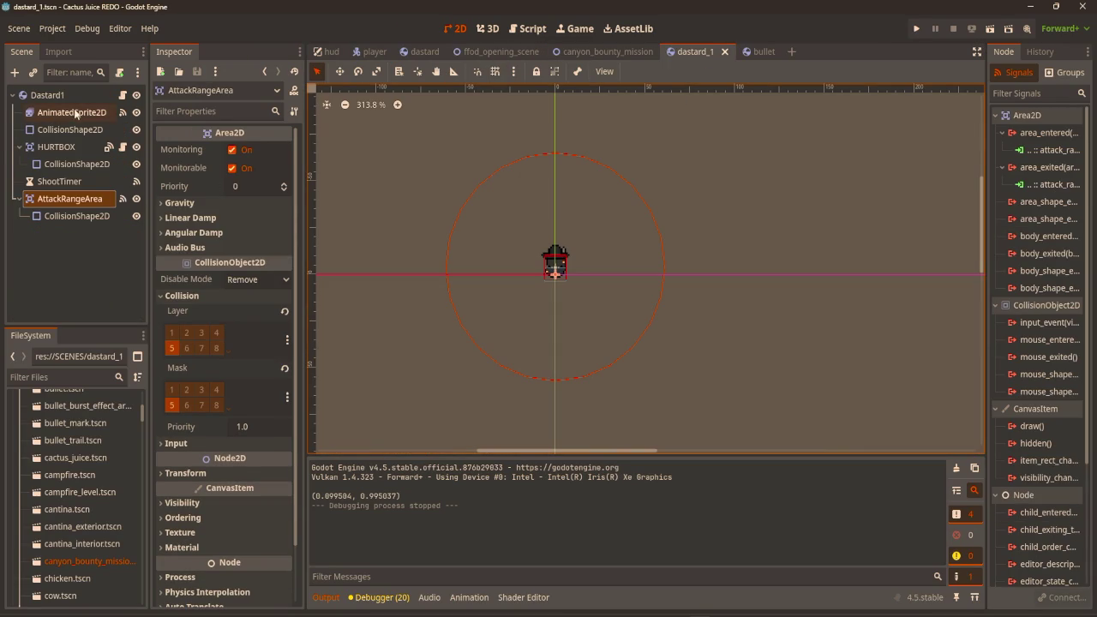
Add a _physics_process(delta) function to dastard_1.gd that calls move_and_collide().
click(47, 95)
click(122, 95)
scroll(589, 279, up, 10)
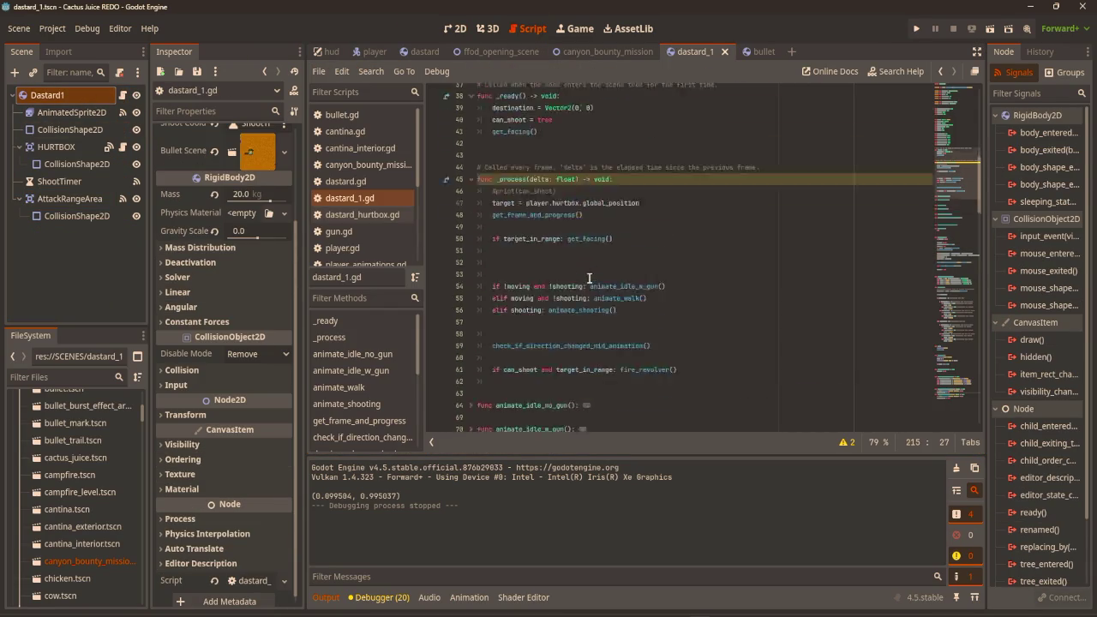
scroll(584, 300, down, 7)
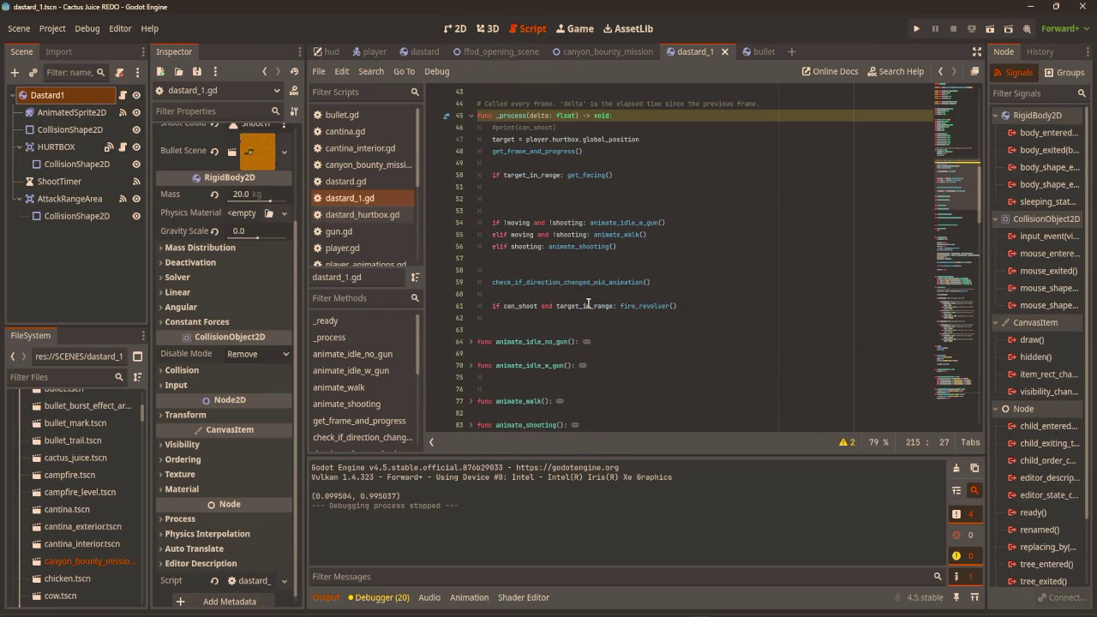
click(565, 328)
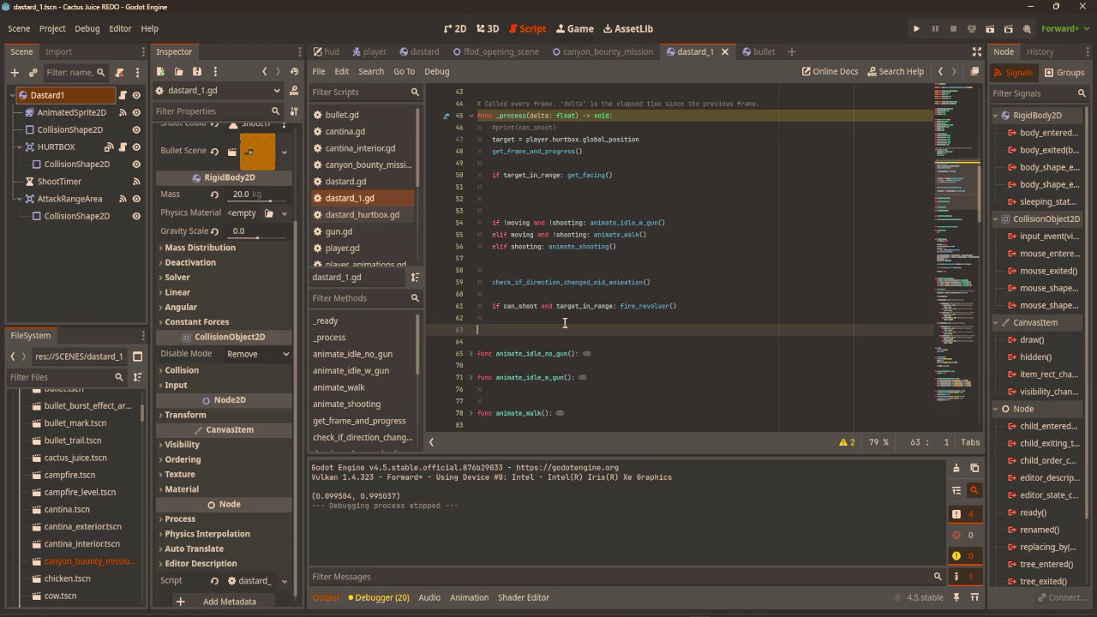
key(Return)
key(Return)
key(Return)
click(546, 346)
text(func physics)
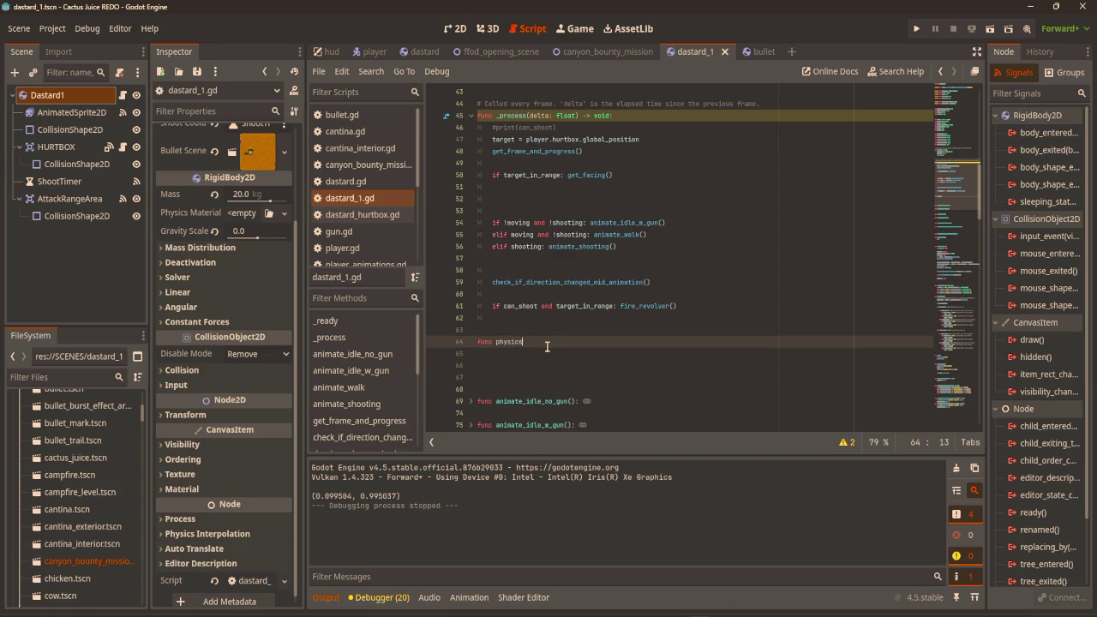
key(Return)
text(move_and_collide())
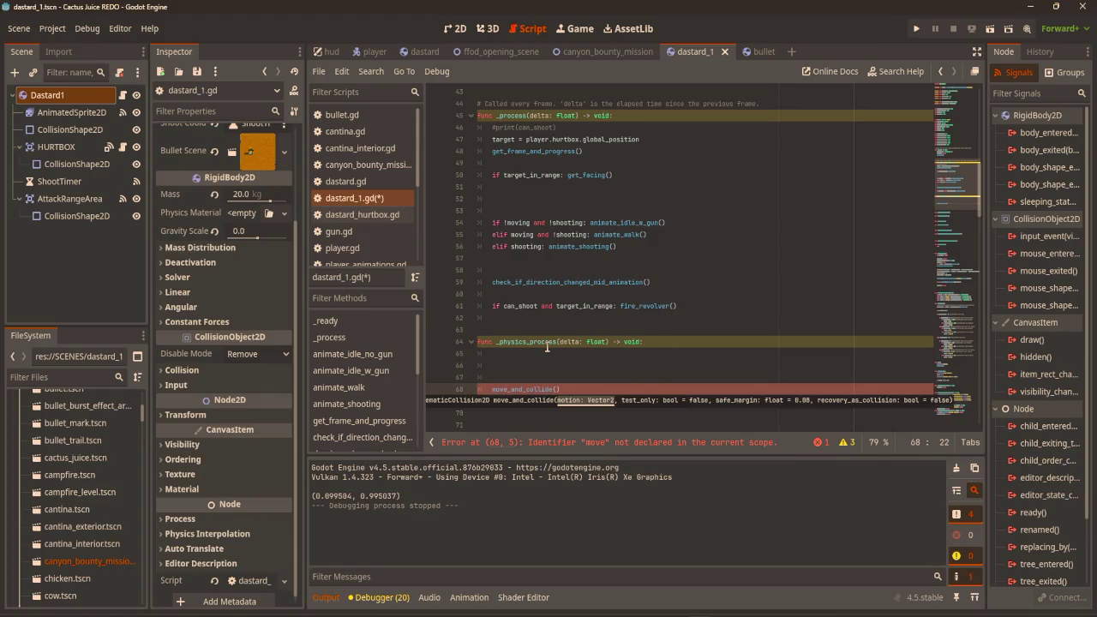
Set linear_velocity.x = 10 above the move_and_collide() call.
key(Up)
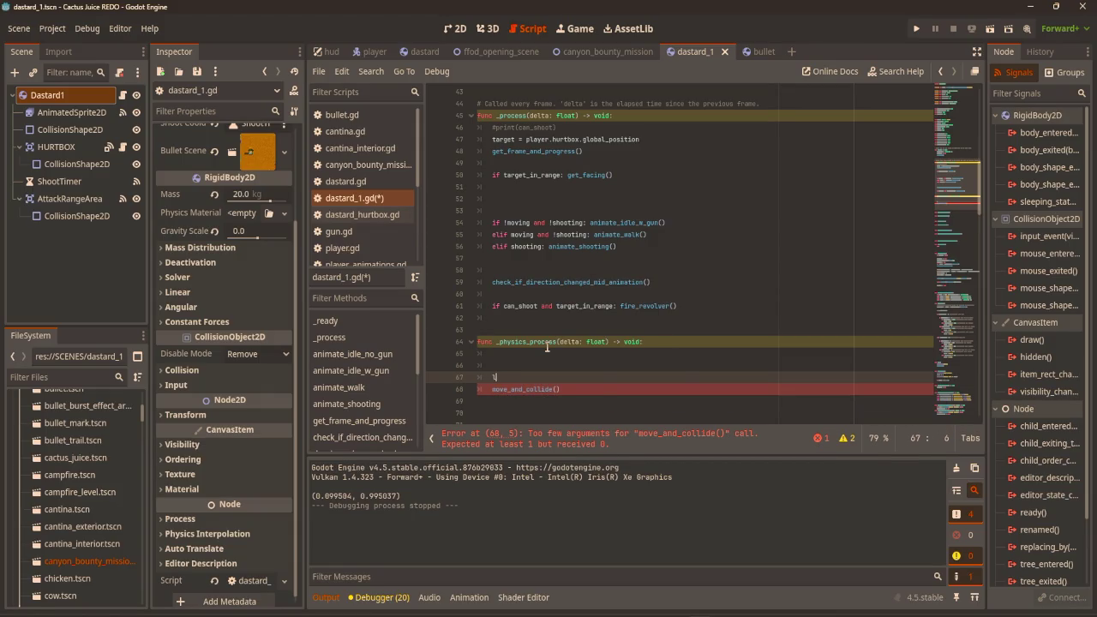
text(lin)
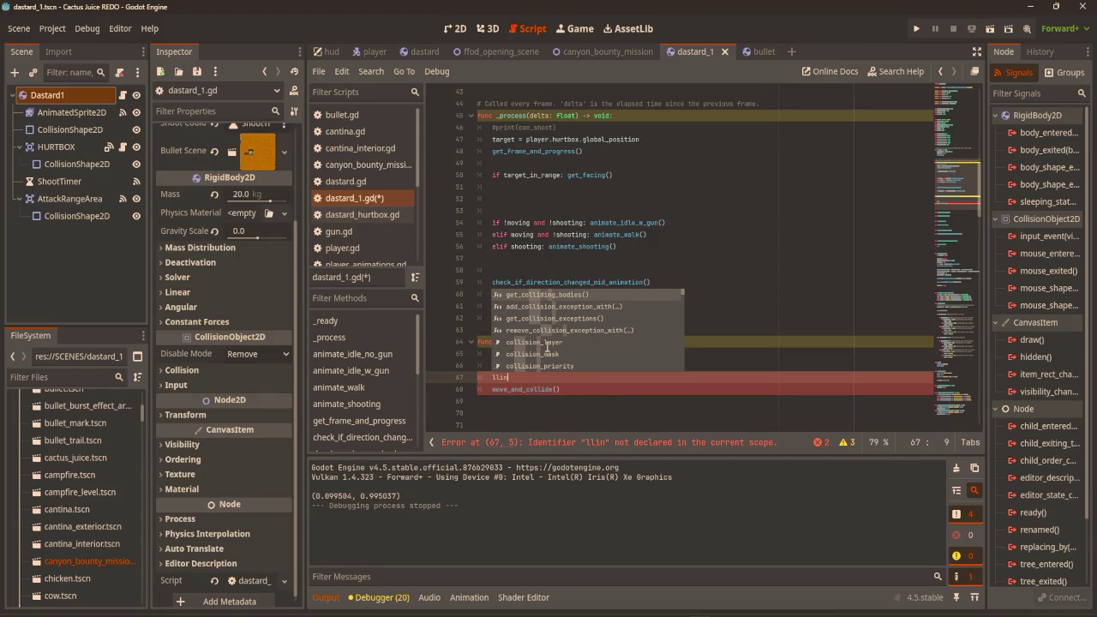
key(BackSpace)
key(BackSpace)
key(BackSpace)
text(ine)
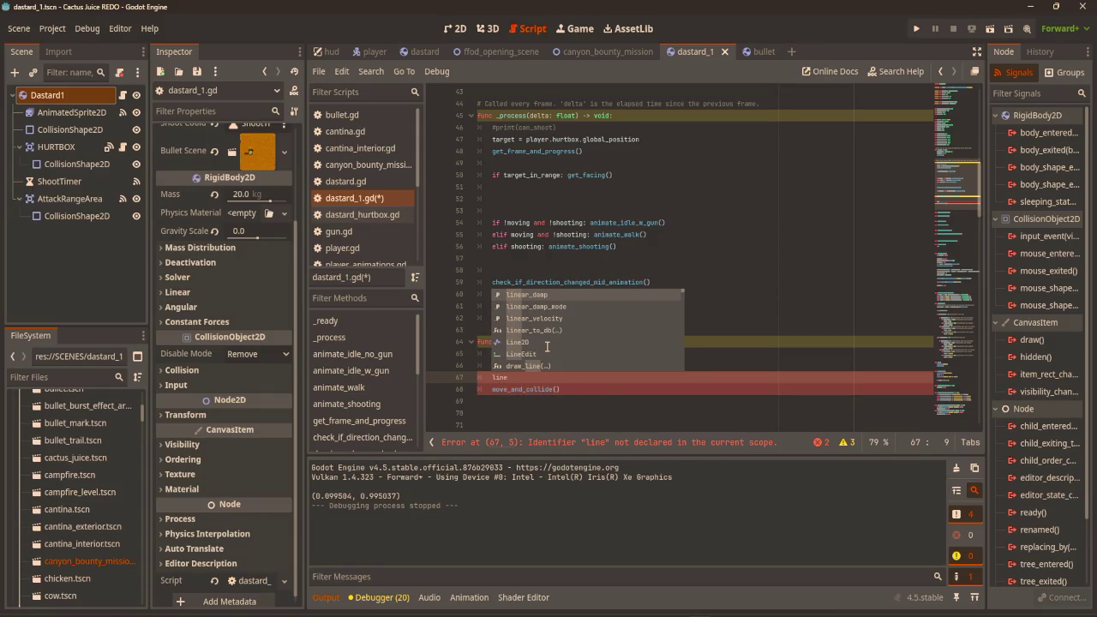
key(Down)
key(Down)
key(Return)
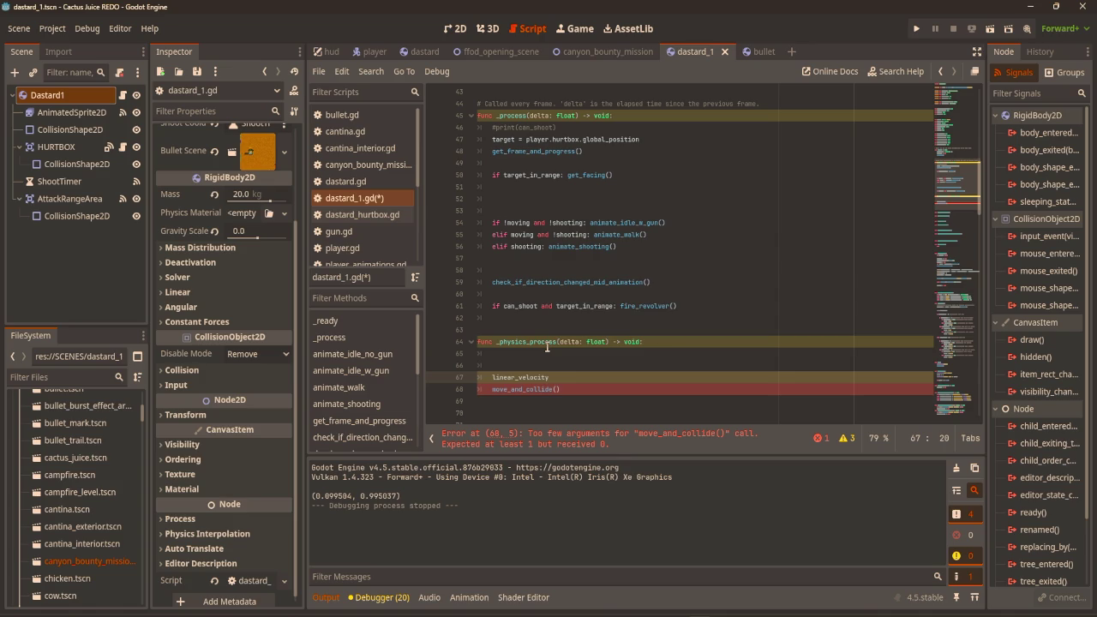
text(.x = 10)
click(781, 281)
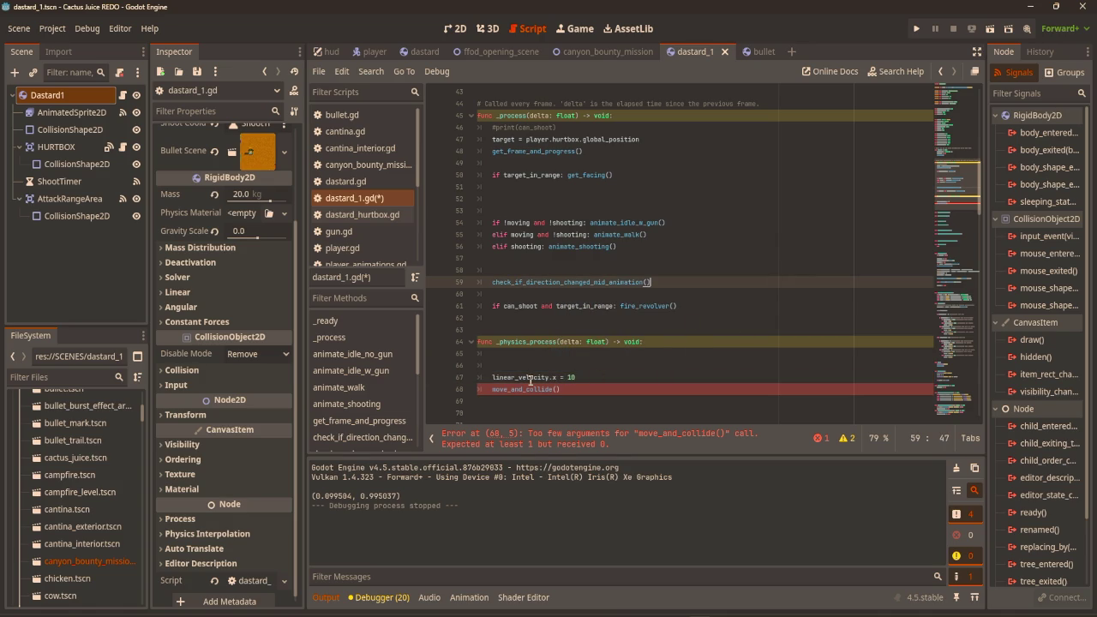
click(639, 366)
click(642, 384)
scroll(567, 380, down, 2)
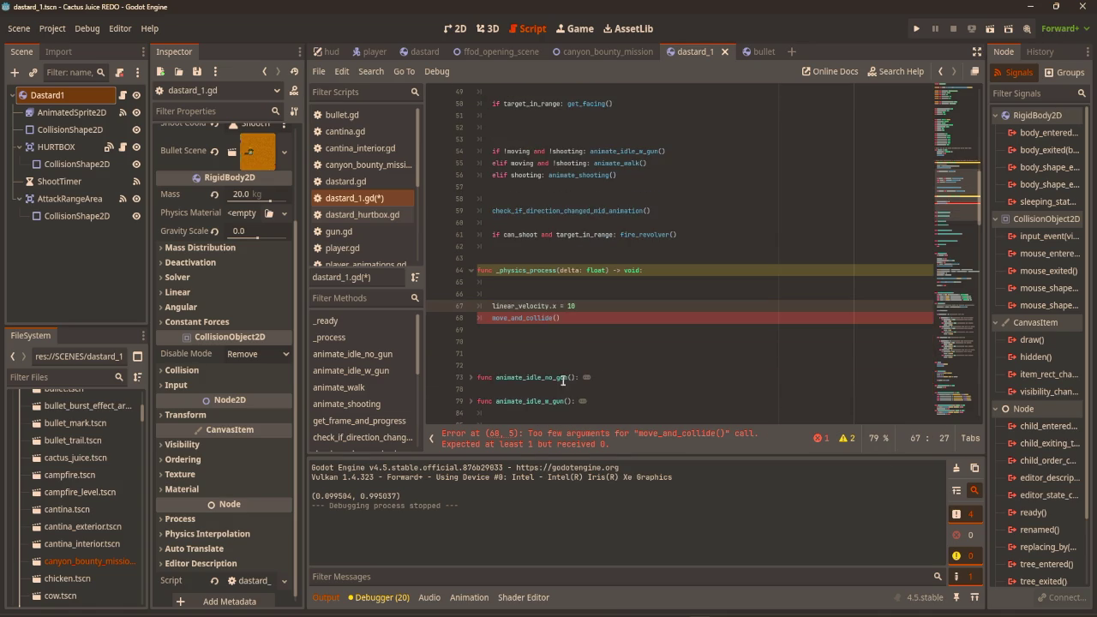
mouse_move(555, 318)
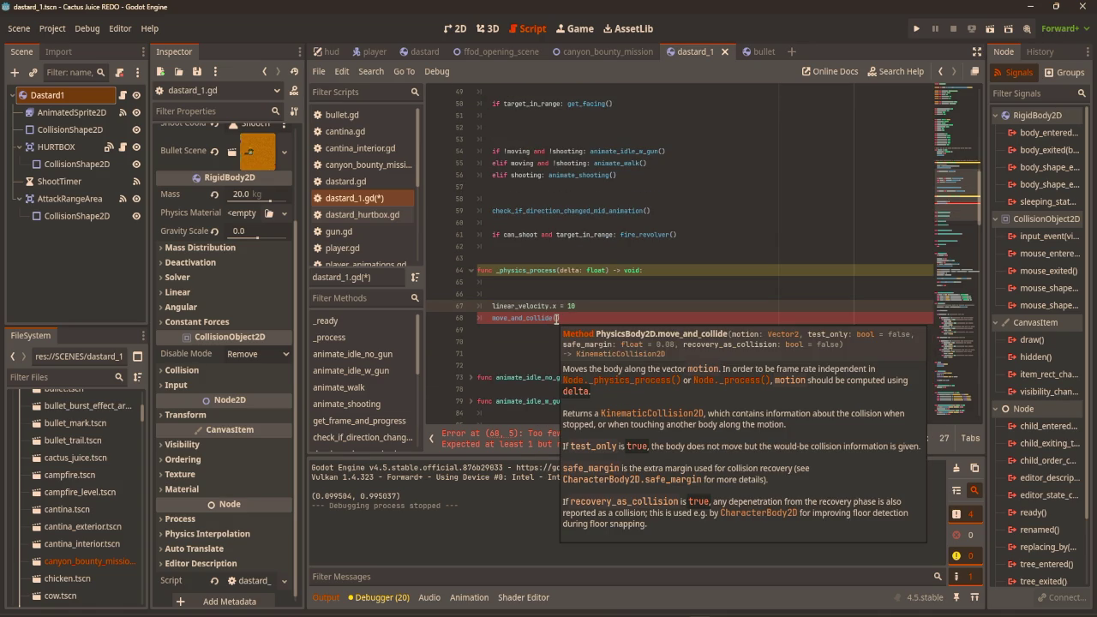
scroll(73, 401, up, 3)
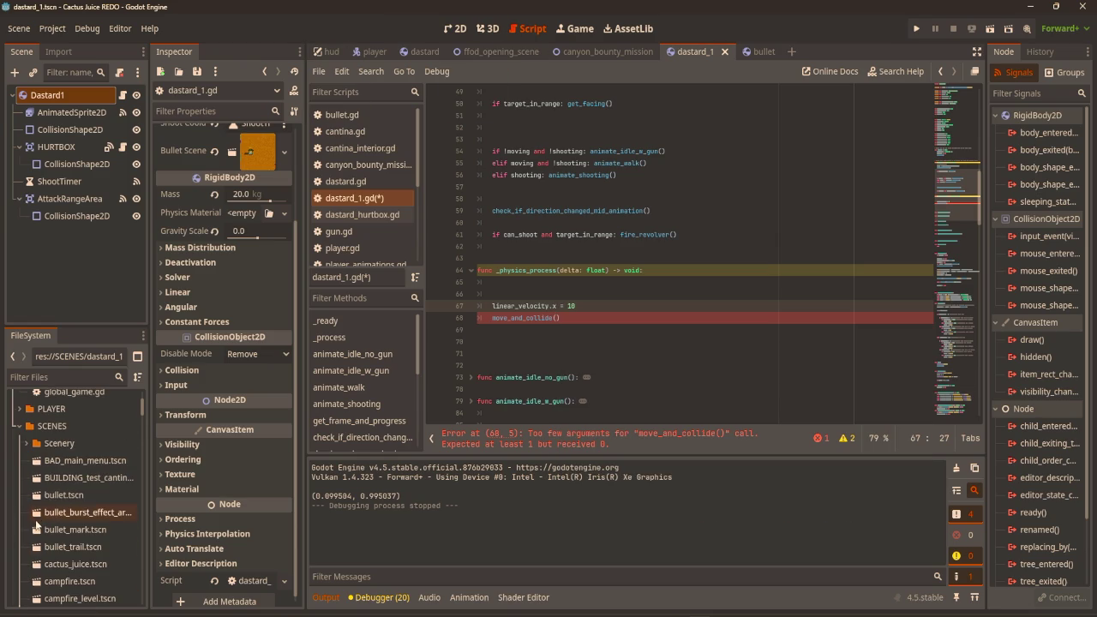
scroll(65, 477, down, 5)
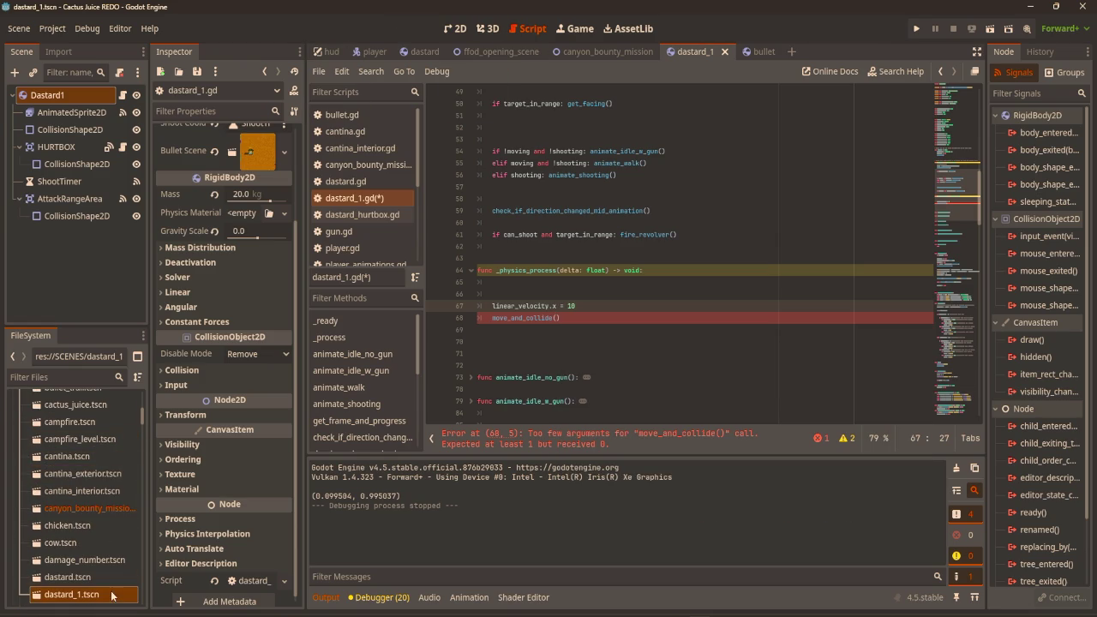
double_click(67, 577)
Open dastard.gd to see how _process builds linear_velocity from destination and move_speed.
click(130, 96)
click(130, 95)
click(118, 95)
scroll(698, 214, up, 20)
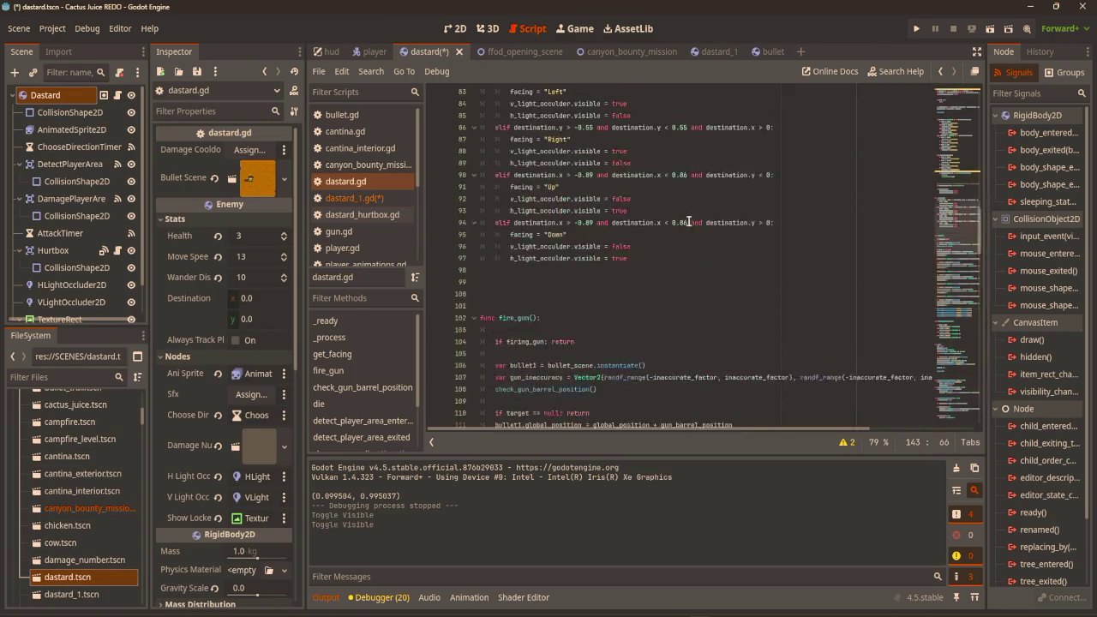
scroll(706, 228, up, 4)
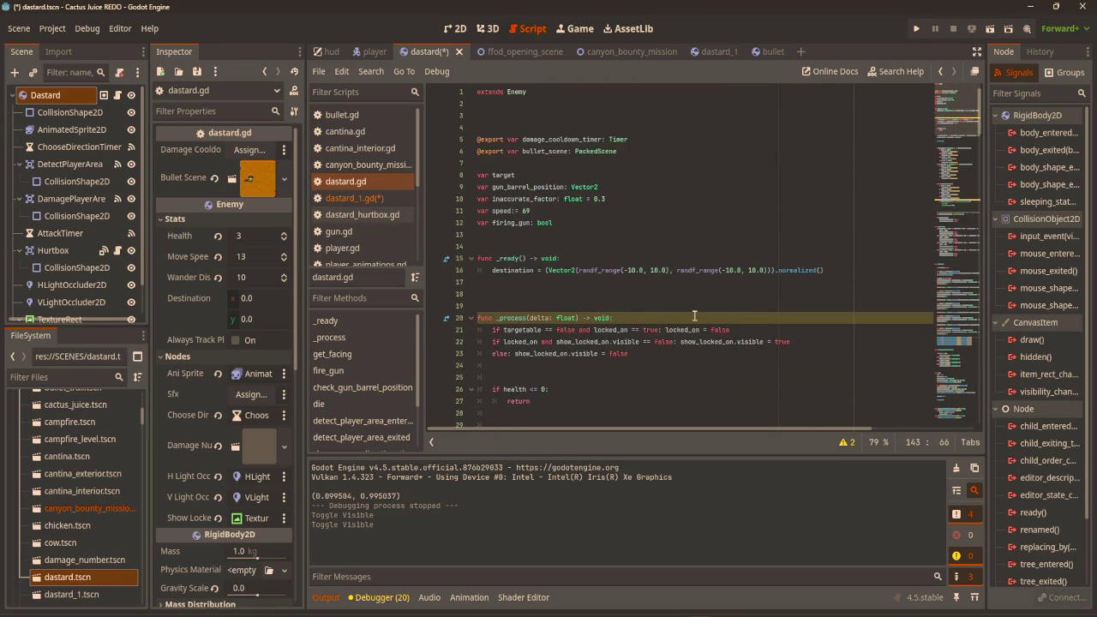
scroll(758, 275, down, 15)
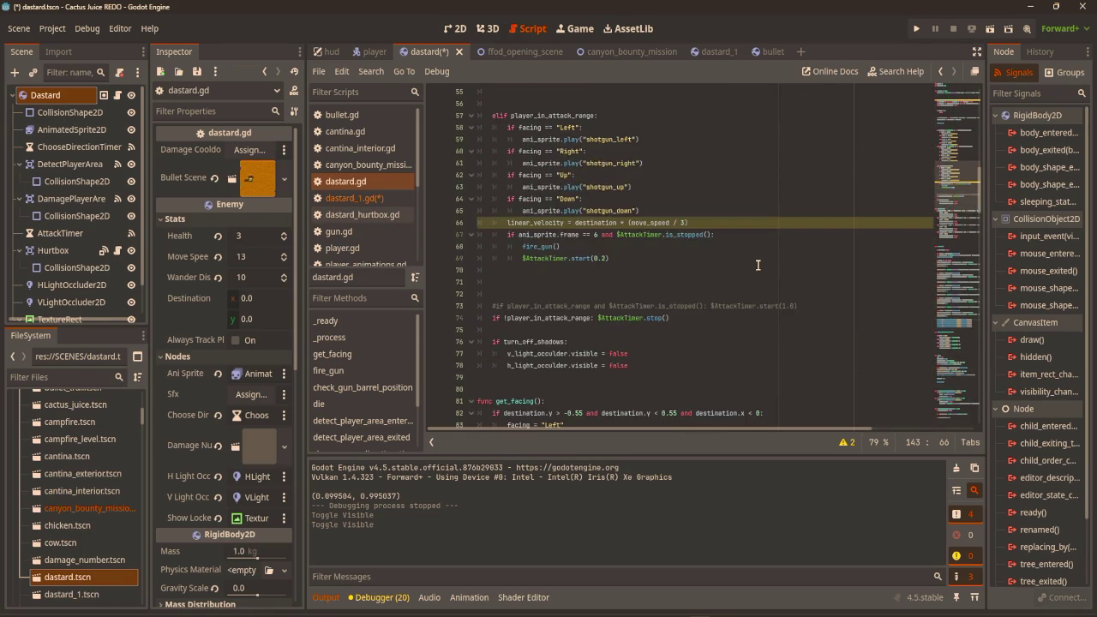
scroll(758, 264, down, 3)
scroll(759, 264, up, 5)
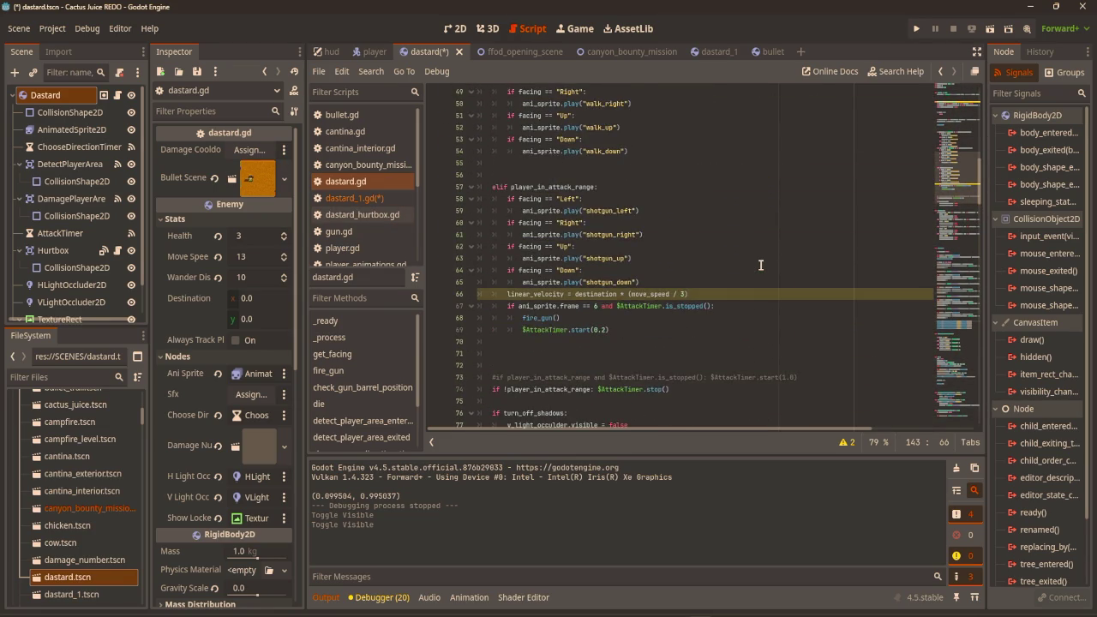
scroll(759, 264, up, 9)
scroll(794, 272, up, 5)
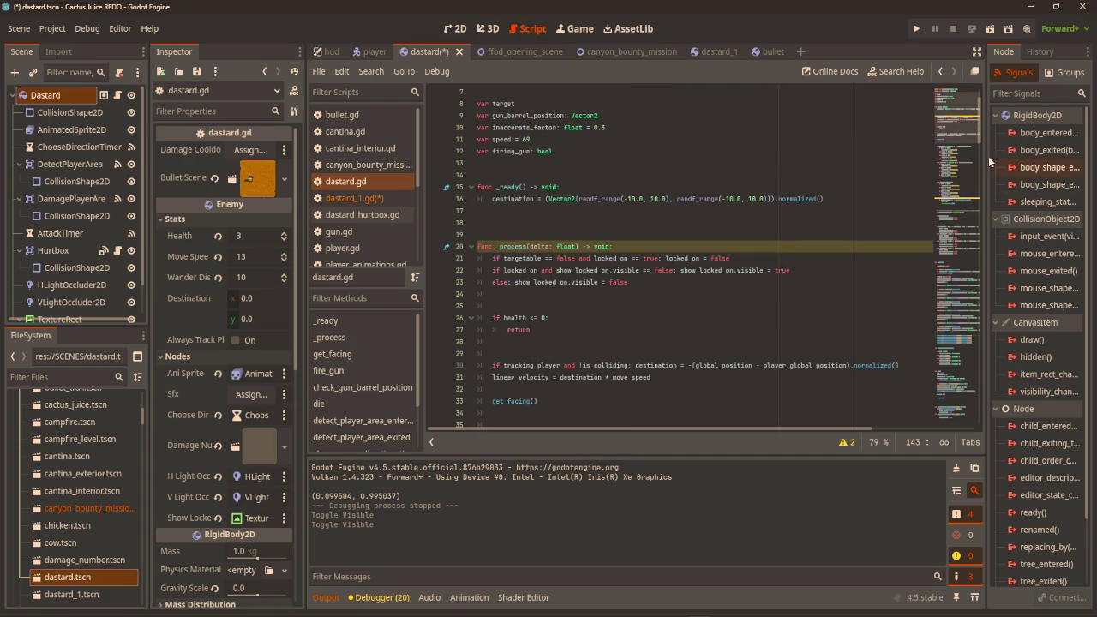
mouse_move(981, 139)
mouse_down()
mouse_move(973, 325)
mouse_move(989, 433)
mouse_move(1004, 147)
mouse_move(1014, 227)
mouse_move(1003, 139)
mouse_up()
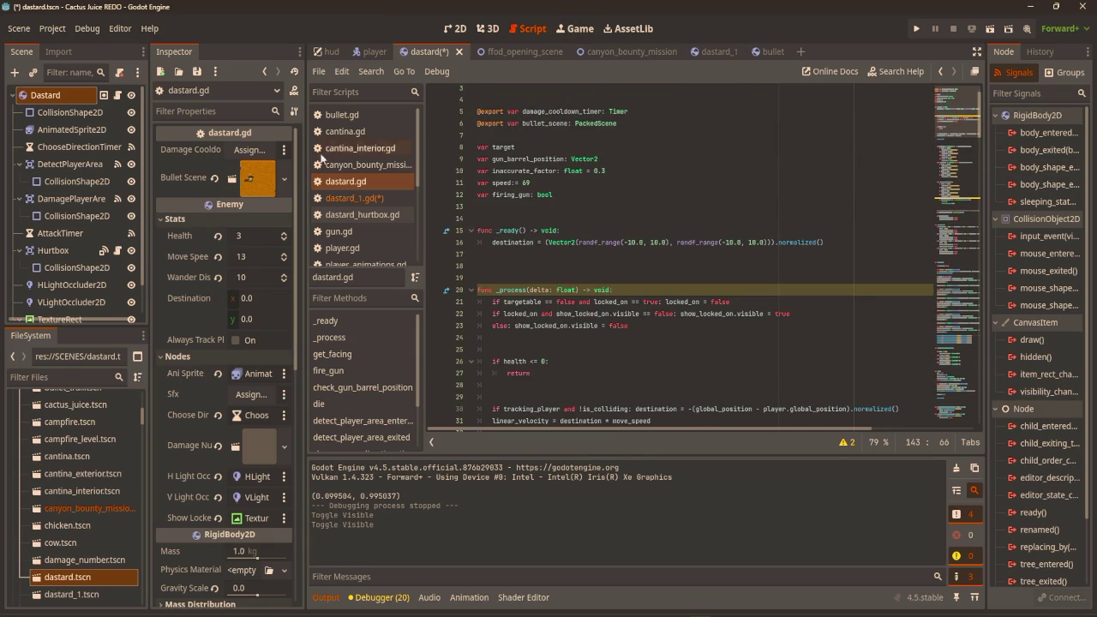
Look up the move_and_collide documentation from dastard_1.gd.
click(375, 198)
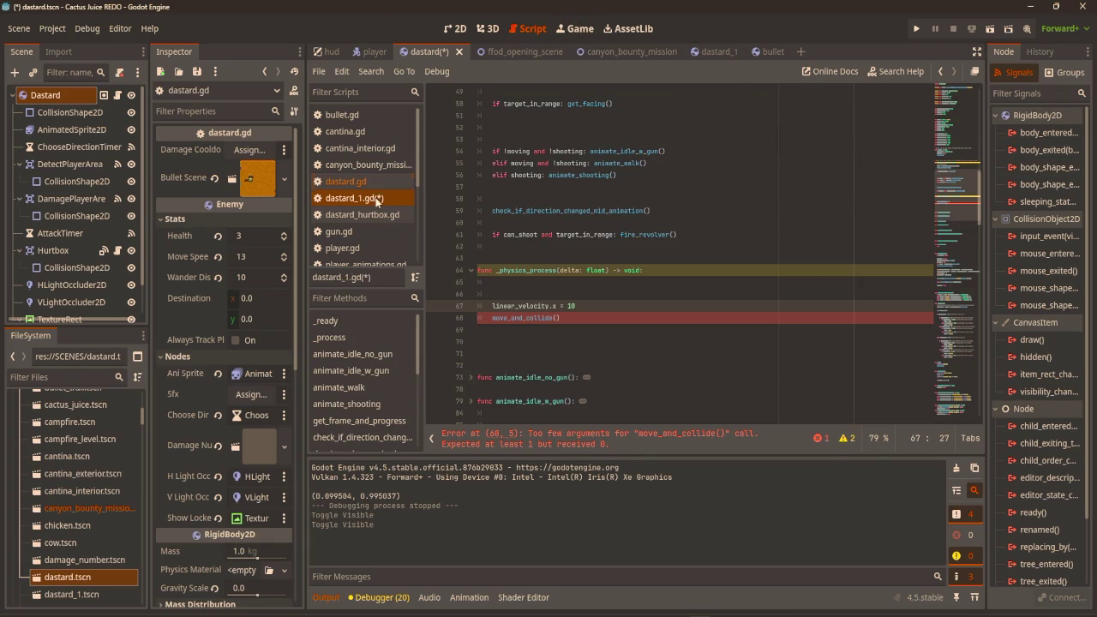
ctrl+click(516, 317)
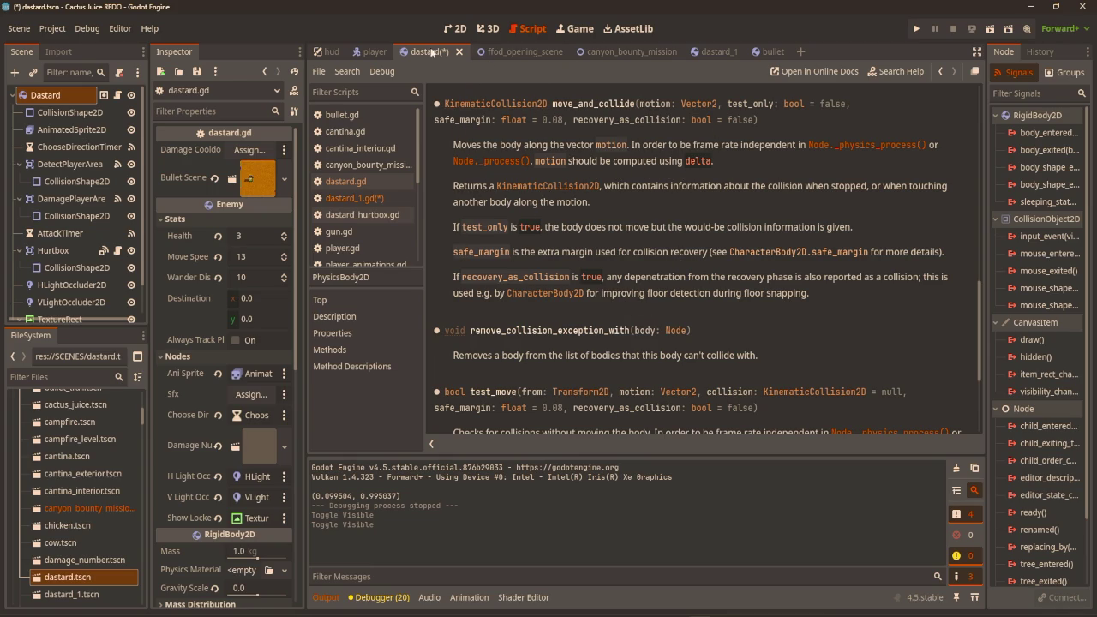
click(365, 198)
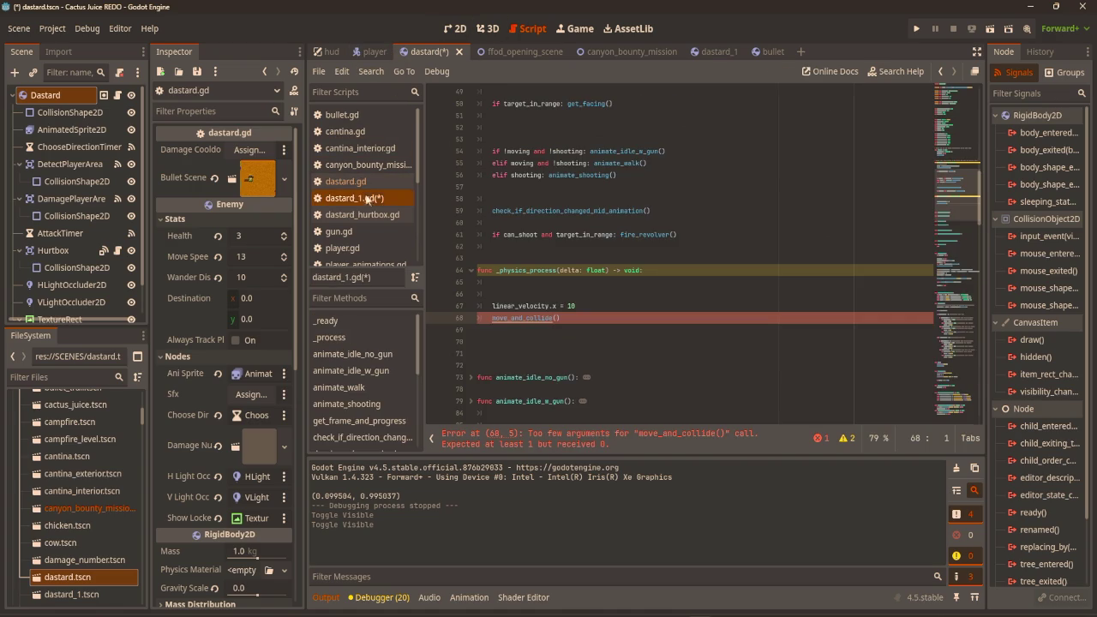
Change the call to move_and_collide(linear_velocity) and run the game.
click(598, 329)
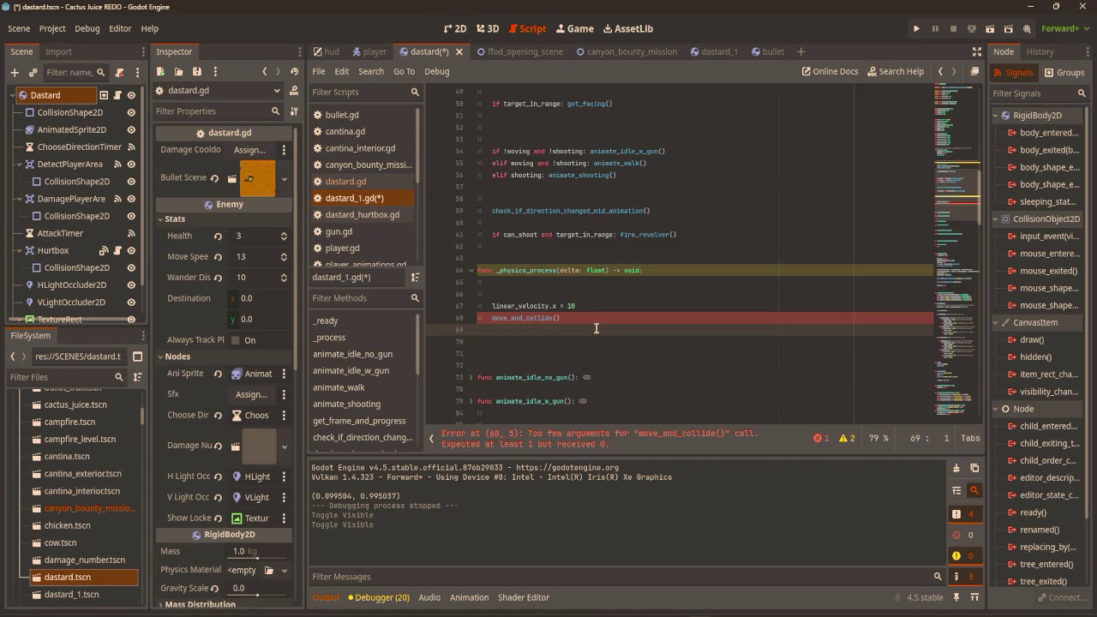
key(Up)
key(Home)
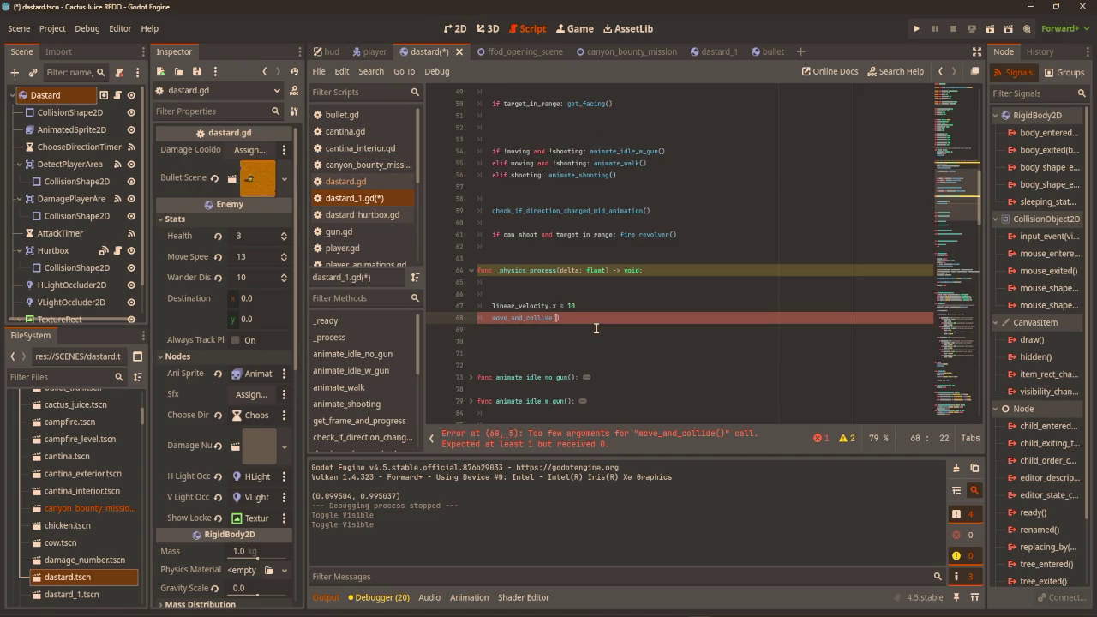
key(BackSpace)
text(()
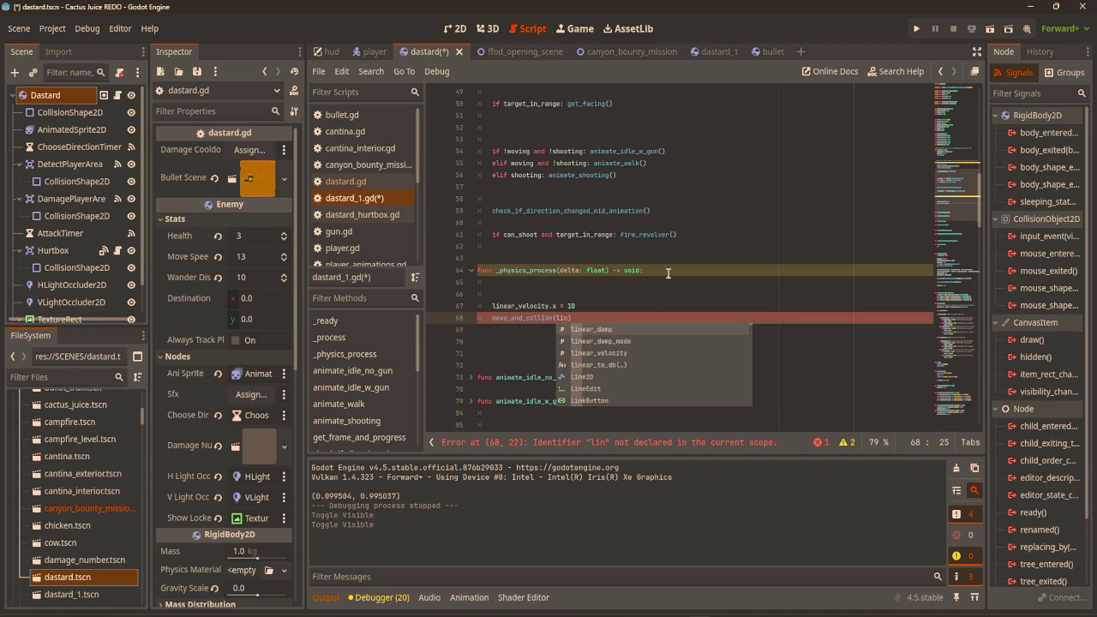
key(Down)
key(Down)
key(Return)
click(713, 294)
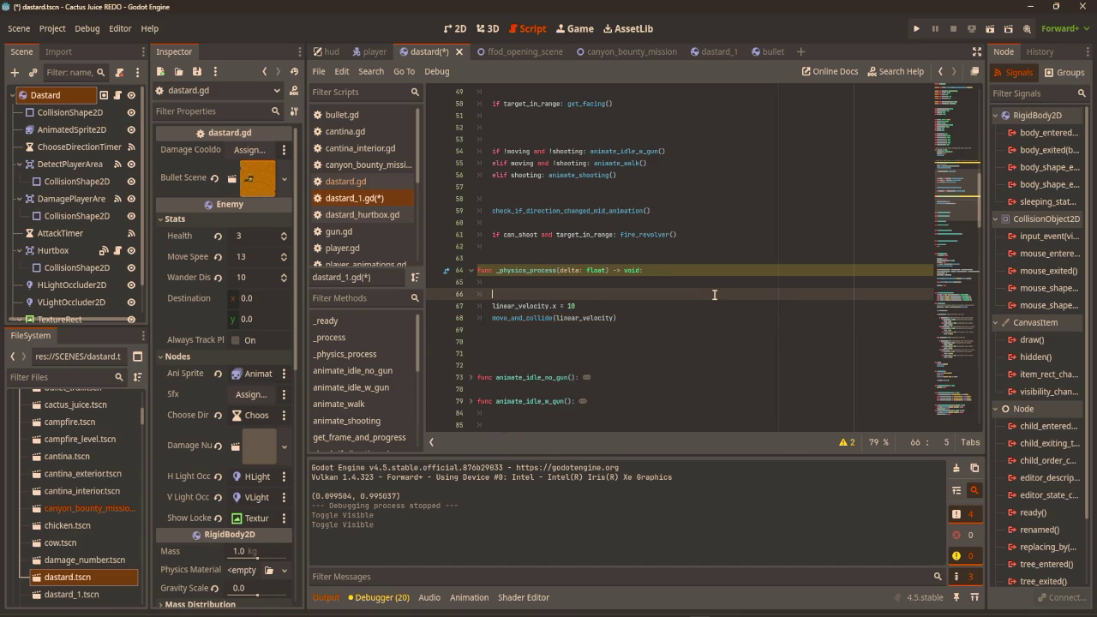
key(F5)
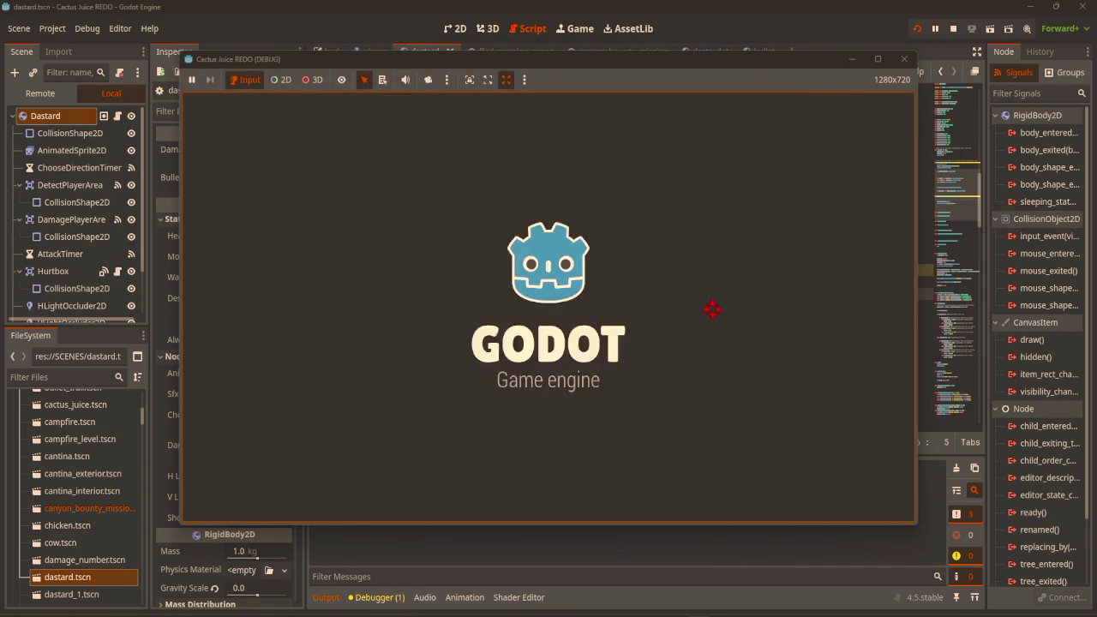
Close the test run and change the call to move_and_collide(linear_velocity * delta).
key(w)
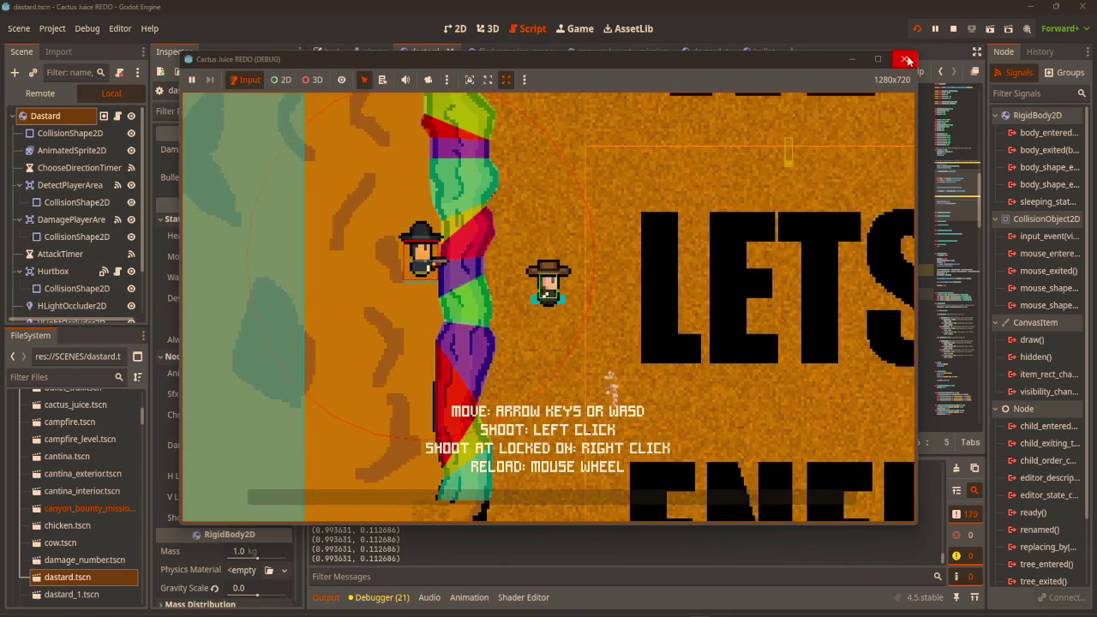
click(903, 59)
drag(603, 307, 490, 306)
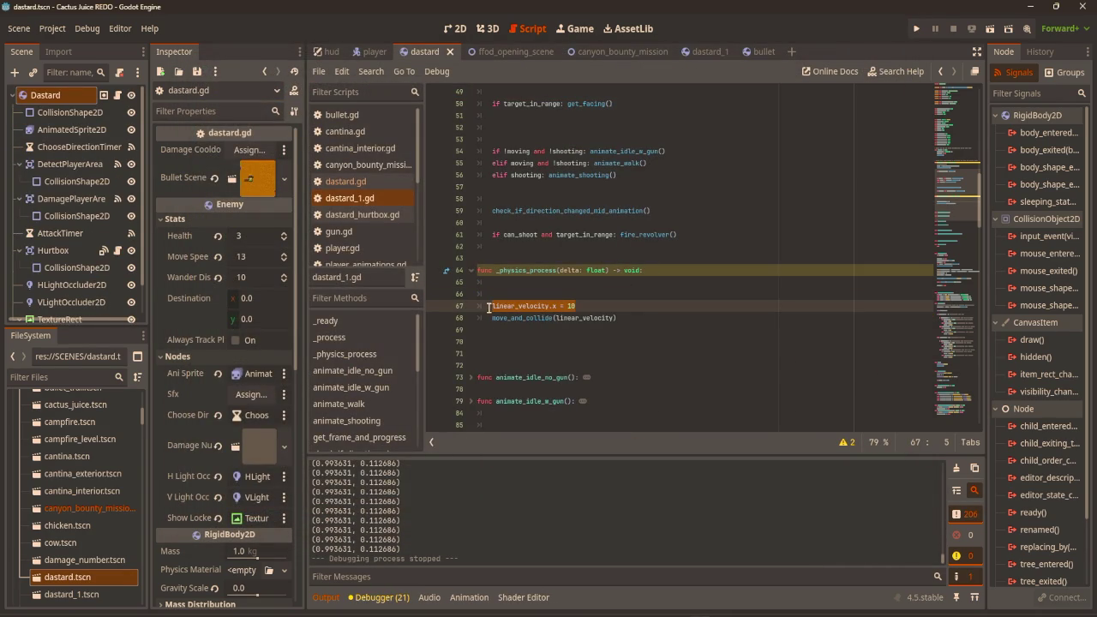
click(600, 307)
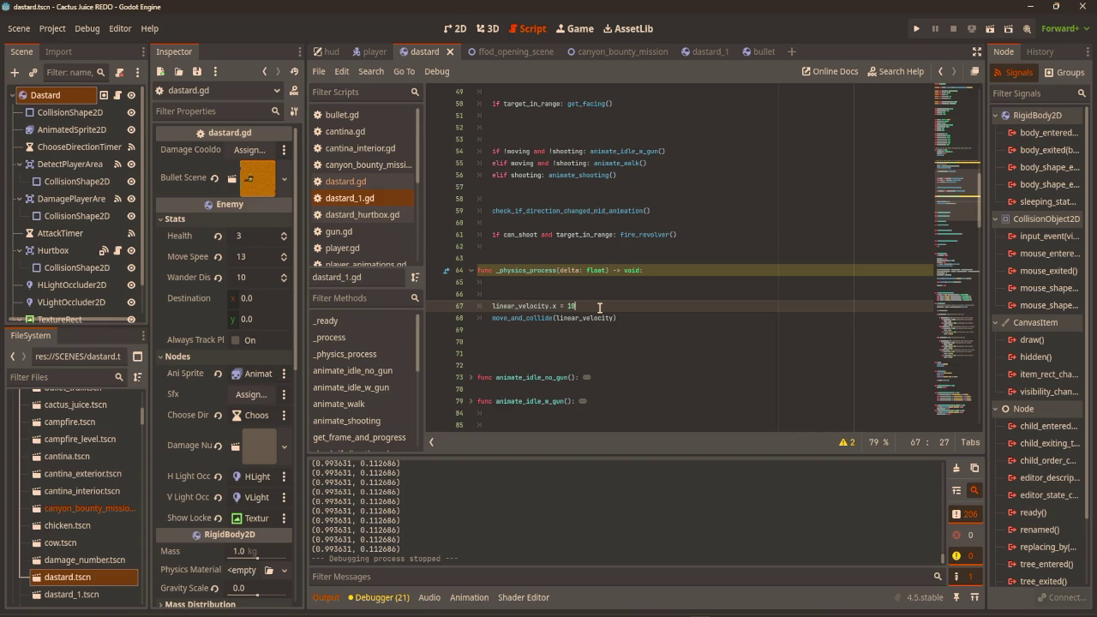
key(Return)
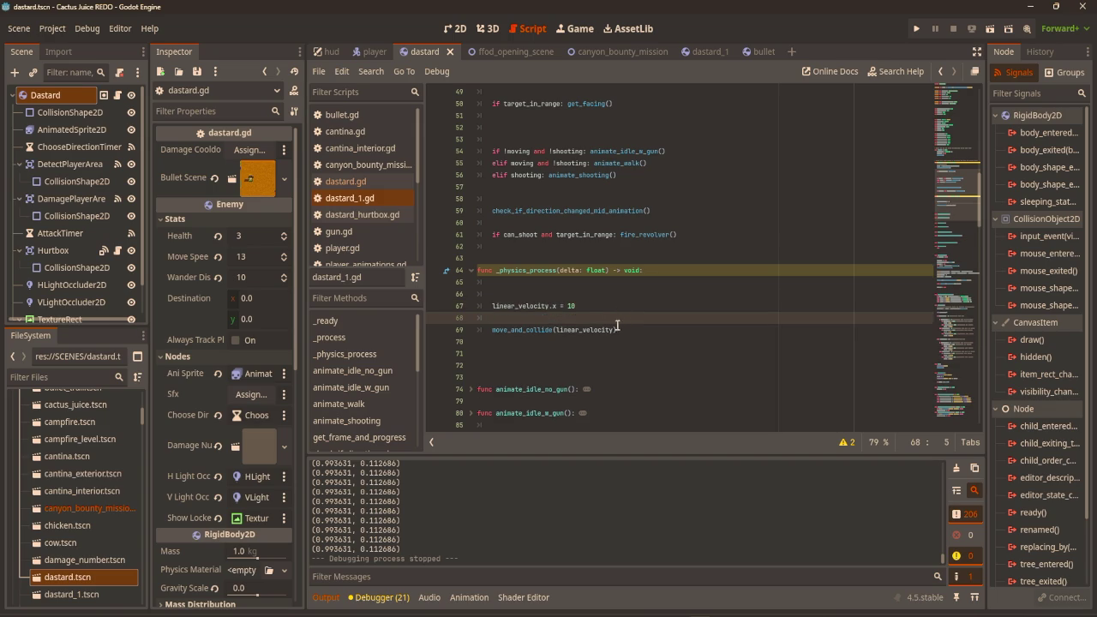
click(615, 329)
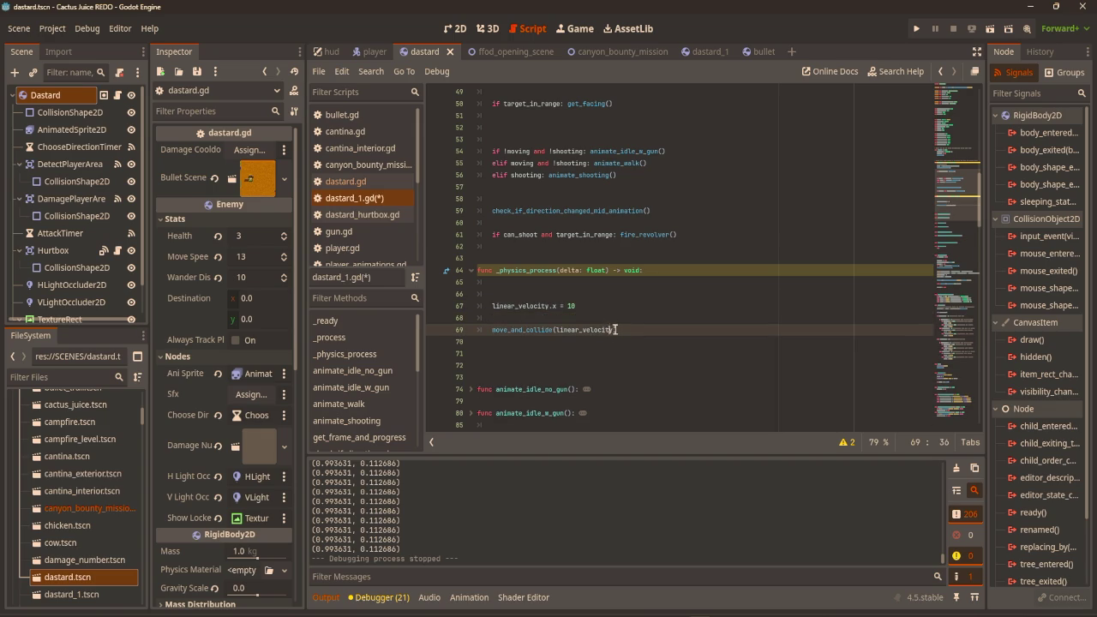
text(* del)
key(Return)
Test-run the game again, close it, and return to the 2D workspace.
key(F5)
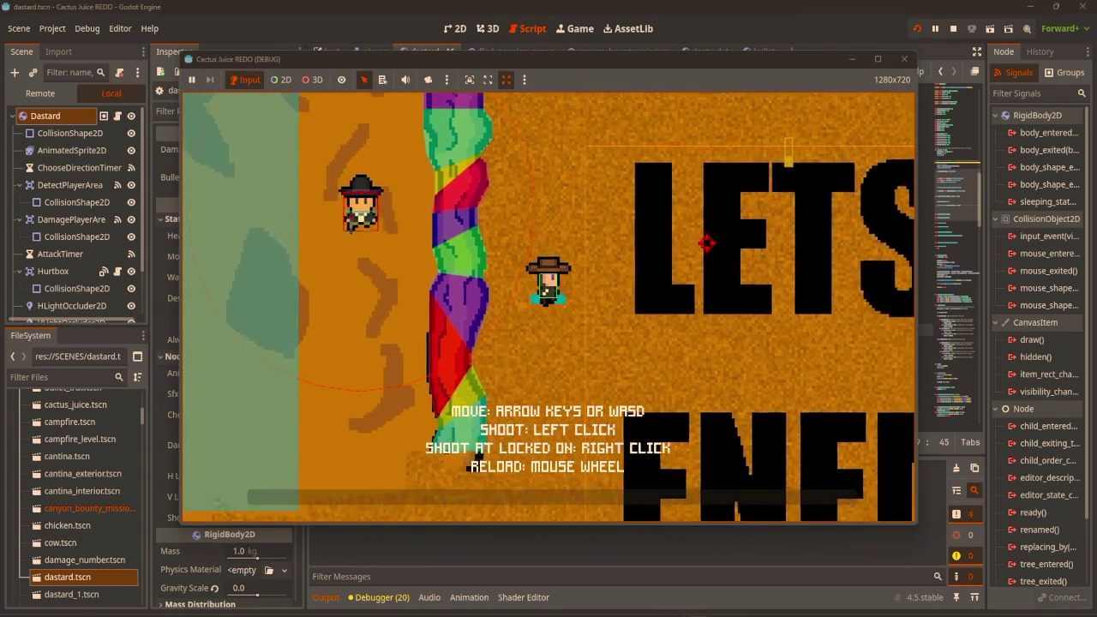
click(906, 61)
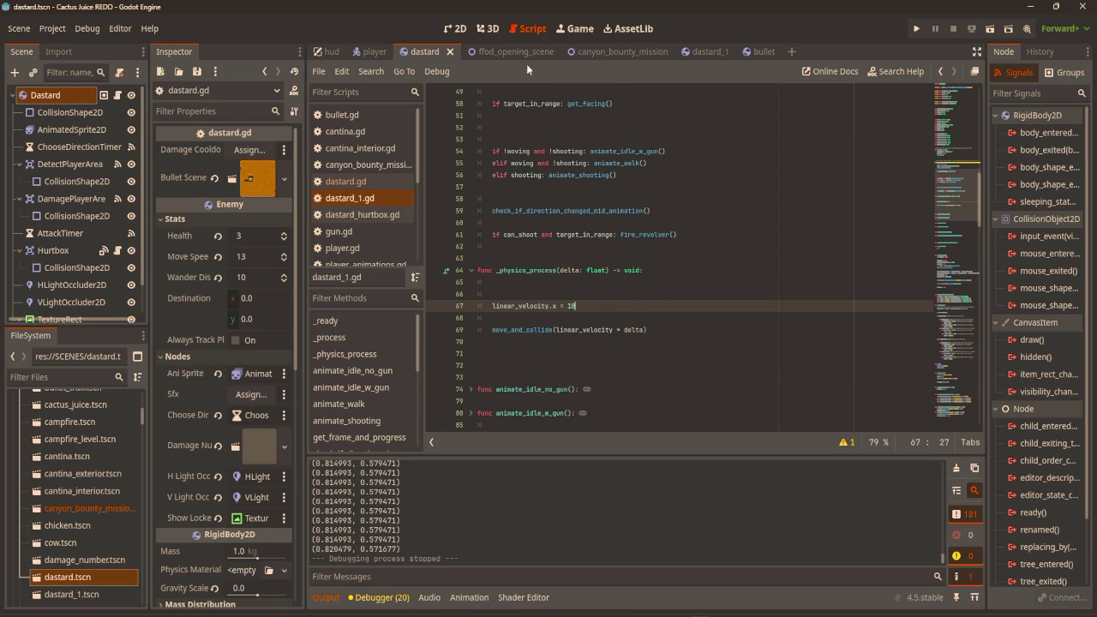
click(451, 36)
scroll(366, 189, down, 3)
scroll(441, 169, left, 3)
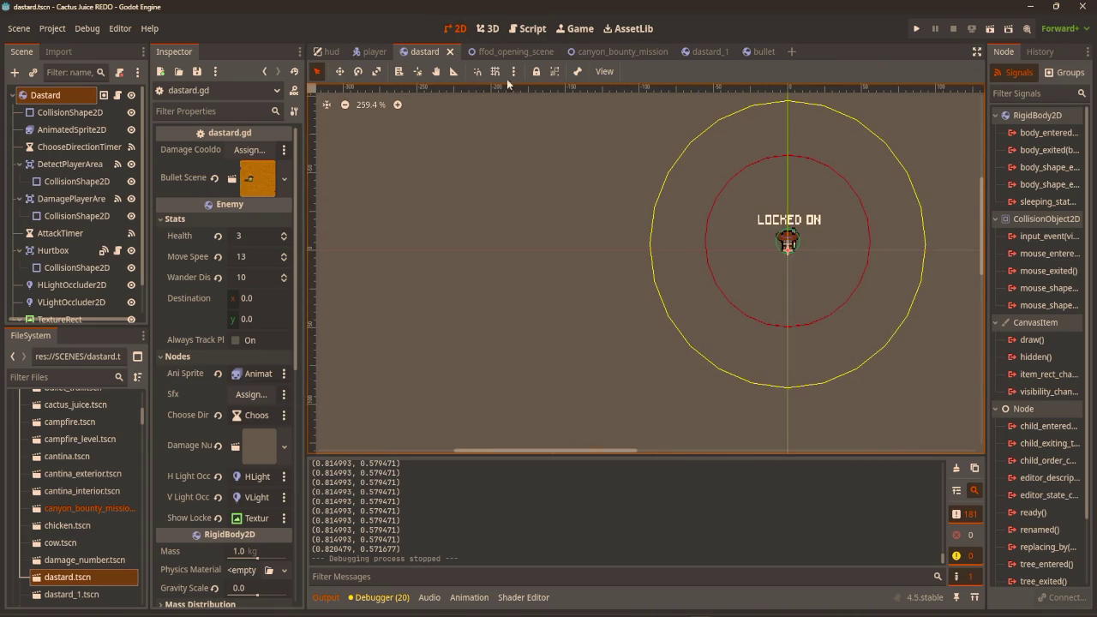
Check Dastard1's CollisionShape2D and Collision layer/mask, then go back to canyon_bounty_mission.
click(708, 52)
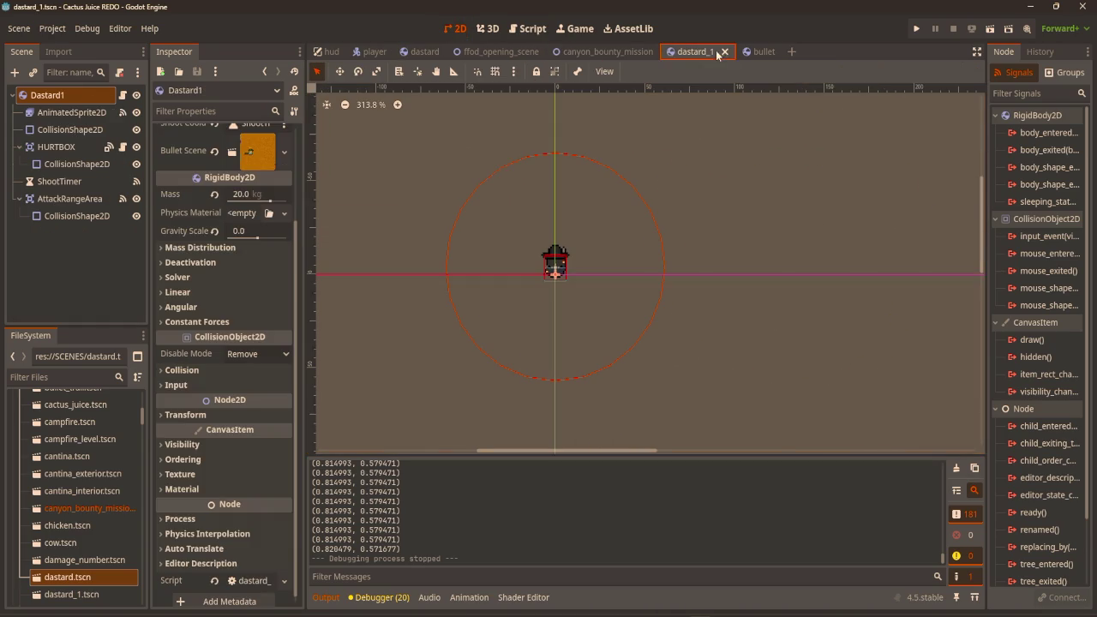
click(70, 129)
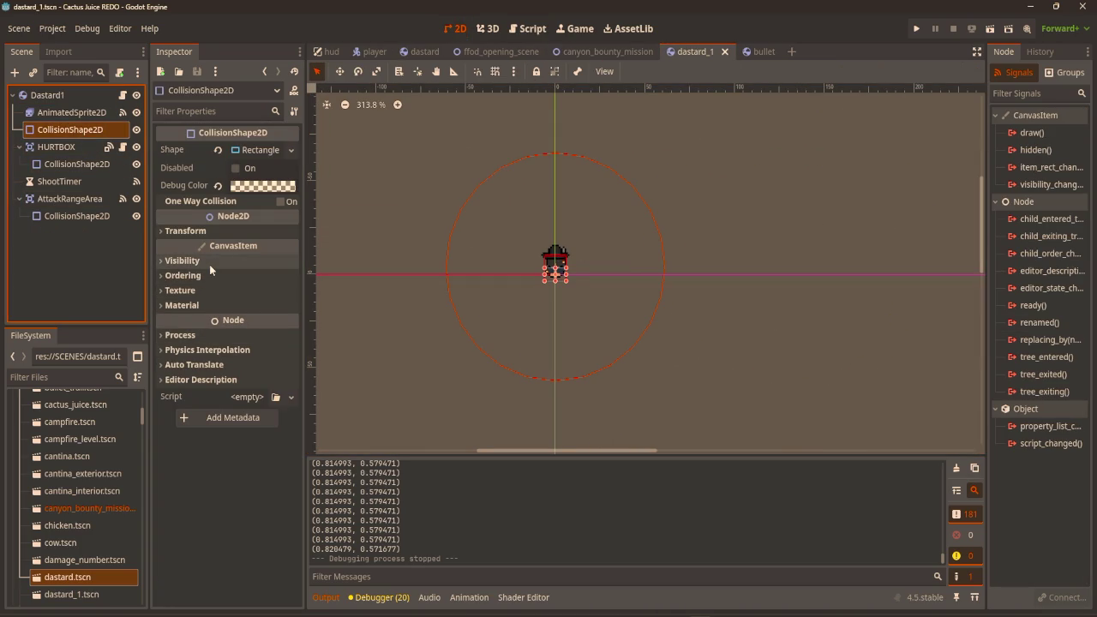
click(48, 95)
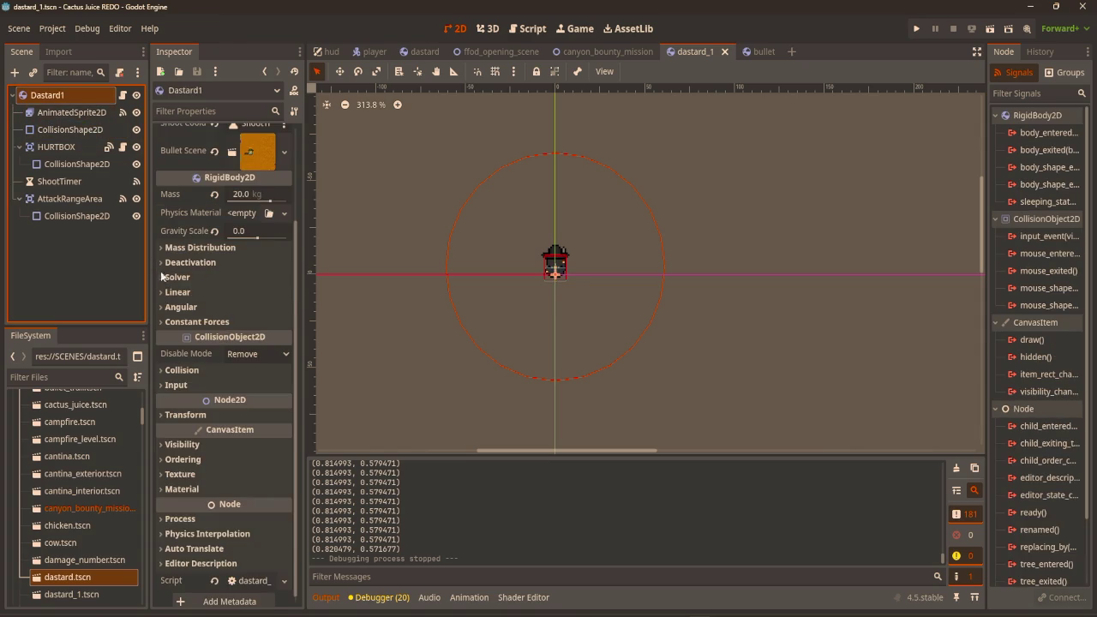
click(223, 366)
click(224, 366)
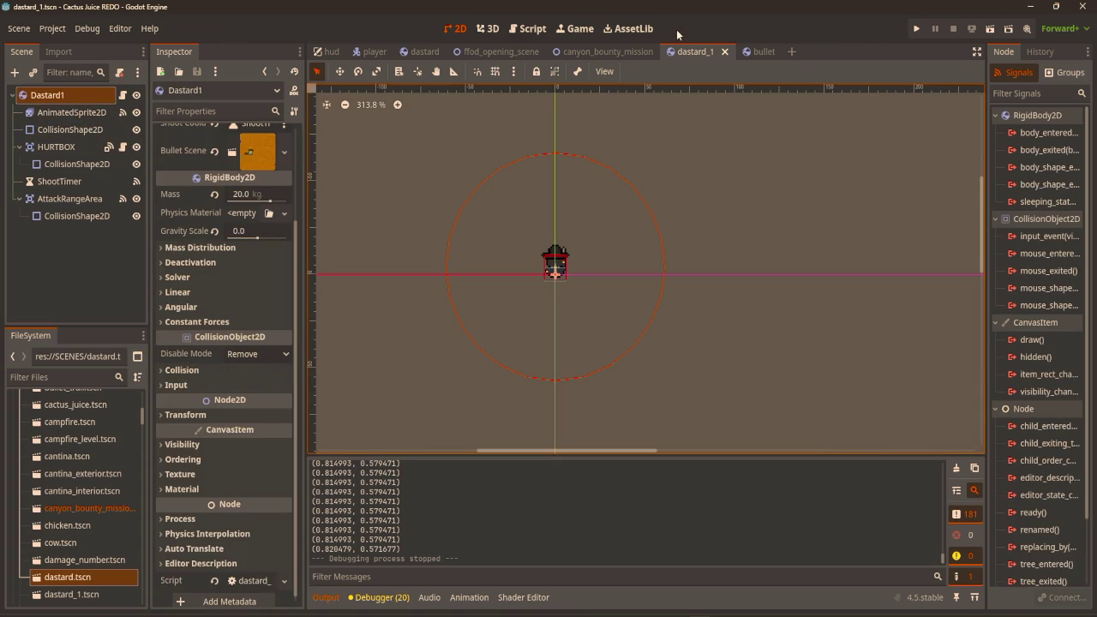
click(613, 56)
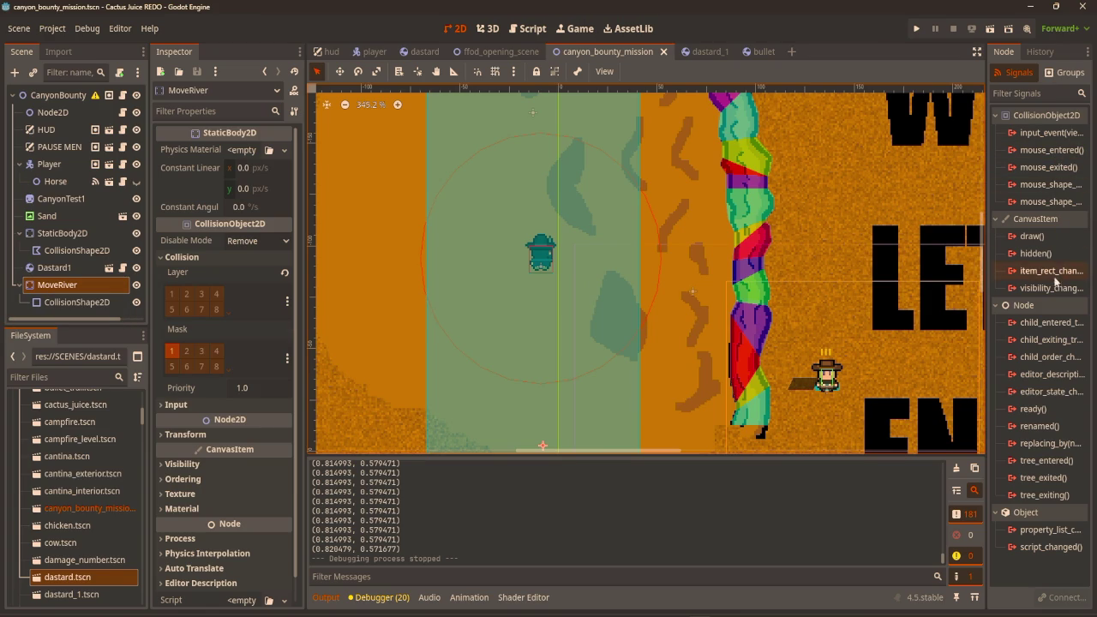
right_click(79, 287)
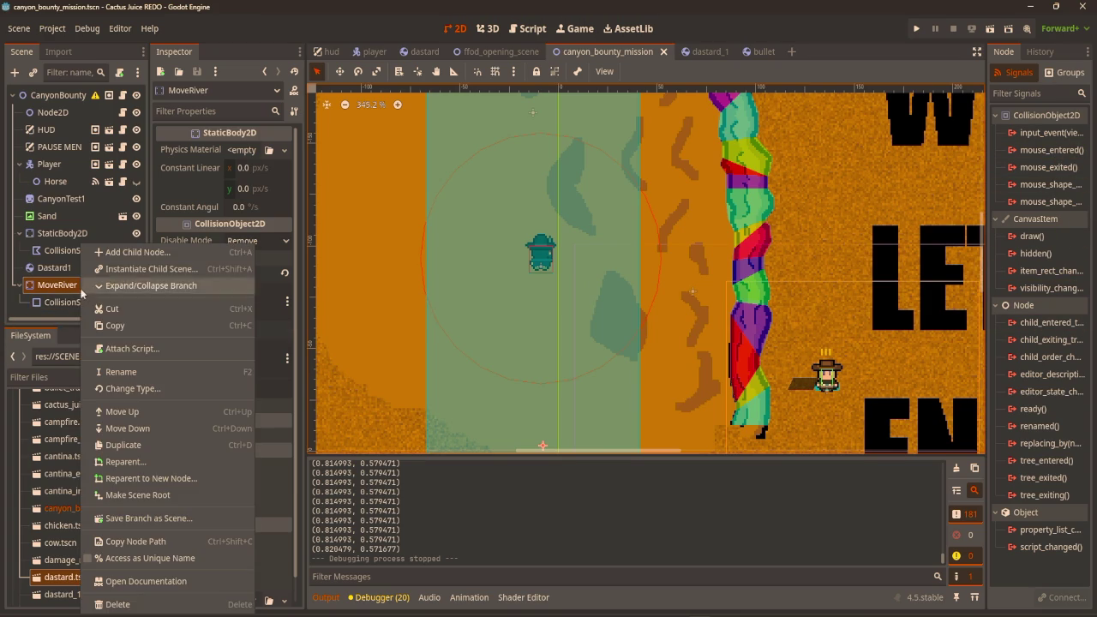
Change the MoveRiver node's type to Area2D.
right_click(34, 285)
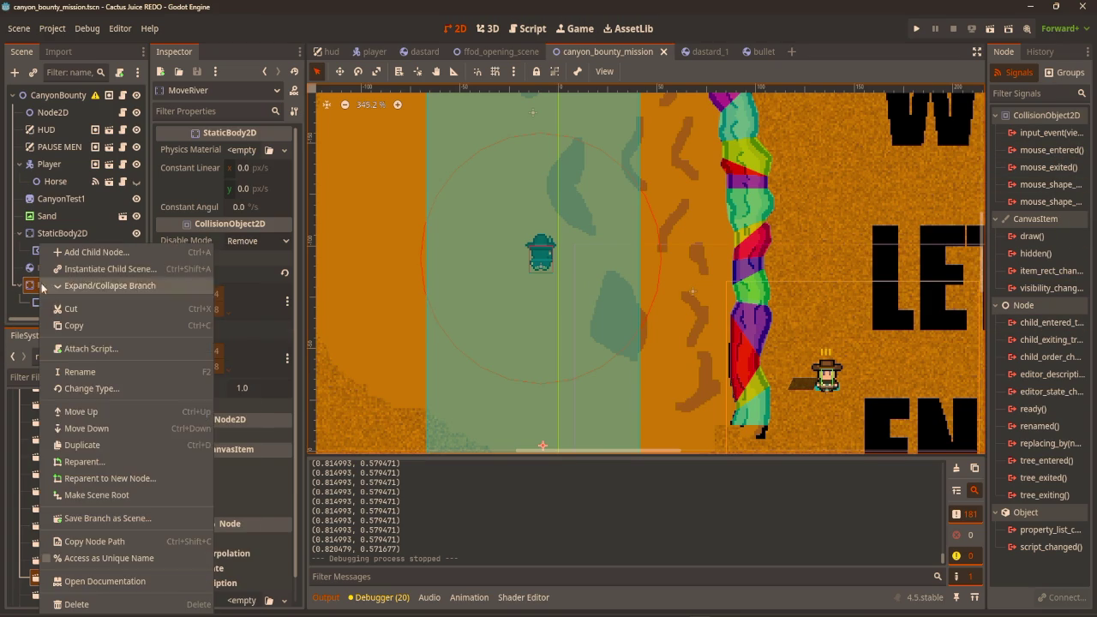
click(100, 389)
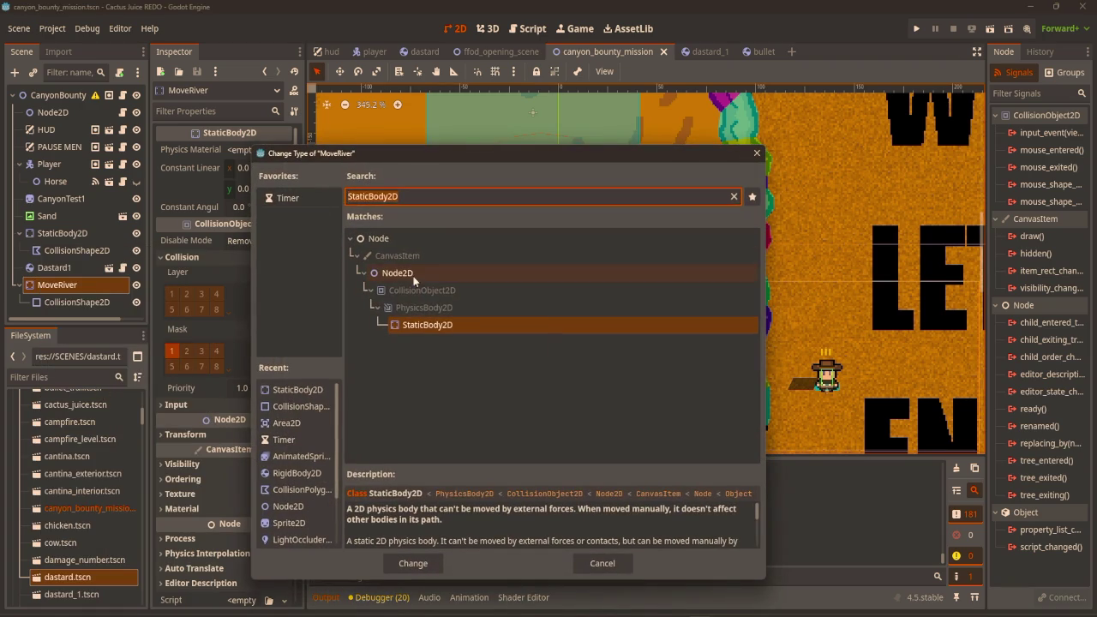
text(area)
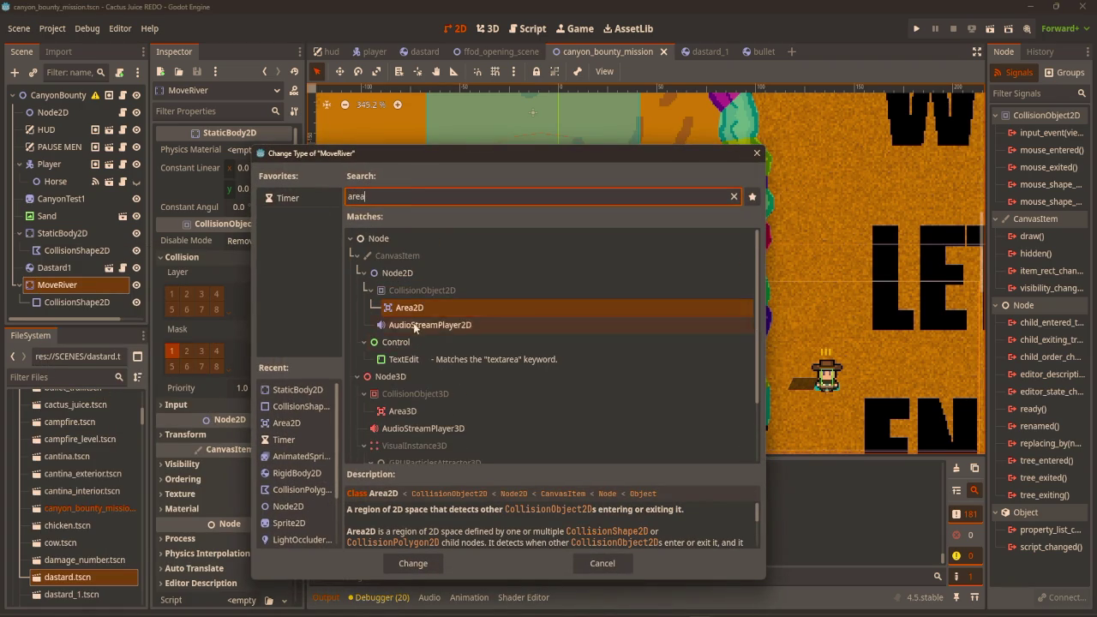
key(Return)
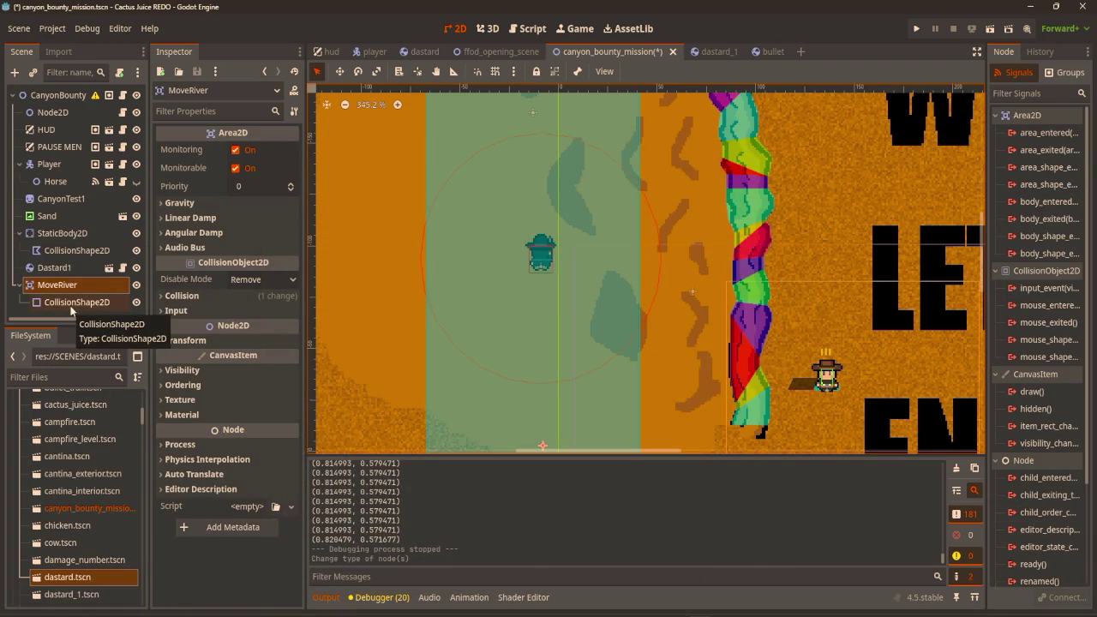
click(189, 205)
click(190, 206)
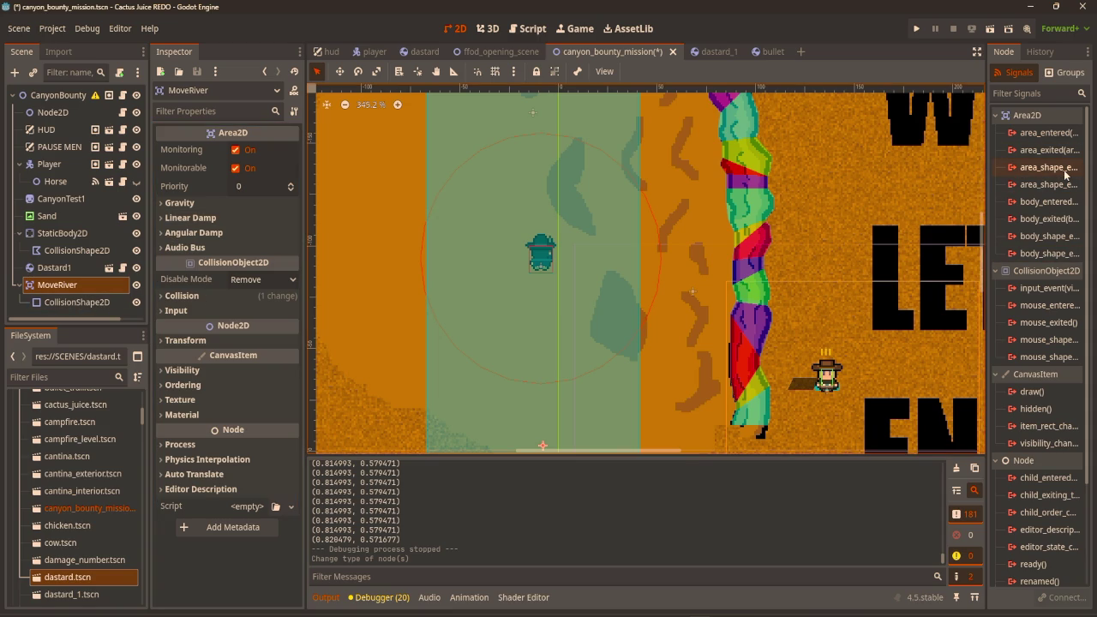
Begin connecting MoveRiver's area_entered signal from the Node Signals panel.
mouse_move(1065, 173)
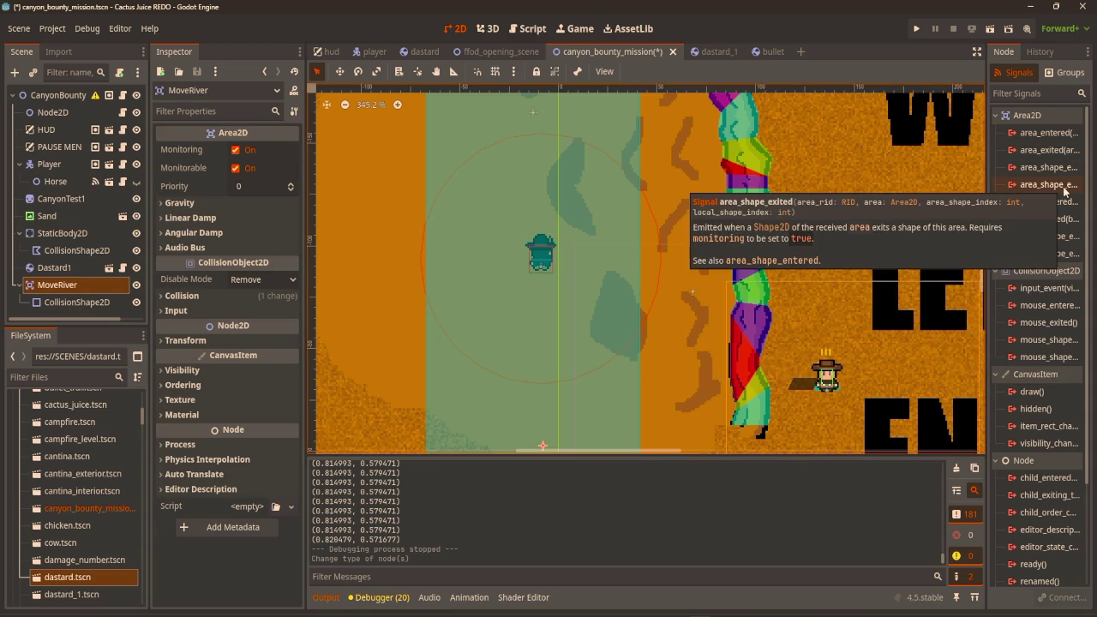
mouse_move(1068, 245)
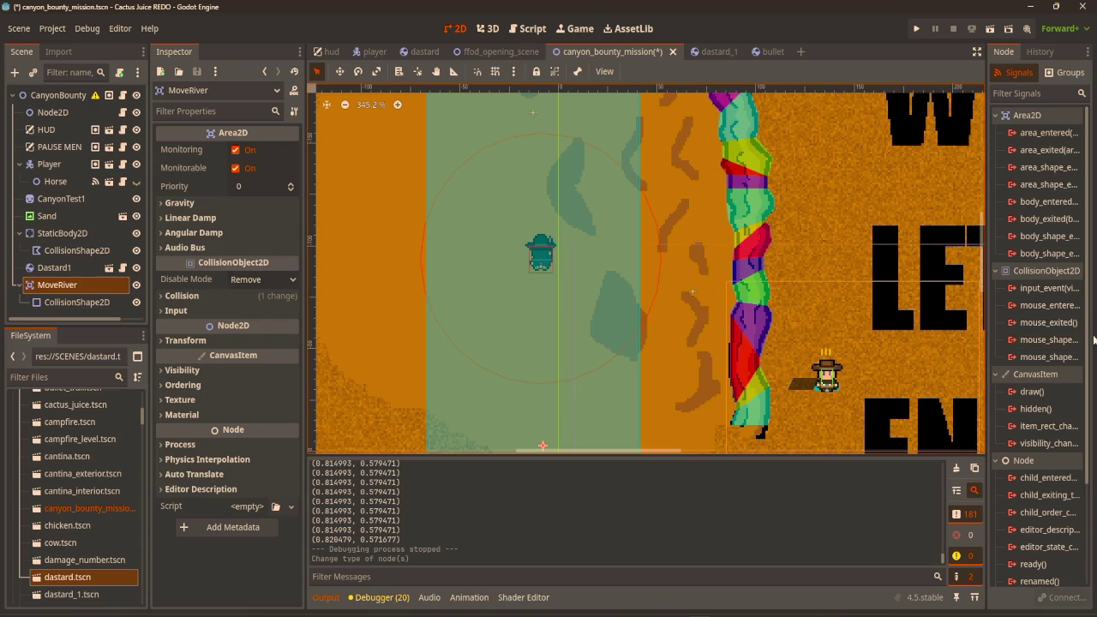
scroll(1070, 350, down, 2)
scroll(1070, 353, down, 2)
mouse_move(1068, 347)
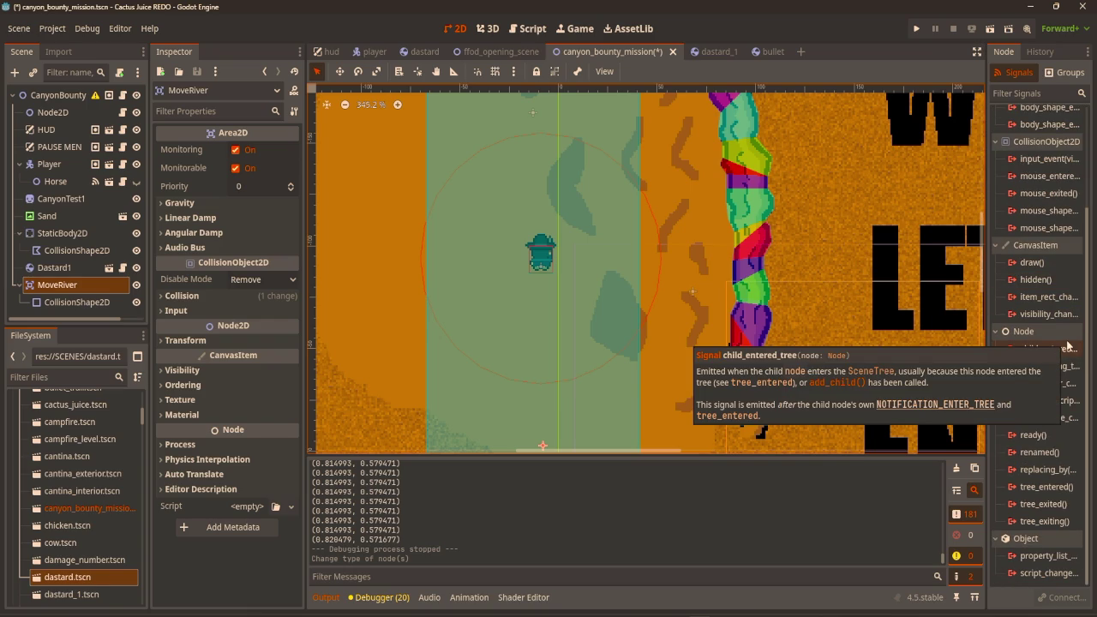
scroll(1068, 343, up, 4)
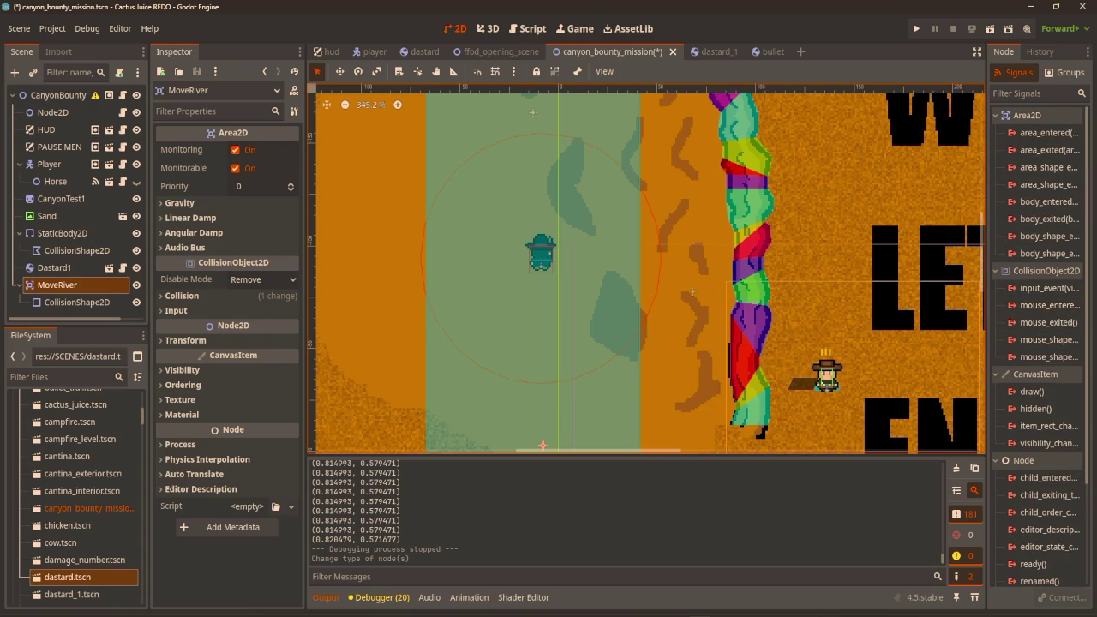
double_click(1048, 133)
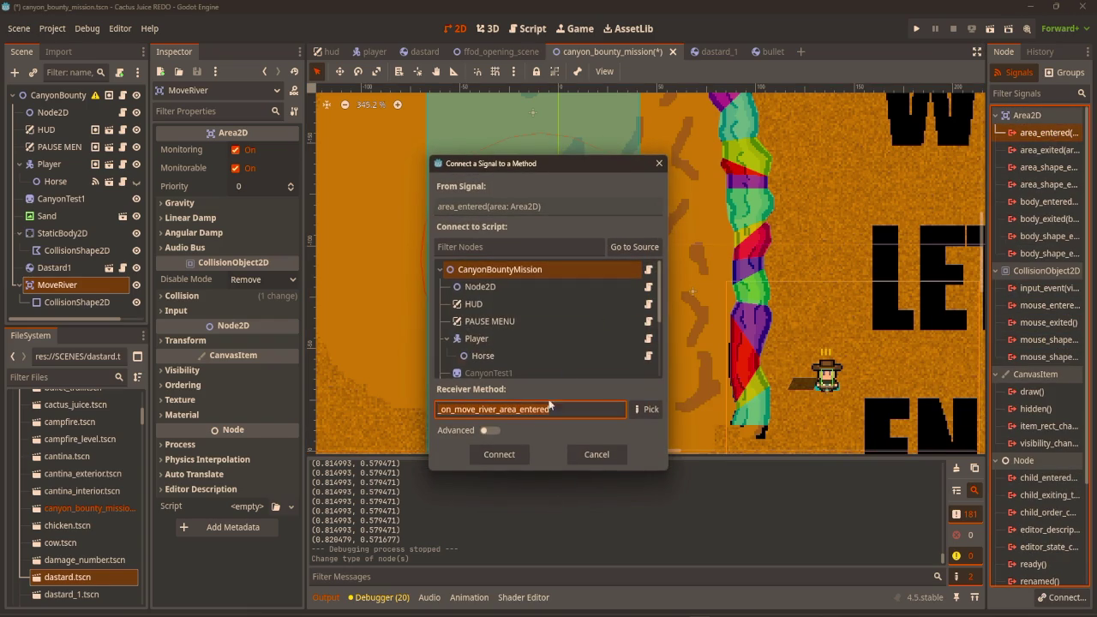
Connect area_entered to _on_move_river_area_entered calling print_debug(area), and test-run the game.
click(508, 459)
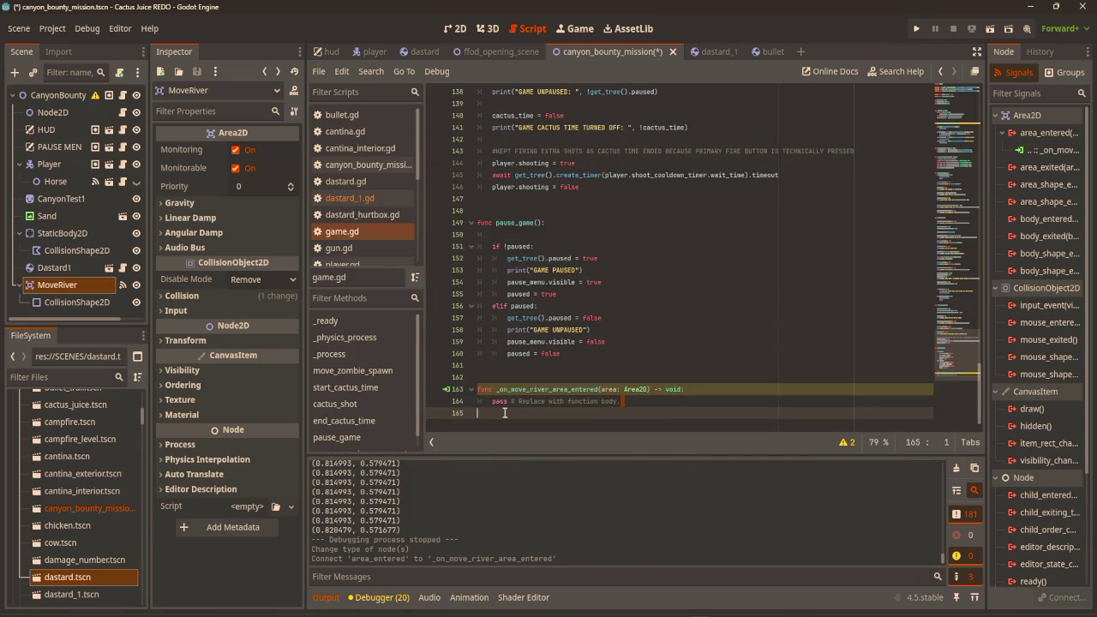
text(print)
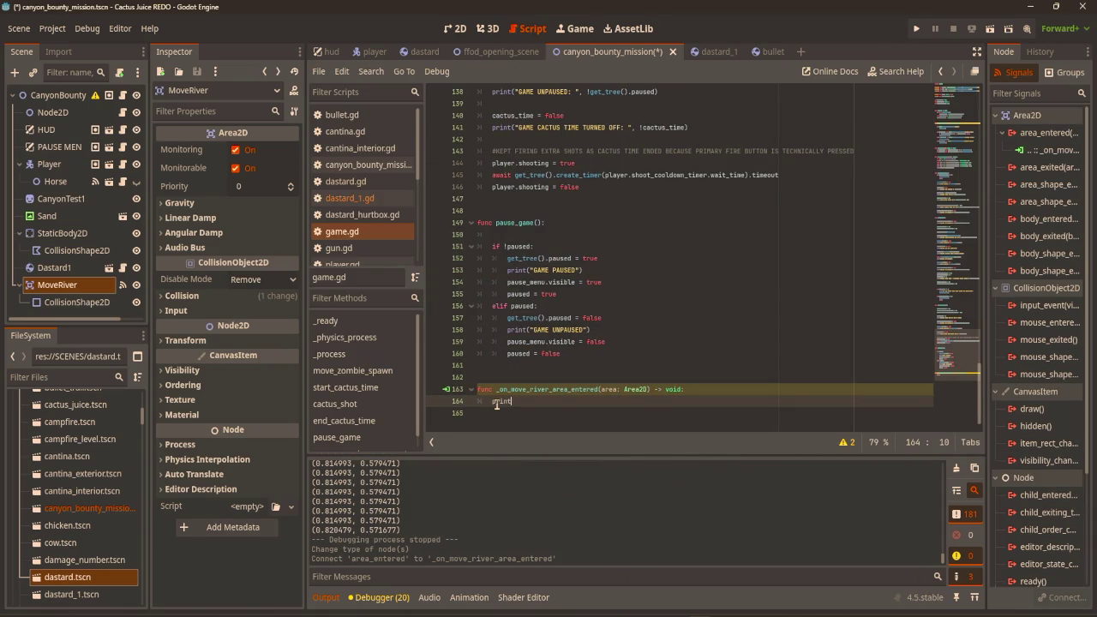
text(_de)
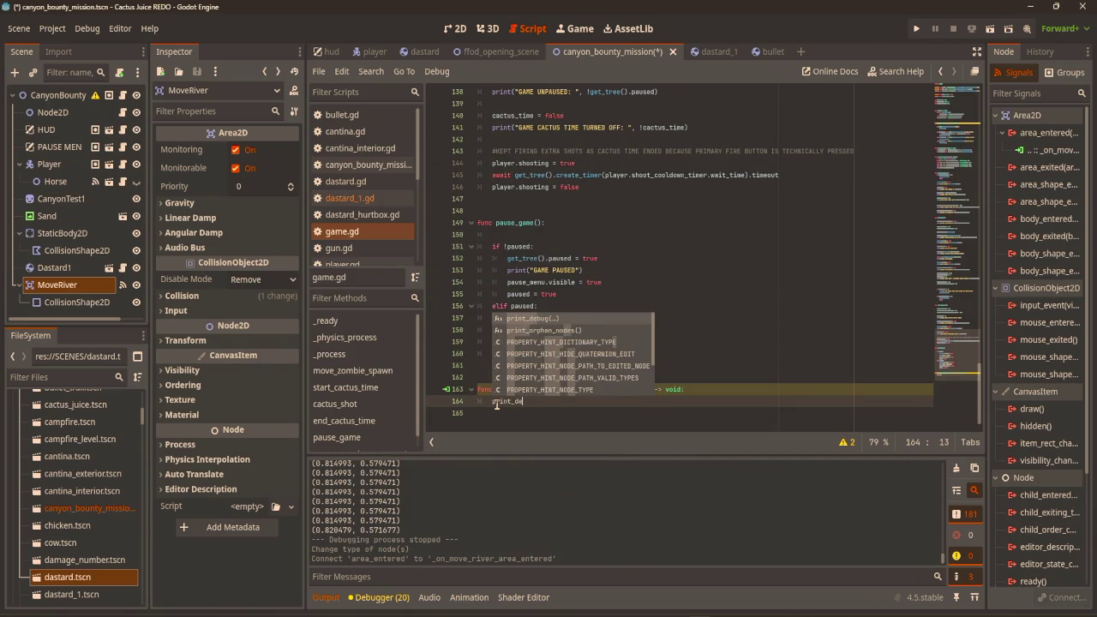
text(bug(ar)
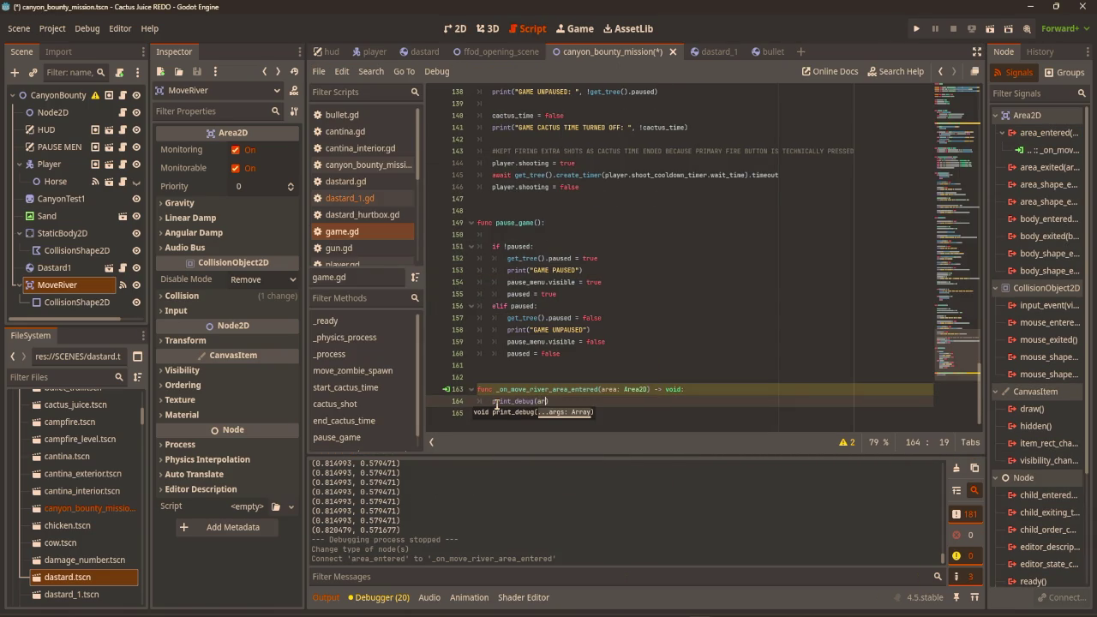
text())
key(F6)
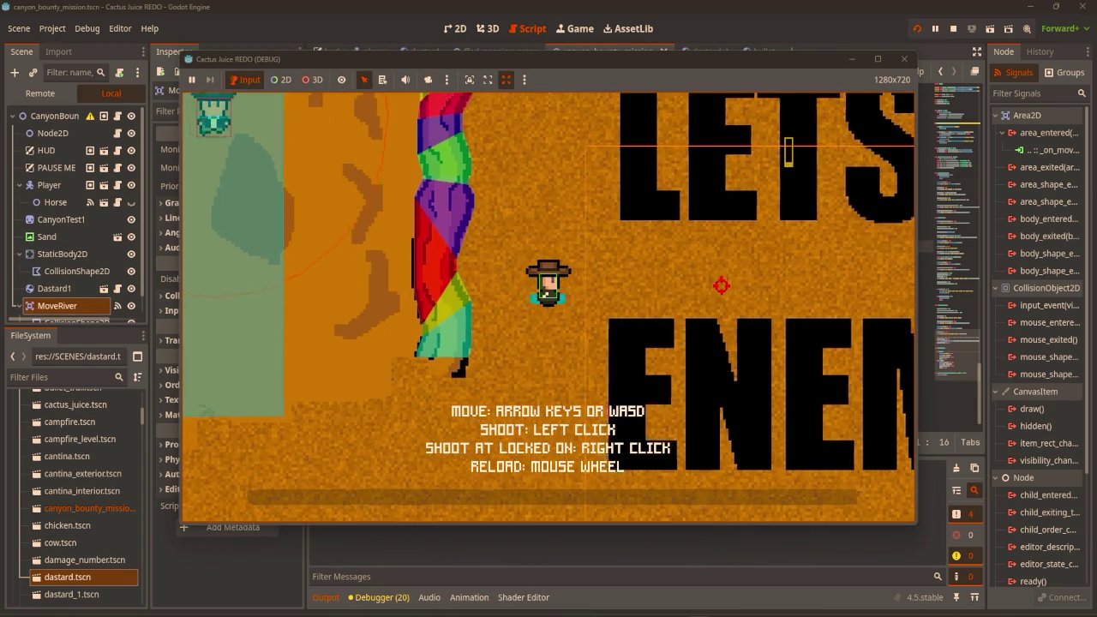
key(Down)
key(Left)
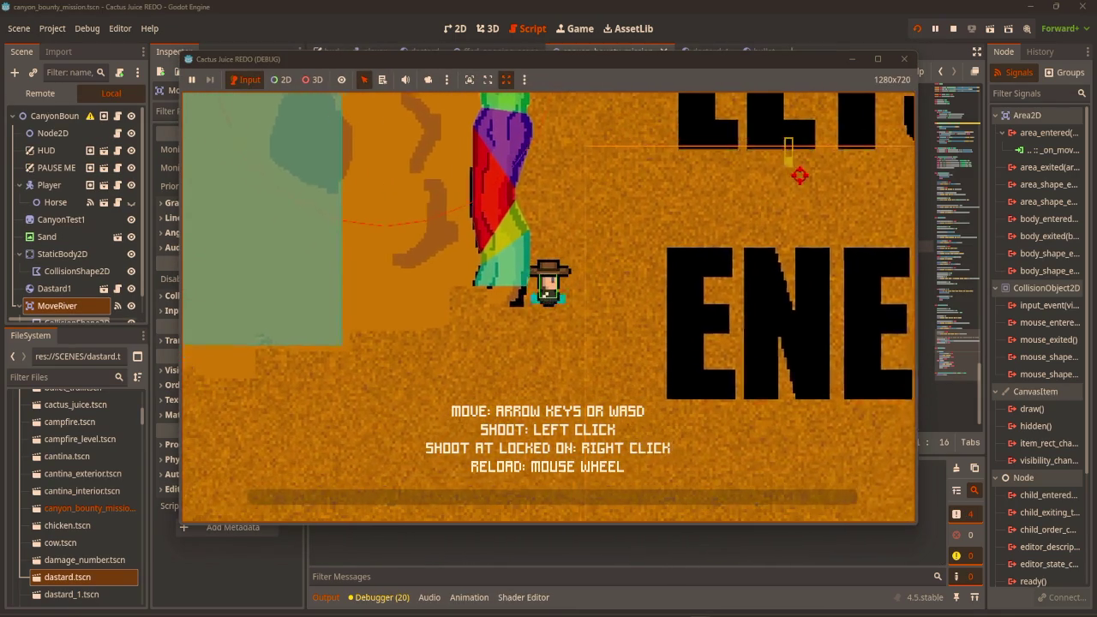
key(F8)
Enable collision mask layer 5 on MoveRiver and rerun the game.
click(455, 29)
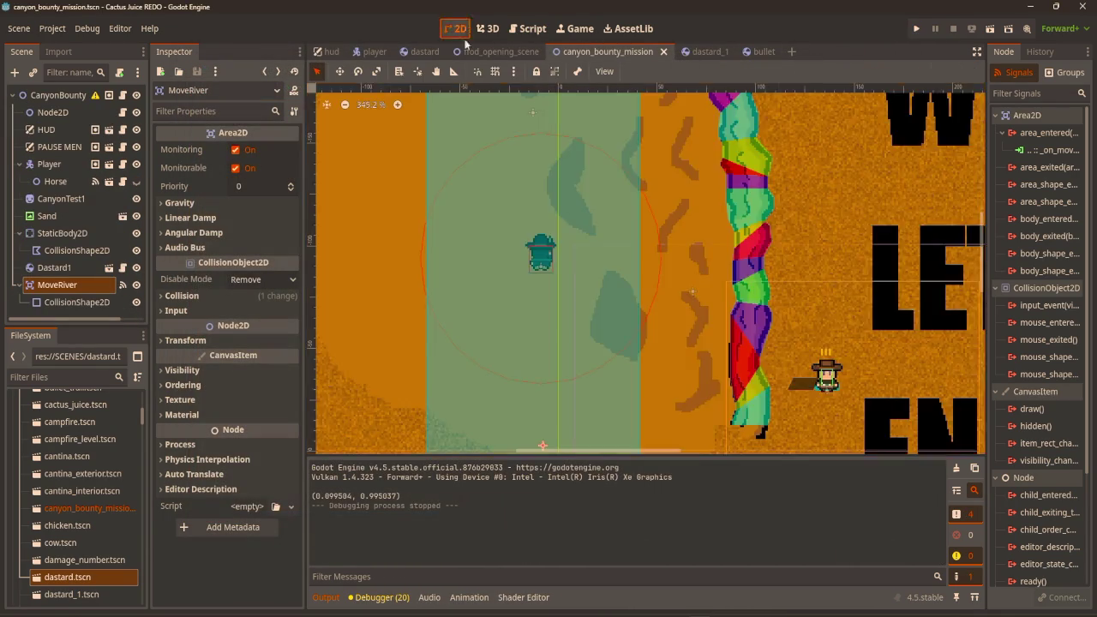
click(66, 289)
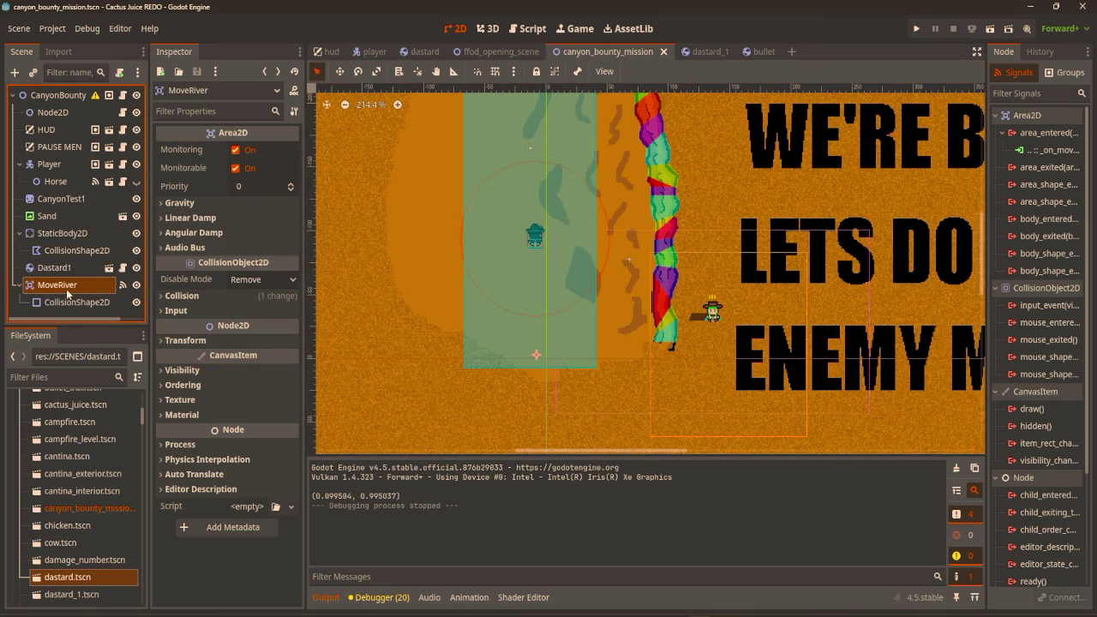
click(201, 296)
click(172, 404)
key(F5)
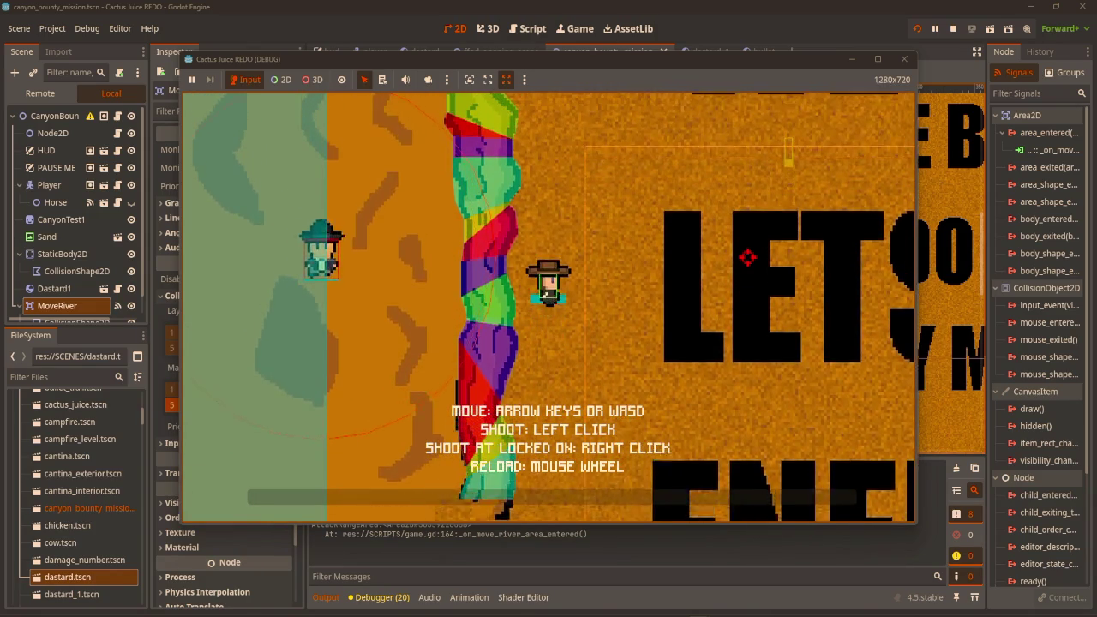
click(903, 58)
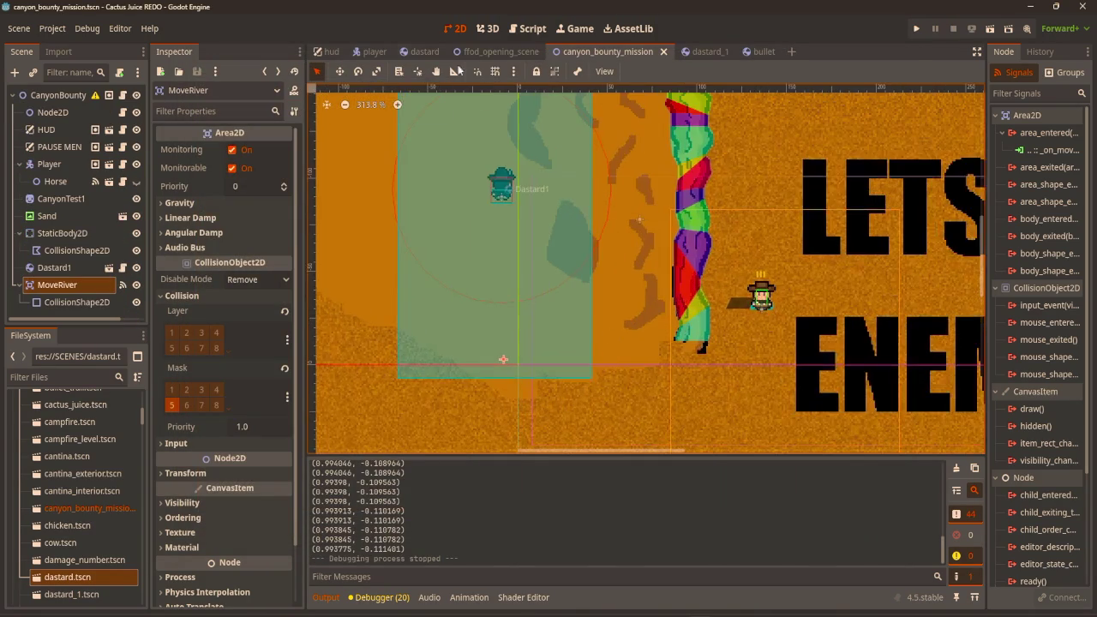
click(526, 28)
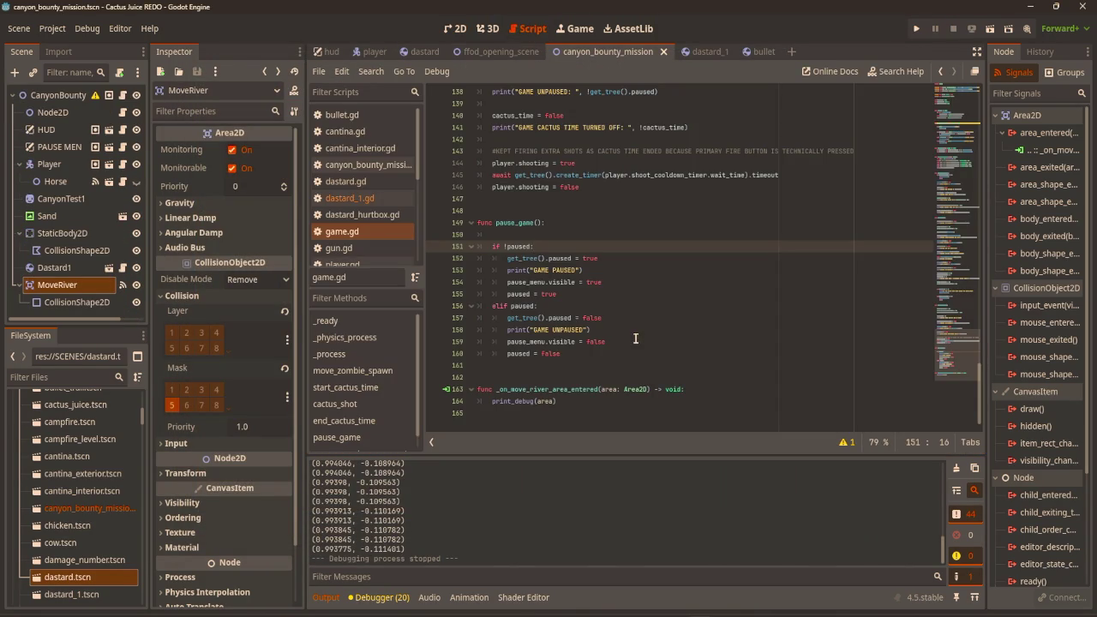
click(570, 403)
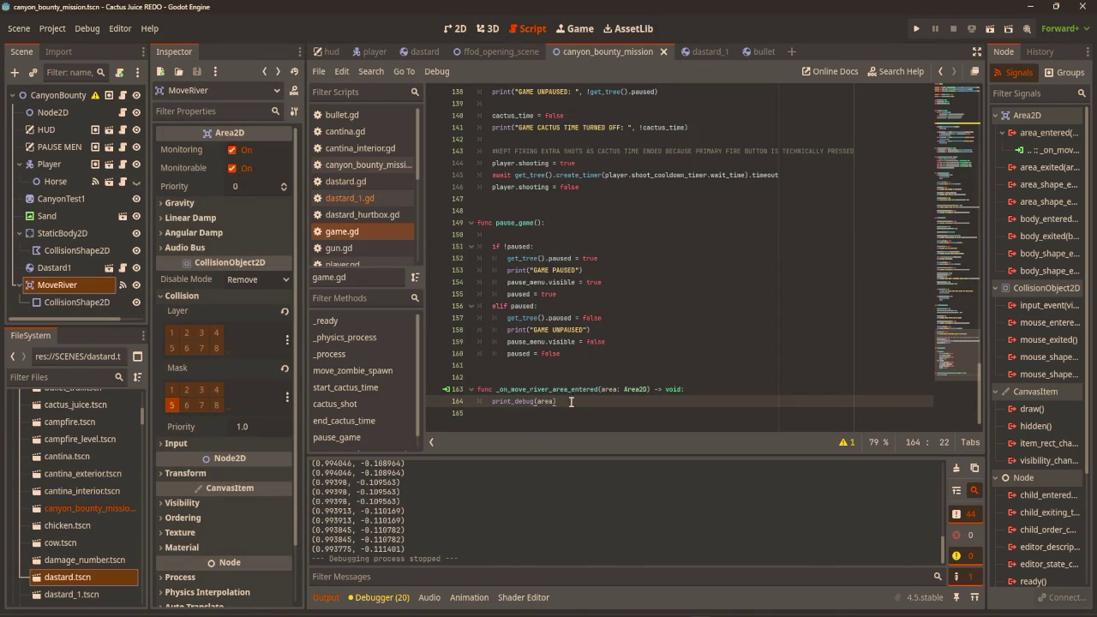
Delete the linear_velocity.x = 10 test line from dastard_1.gd and test-run the game.
click(711, 56)
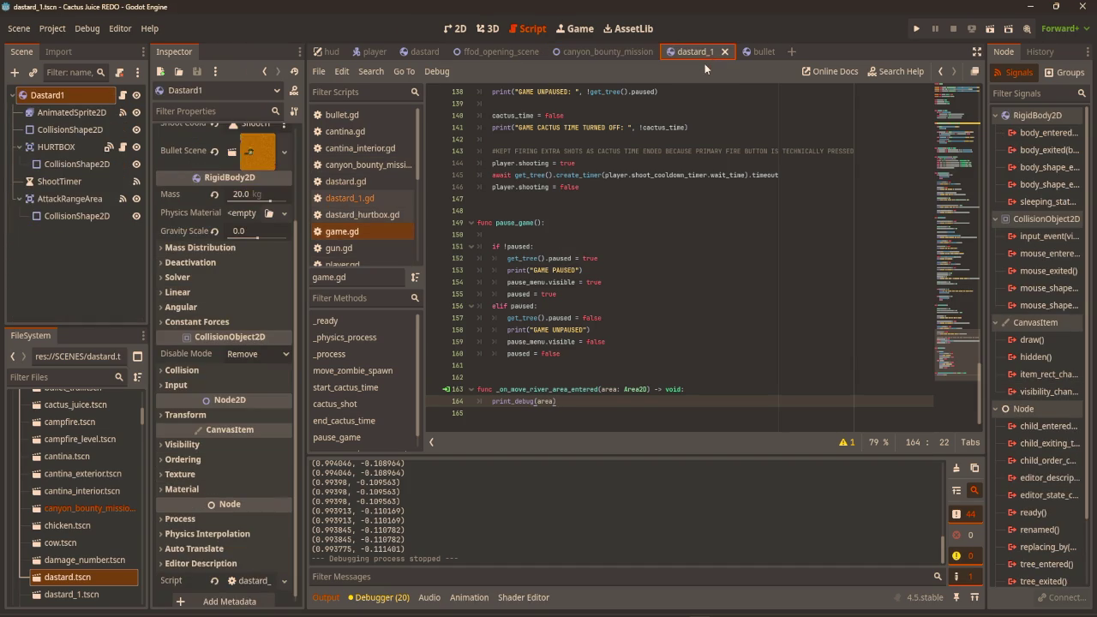
click(137, 73)
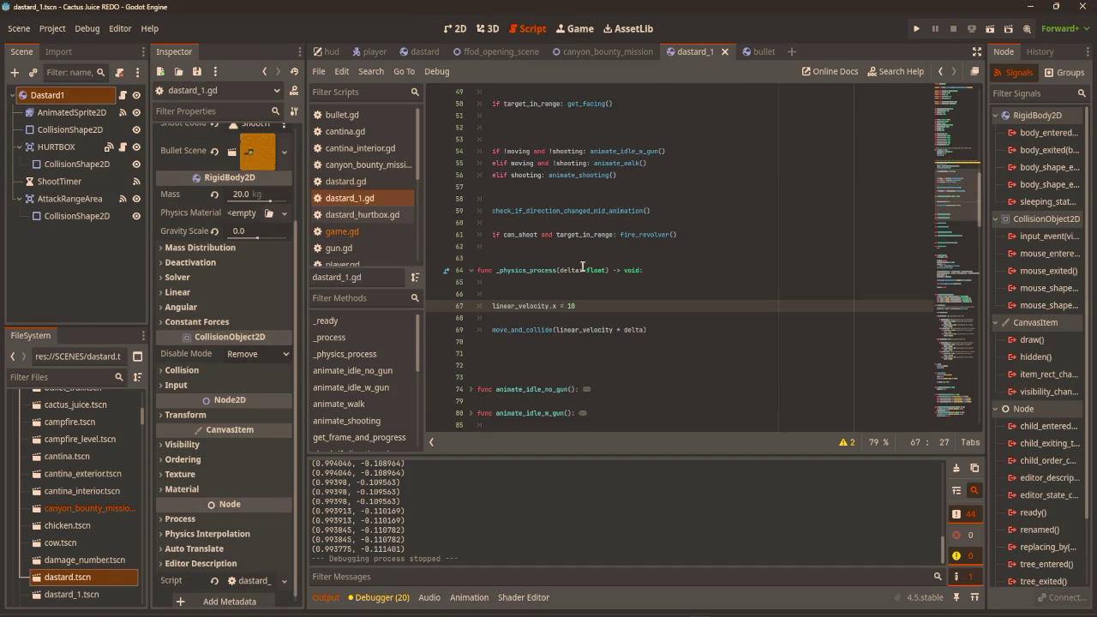
key(shift+Home)
key(BackSpace)
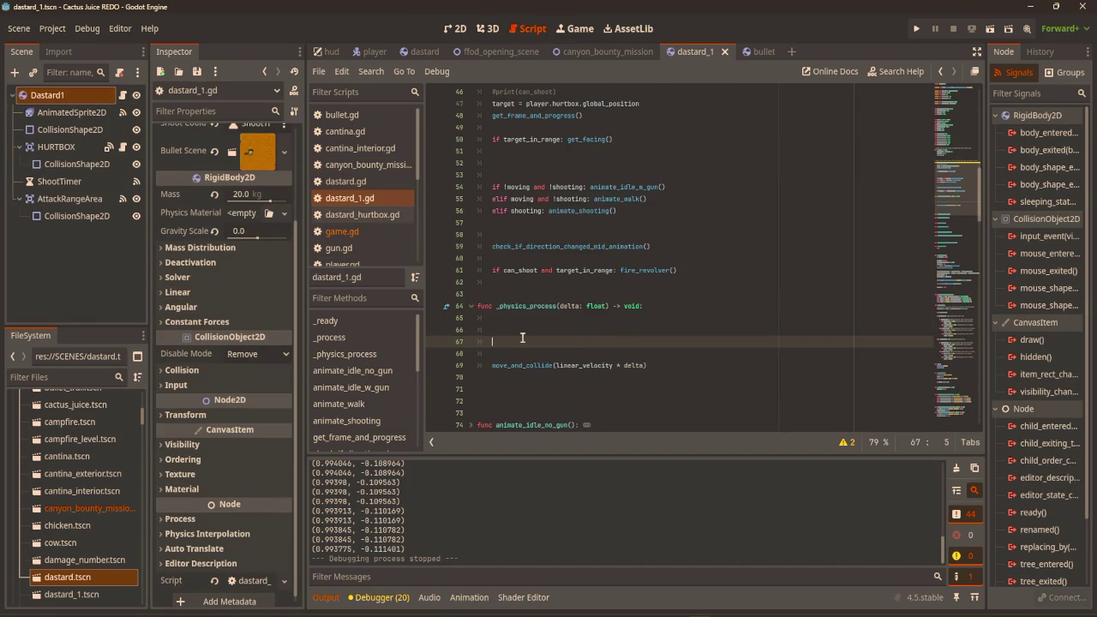
key(F5)
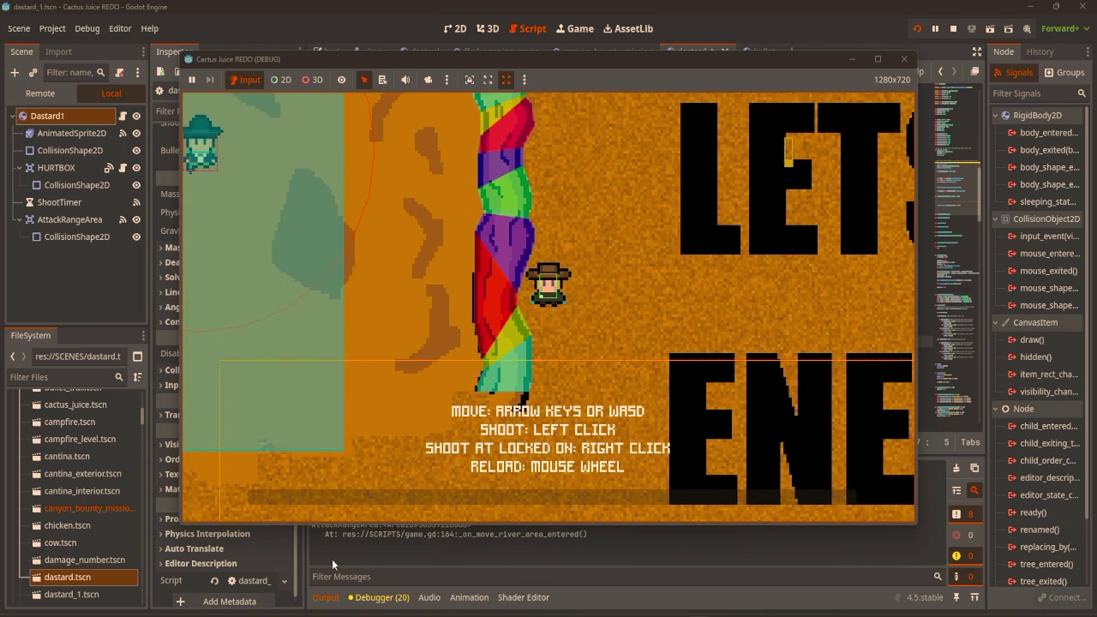
key(s)
key(a)
key(w)
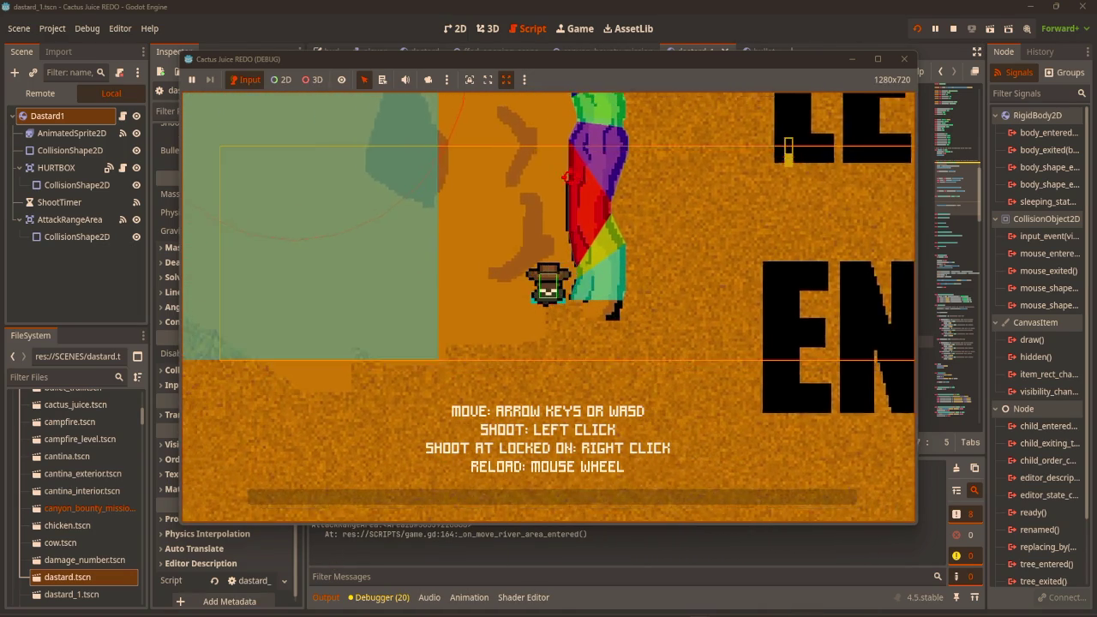
click(904, 58)
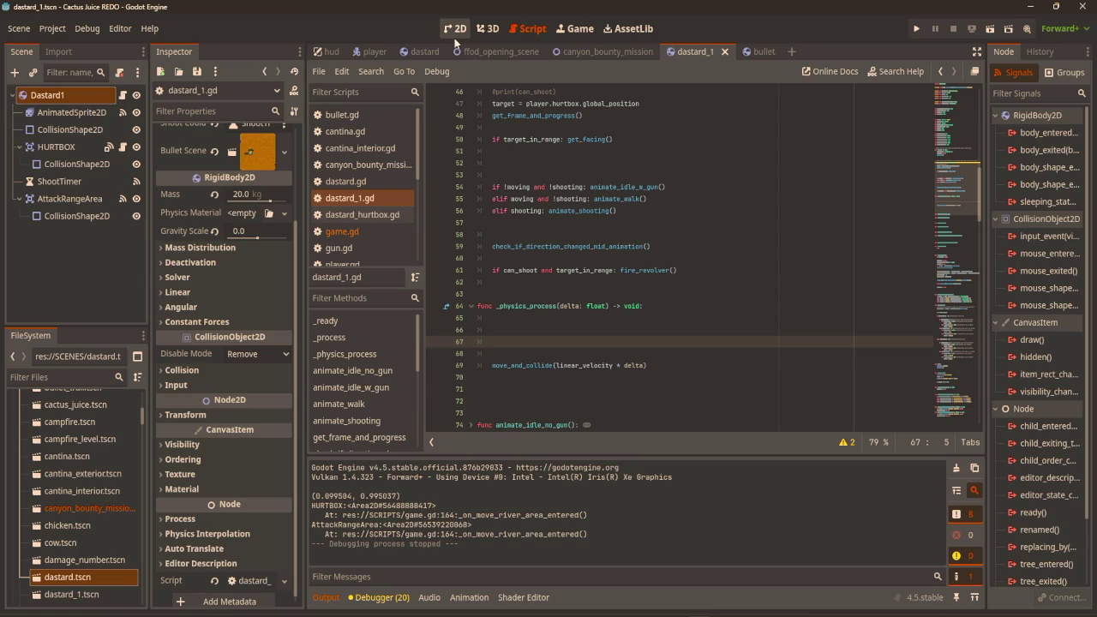
Add Dastard1 to the ENEMY group, then return to canyon_bounty_mission.
scroll(619, 237, down, 20)
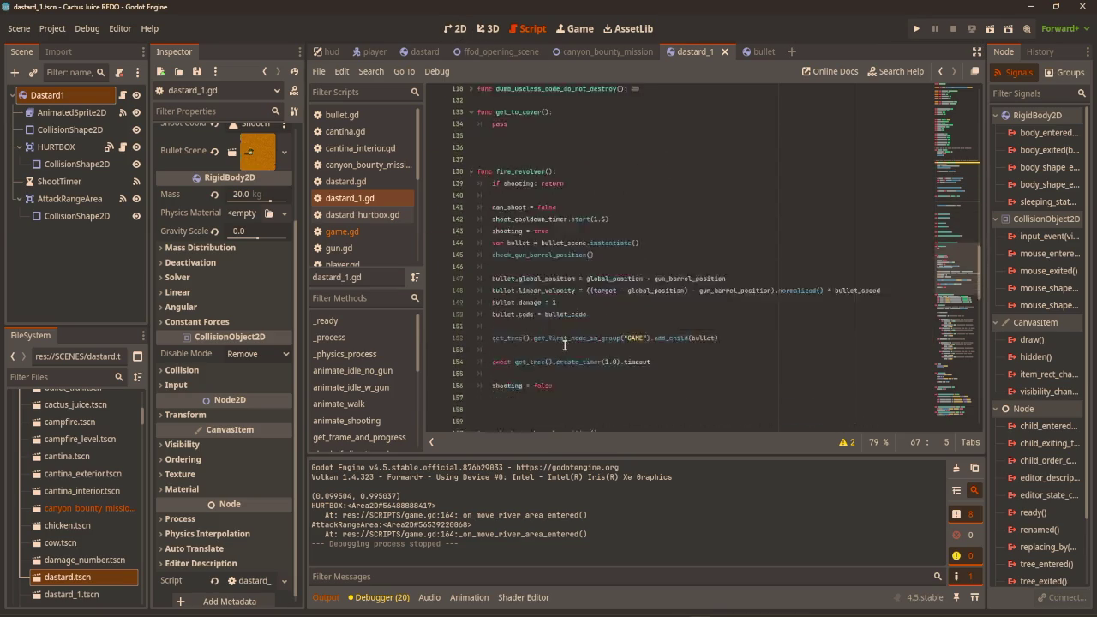
scroll(619, 236, down, 7)
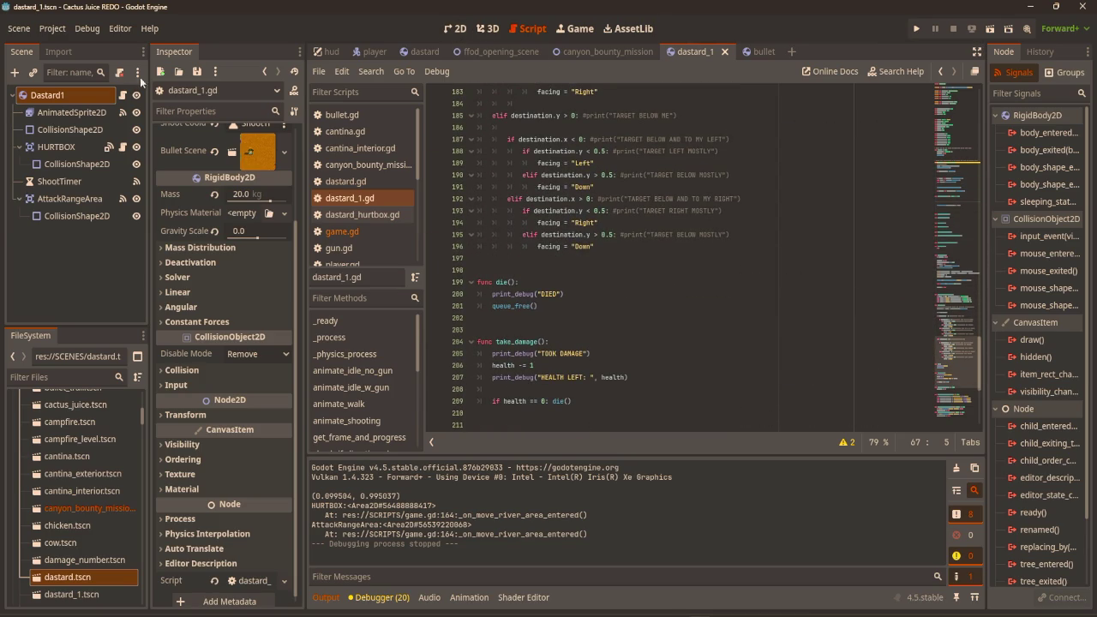
click(1065, 72)
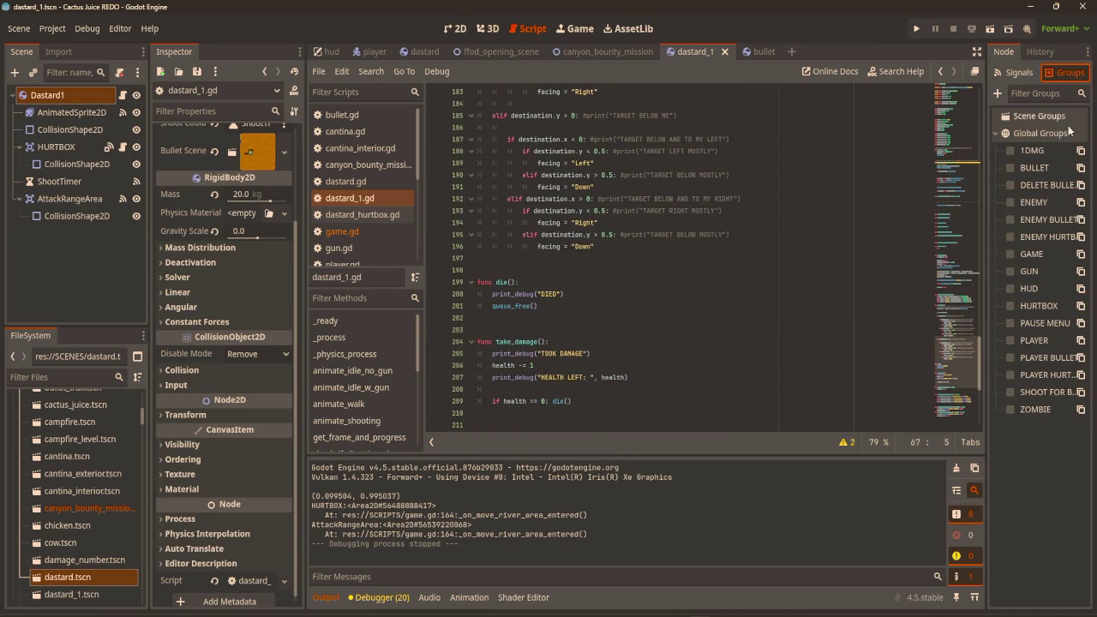
click(1011, 203)
scroll(645, 340, down, 6)
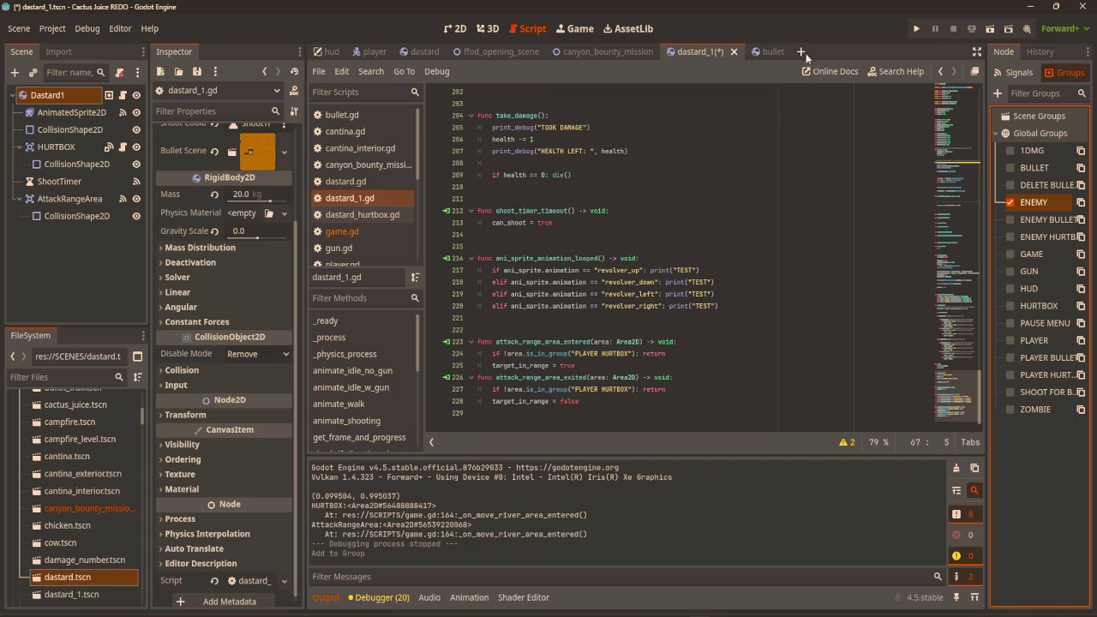
click(560, 53)
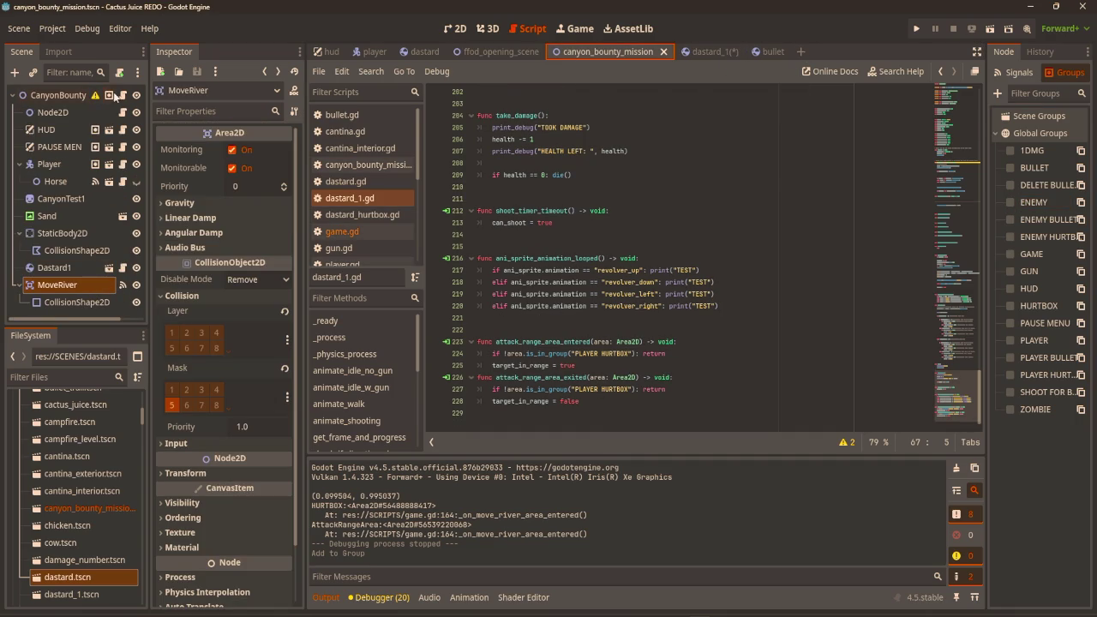
Replace print_debug(area) with a return unless area.get_parent() is in the ENEMY group.
click(111, 95)
mouse_move(557, 401)
mouse_down()
mouse_move(480, 401)
mouse_move(489, 401)
mouse_up()
text(if a)
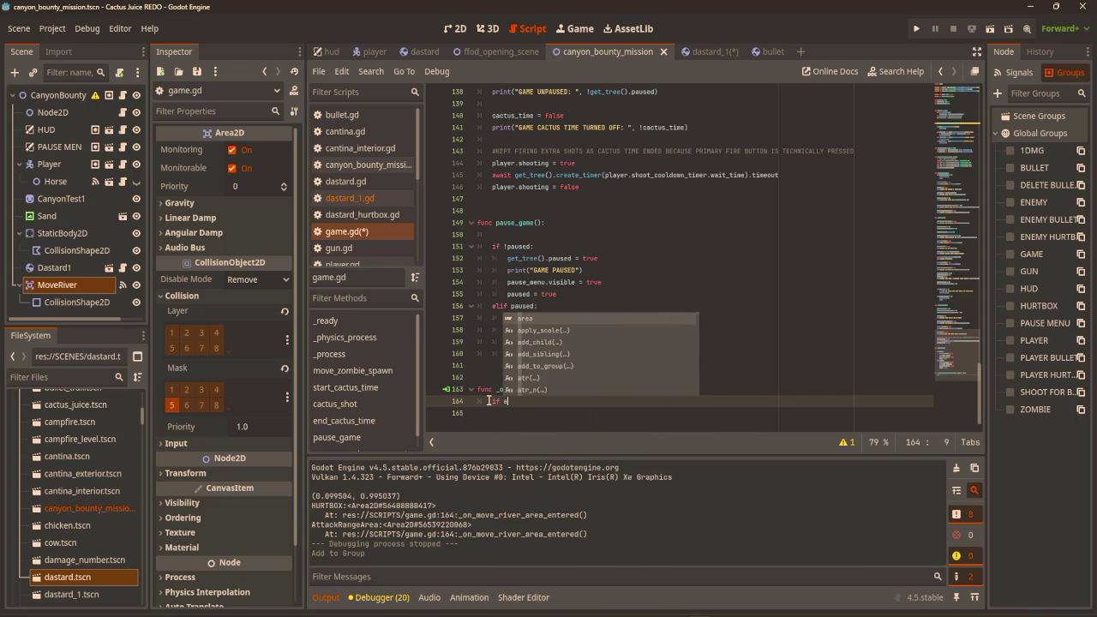
text(rea.get_parent)
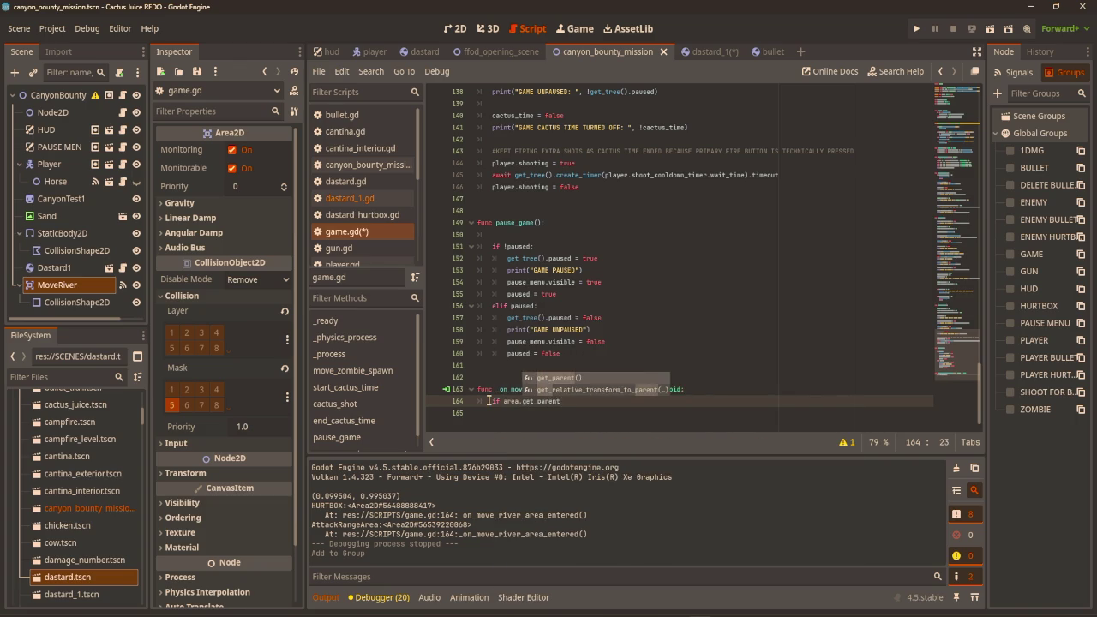
key(Return)
text(is_in)
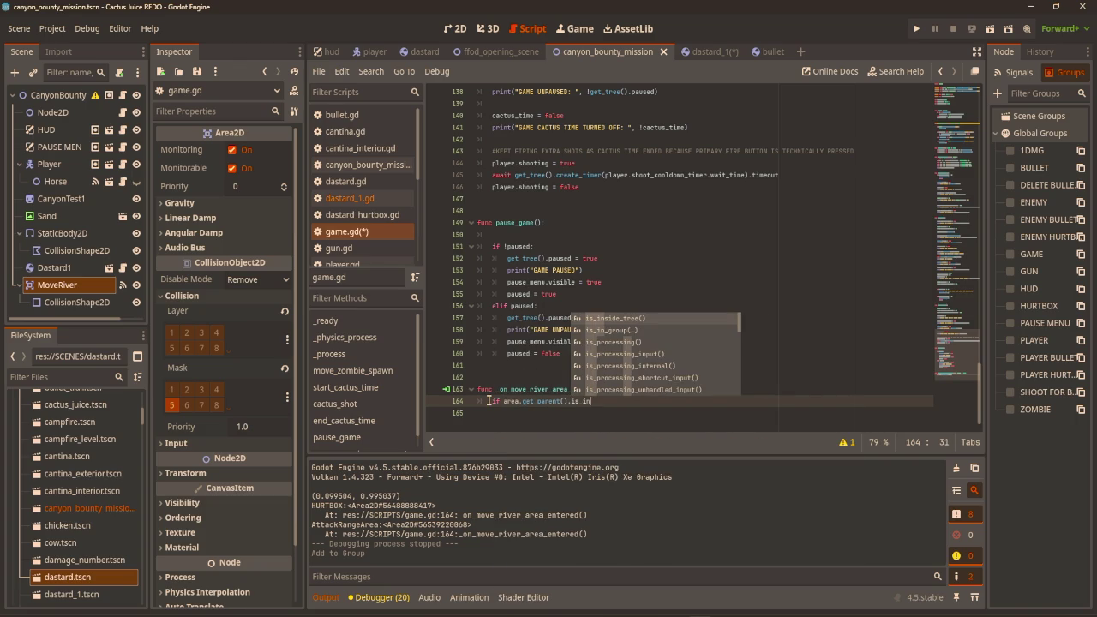
text(_group)
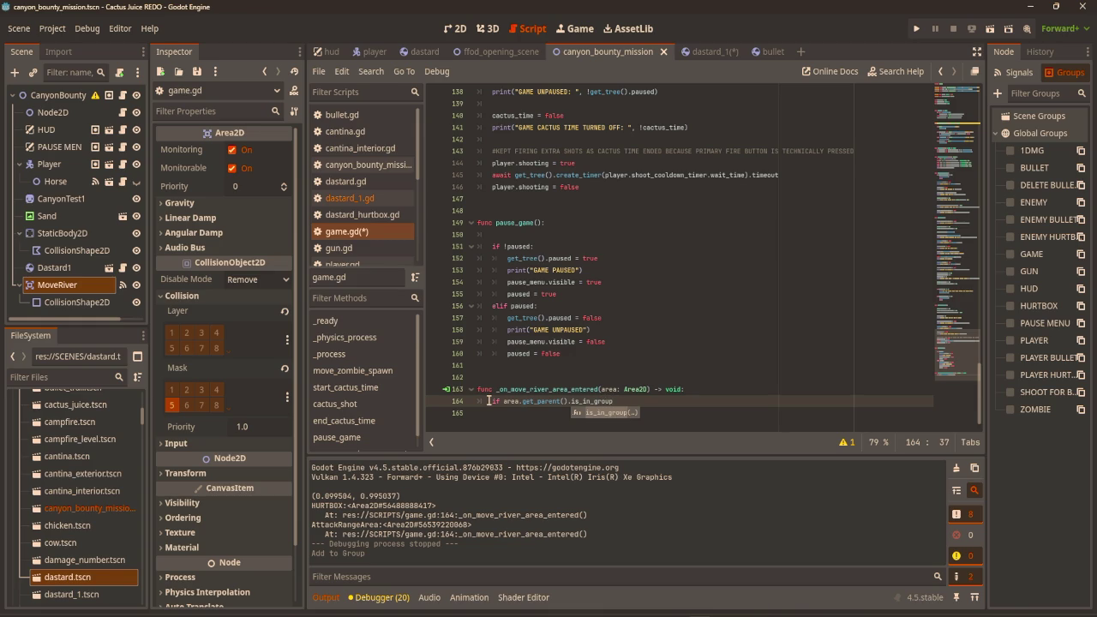
text(()
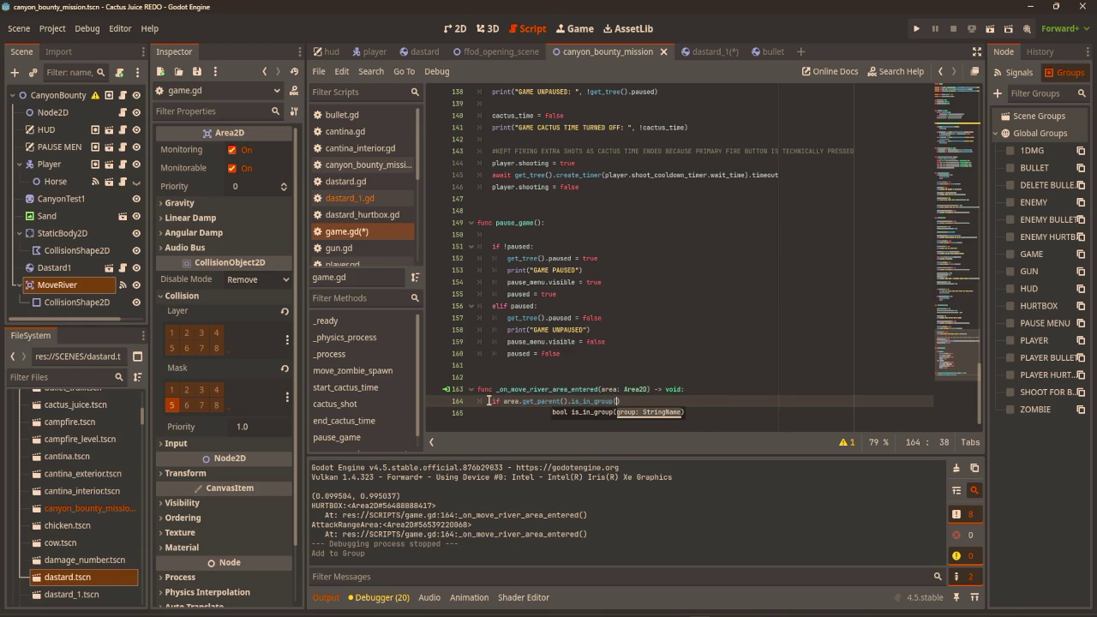
text("ENEMY)
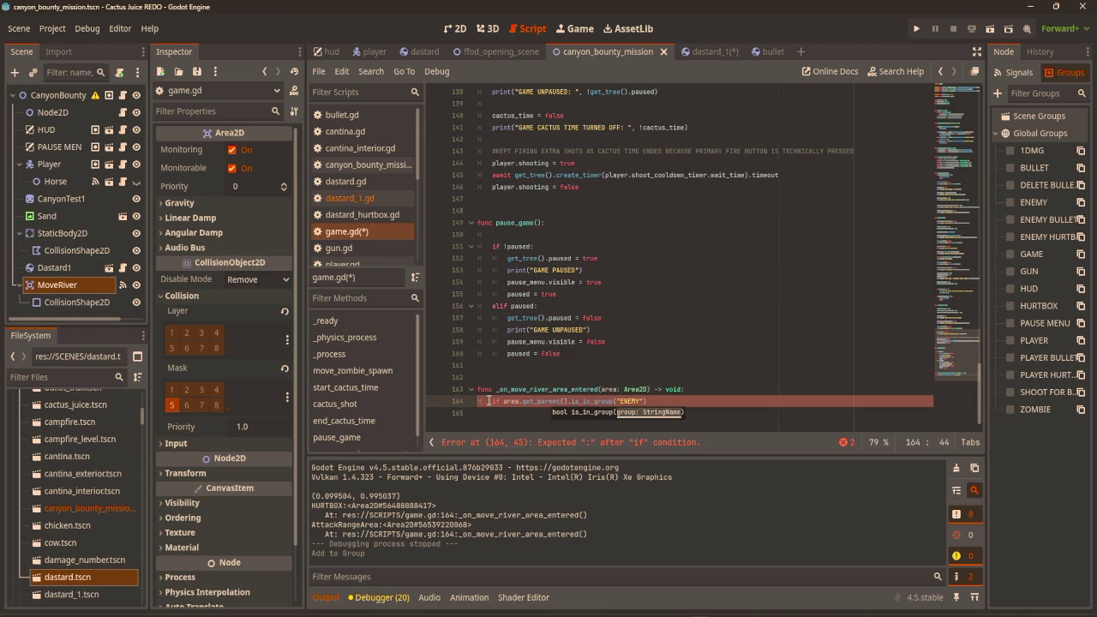
text( return)
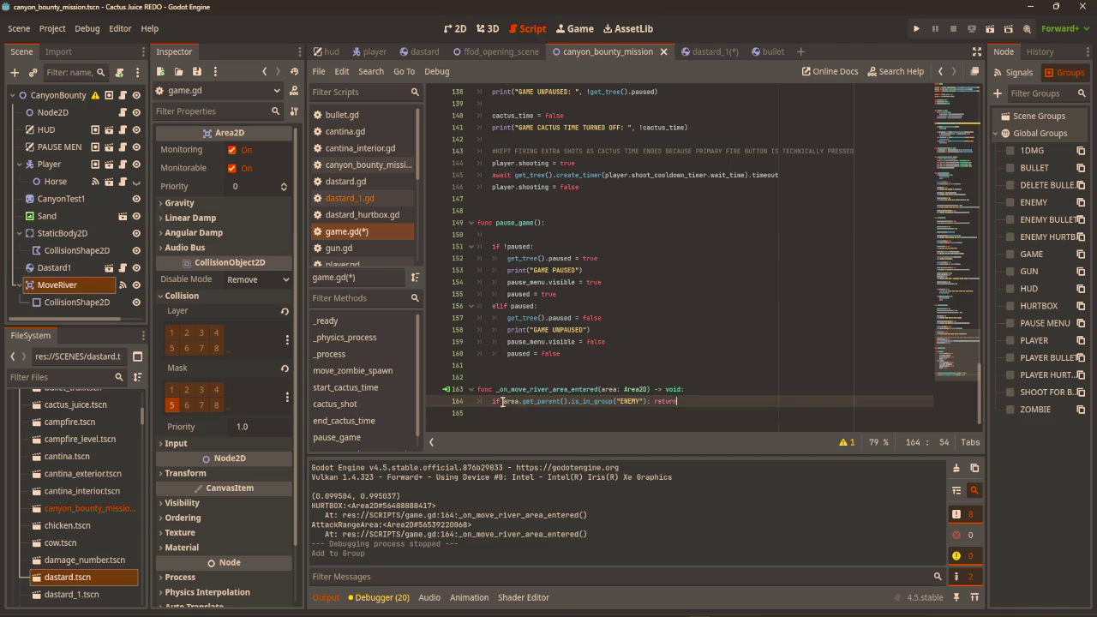
text(!)
click(743, 411)
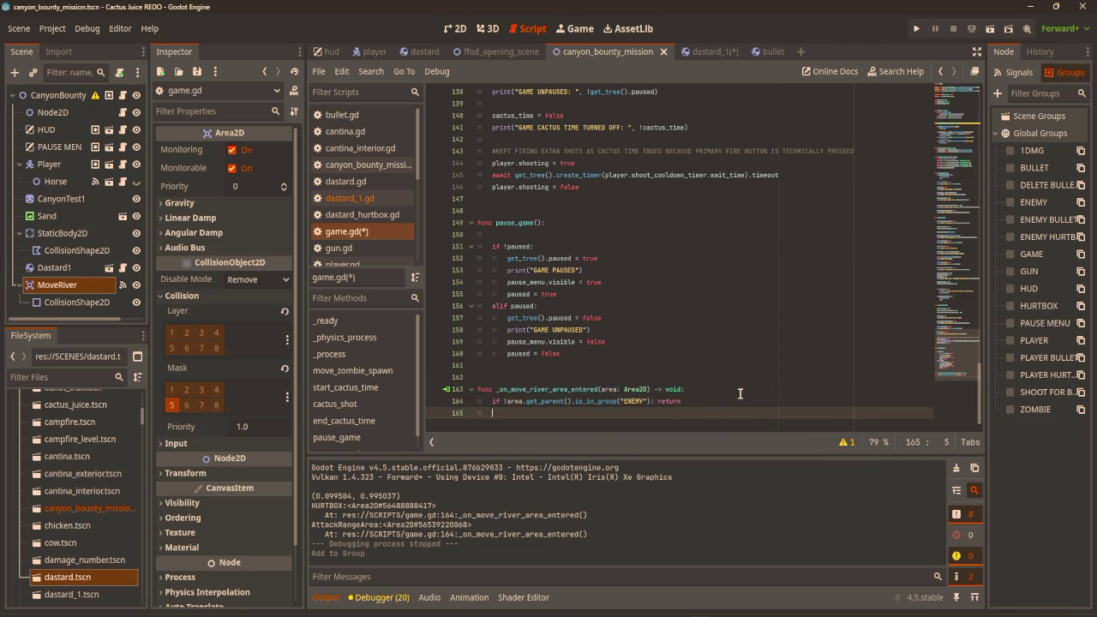
Set area.get_parent().linear_velocity = 10 in the handler and run the game.
key(Return)
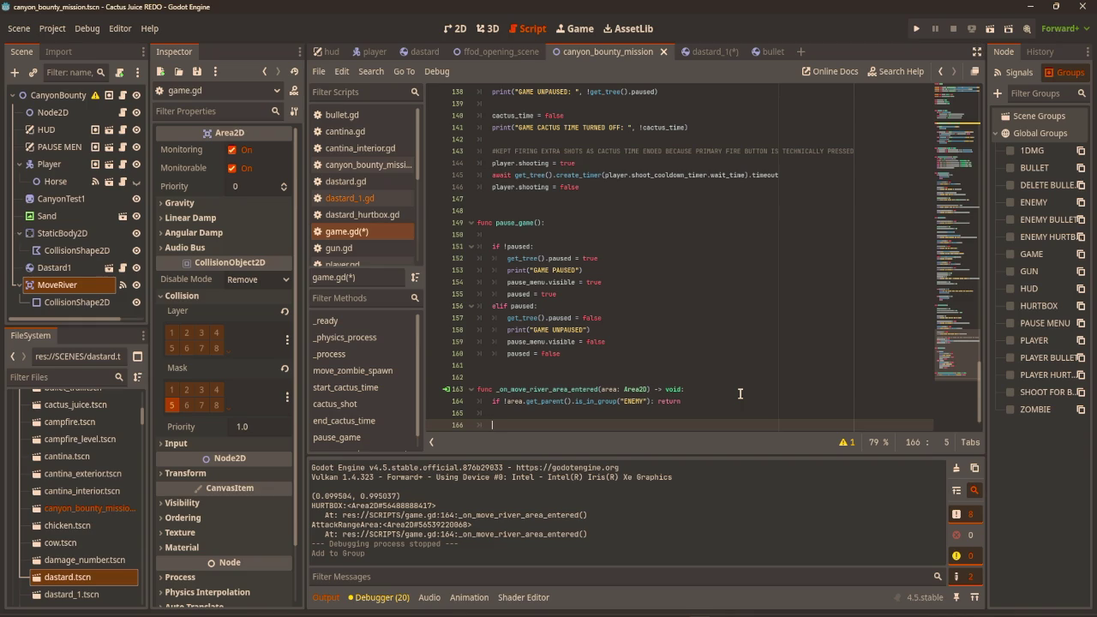
scroll(787, 293, down, 1)
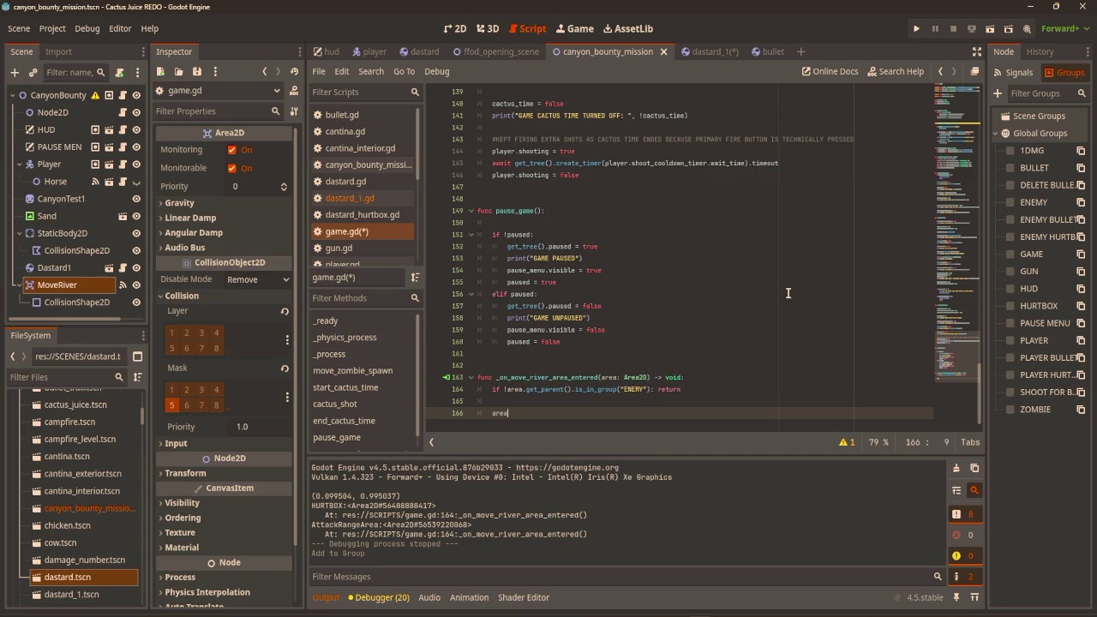
text(.get_paretn)
text(t)
key(Return)
text(linear_velocity)
key(ctrl+space)
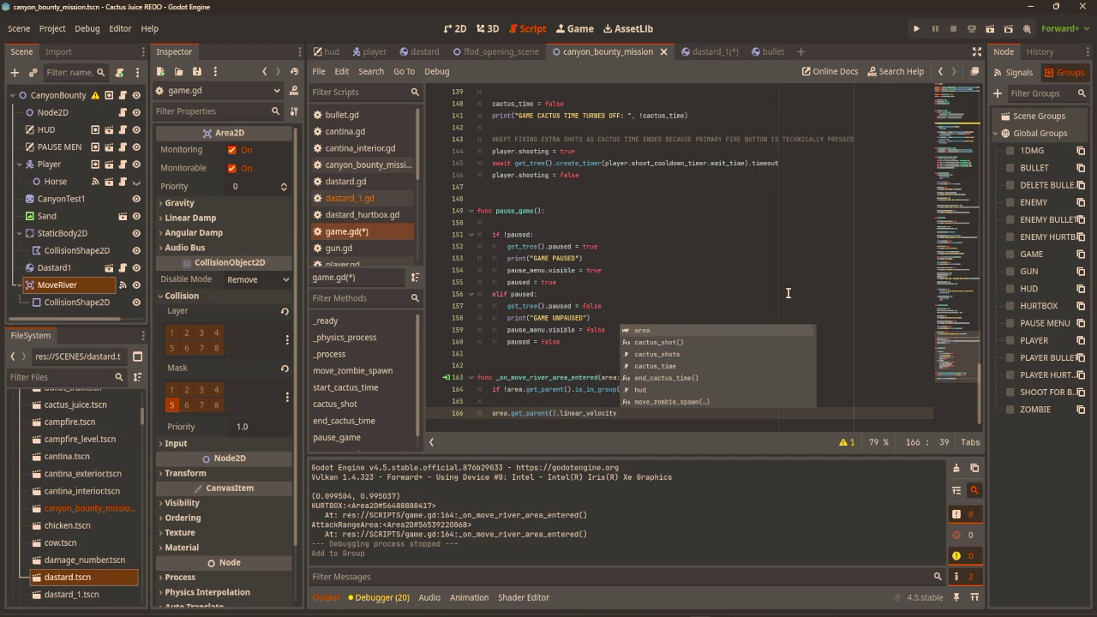
text(= )
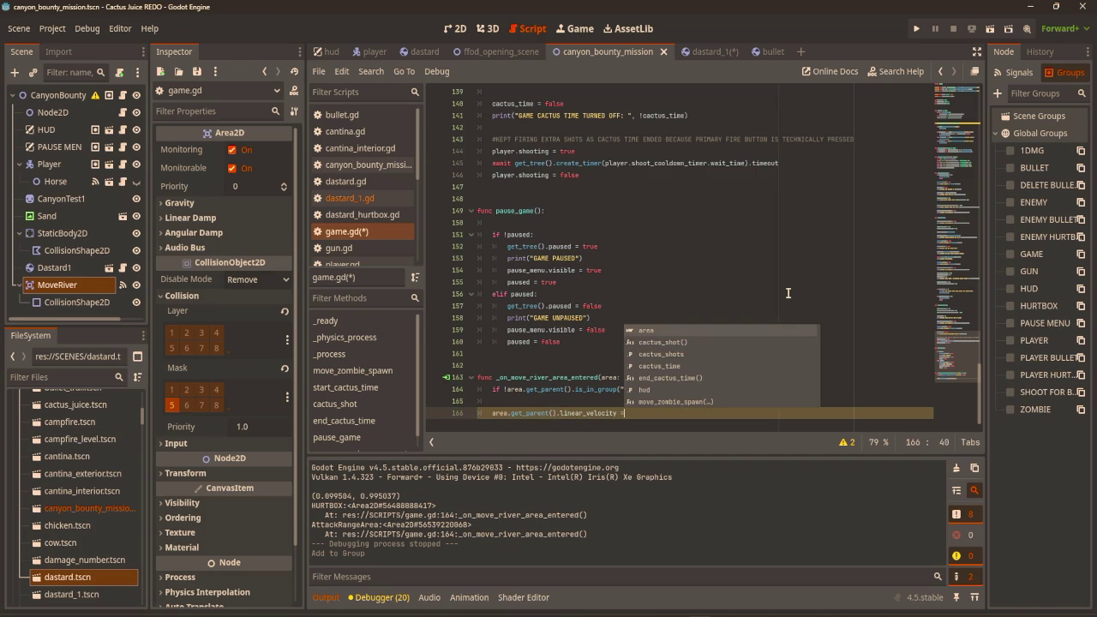
text(10)
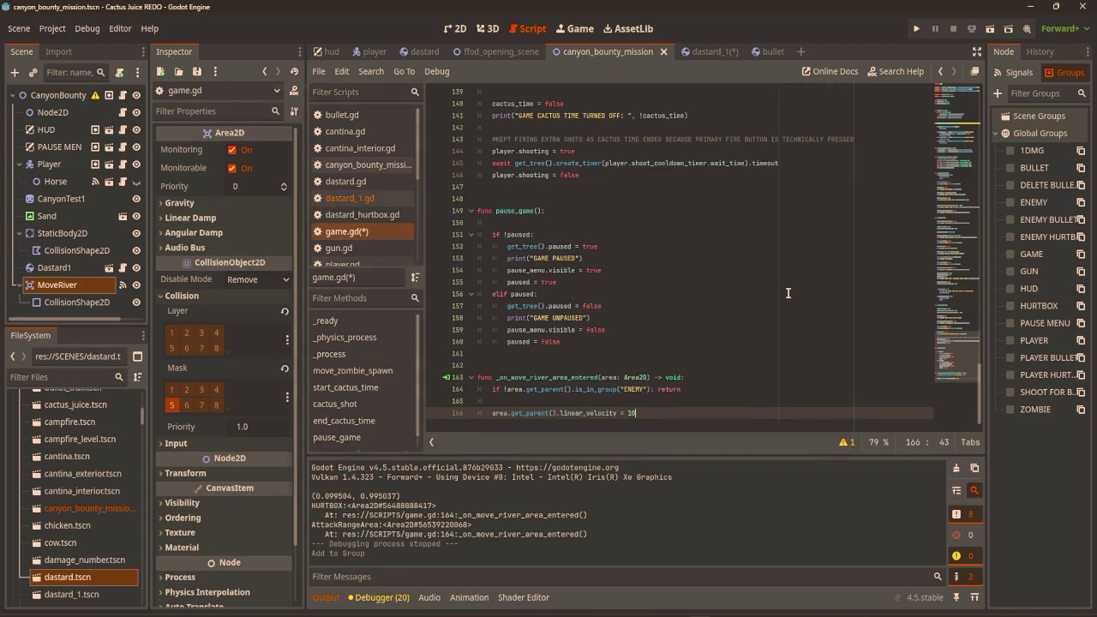
key(F5)
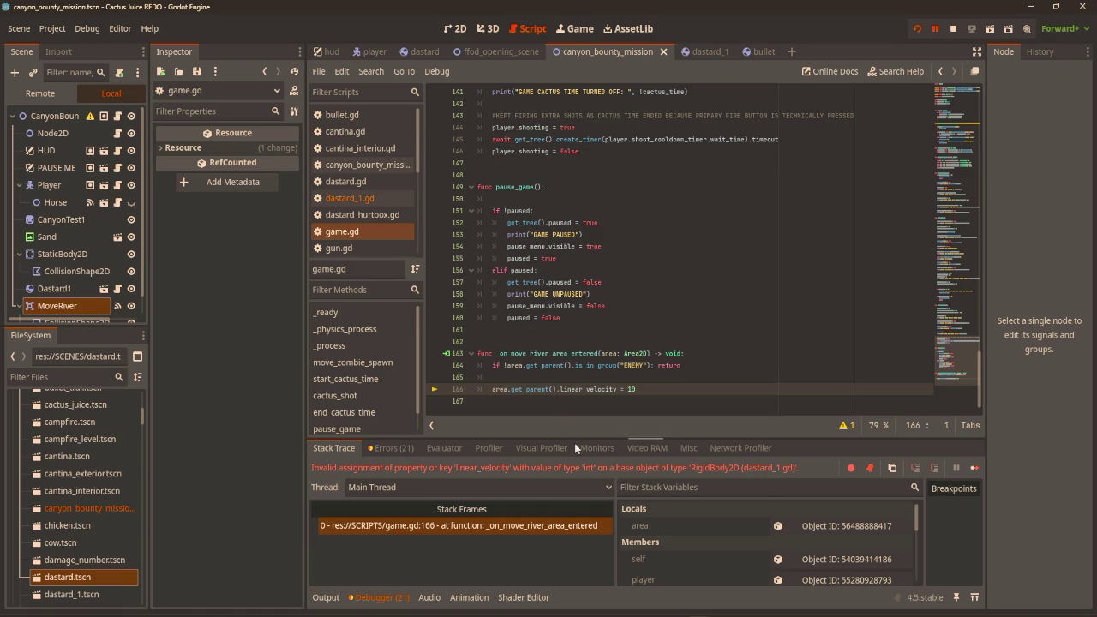
Change the handler to linear_velocity.x = 10, rerun, and stop after the player.gd targetable error.
click(616, 390)
text(x)
key(F5)
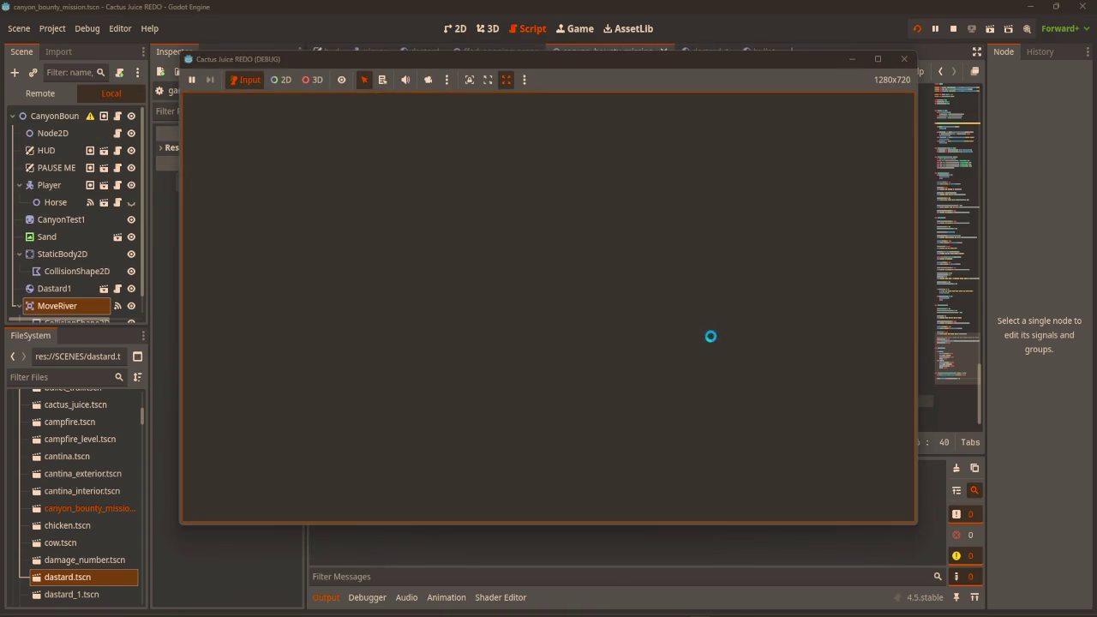
key(Down)
key(Down)
key(Down)
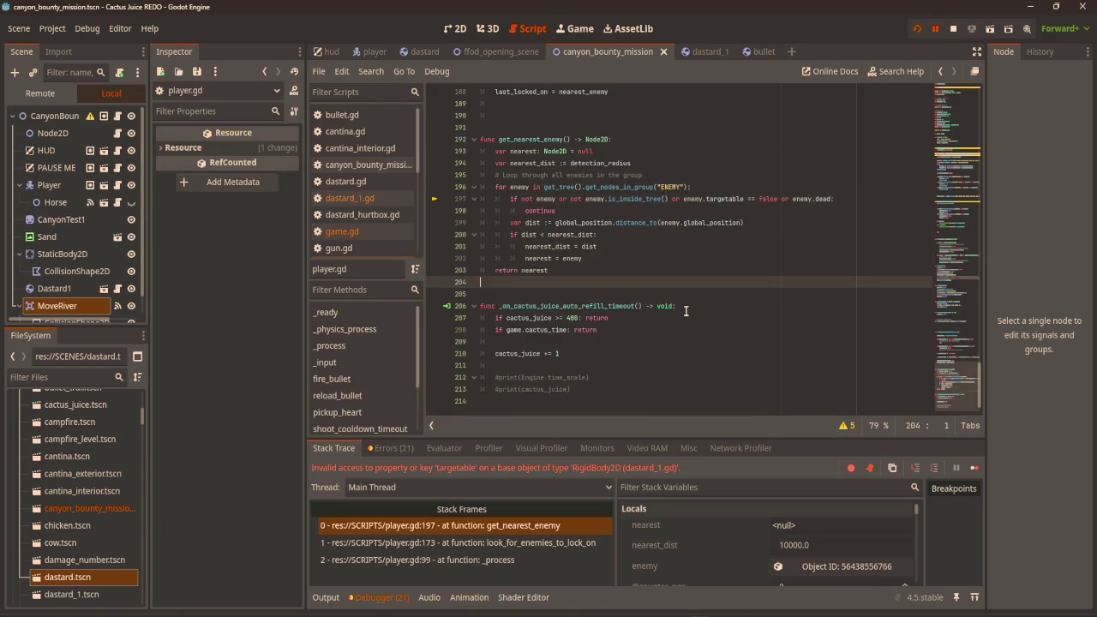
key(Up)
key(Up)
key(Up)
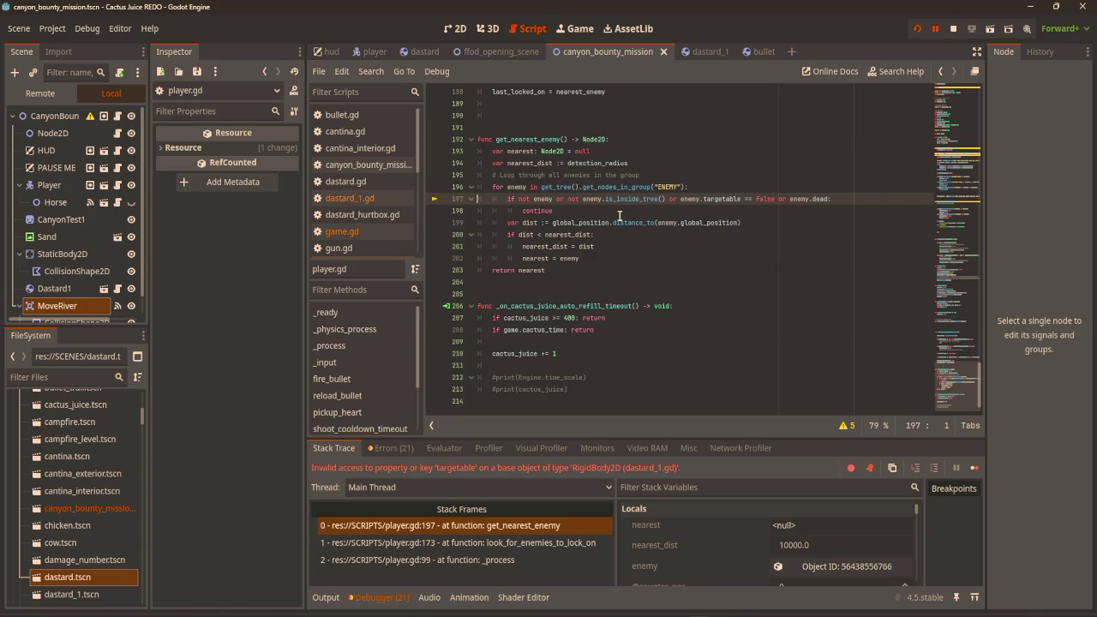
key(F12)
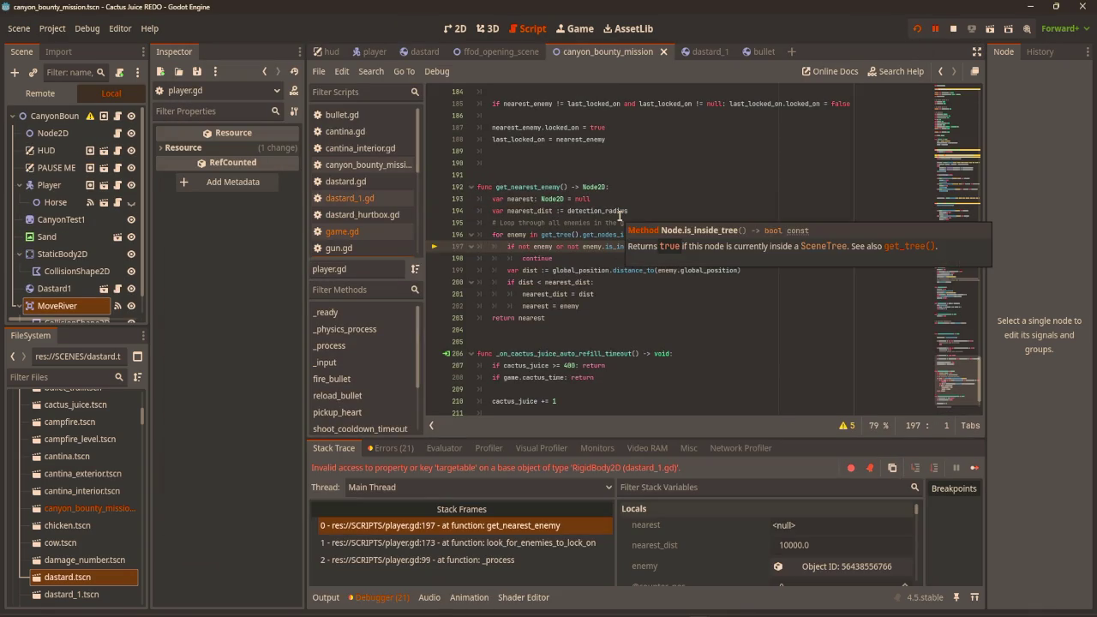
click(580, 255)
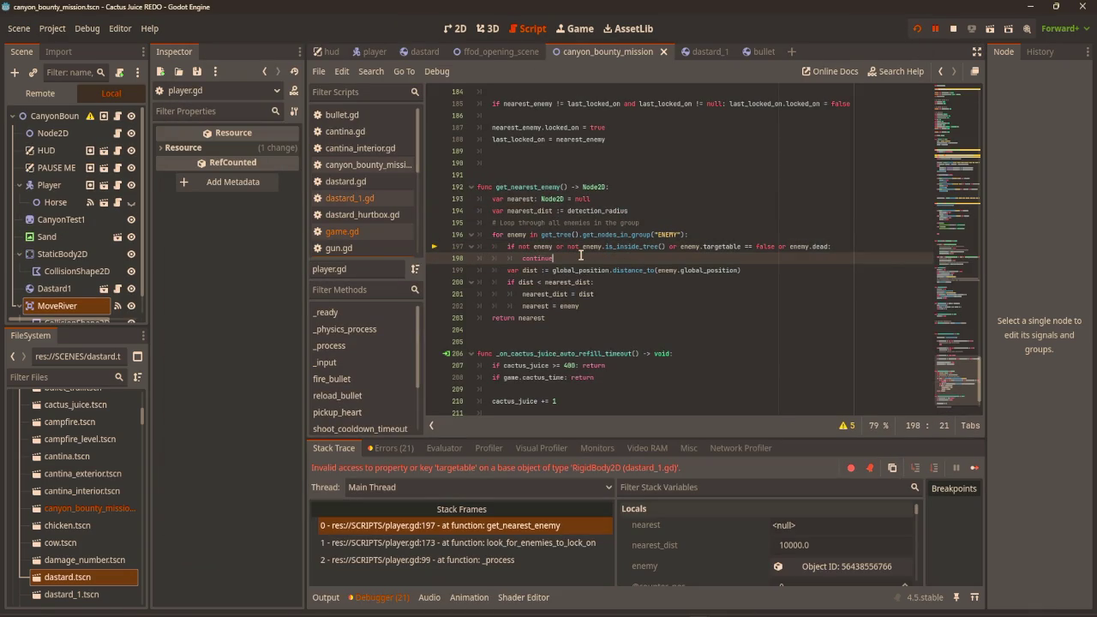
key(F8)
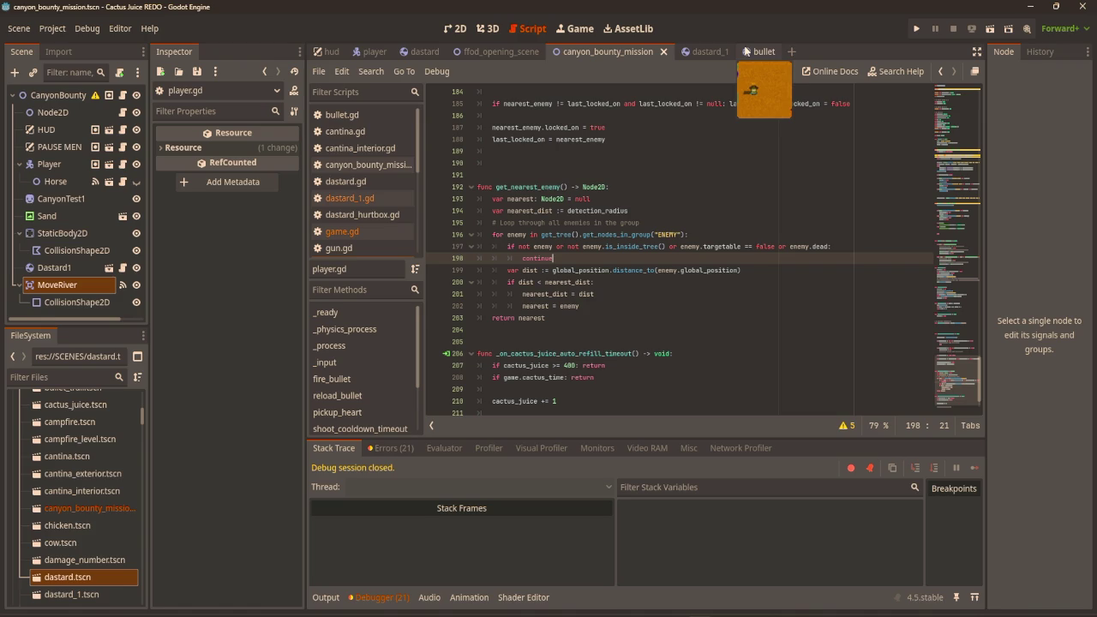
In the dastard_1 scene, move Dastard1 from the ENEMY group to the HURTBOX group.
click(523, 53)
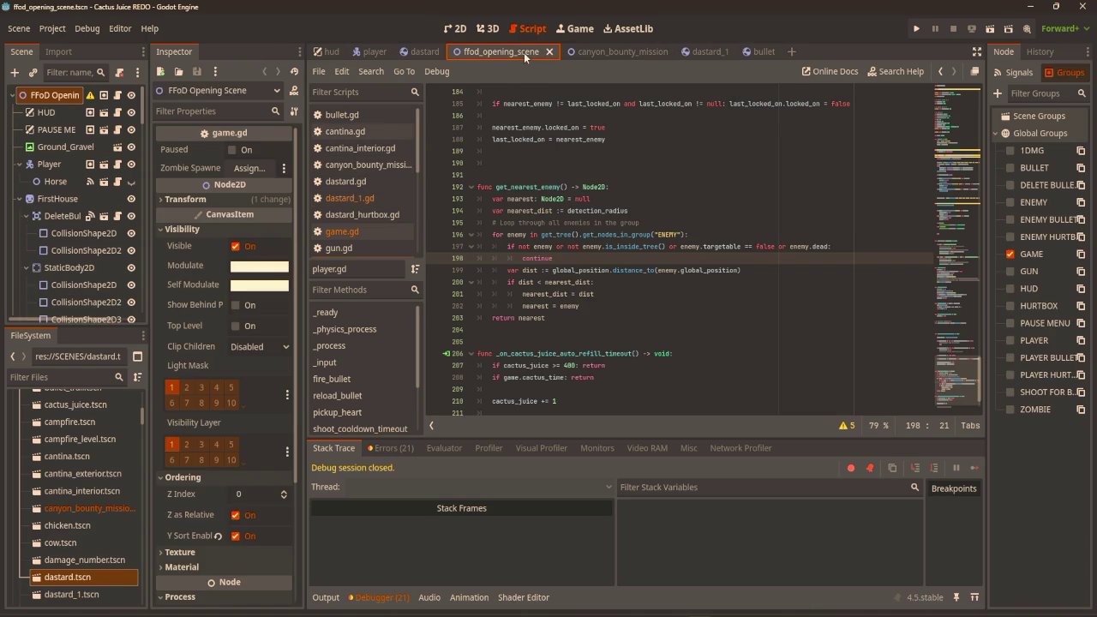
click(606, 52)
click(701, 52)
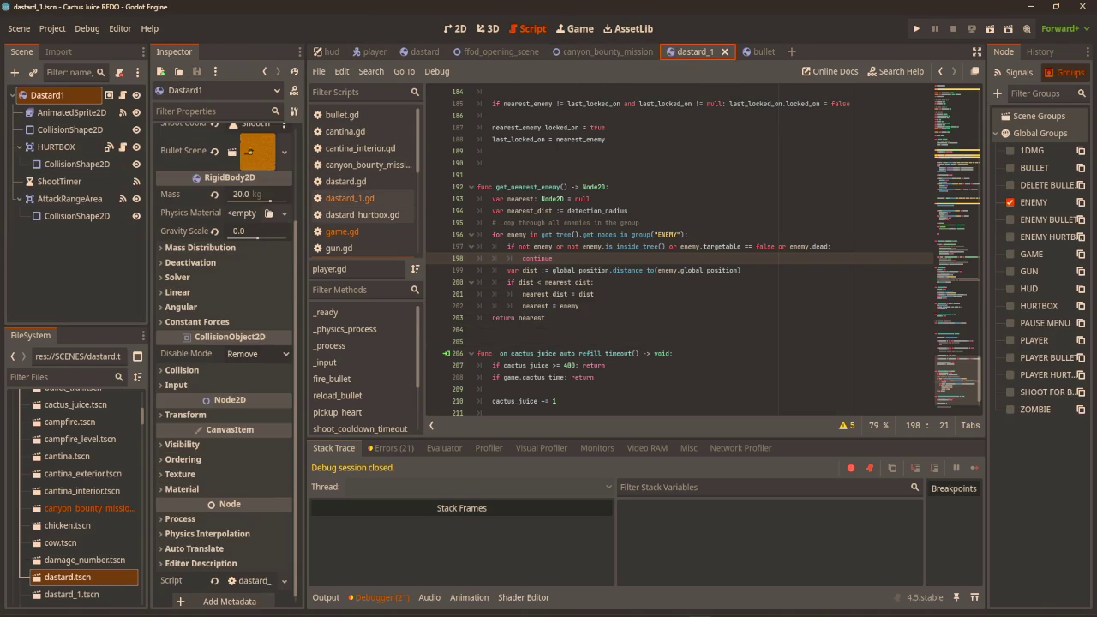
click(1008, 202)
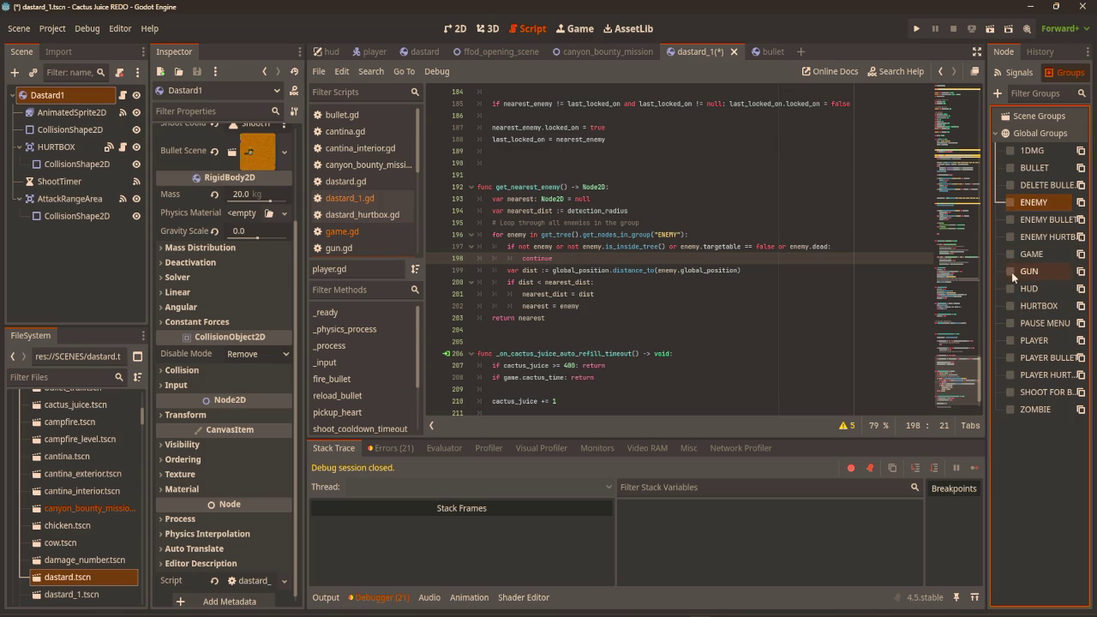
click(1009, 306)
scroll(711, 283, down, 2)
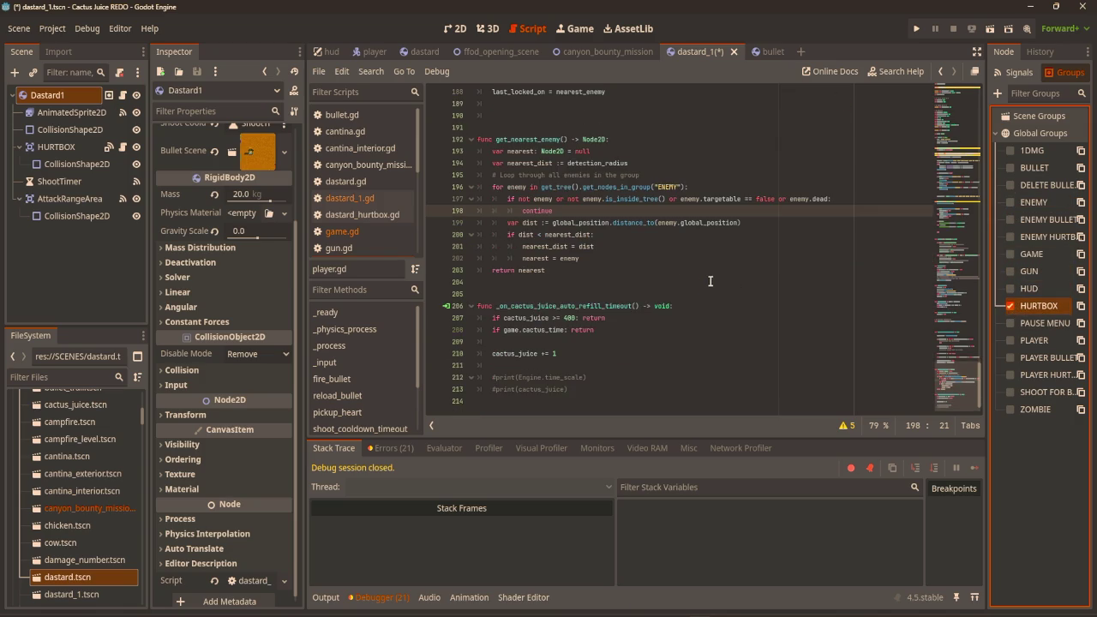
Return to the canyon_bounty_mission scene and bring up game.gd's river-entered handler.
mouse_move(562, 62)
click(367, 165)
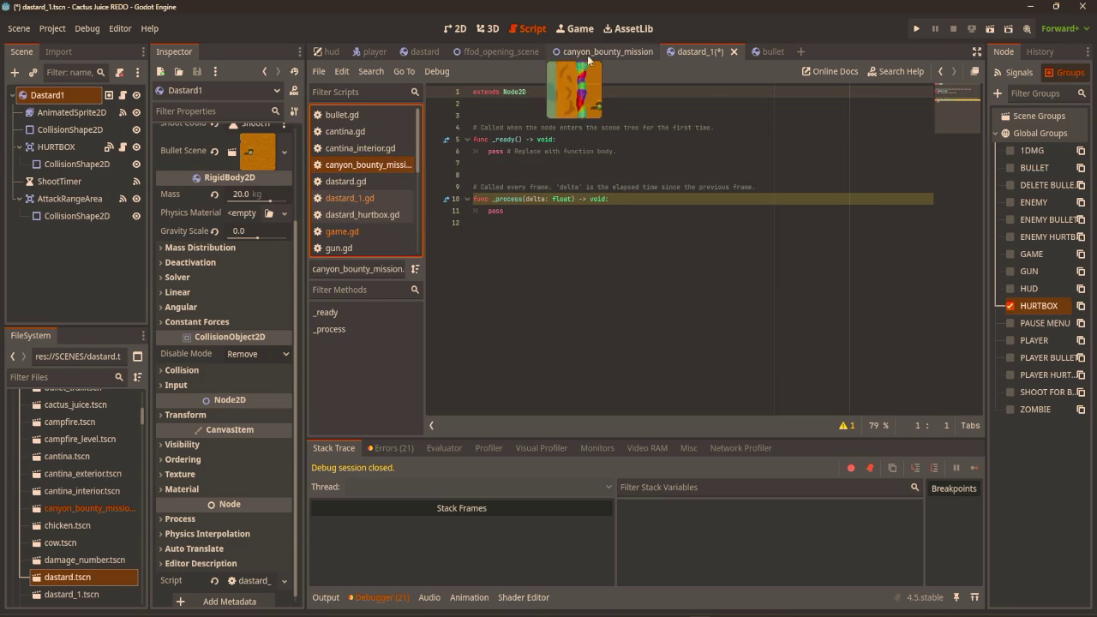
click(587, 54)
click(343, 231)
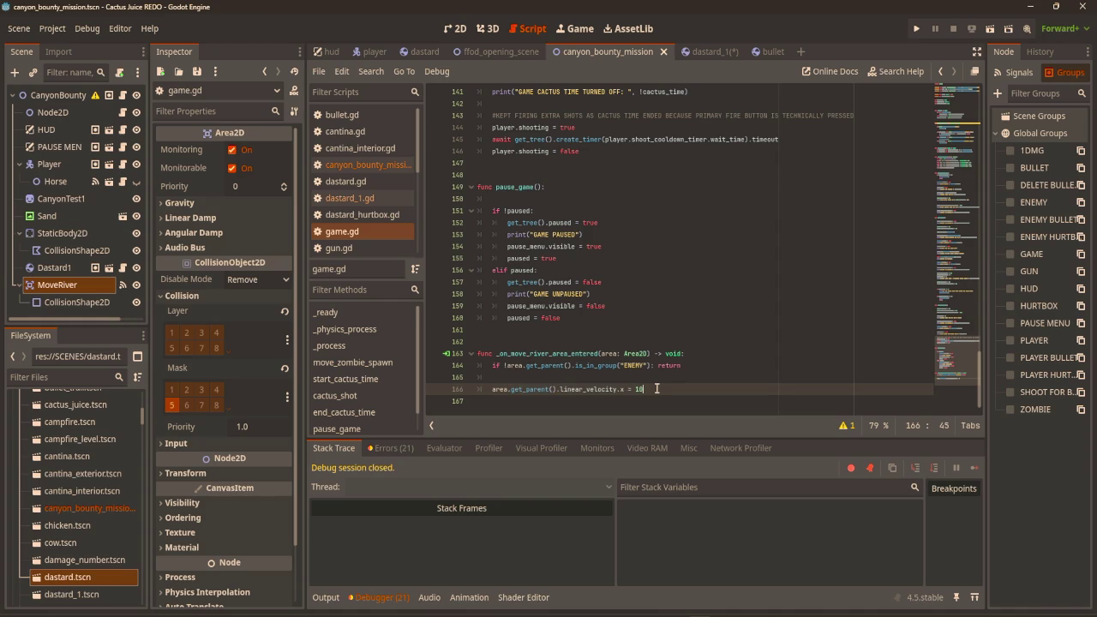
Edit the river push speed value and replace ENEMY with HURTBOX in the group check.
key(BackSpace)
text(8)
drag(650, 365, 626, 365)
text(HURTBOX)
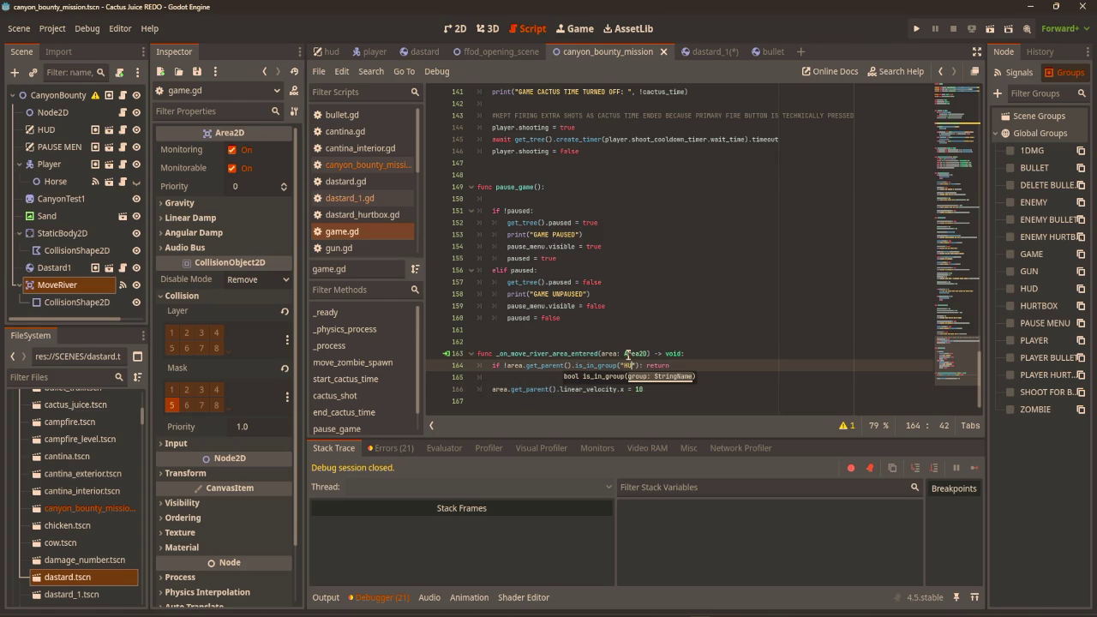
click(722, 333)
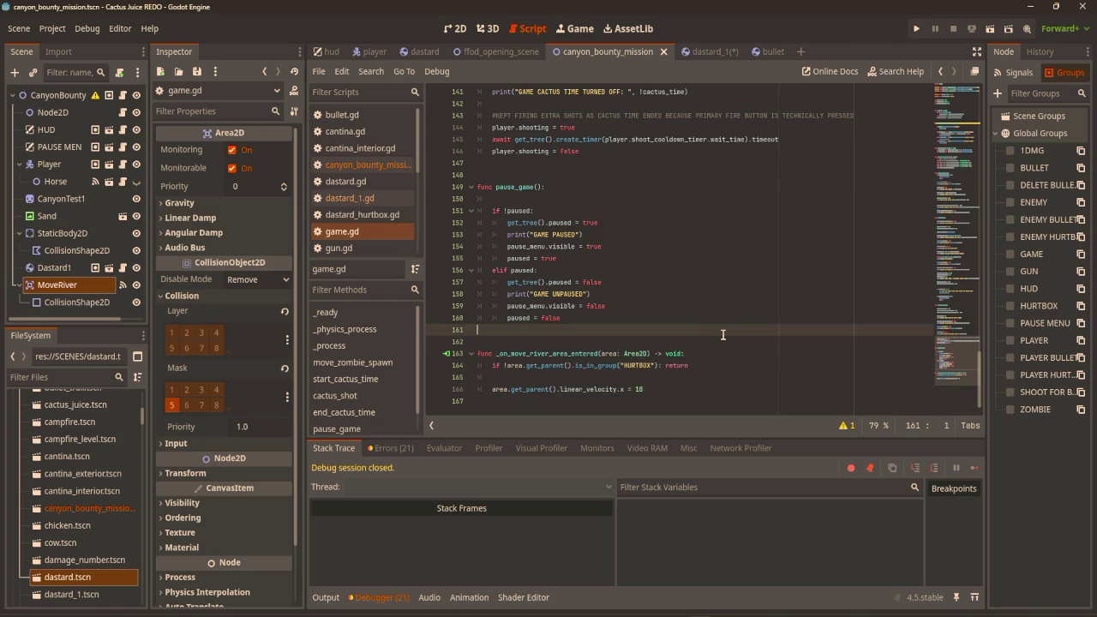
Check the dastard_1 groups, then run the game with F5 to test the river.
click(696, 51)
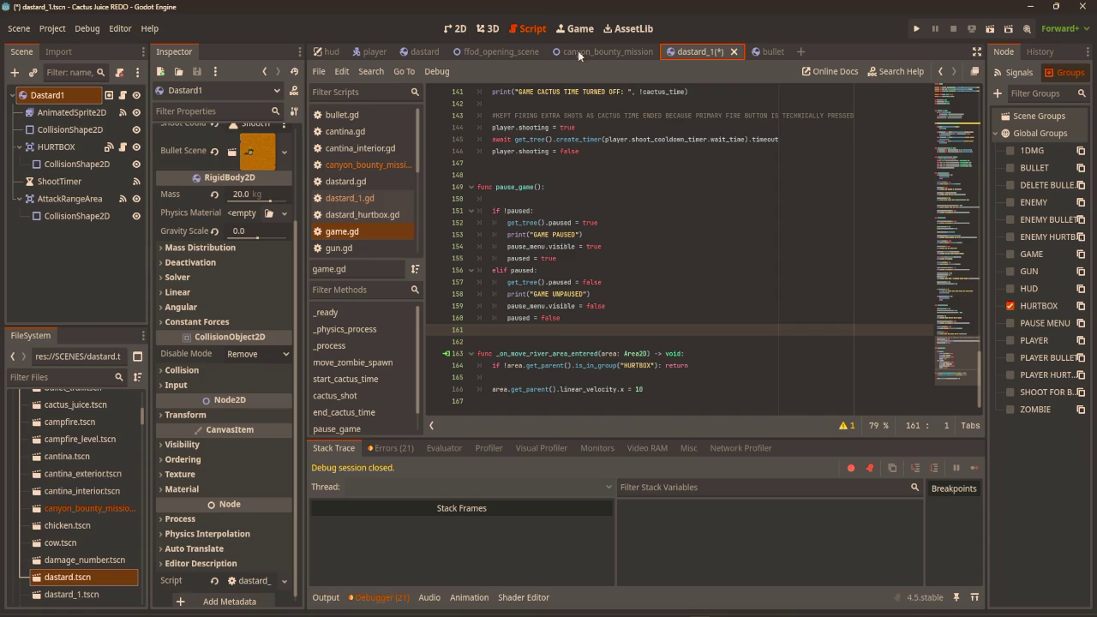
mouse_move(589, 55)
key(F5)
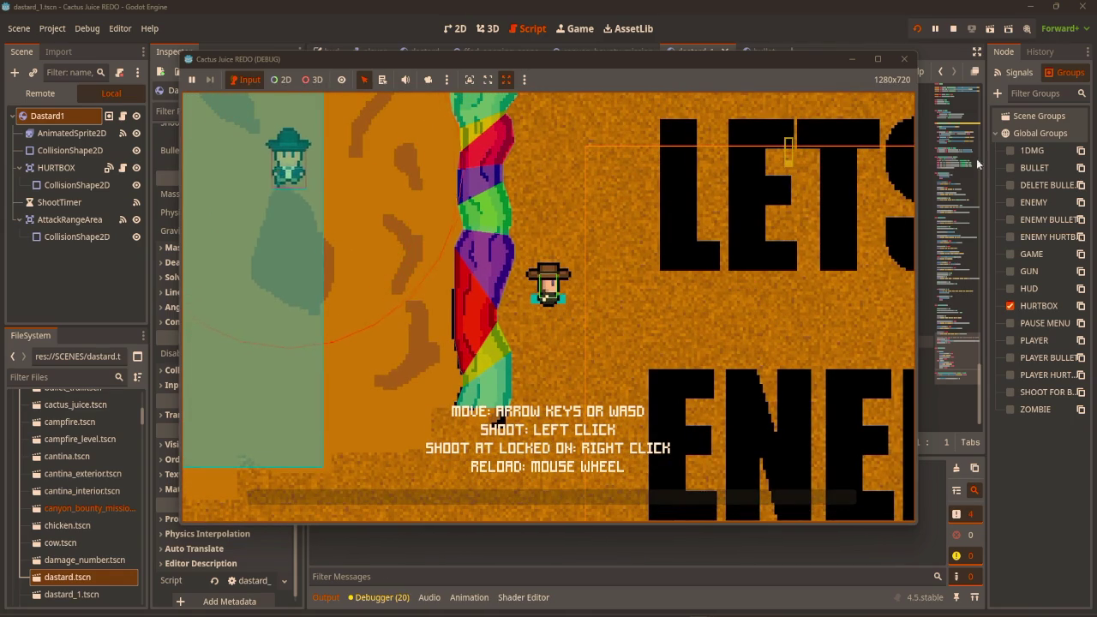
click(904, 59)
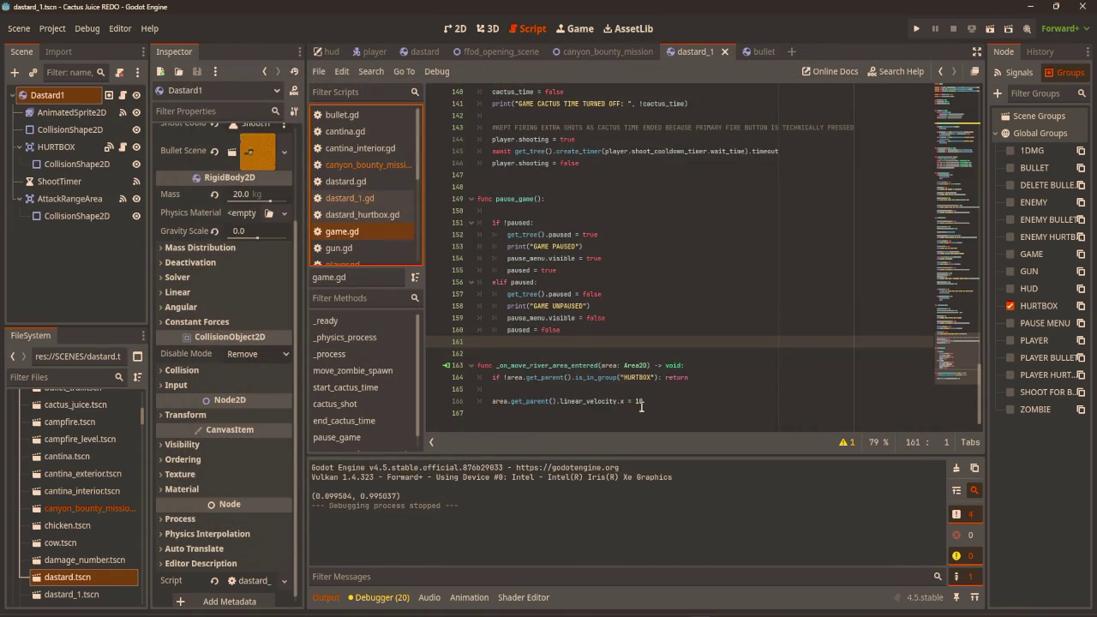
Connect MoveRiver's area_exited signal, creating an empty _on_move_river_area_exited handler in game.gd.
click(639, 403)
key(Return)
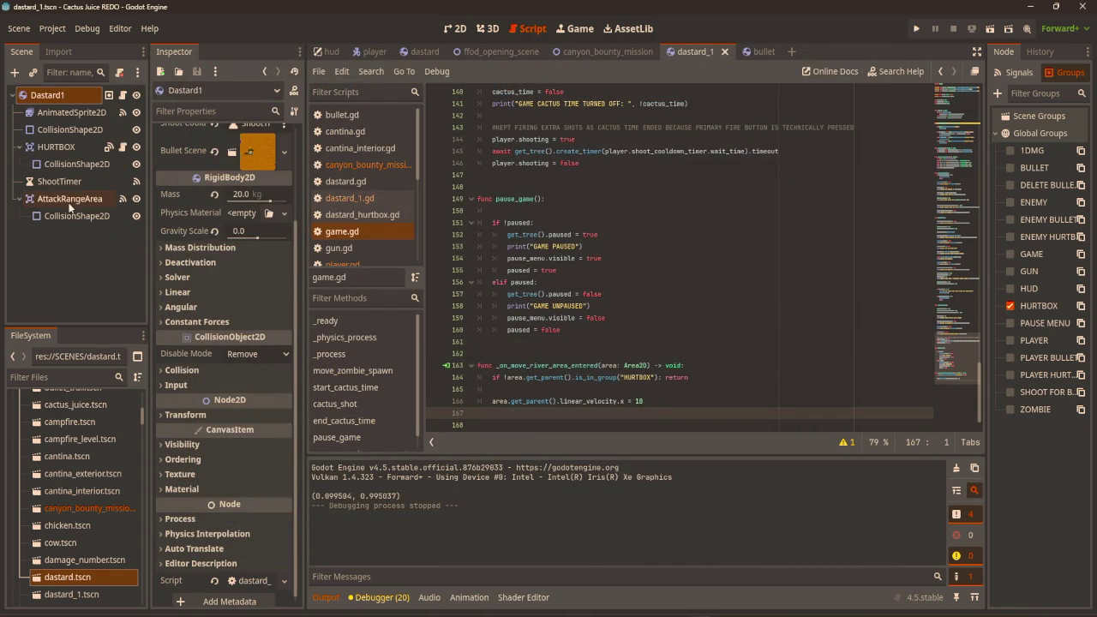
click(69, 198)
click(567, 53)
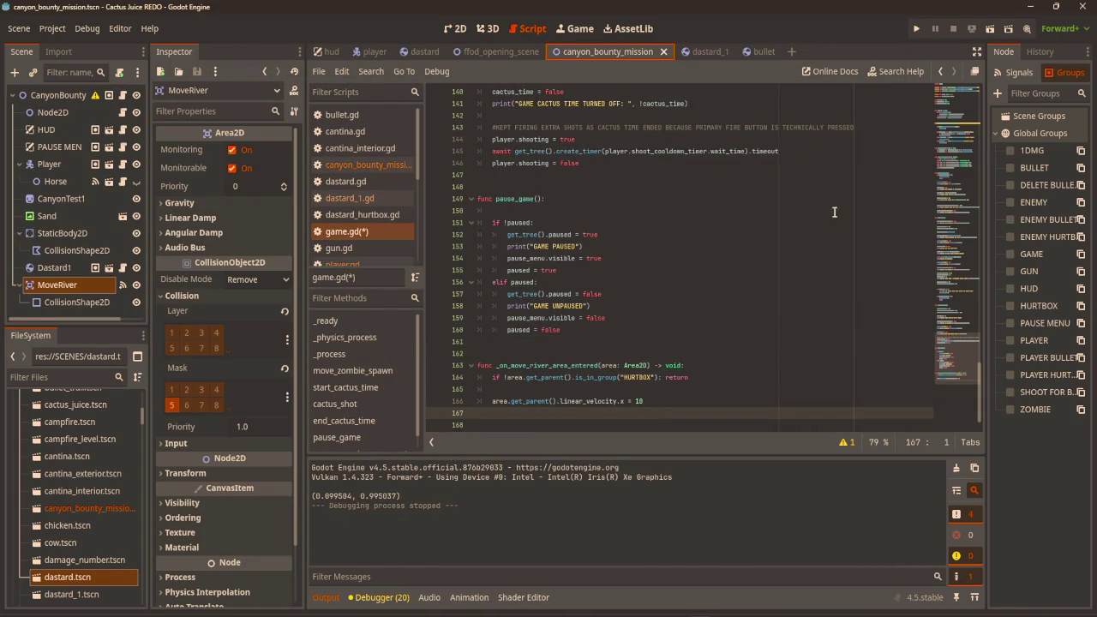
click(1018, 73)
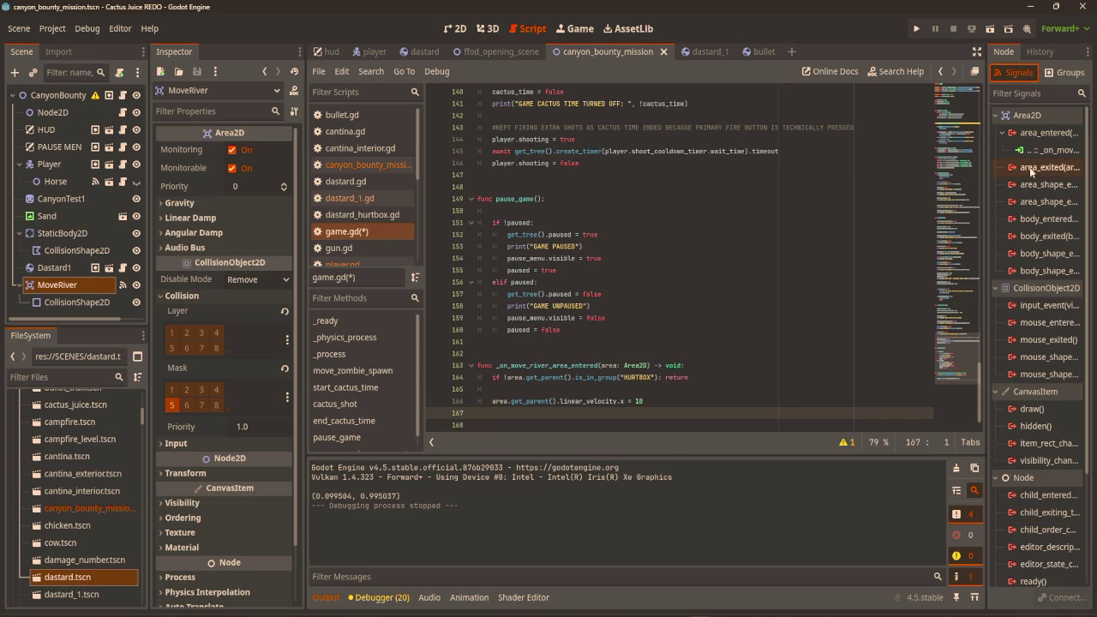
double_click(1050, 167)
click(510, 457)
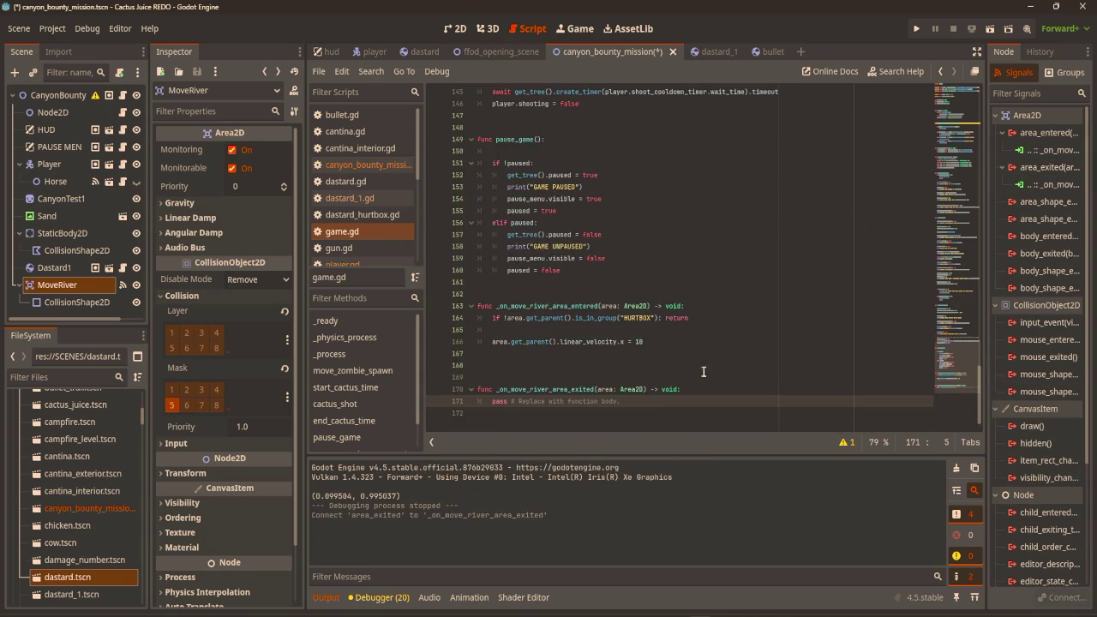
Copy lines 164–166 over the exit handler's pass line and change the velocity 10 to 0.
click(647, 341)
drag(647, 341, 493, 318)
key(ctrl+c)
mouse_move(634, 401)
mouse_down()
mouse_move(480, 399)
mouse_move(492, 400)
mouse_up()
key(ctrl+v)
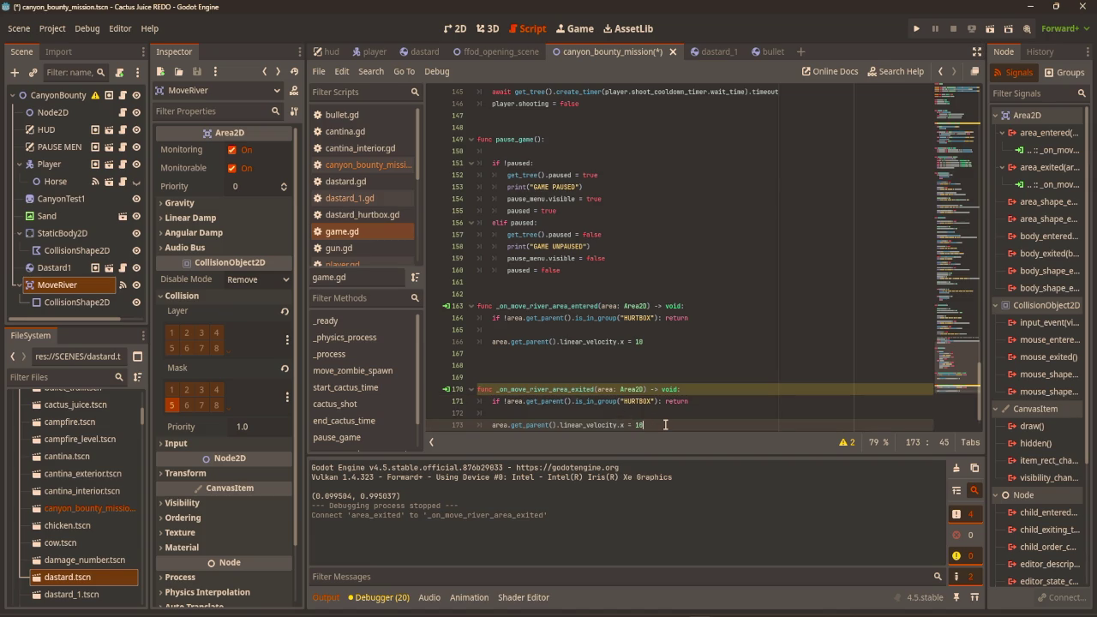
key(Left)
key(BackSpace)
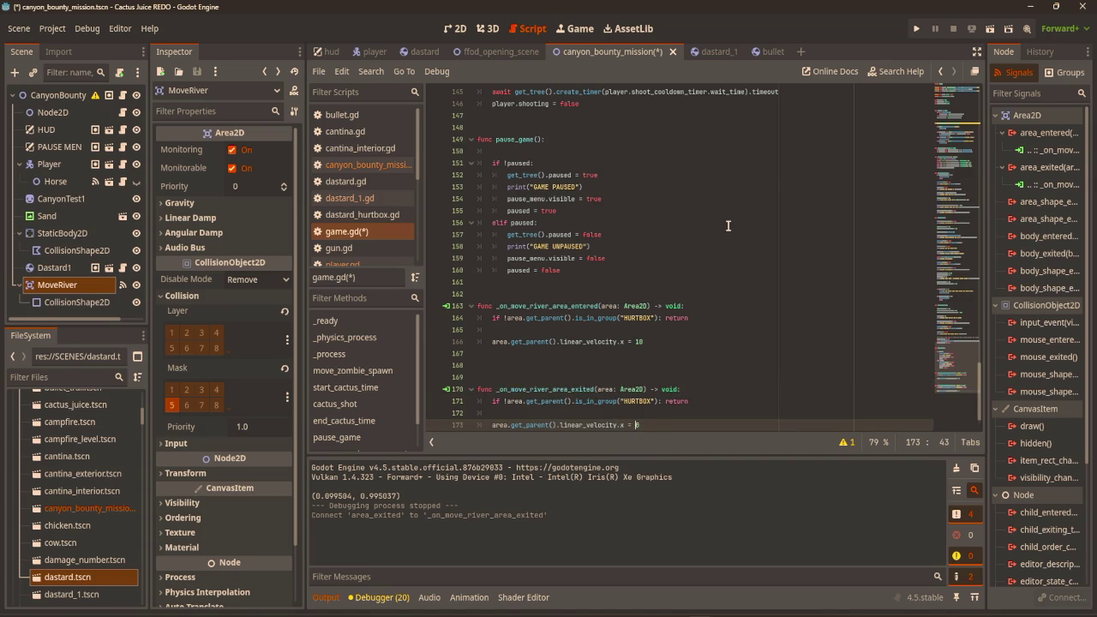
Run the game, walk the player up and left to test the river exit, then close it.
key(F5)
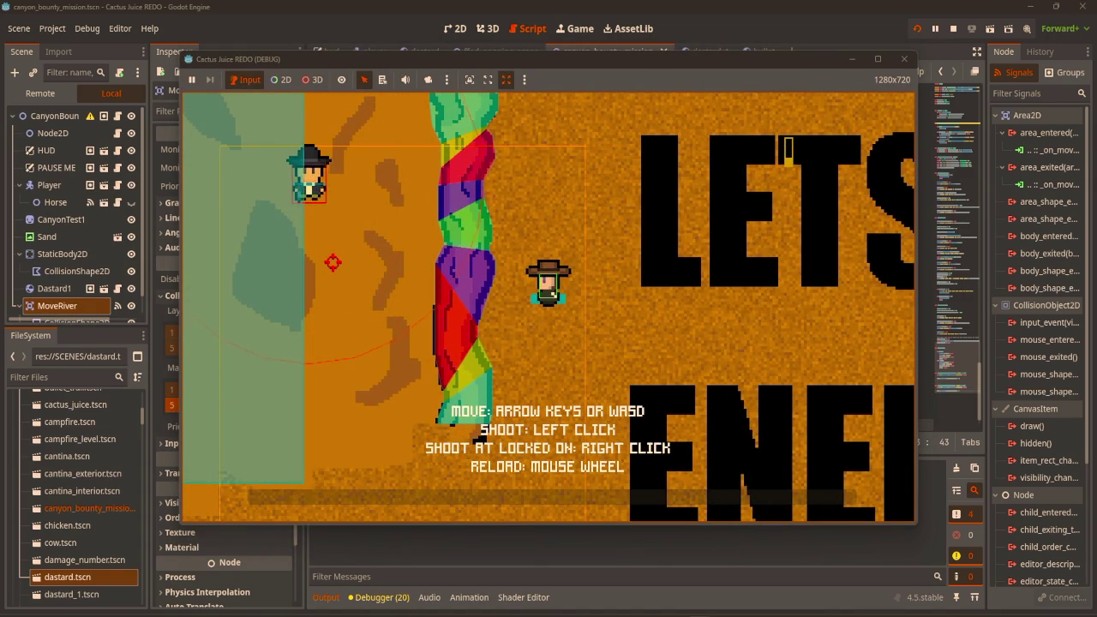
key(w)
key(a)
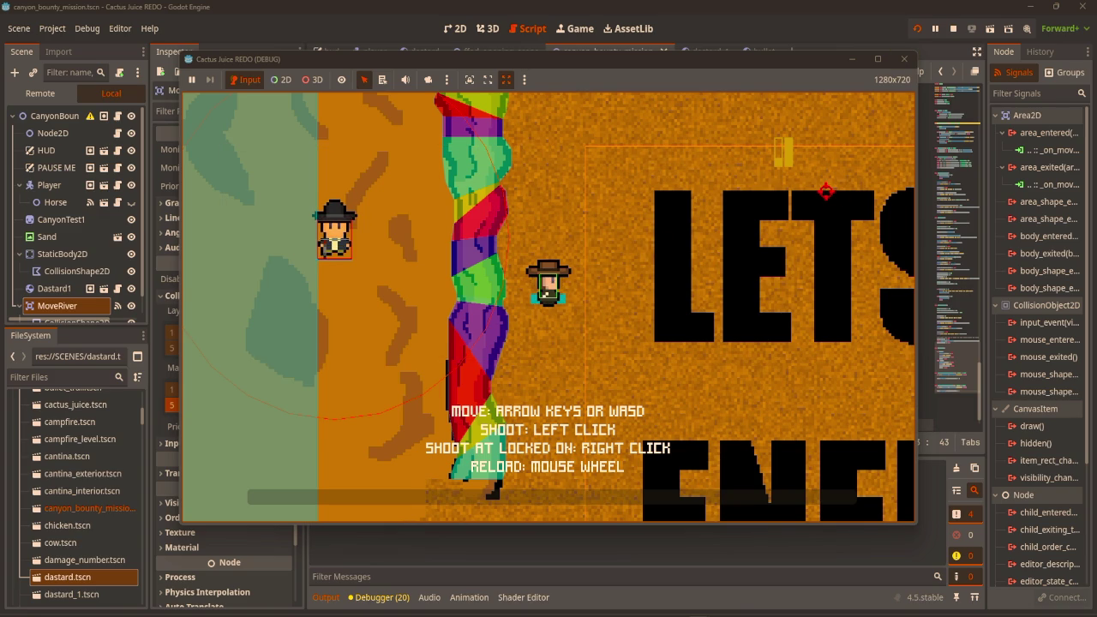
click(904, 60)
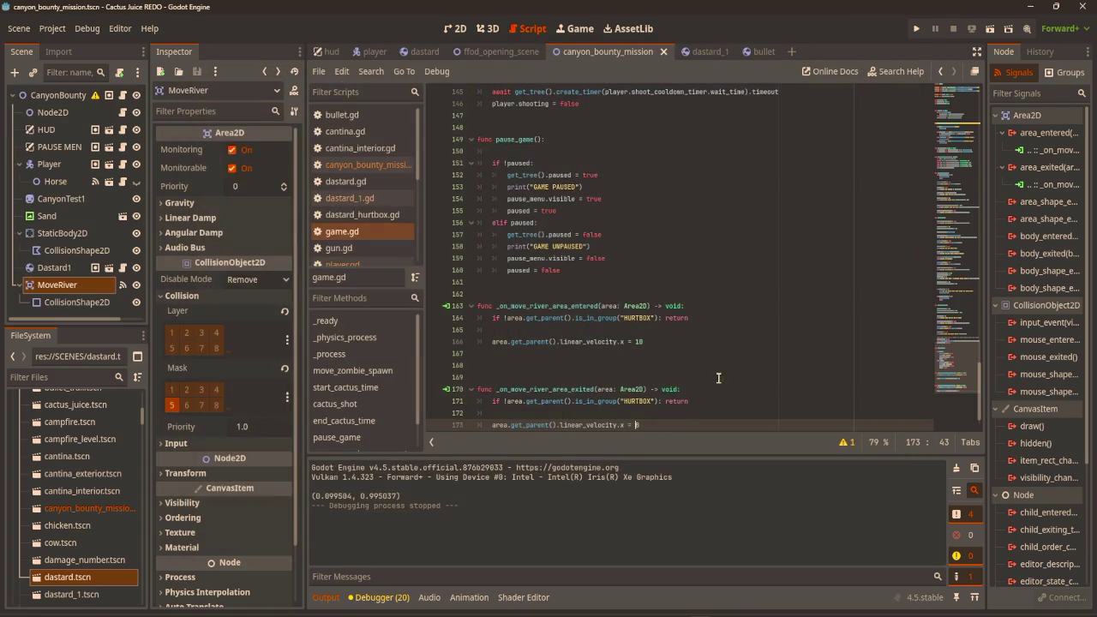
Declare var forced_move_direction: String after line 35 of dastard_1.gd and save the script.
click(658, 340)
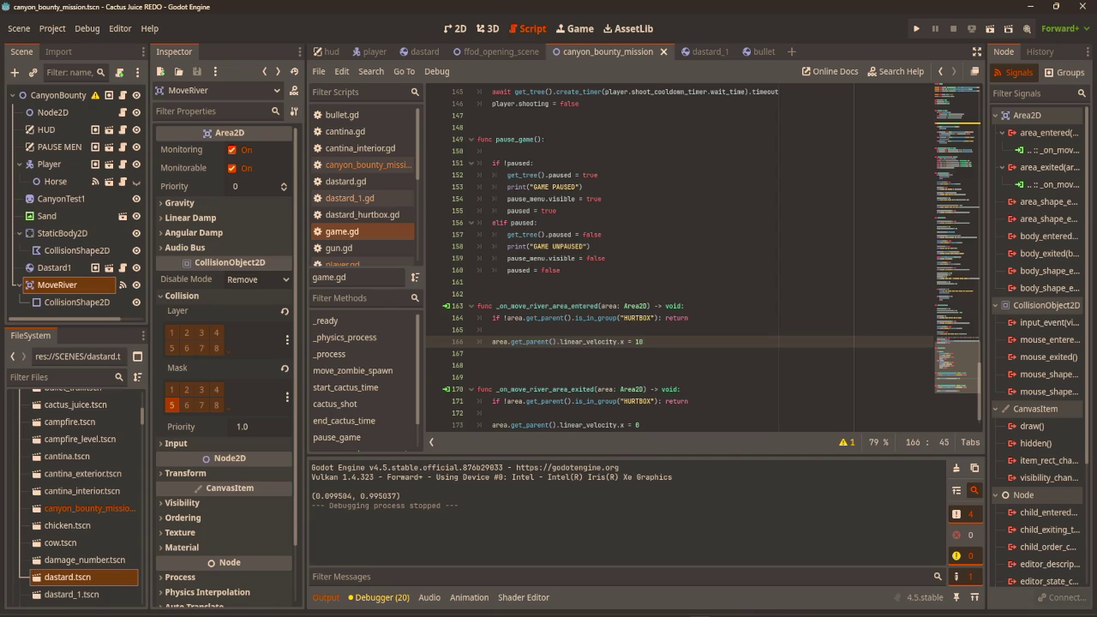
click(703, 51)
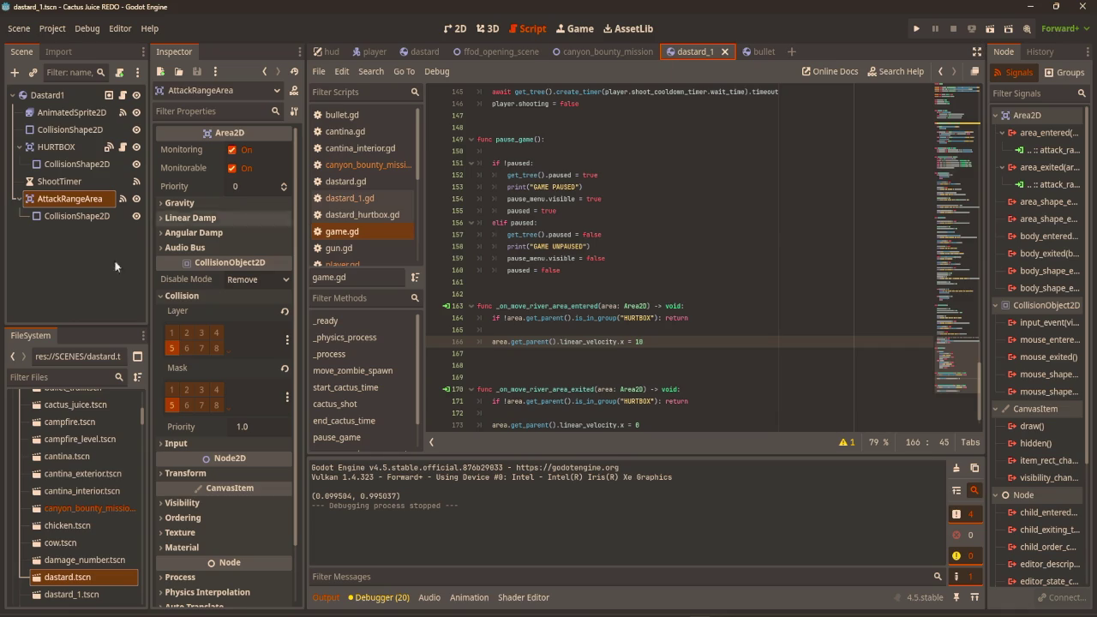
mouse_move(958, 403)
mouse_down()
mouse_move(958, 338)
mouse_move(986, 344)
mouse_up()
click(958, 107)
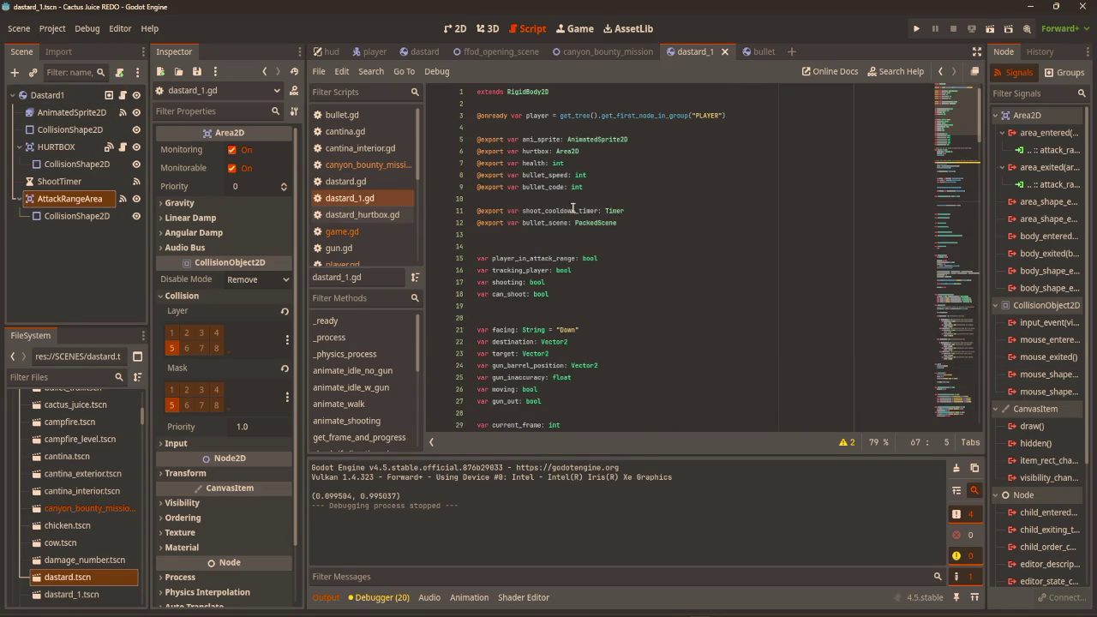
scroll(558, 352, down, 4)
click(595, 357)
key(Return)
key(Return)
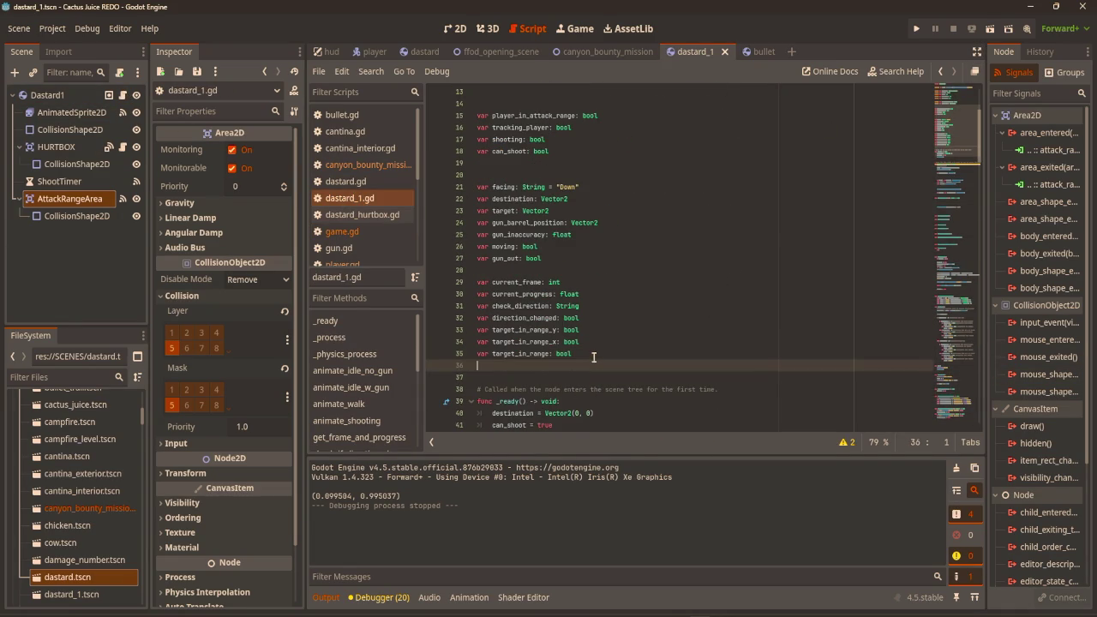
text(var forced_move_direction)
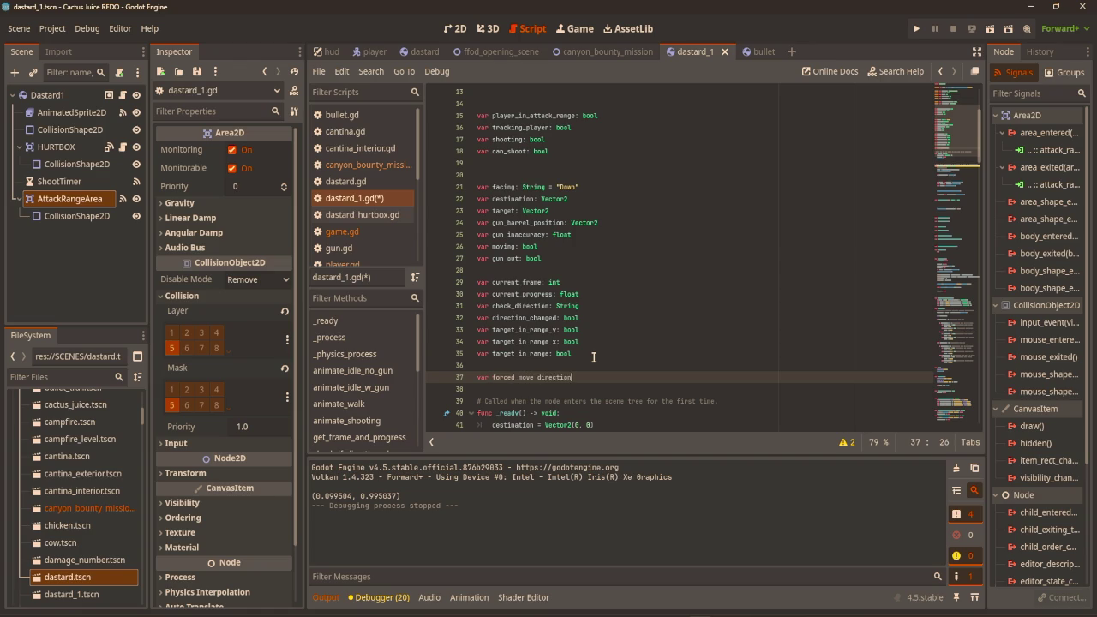
text(: Str)
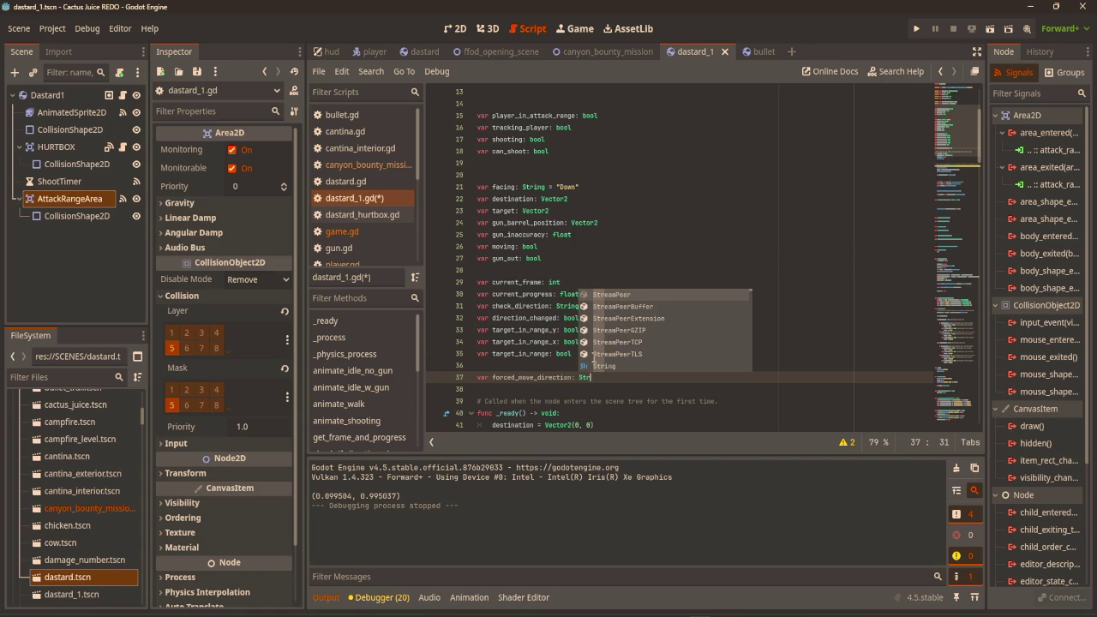
text(ing)
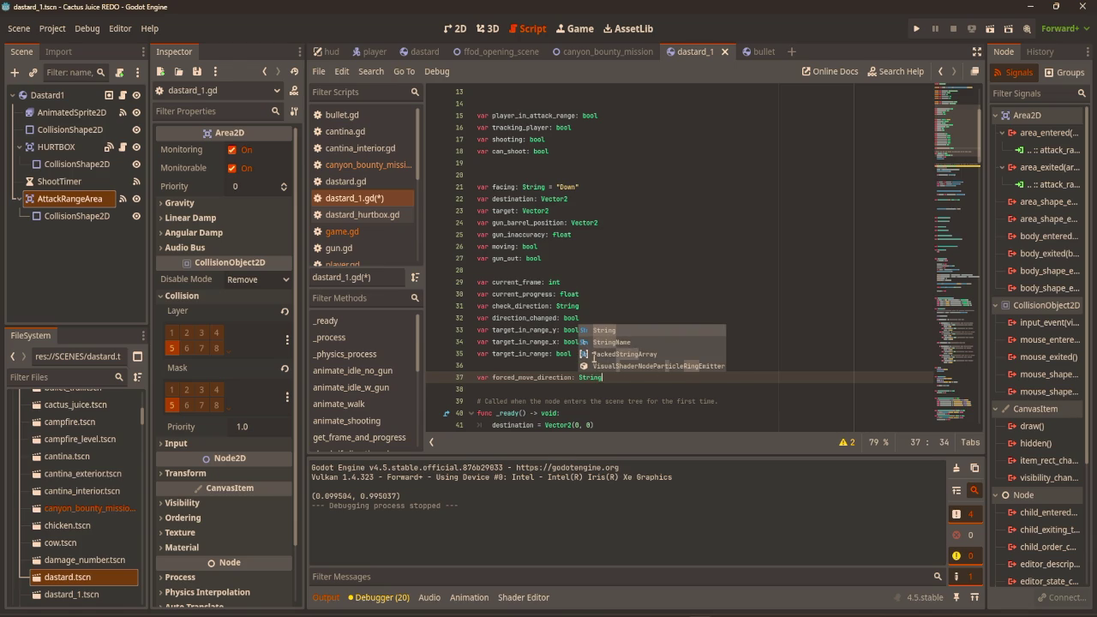
click(659, 225)
key(ctrl+s)
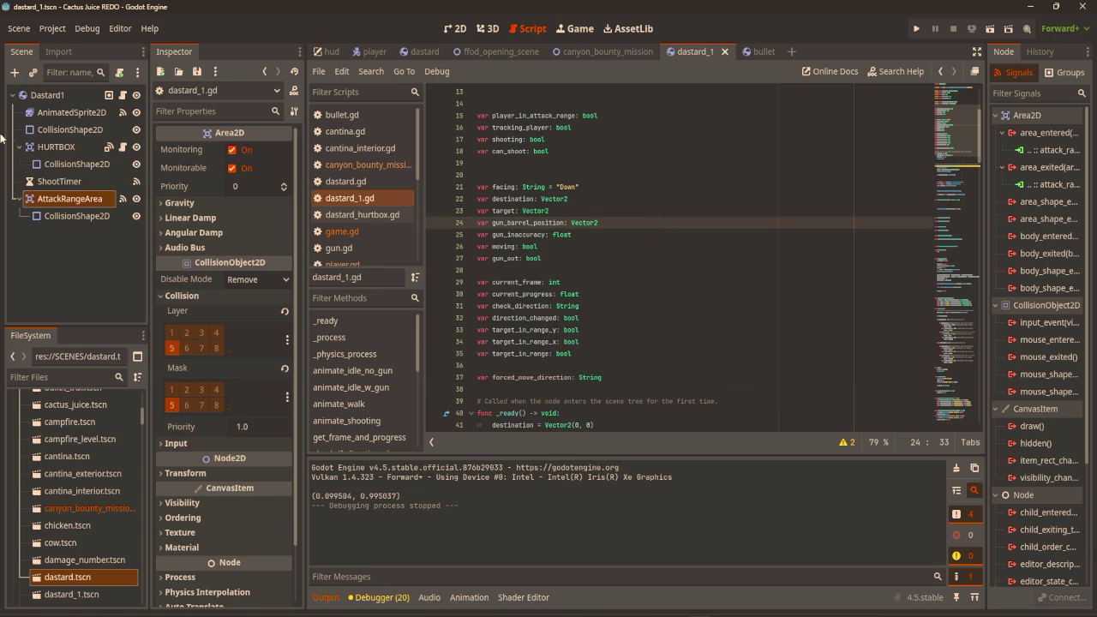
click(610, 52)
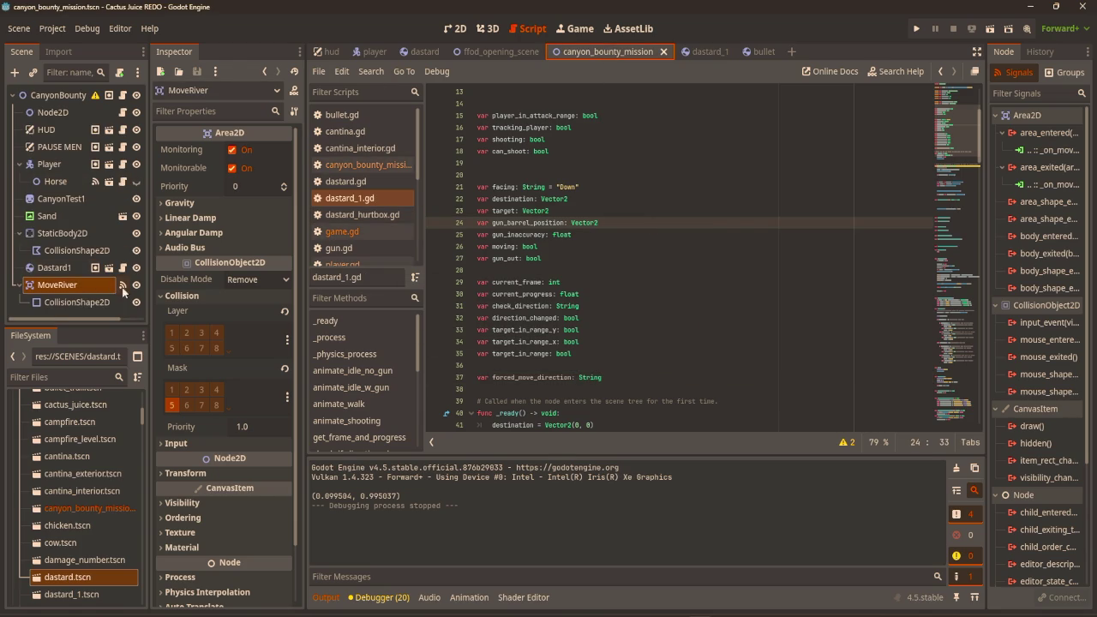
Replace game.gd line 166 with area.get_parent().forced_move_direction = "Right".
scroll(566, 318, down, 10)
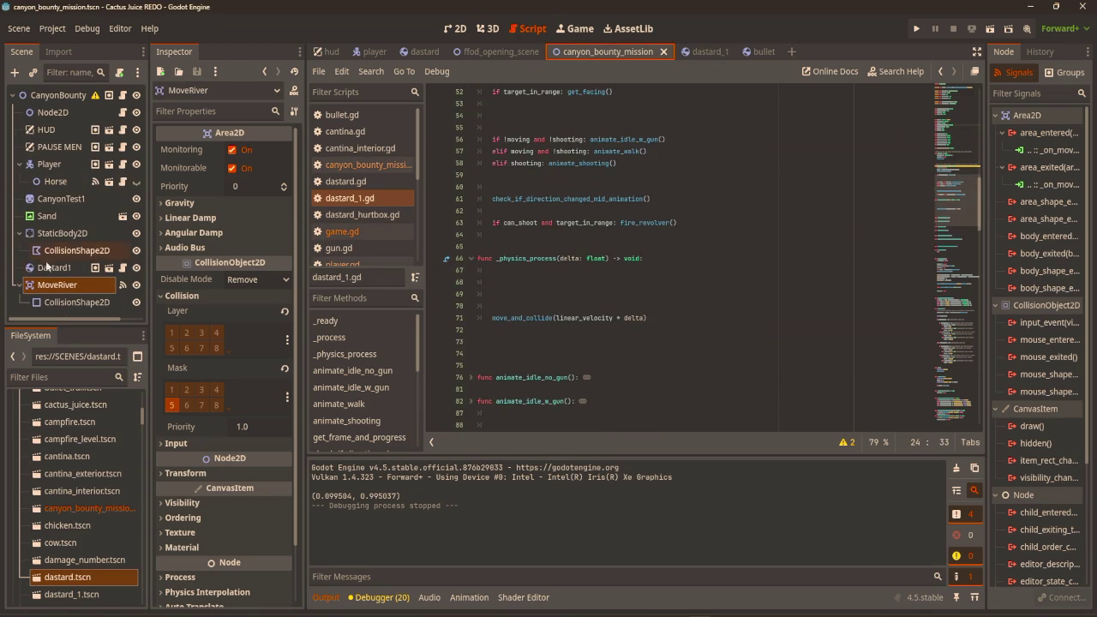
click(341, 231)
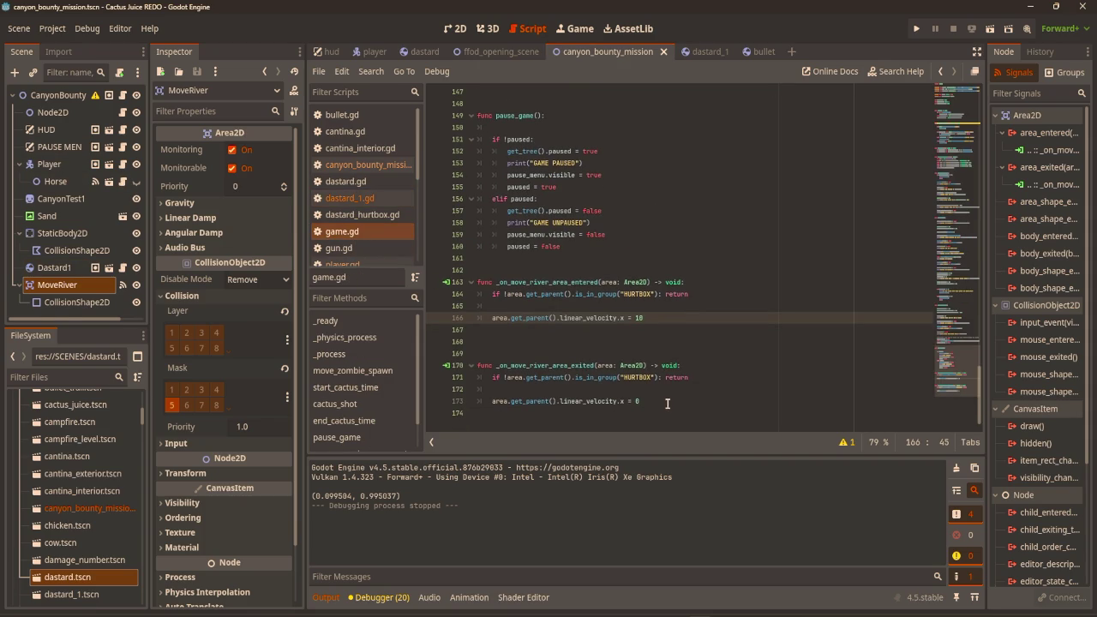
drag(646, 317, 489, 318)
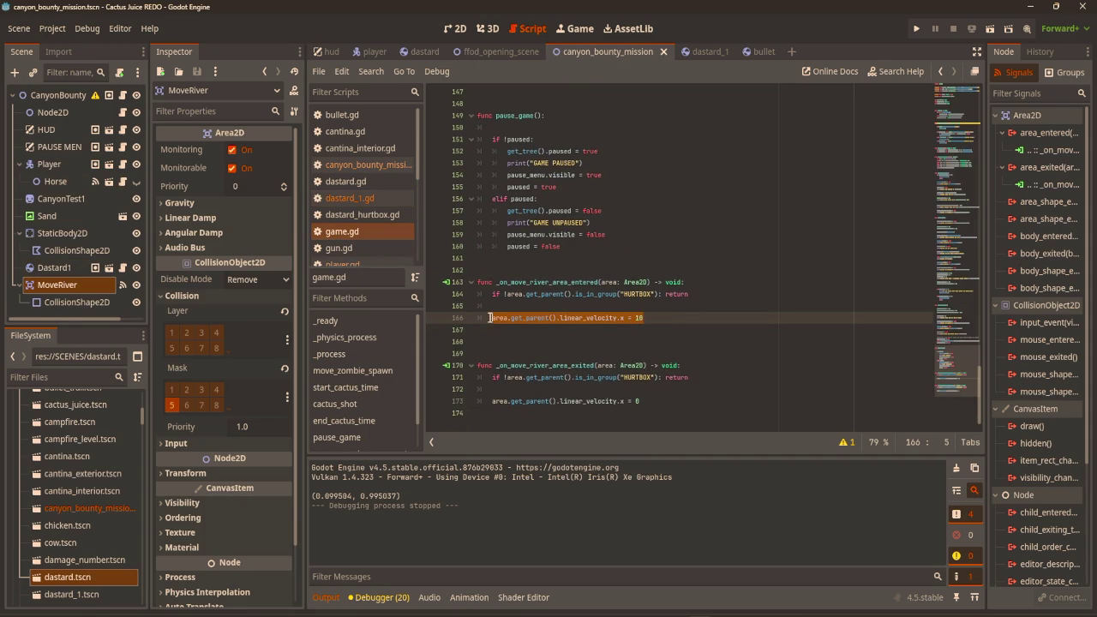
key(BackSpace)
text(area.g)
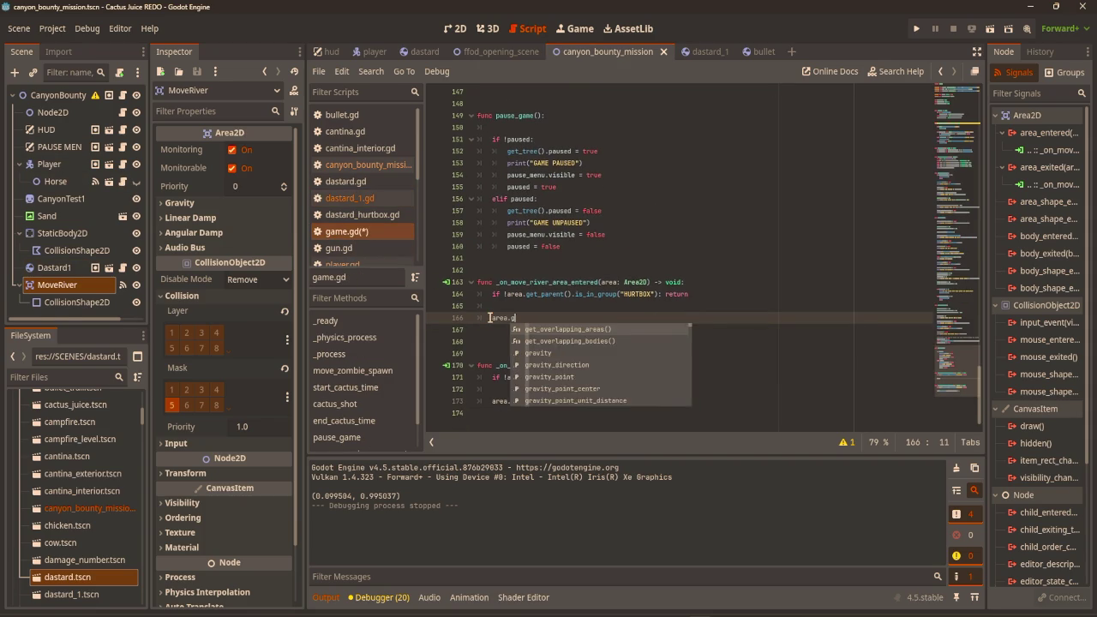
text(et_pa)
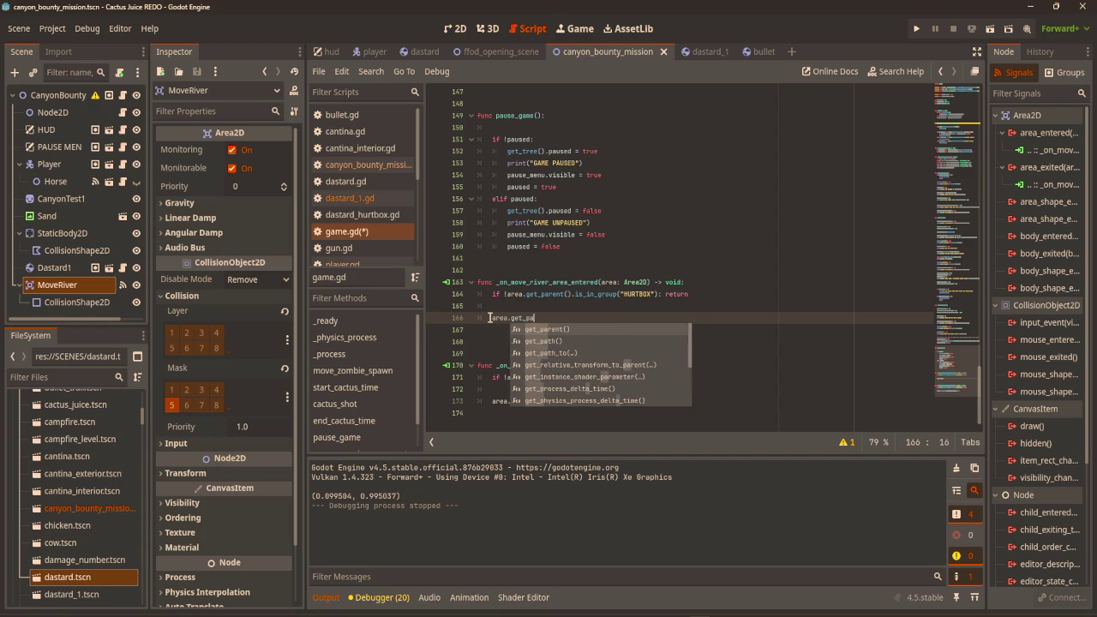
text(rent().forced_move_dire)
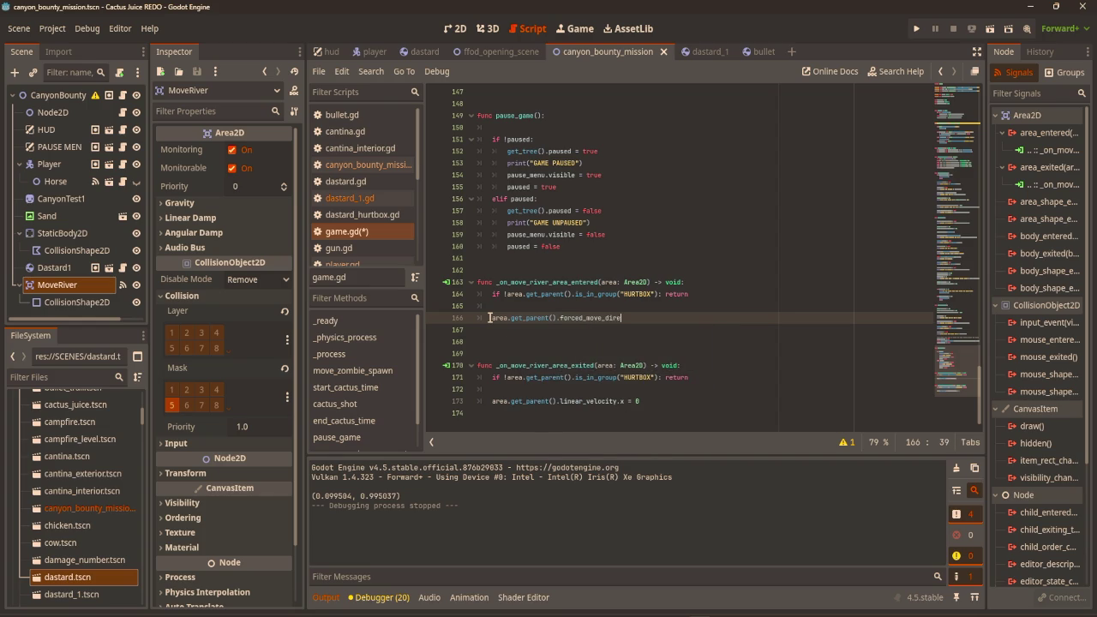
text(ction = )
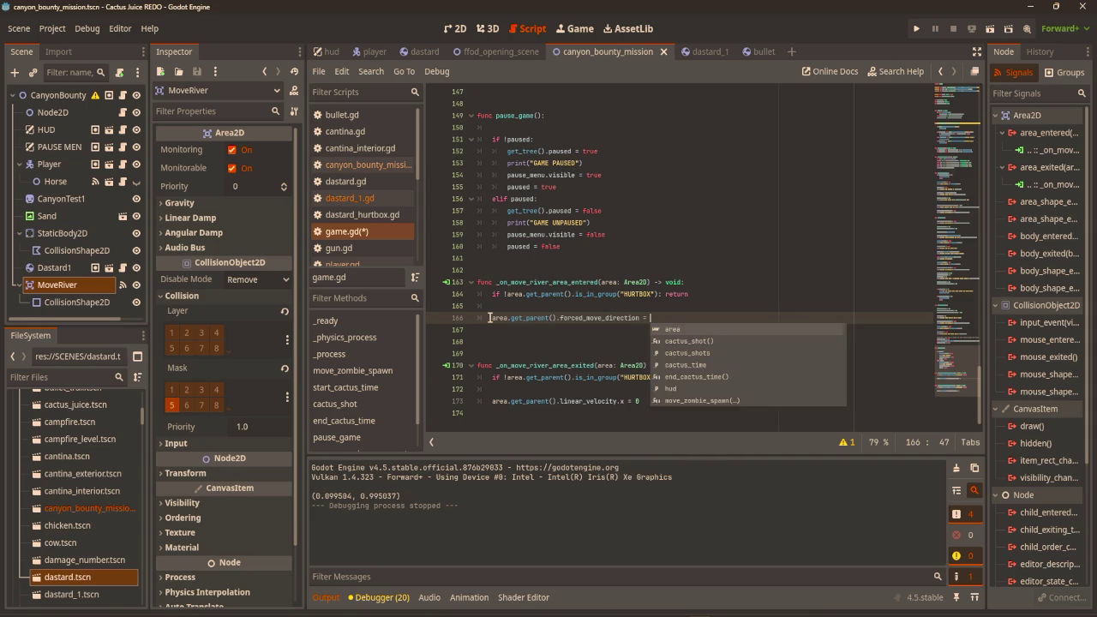
text("Right)
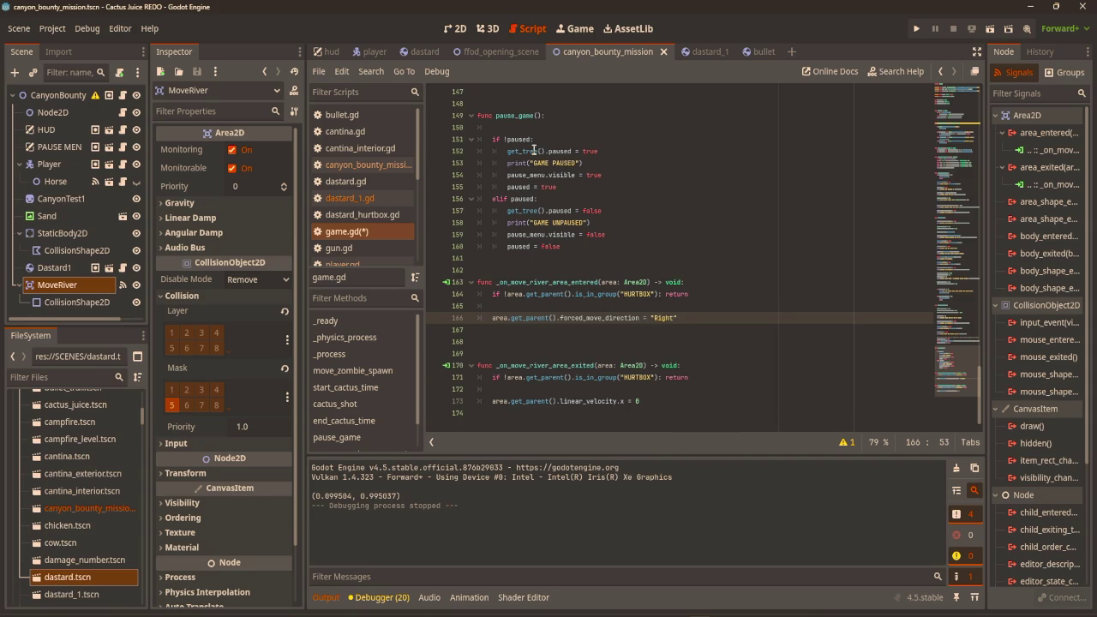
key(Right)
Copy that line over the exit handler's velocity reset, changing "Right" to "None", and save.
drag(706, 317, 487, 318)
key(ctrl+c)
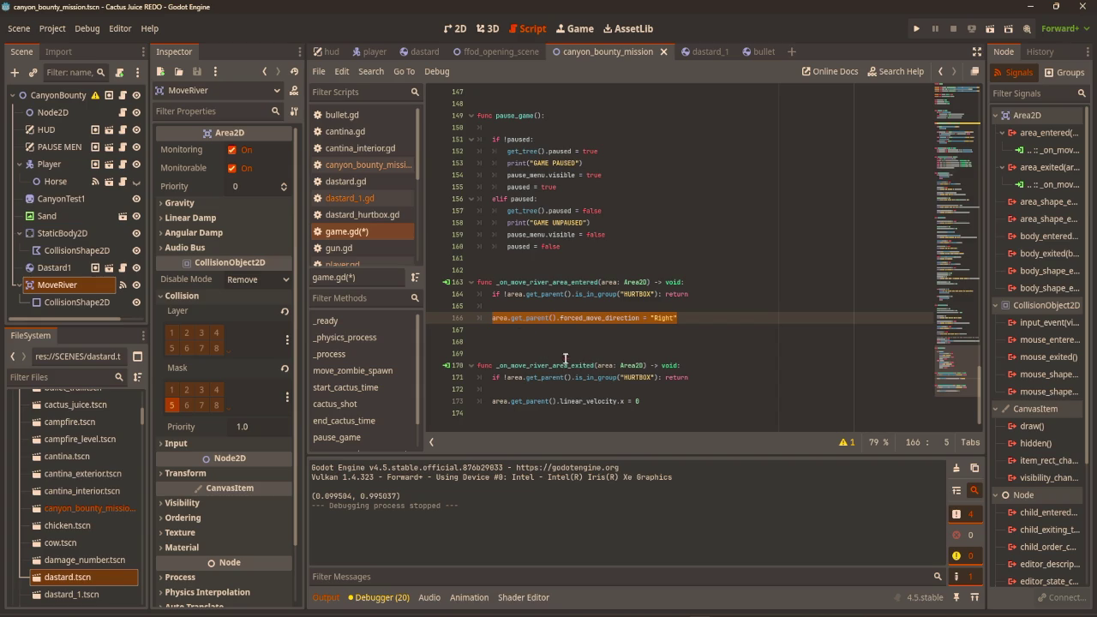
drag(660, 404, 492, 403)
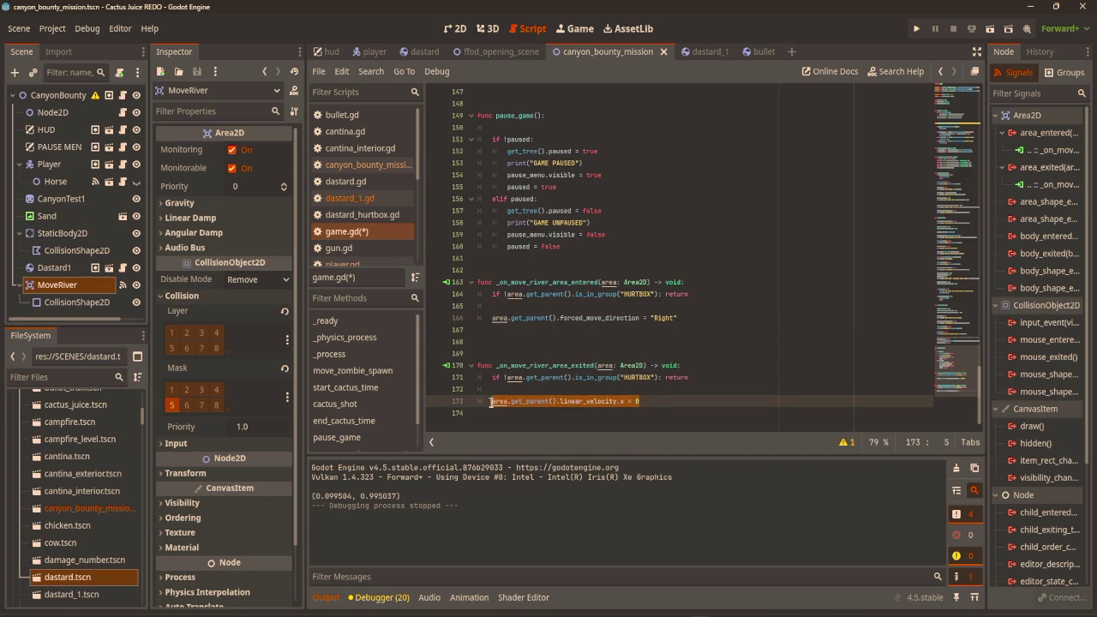
key(ctrl+v)
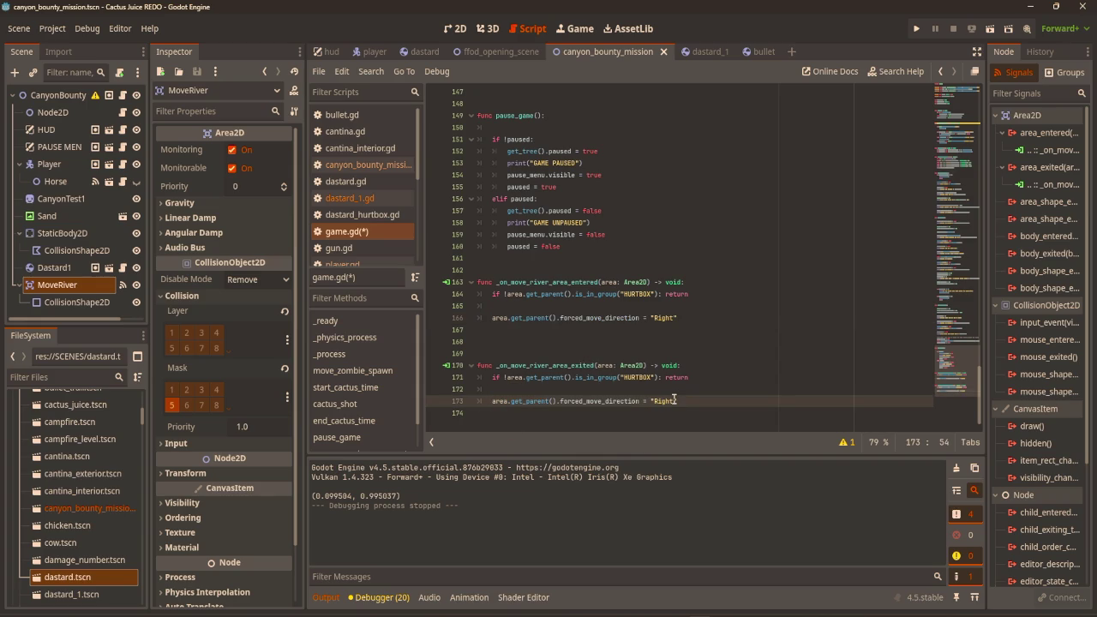
key(BackSpace)
key(BackSpace)
key(BackSpace)
key(Up)
key(ctrl+s)
click(651, 401)
key(Right)
text(o)
click(752, 355)
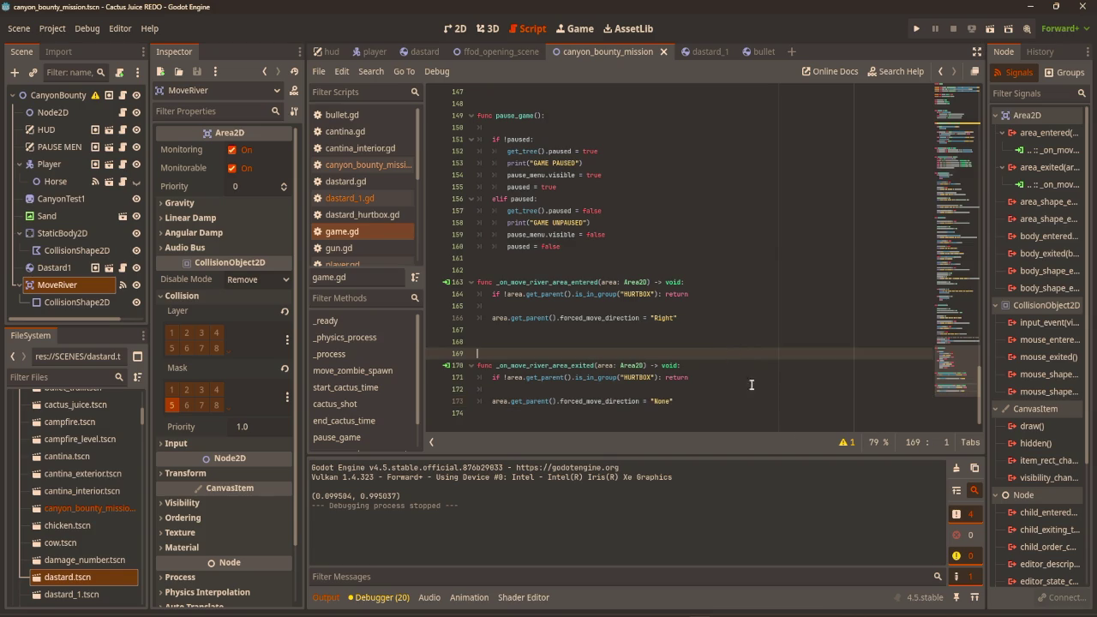
click(360, 198)
Default forced_move_direction to "None" and call forced_movement() inside _physics_process.
scroll(517, 234, up, 12)
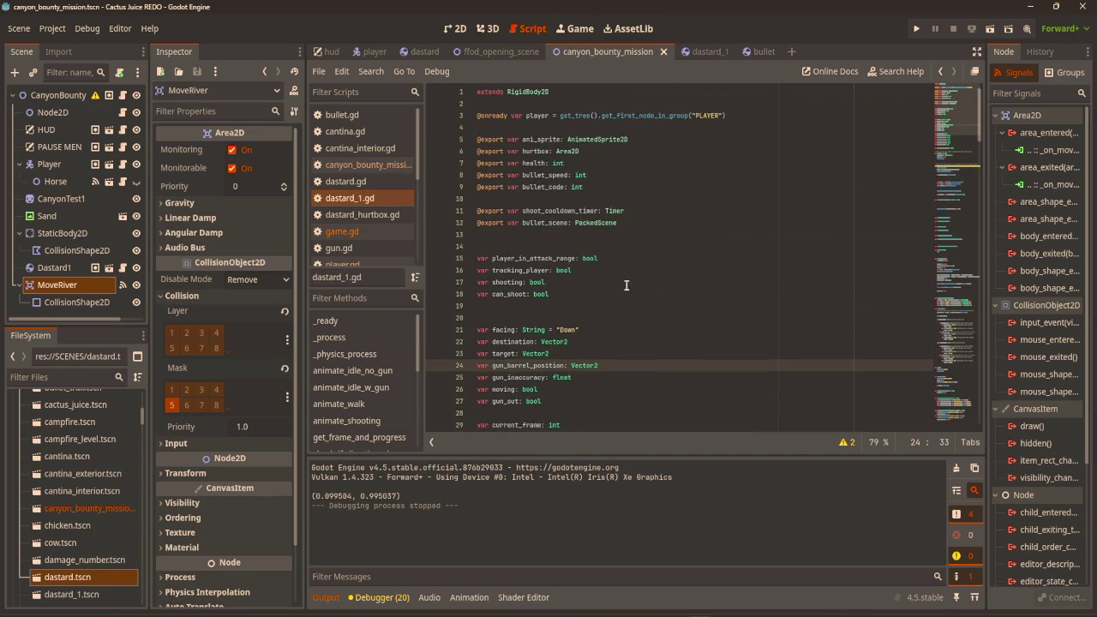
scroll(596, 234, down, 3)
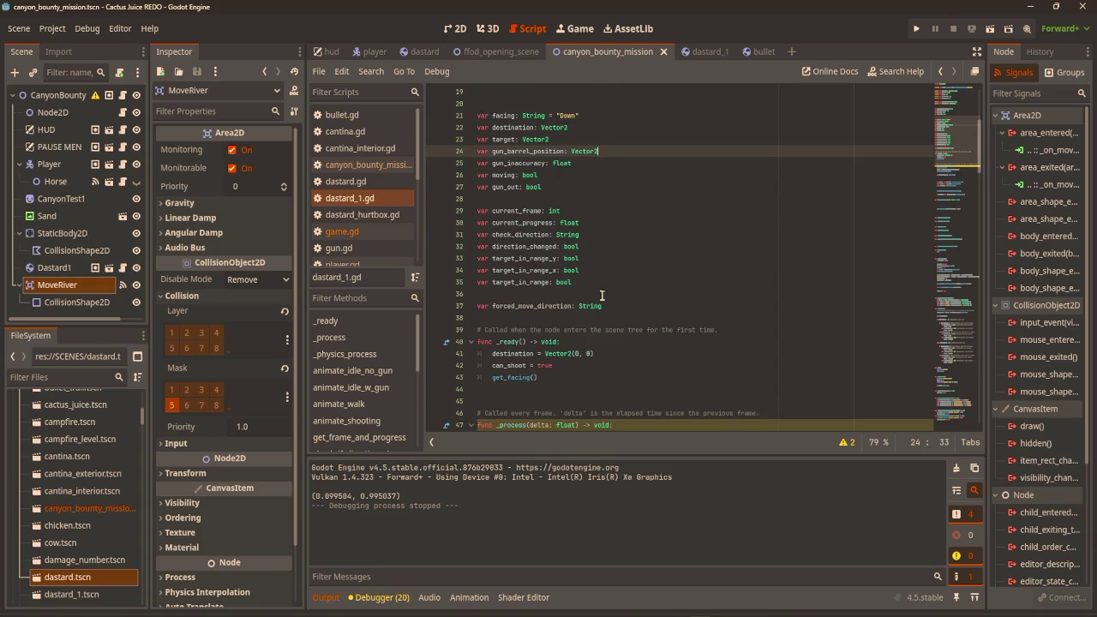
click(659, 304)
text("None)
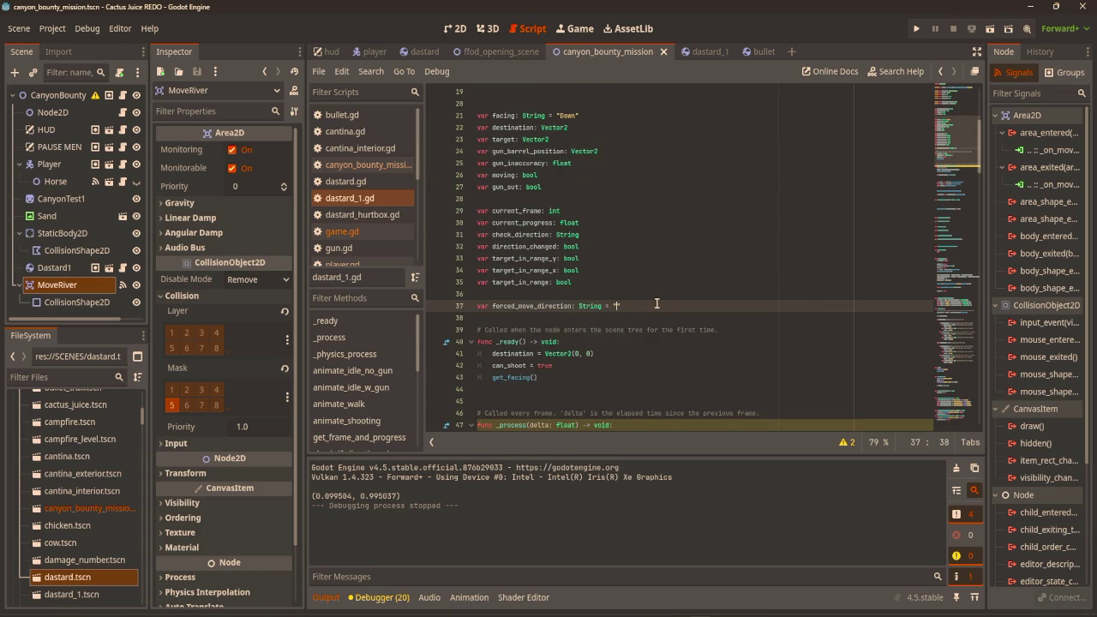
text(")
click(715, 247)
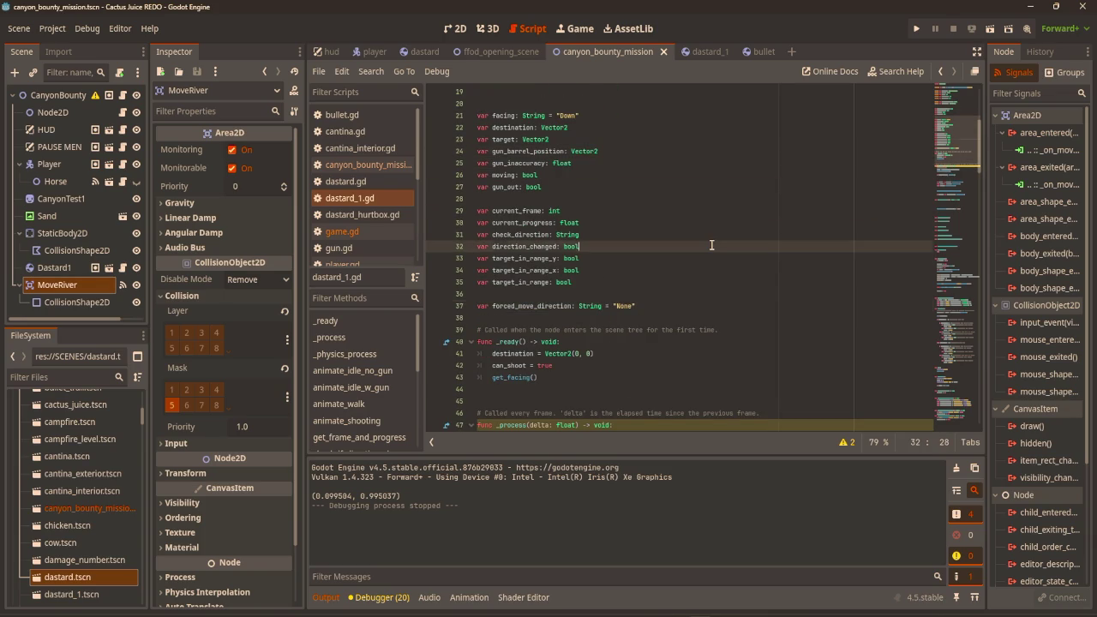
scroll(714, 247, down, 9)
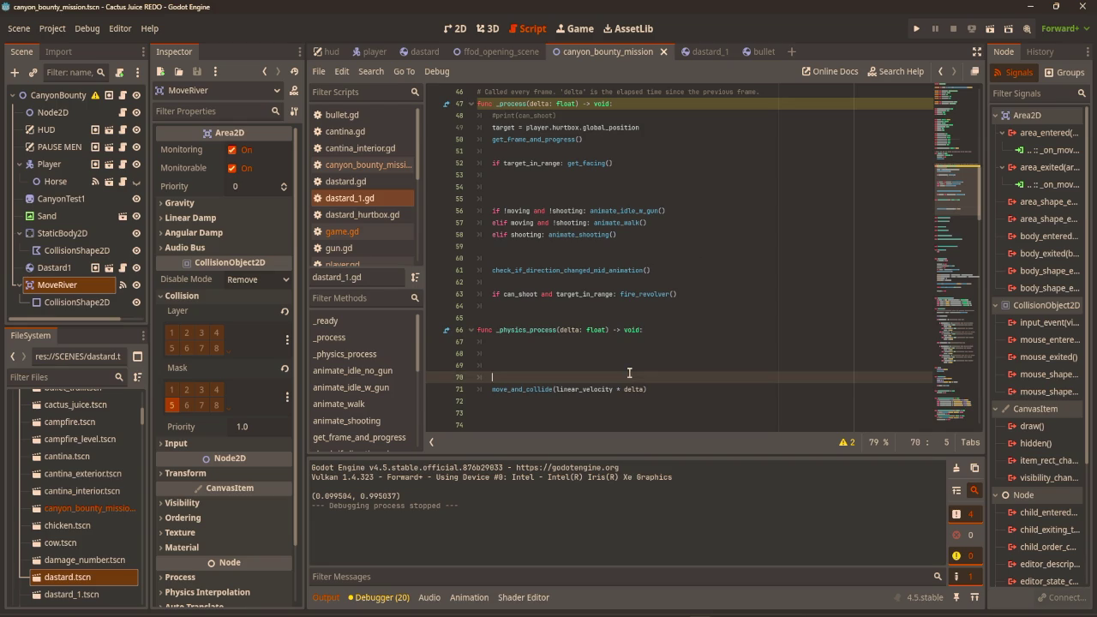
click(629, 354)
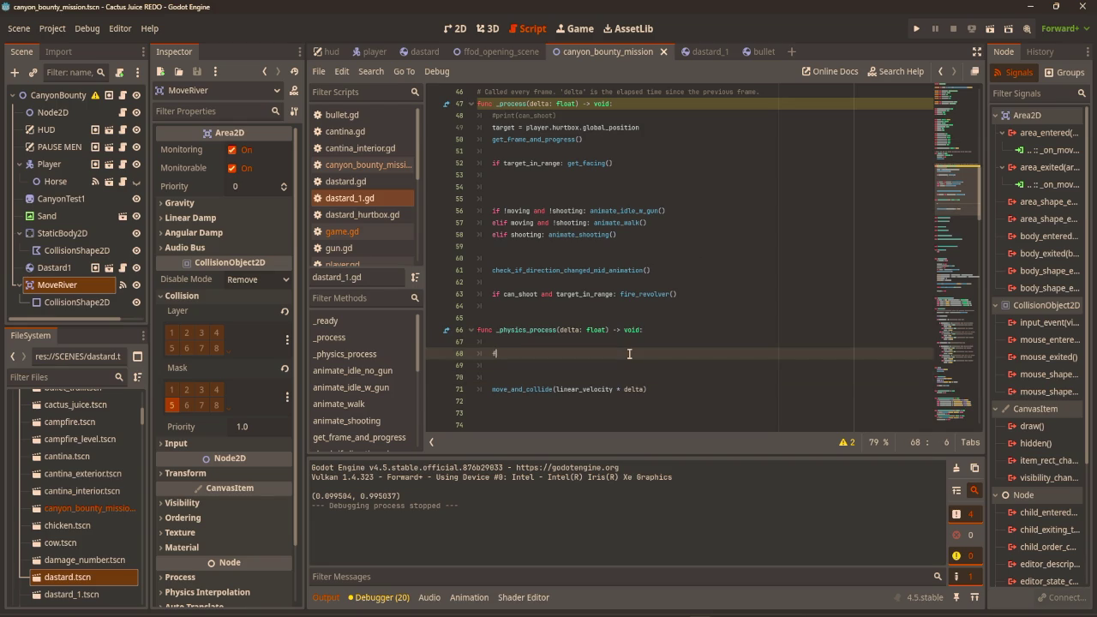
text(orced_movemen)
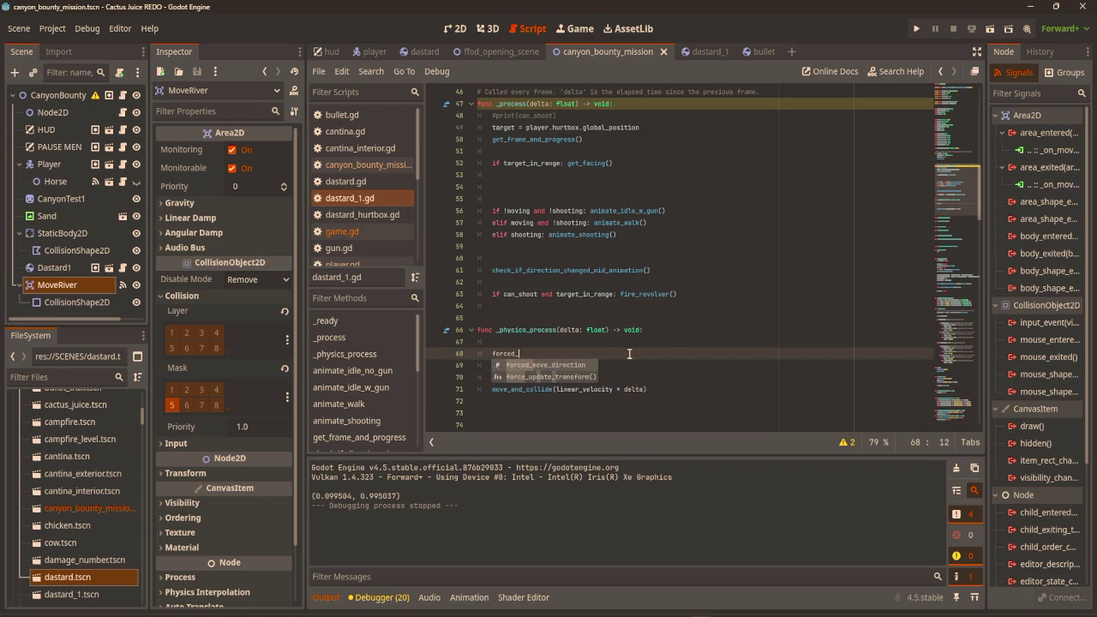
text(t()
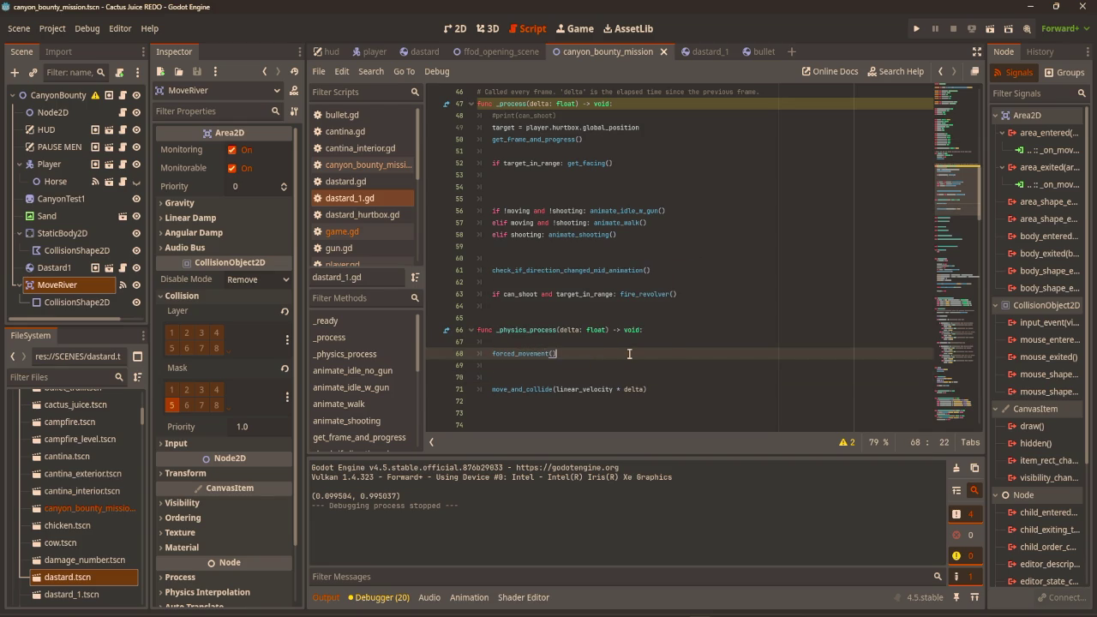
Define forced_movement() to set linear_velocity.x = 10 when forced_move_direction is "Right".
scroll(634, 369, down, 3)
click(556, 314)
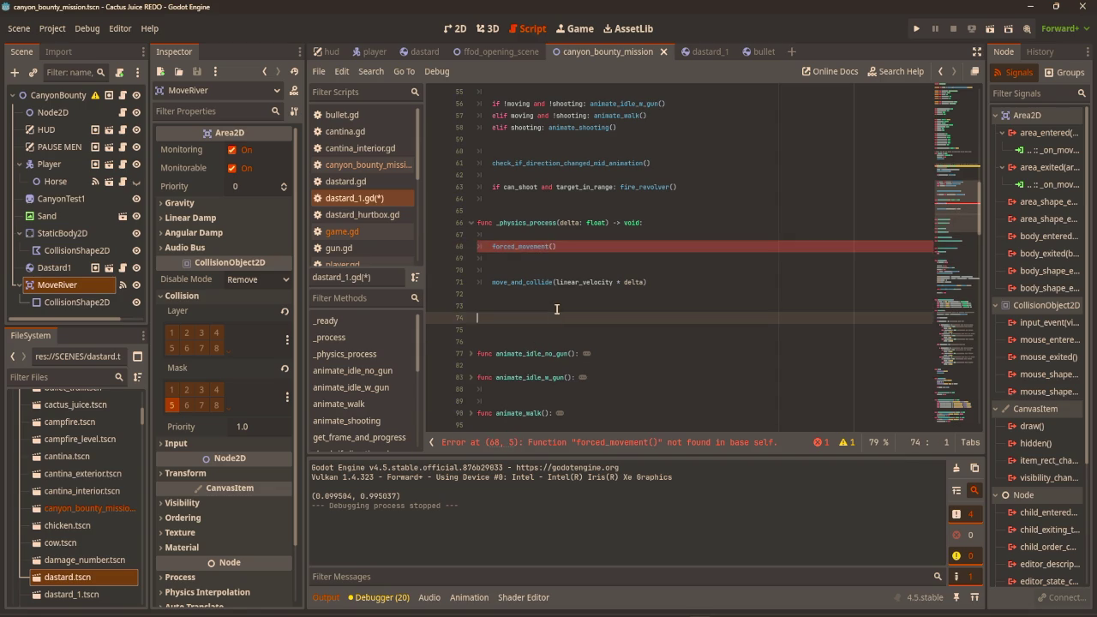
text(v)
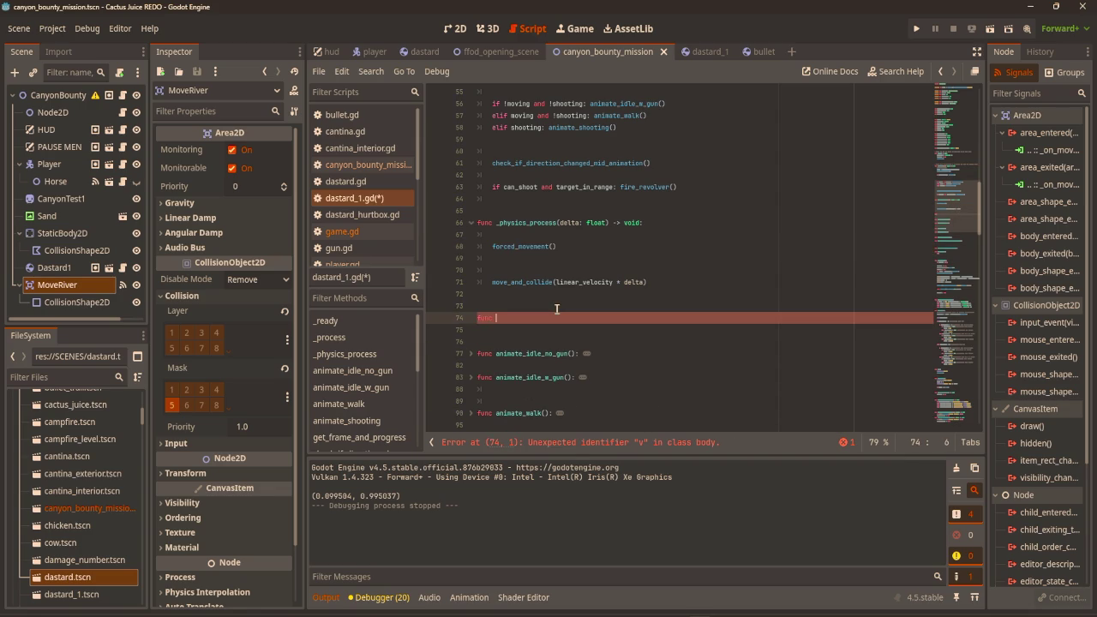
text(forced)
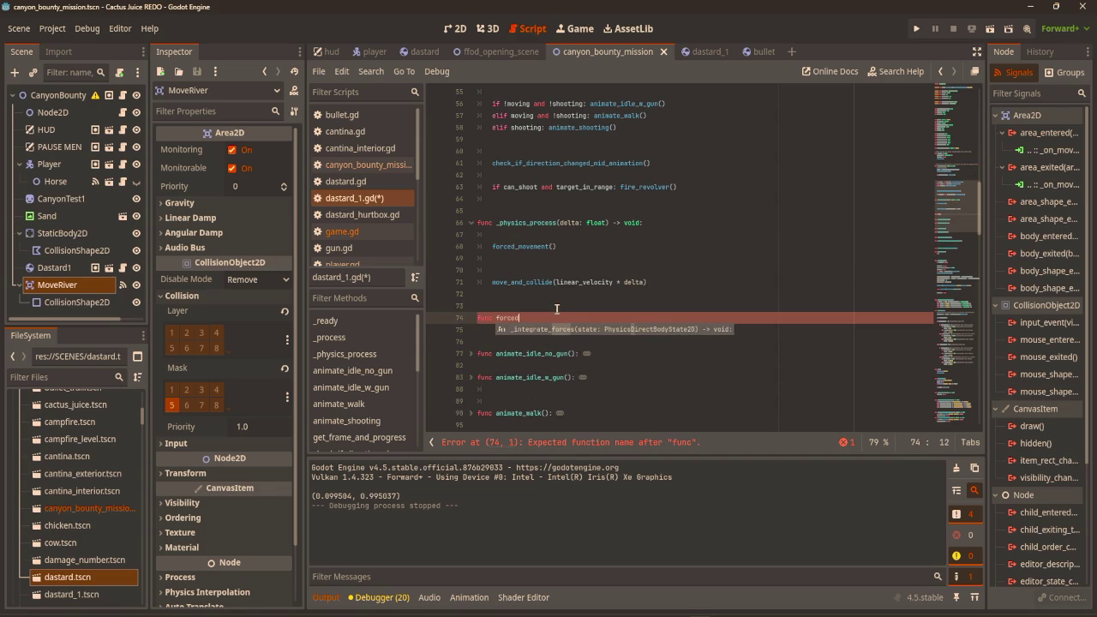
text(().)
text(_)
text(vemen)
key(Return)
key(Return)
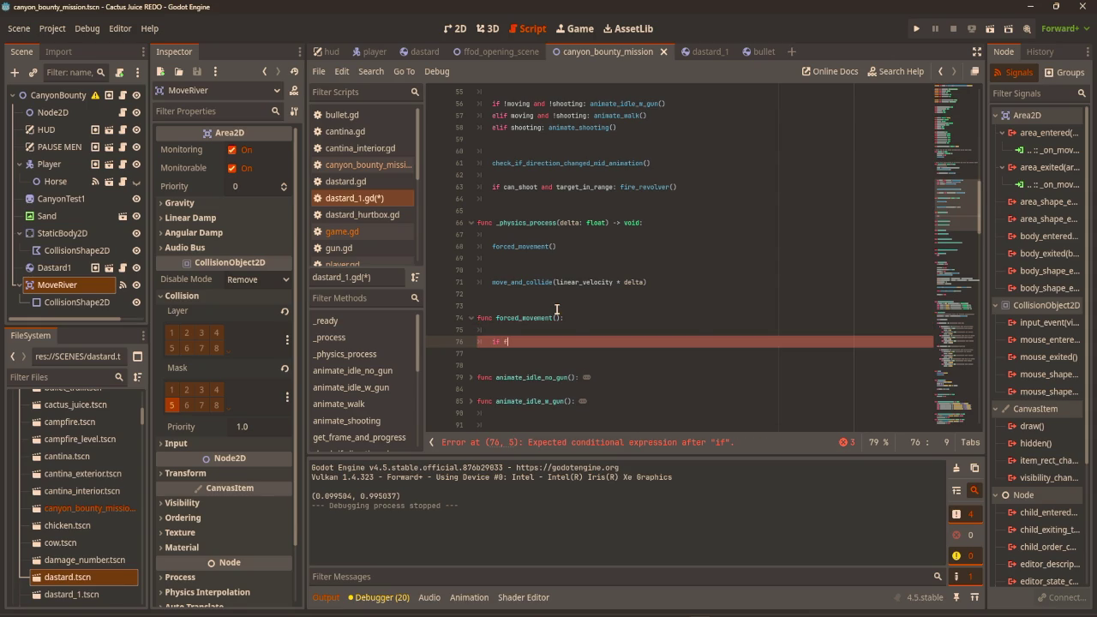
text(o)
key(Down)
key(Return)
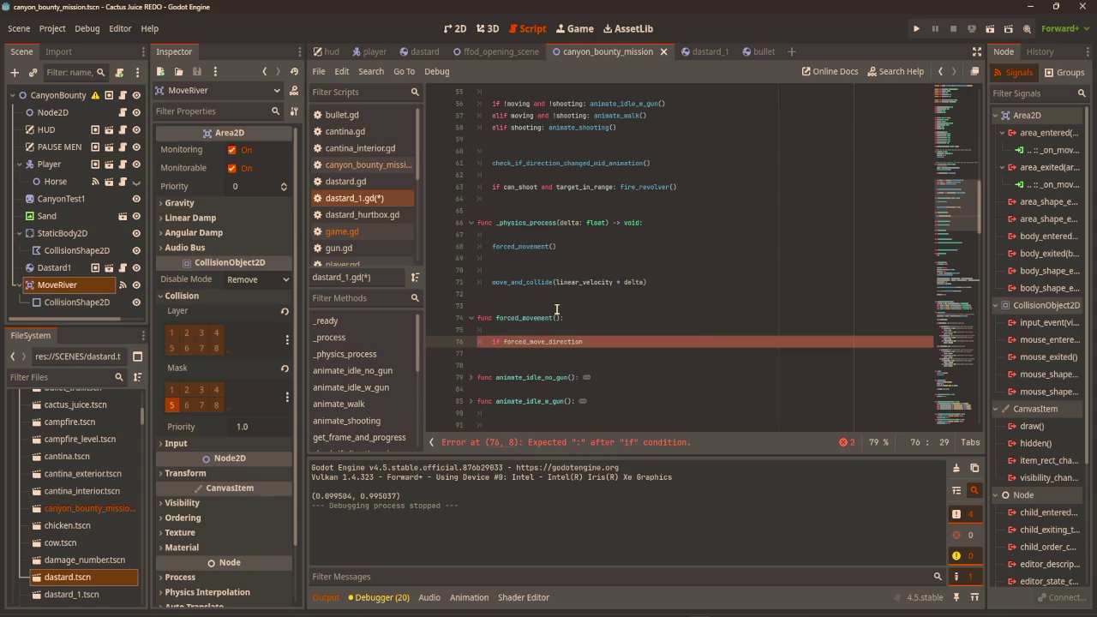
text( == "R)
text(ear)
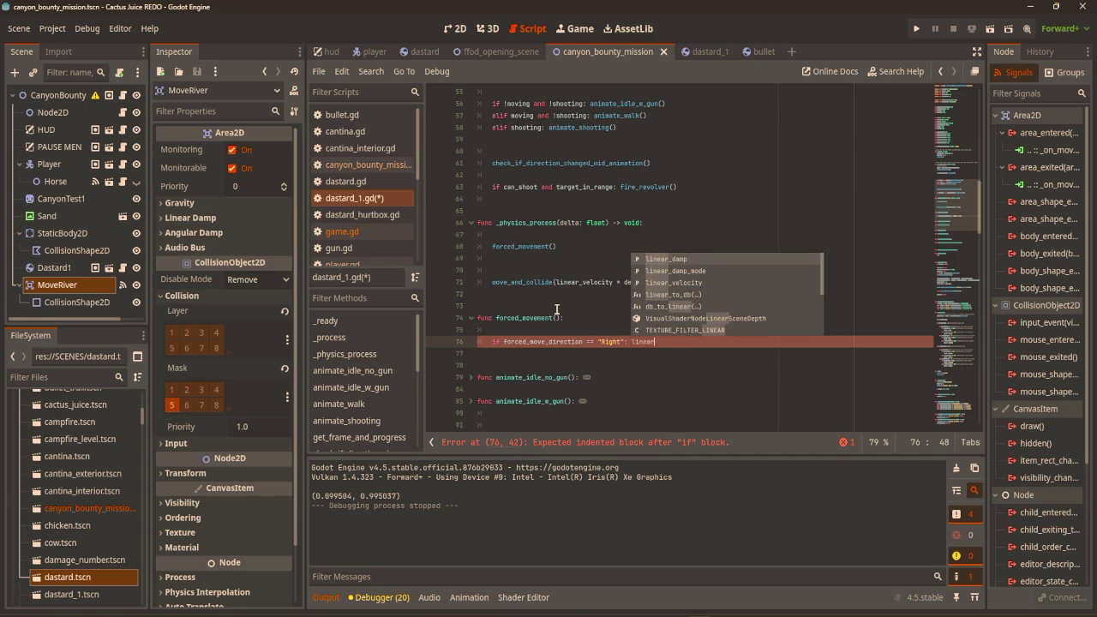
text(.velo)
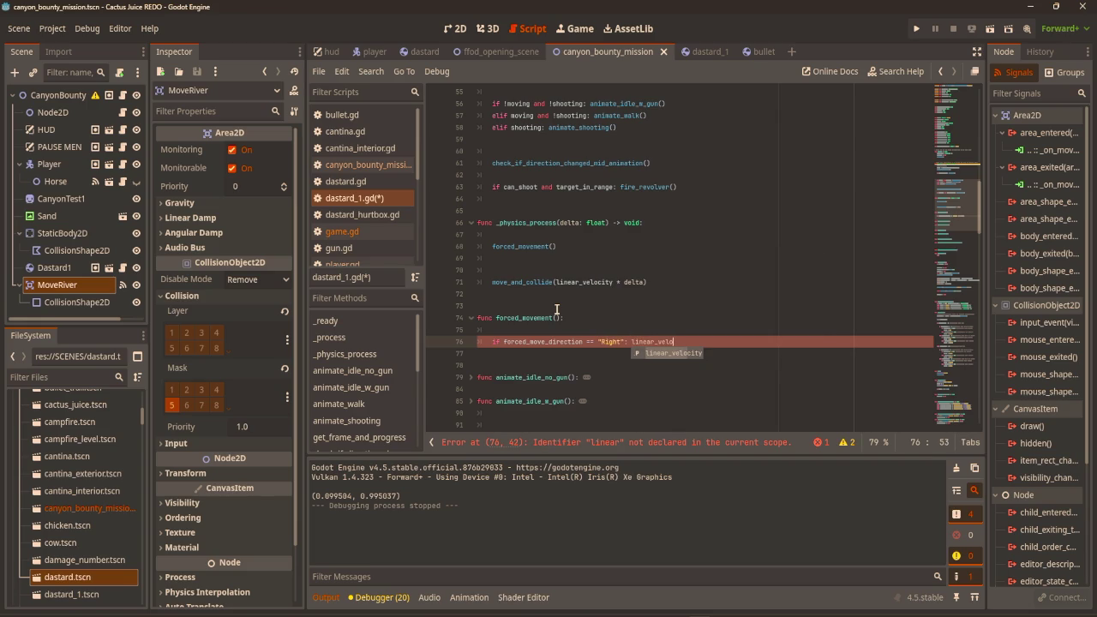
text(cityx = 10)
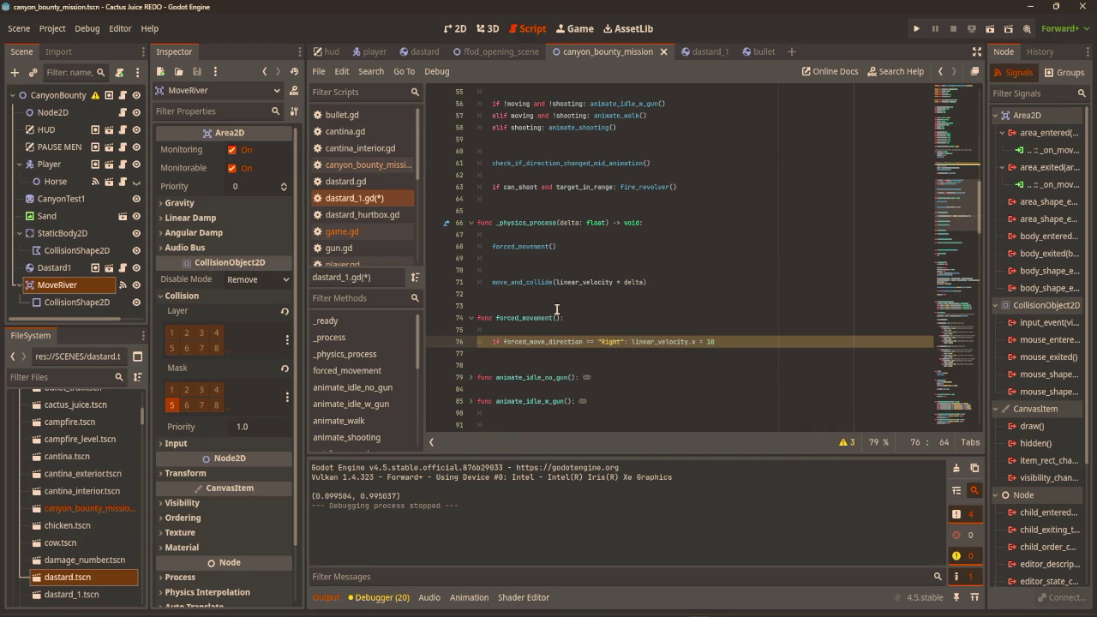
Run the game to test the forced movement, then add a line after the Right condition.
key(F5)
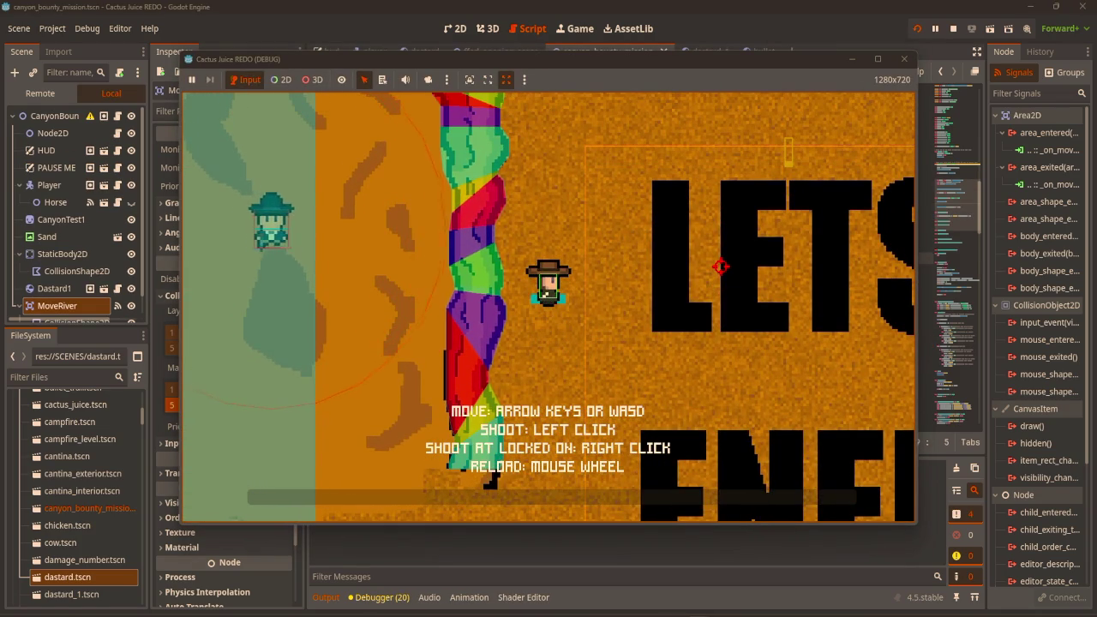
click(903, 59)
click(731, 341)
key(Return)
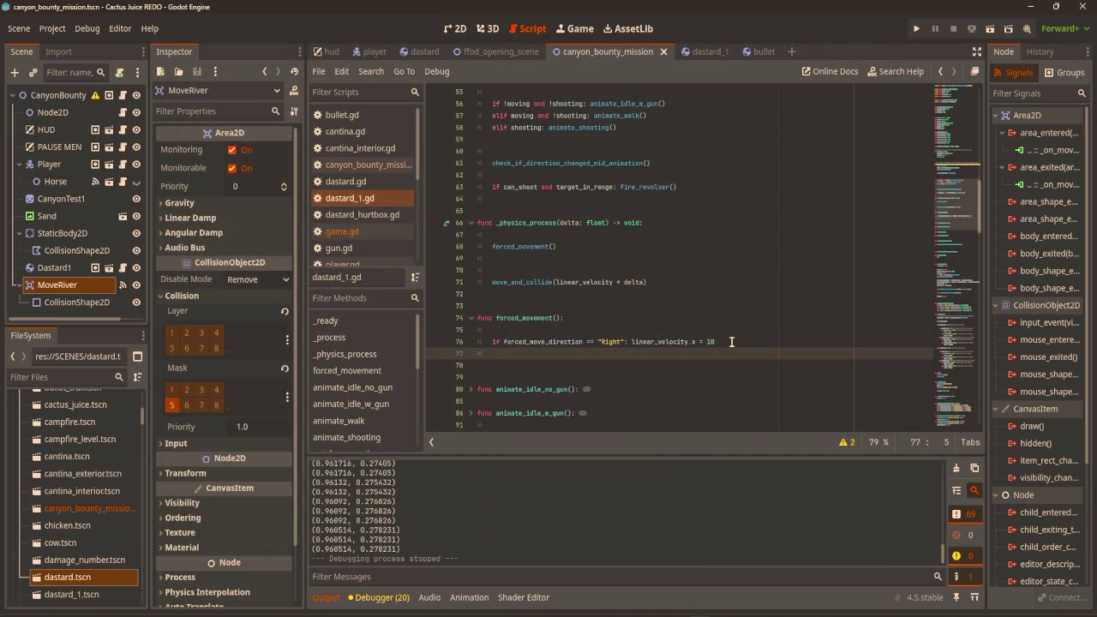
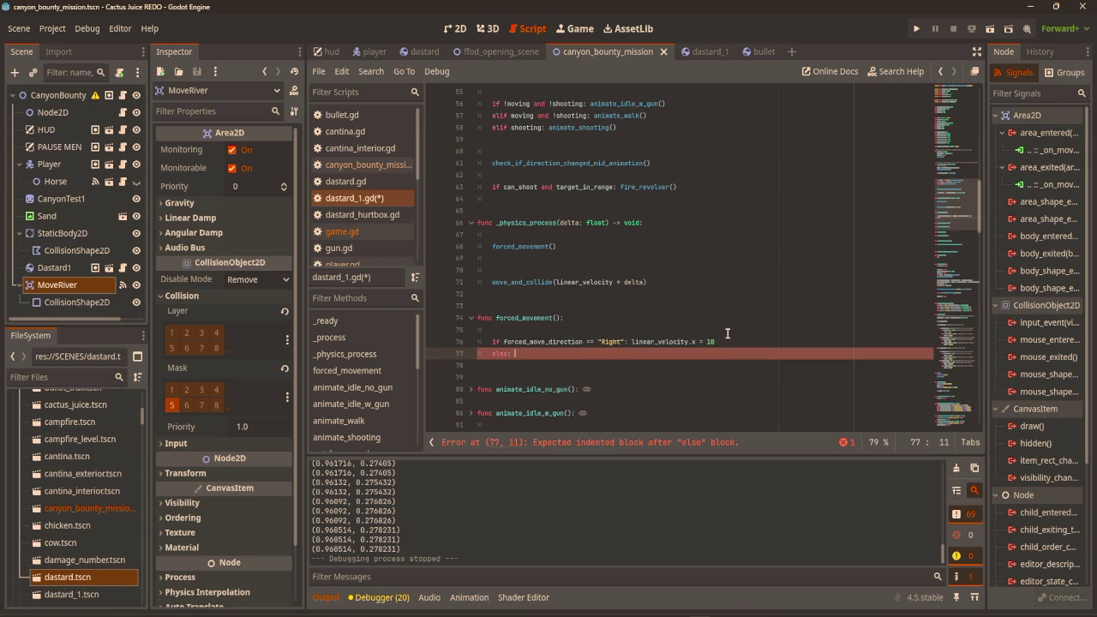
Rewrite the Right velocity line as (linear_velocity.x + 10) and start an else branch with linear_velocity.
click(696, 341)
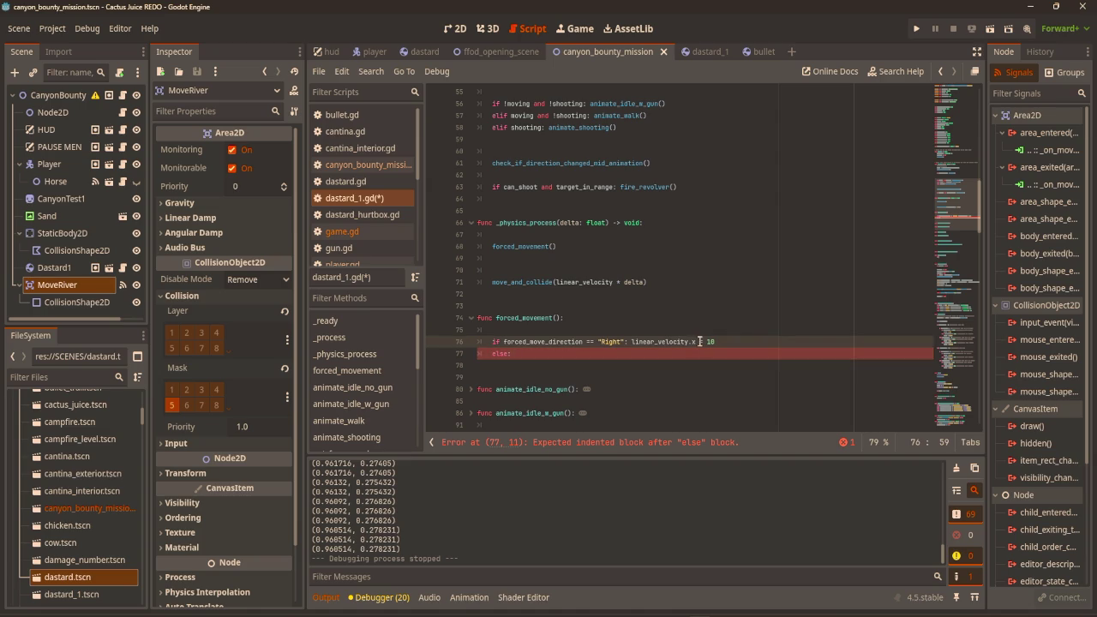
click(706, 341)
text((linear_velocity.x +)
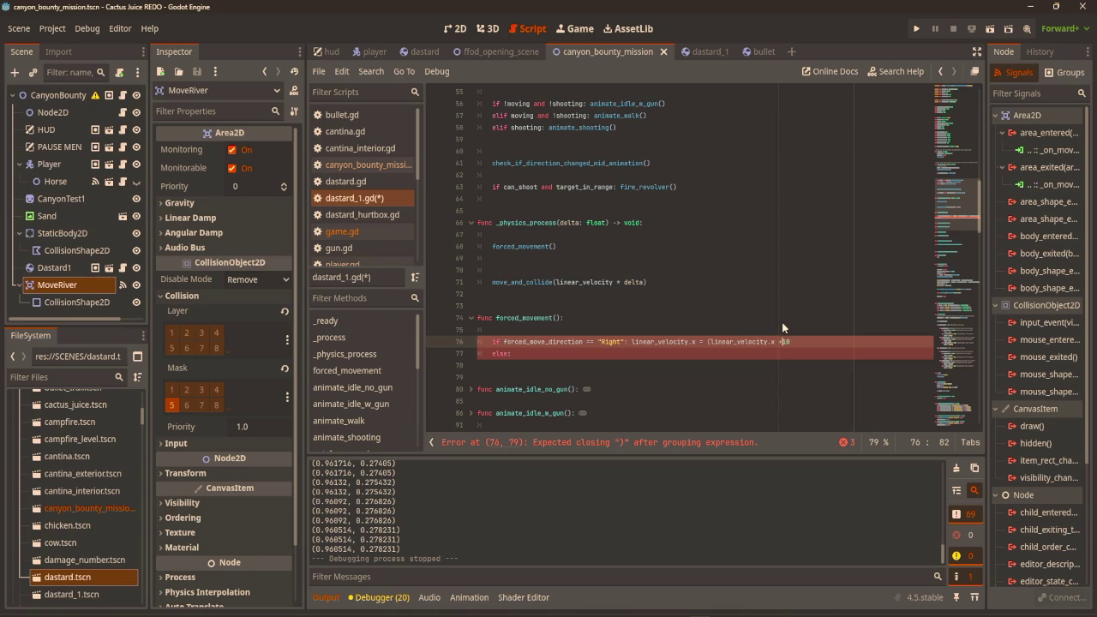
key(End)
text())
key(Down)
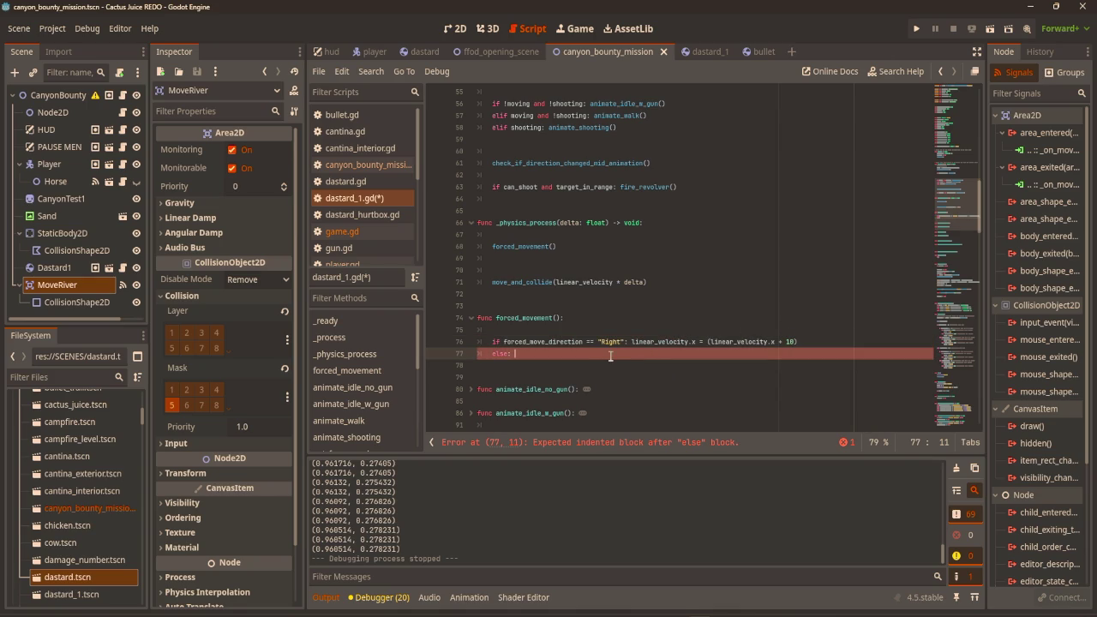
text(line)
key(Down)
key(Down)
key(Return)
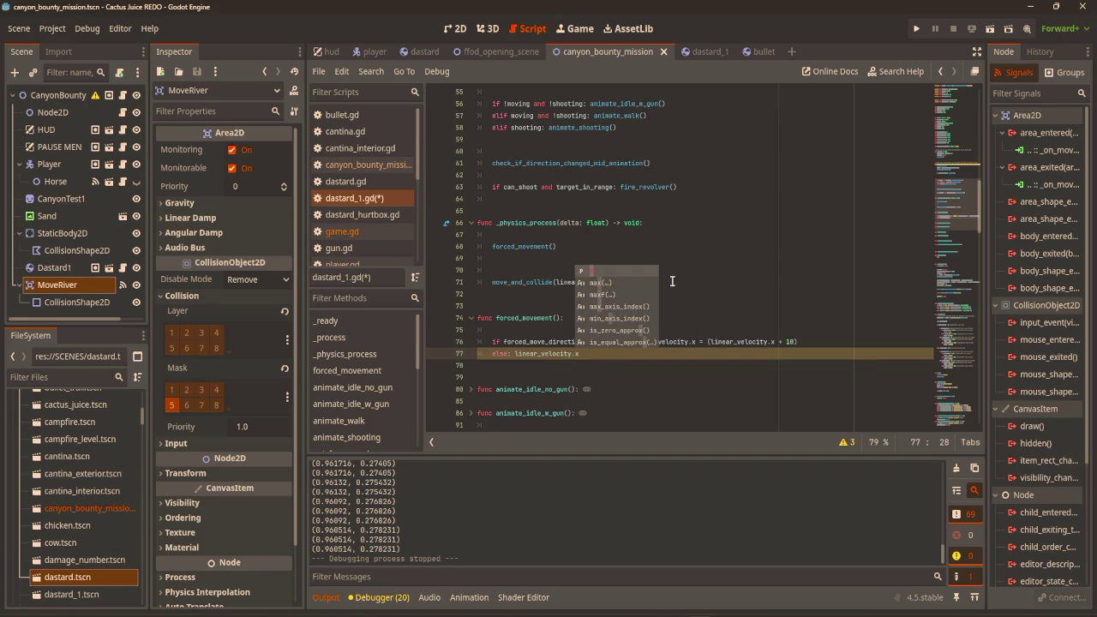
click(648, 293)
Delete the if/else lines so forced_movement is left empty.
click(613, 351)
drag(613, 351, 619, 329)
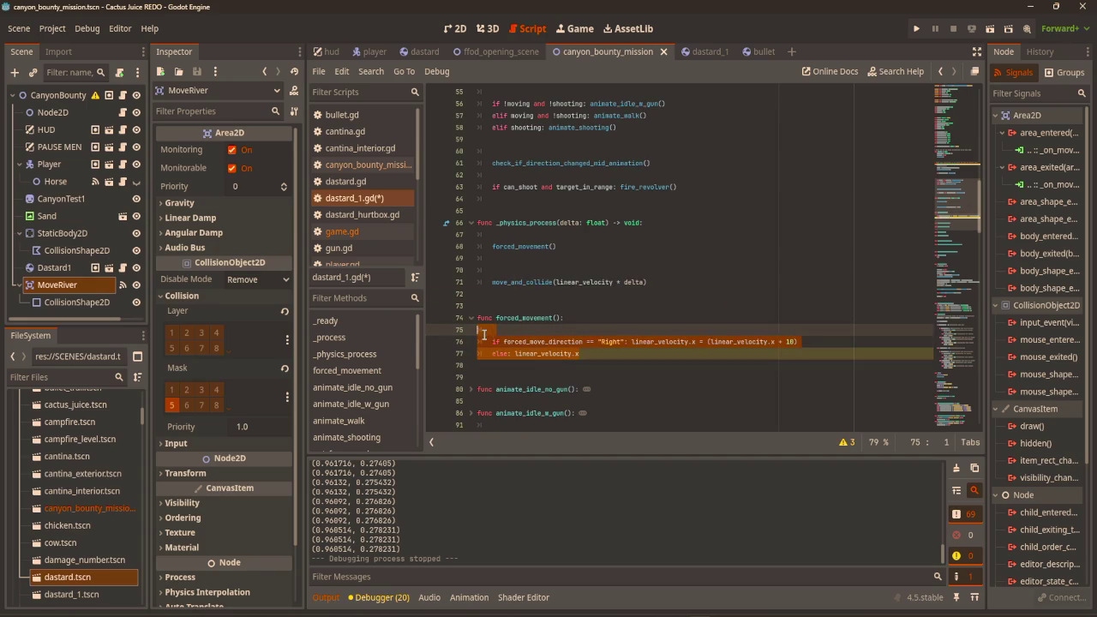
key(BackSpace)
scroll(686, 334, up, 10)
scroll(731, 344, up, 3)
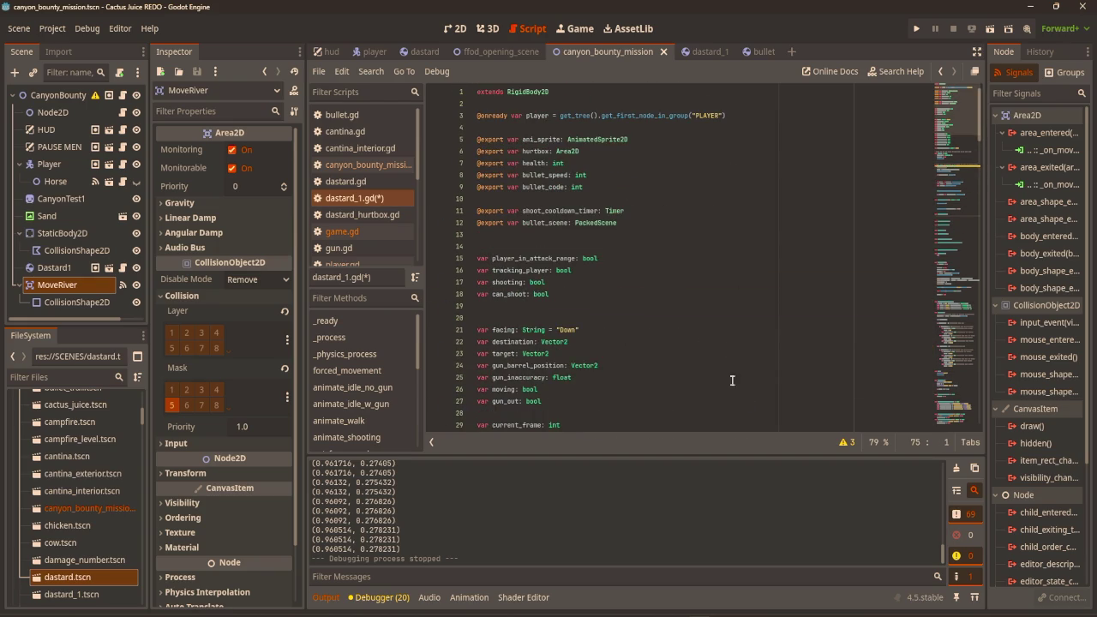
click(661, 224)
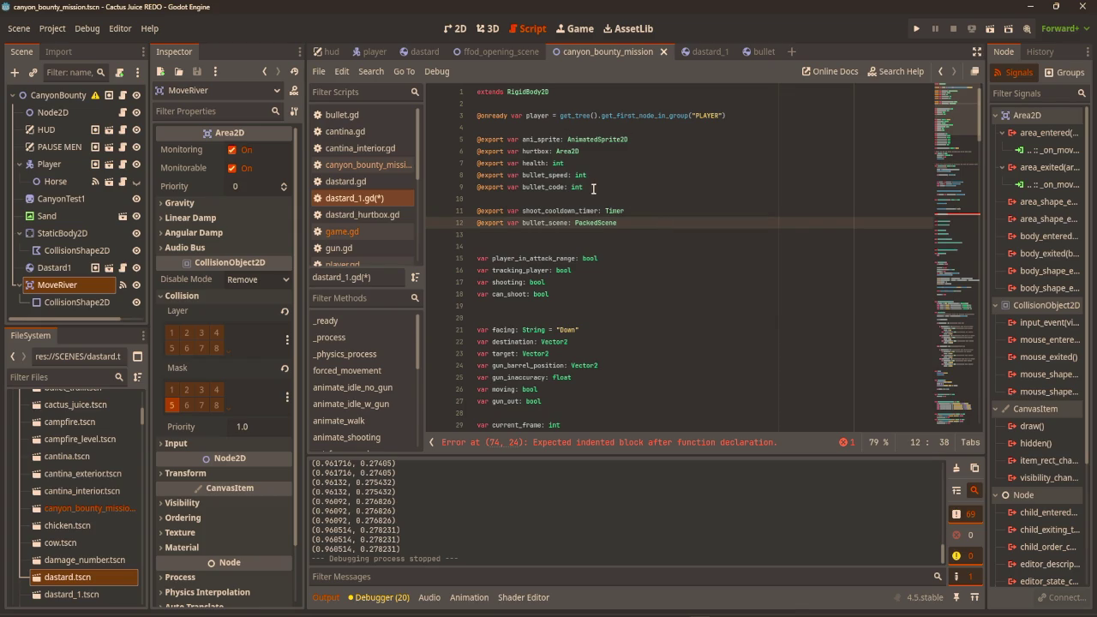
click(596, 162)
key(Return)
key(Return)
key(Return)
click(595, 175)
text(export )
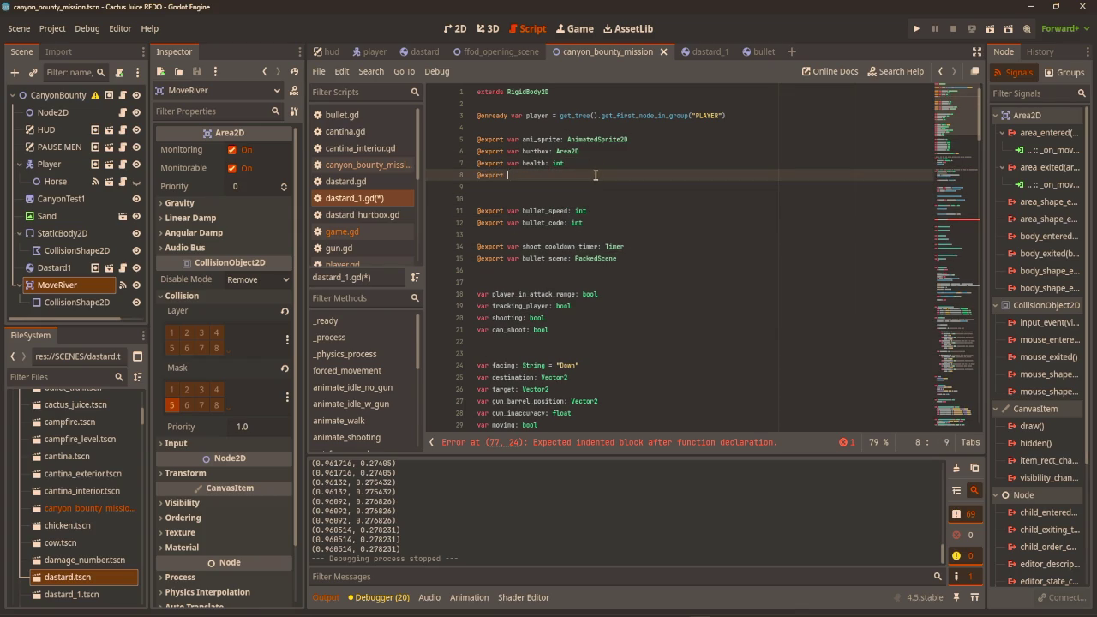
text(var move_speed:)
text( int)
click(776, 195)
key(ctrl+s)
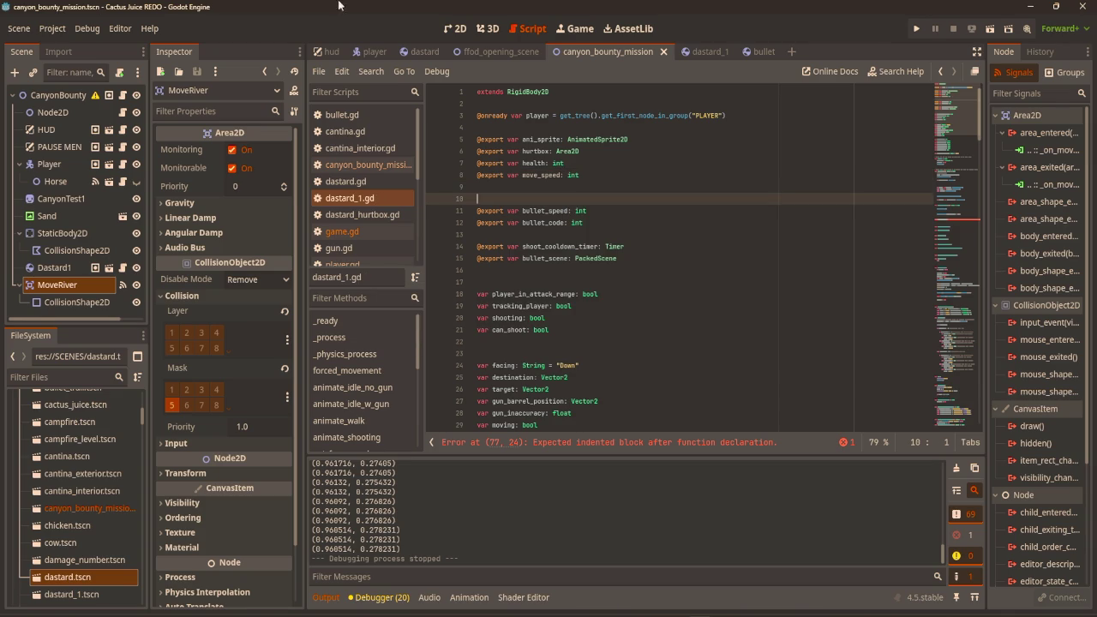
click(701, 52)
click(62, 98)
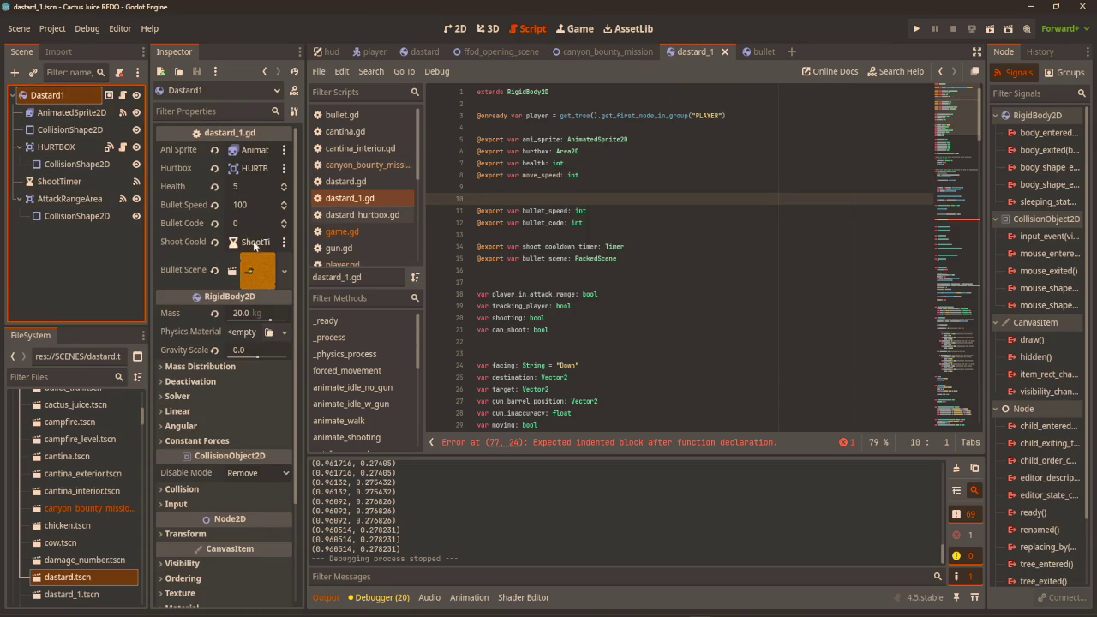
Put a 'pass' placeholder in the empty forced_movement body.
click(711, 246)
scroll(644, 240, down, 15)
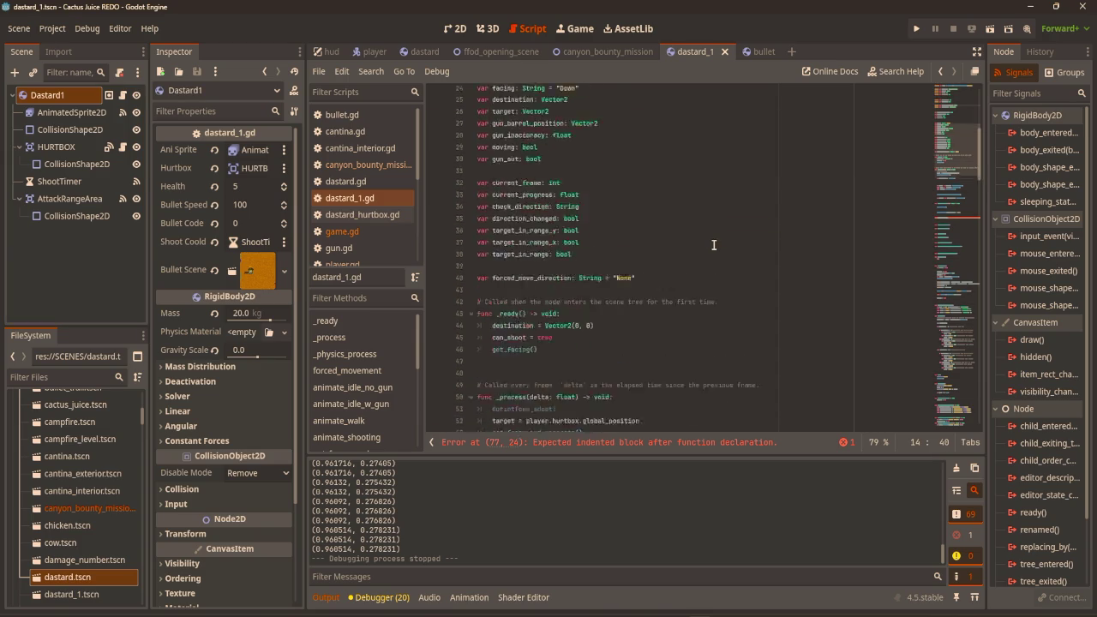
click(546, 364)
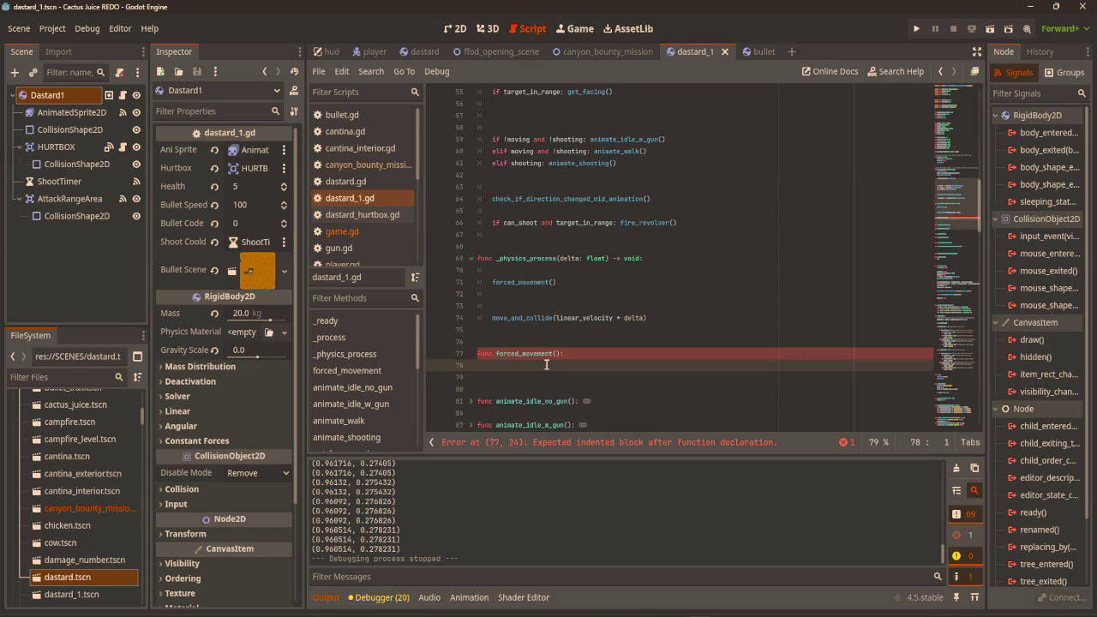
text(pass)
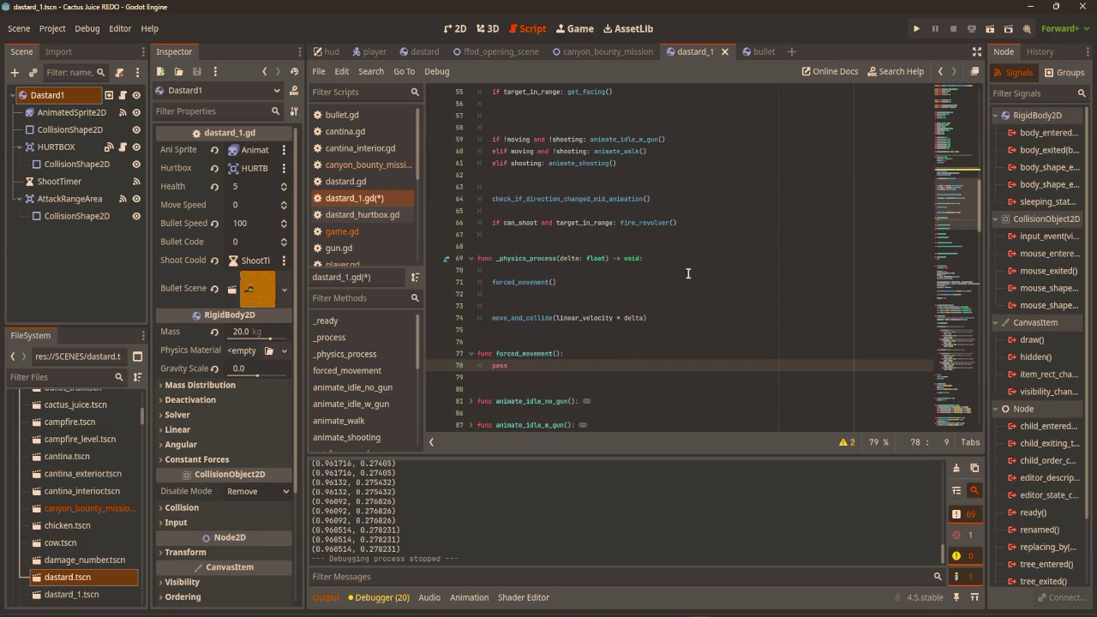
Set Dastard1's Move Speed to 10 in the Inspector.
scroll(681, 273, up, 4)
scroll(682, 274, up, 3)
click(244, 207)
text(10)
click(610, 199)
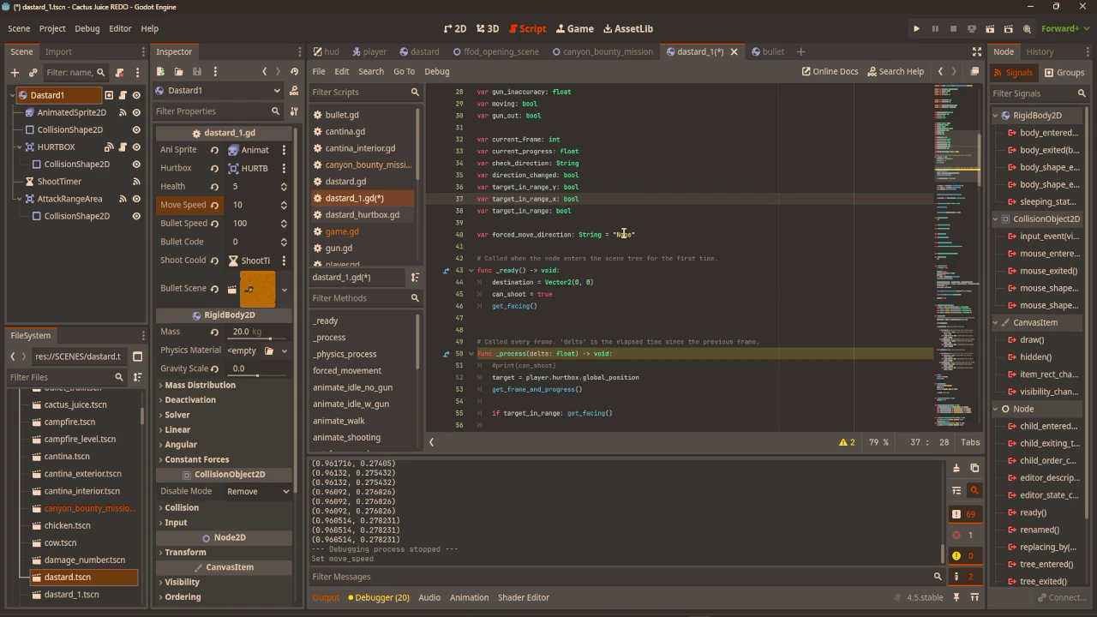
Add a restrain_move_speed() call to _physics_process after forced_movement().
scroll(675, 219, down, 4)
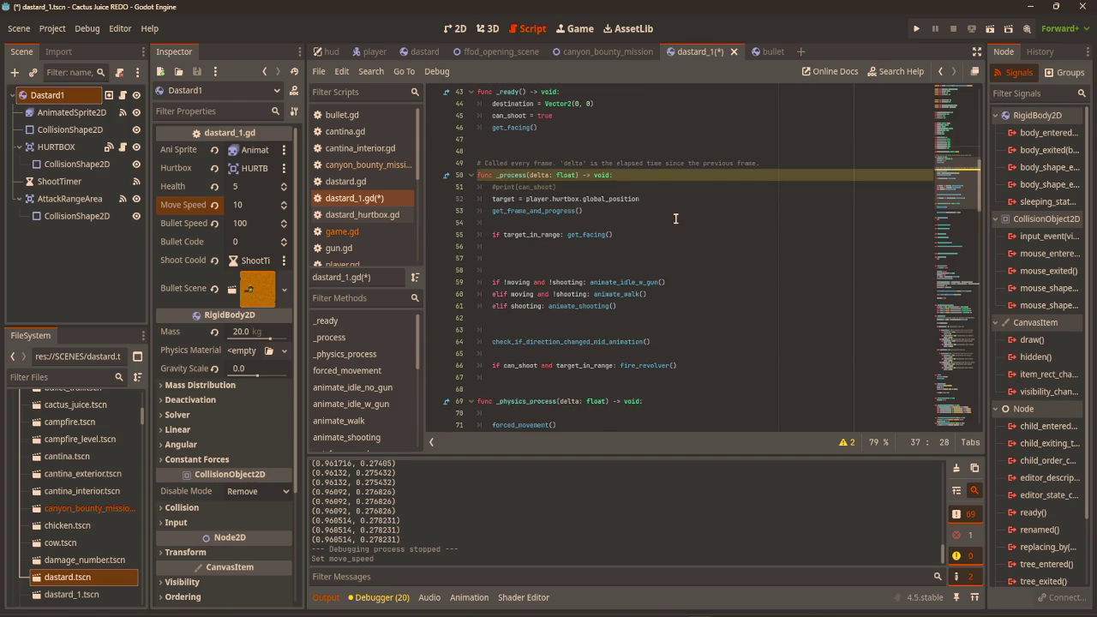
scroll(676, 218, down, 2)
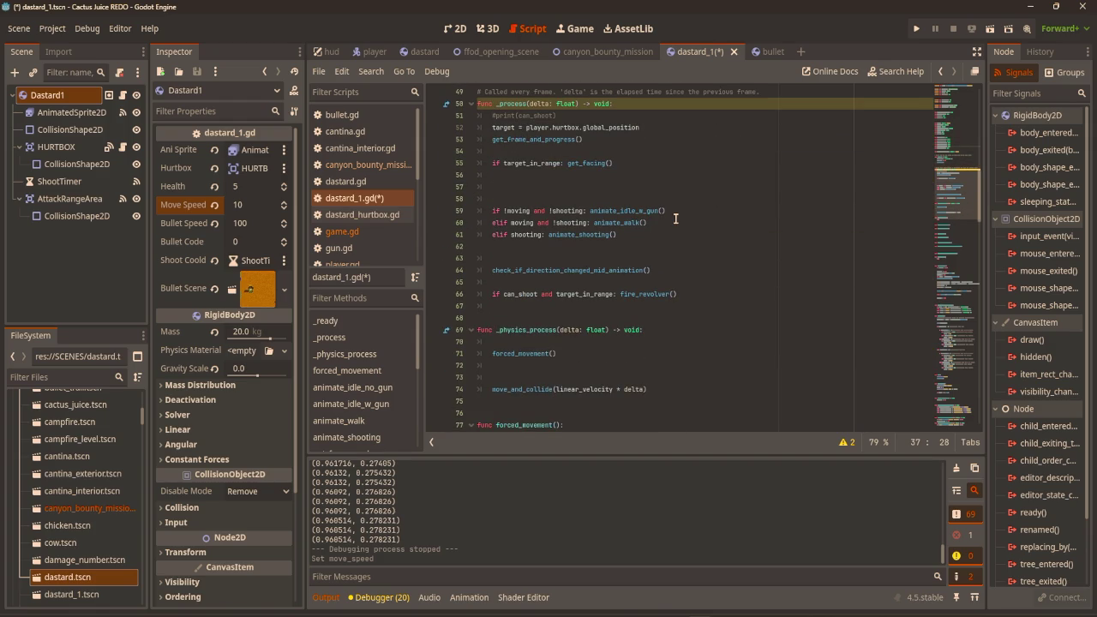
scroll(647, 251, up, 2)
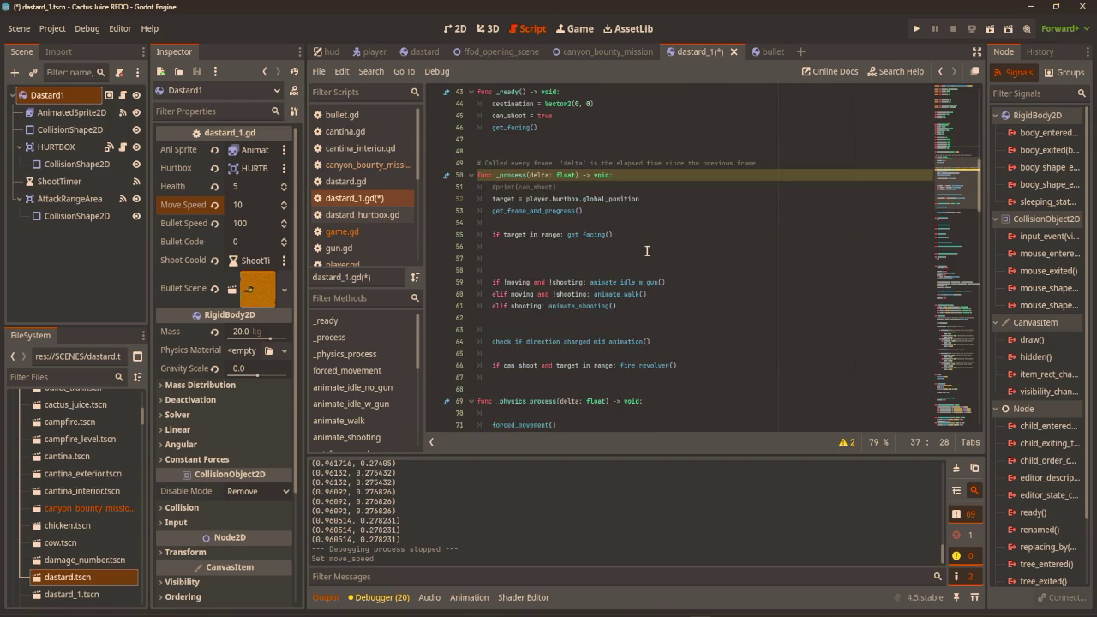
scroll(647, 251, down, 4)
click(609, 296)
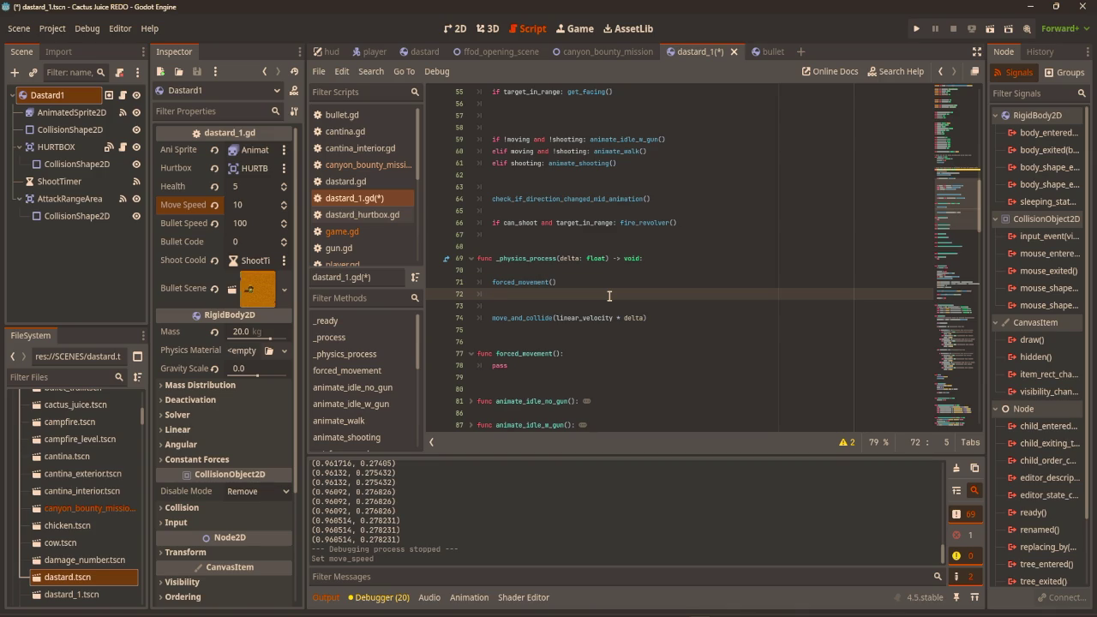
text(restrain)
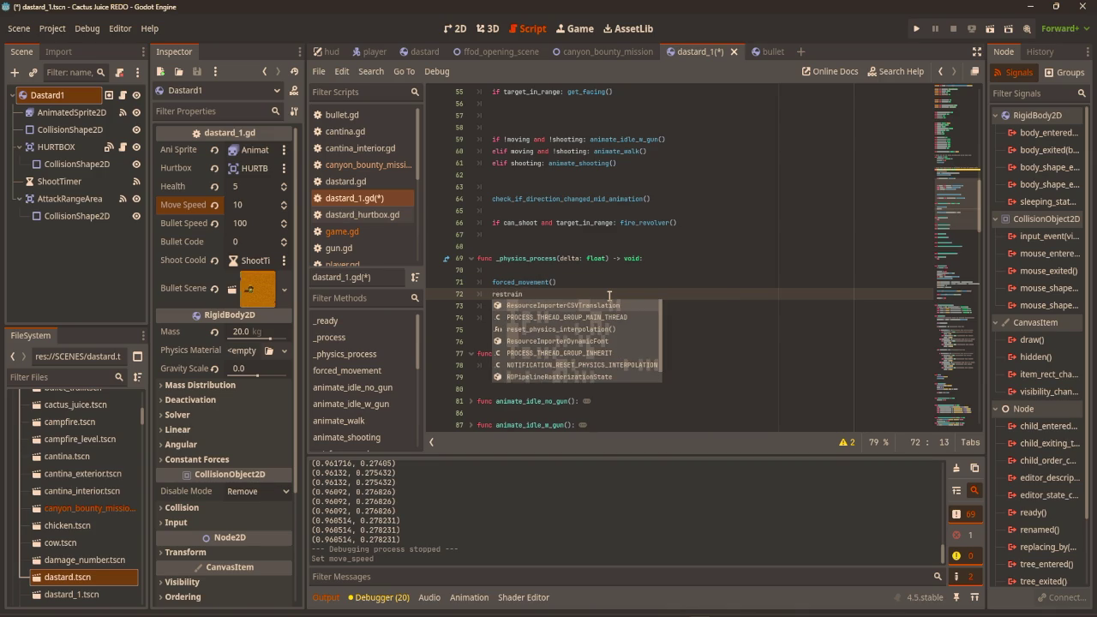
text(_move_s)
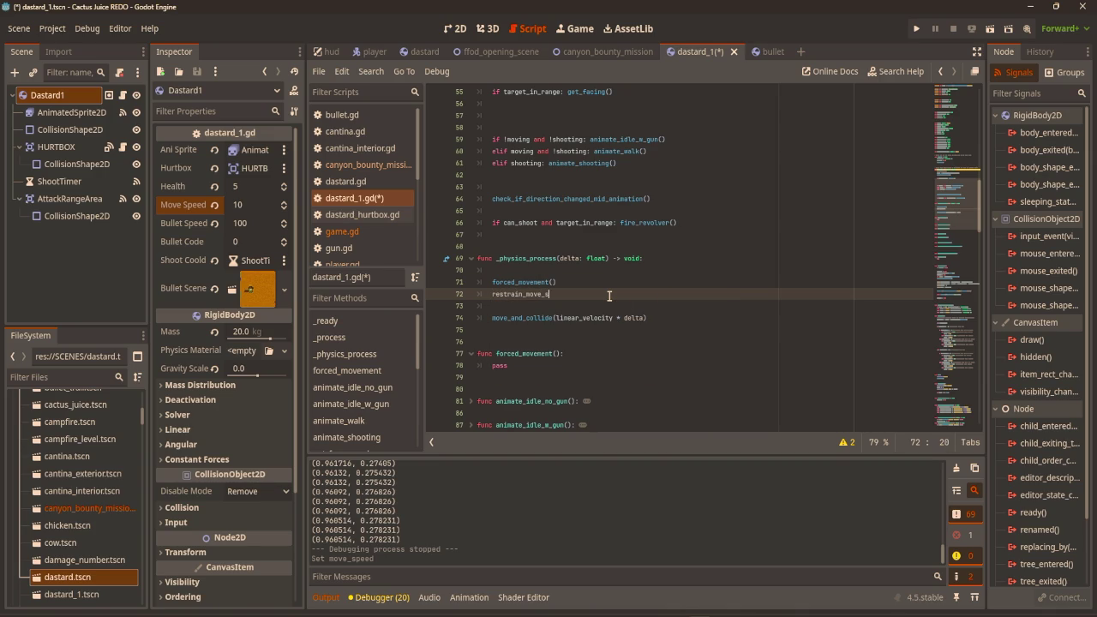
text(peed()
scroll(609, 296, down, 2)
click(595, 299)
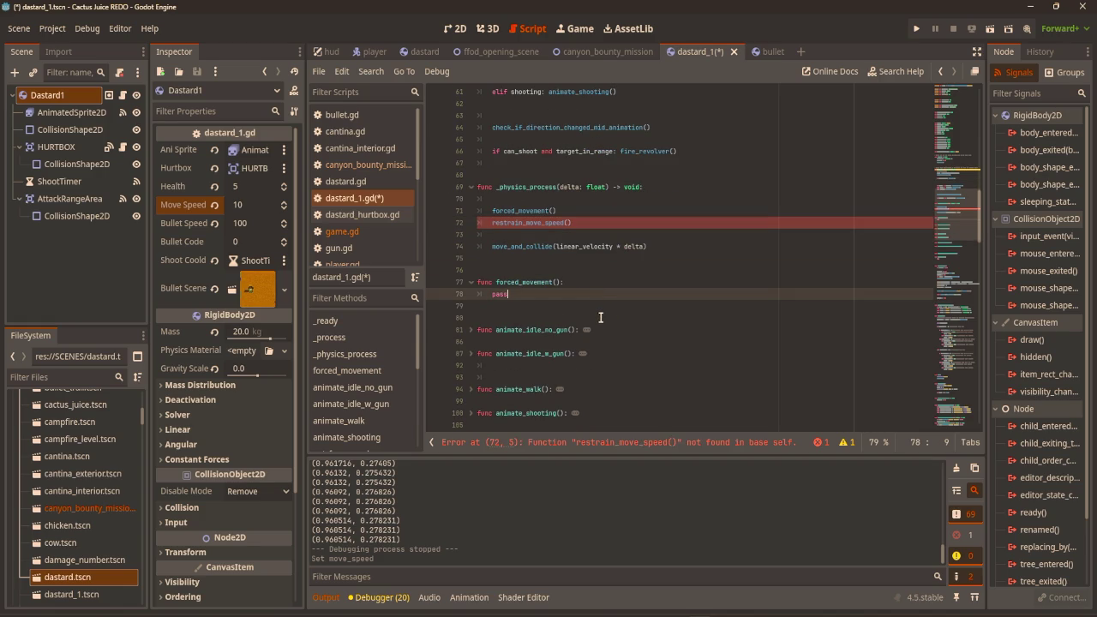
Define func restrain_move_speed() with 'if linear_velocity.x > 10: linear_velocity.x = 10'.
click(600, 318)
key(Return)
key(Return)
click(600, 317)
text(unc restrain_m)
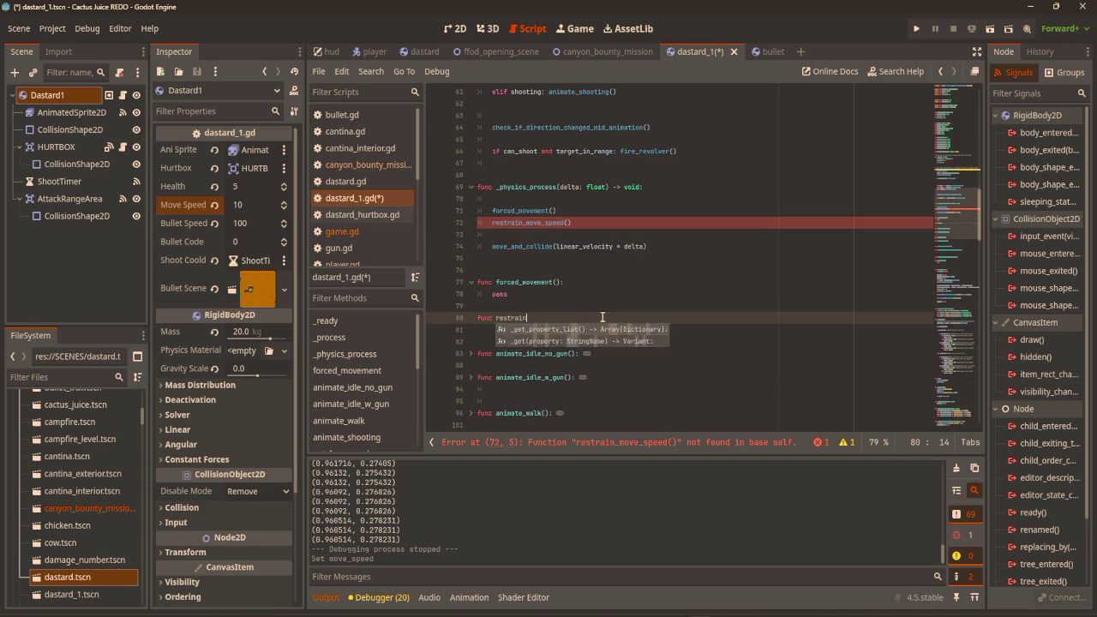
text(ove_s)
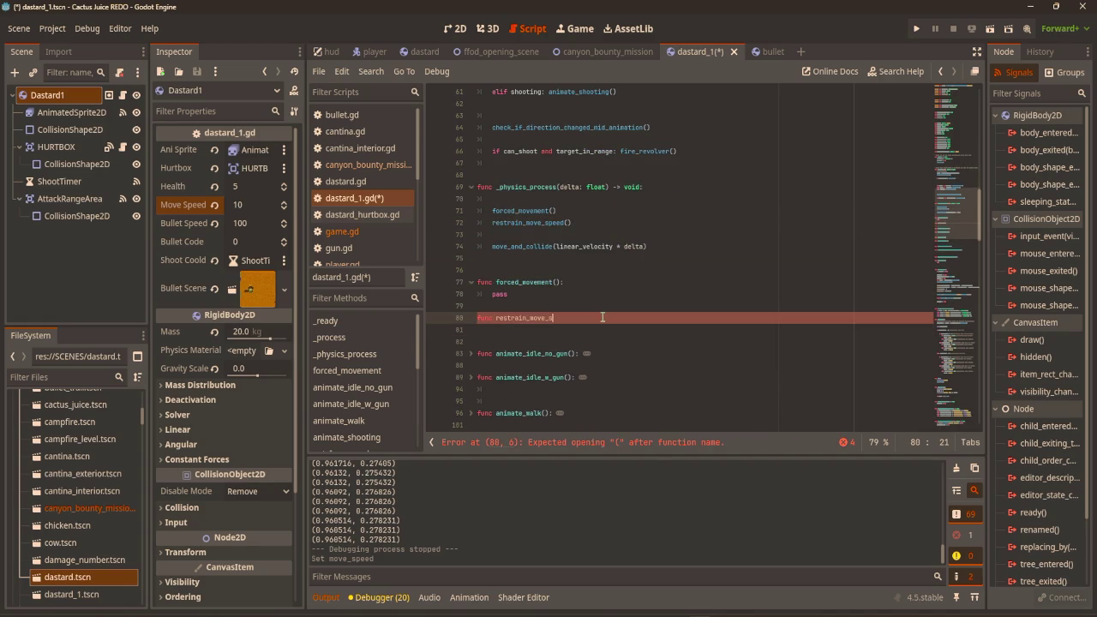
text(peed():)
key(Return)
key(Return)
text(i)
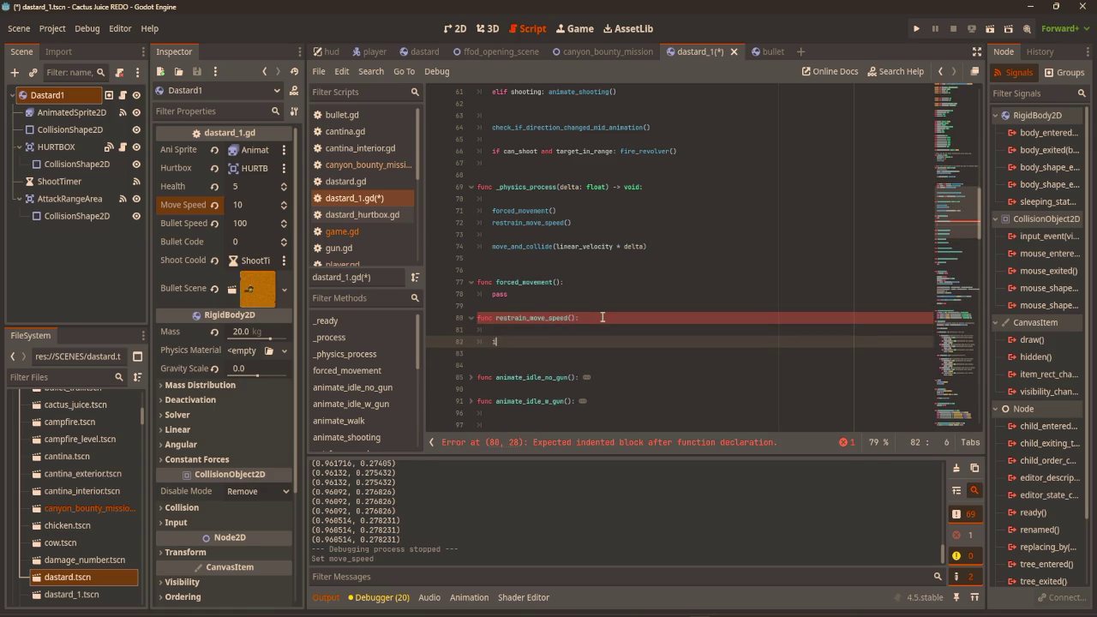
text(f linear)
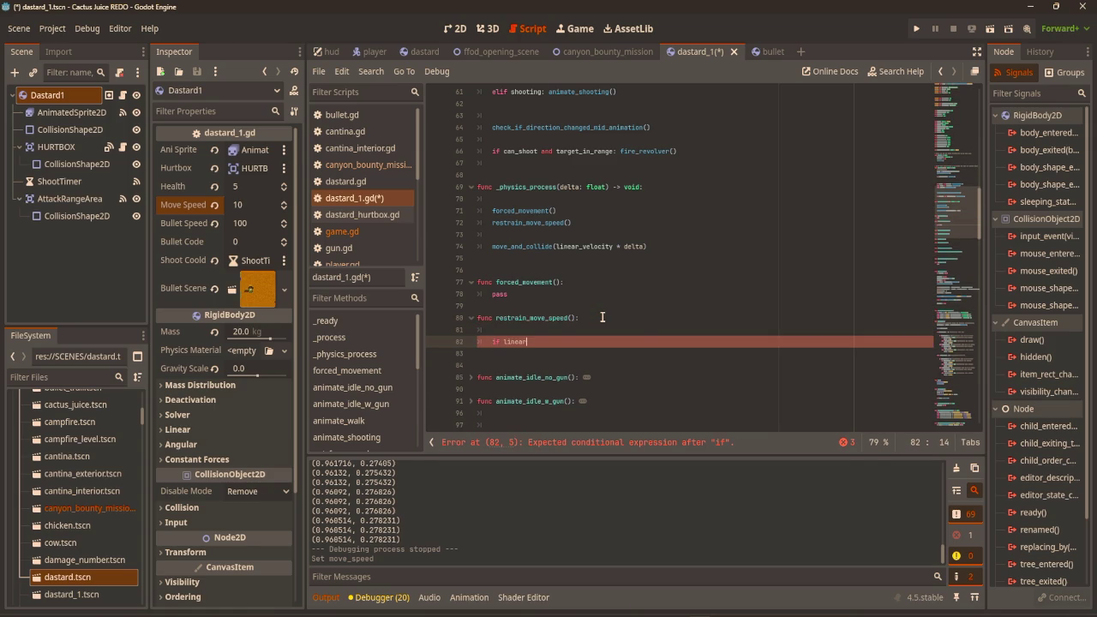
text(_velo)
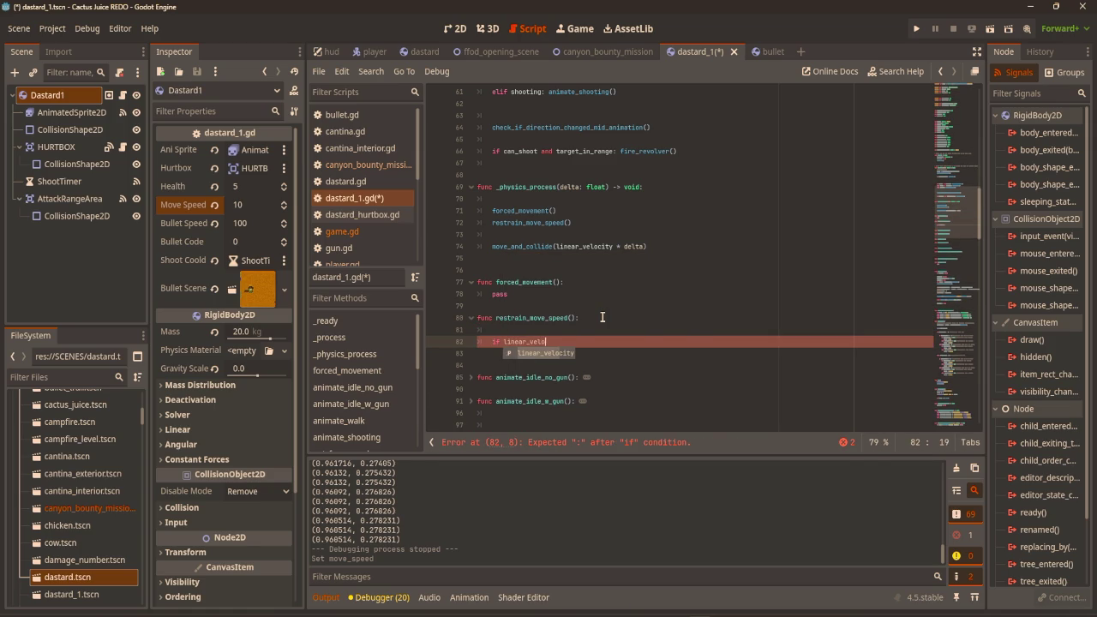
text(city.x >)
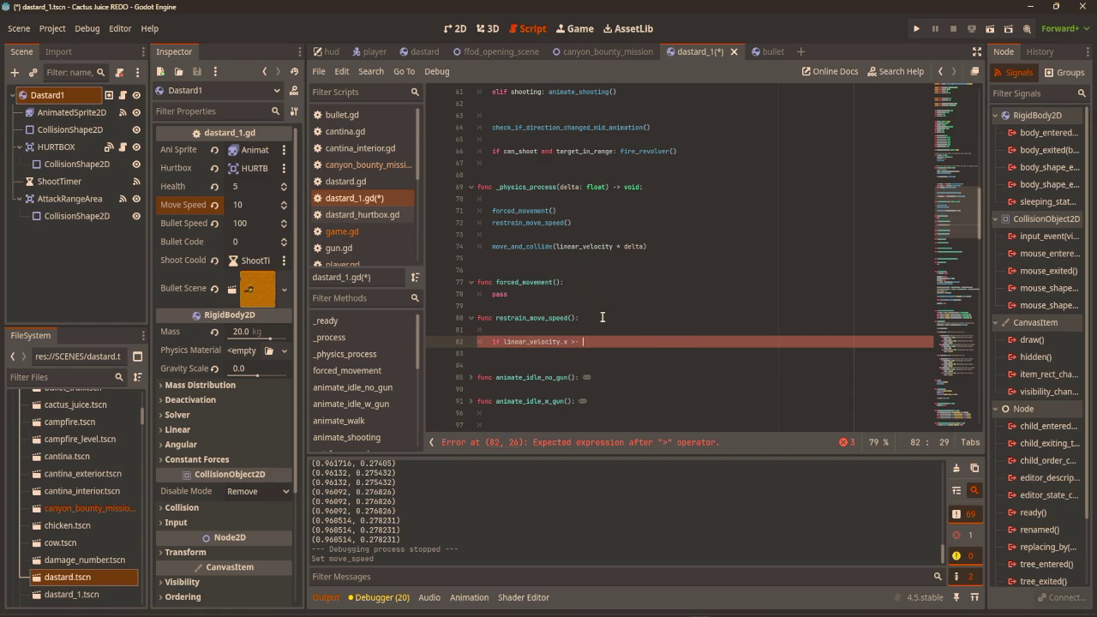
text(=)
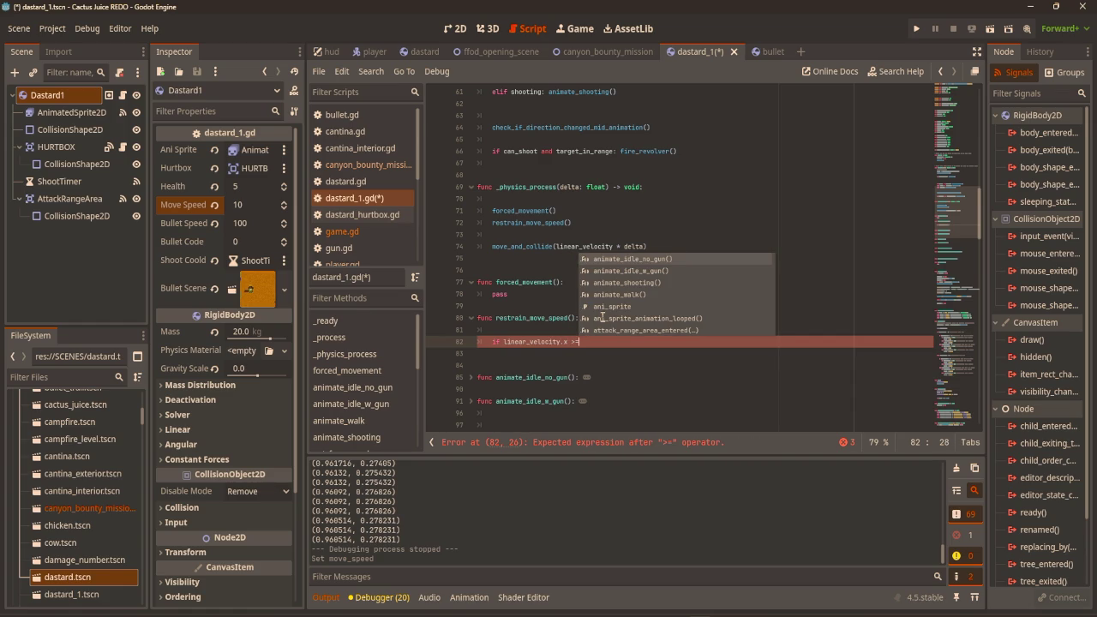
key(BackSpace)
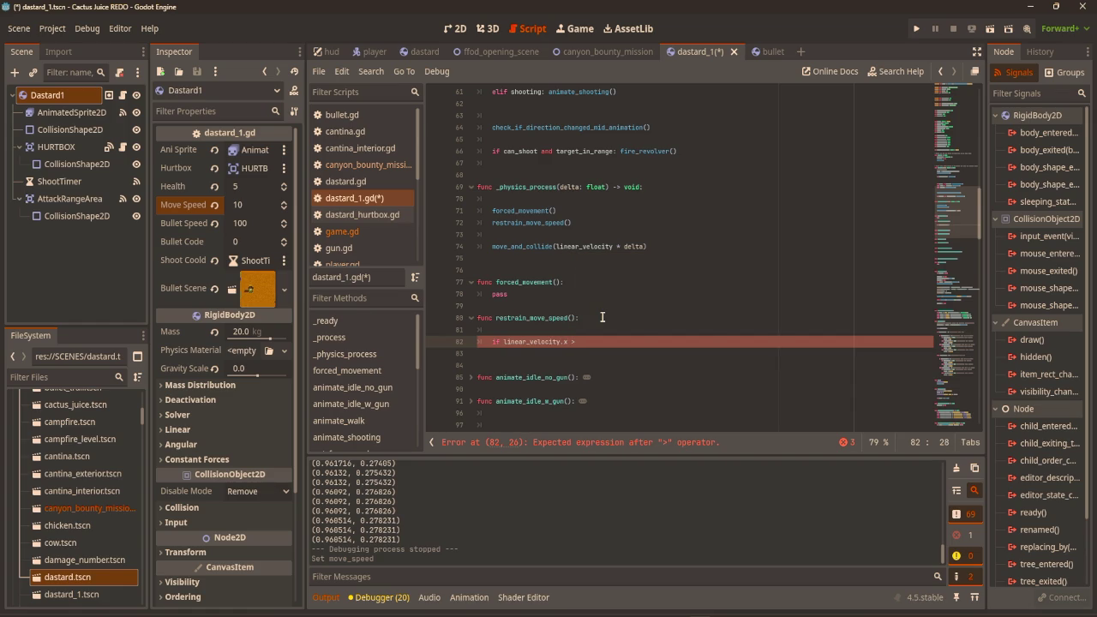
text(0: )
text(lin)
key(Down)
key(Down)
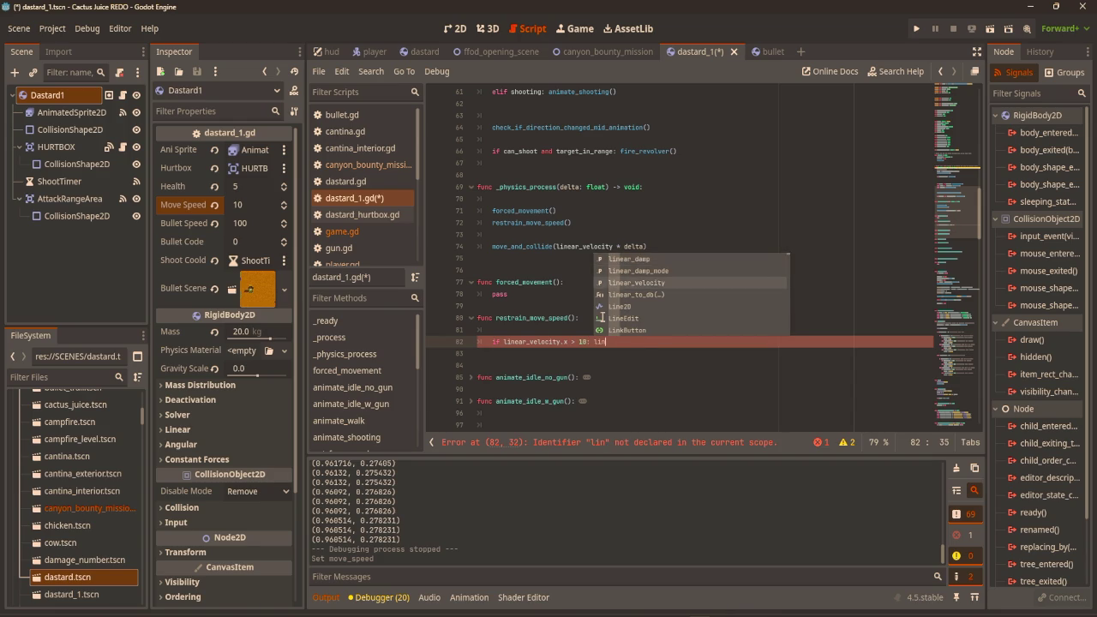
key(Return)
text(x)
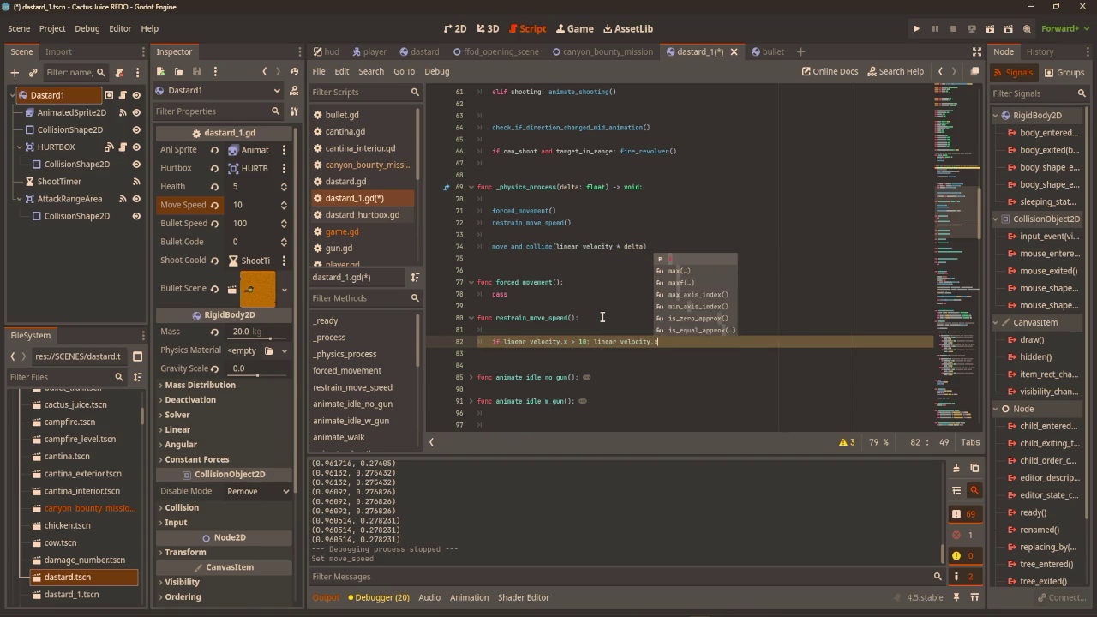
text( = 10)
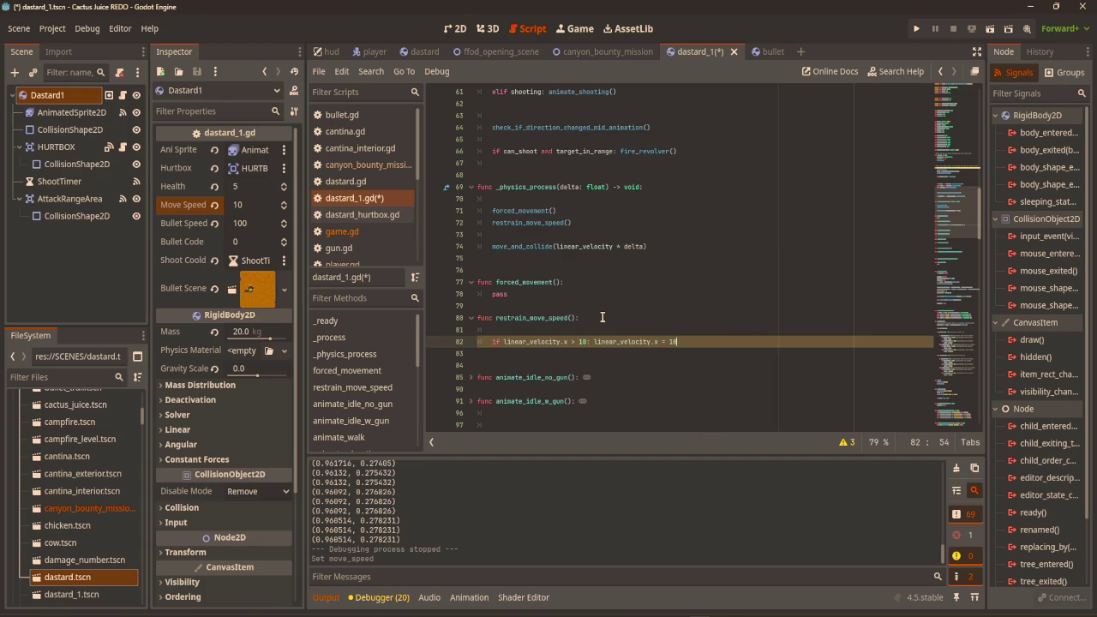
Duplicate the cap line as a linear_velocity.y version and save dastard_1.gd.
mouse_move(701, 342)
mouse_down()
mouse_move(476, 342)
mouse_move(489, 340)
mouse_up()
key(ctrl+c)
click(782, 344)
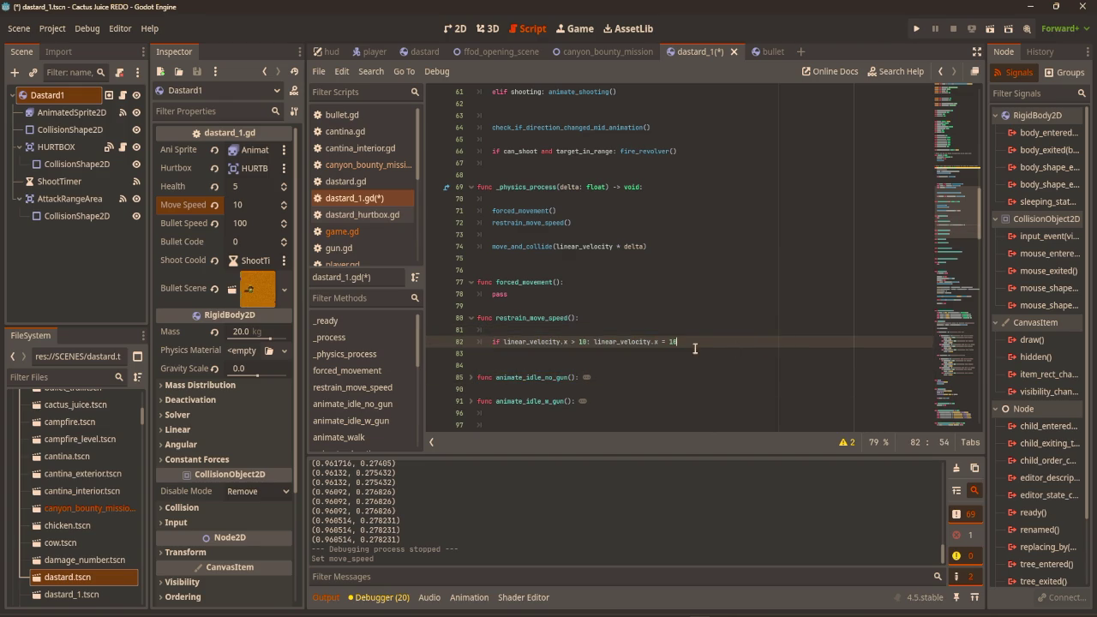
key(Return)
key(ctrl+v)
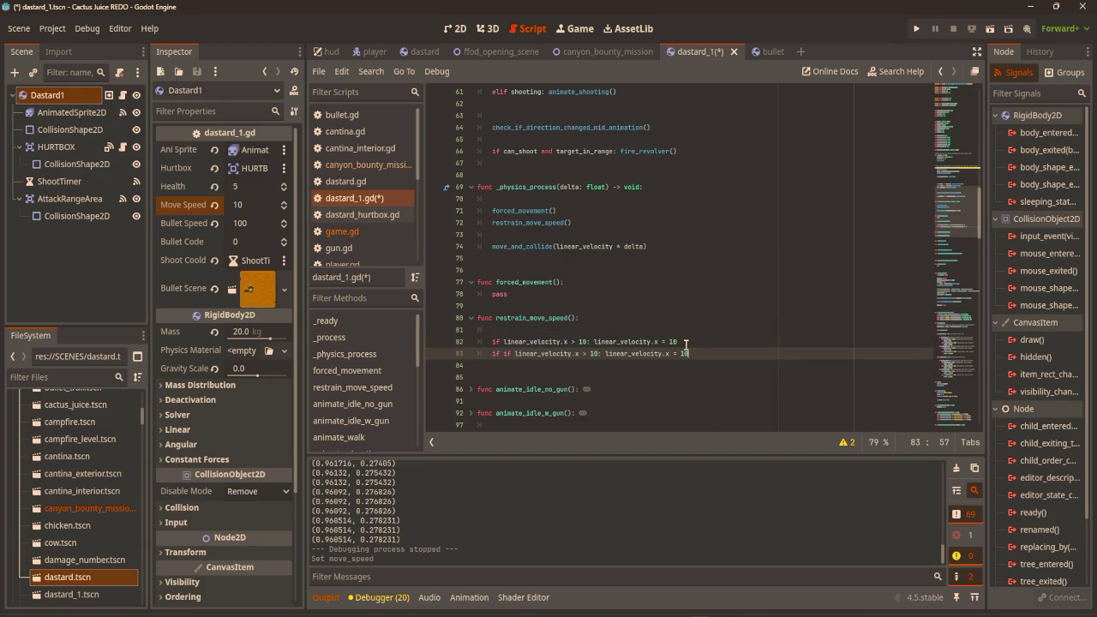
click(516, 354)
key(BackSpace)
key(BackSpace)
key(BackSpace)
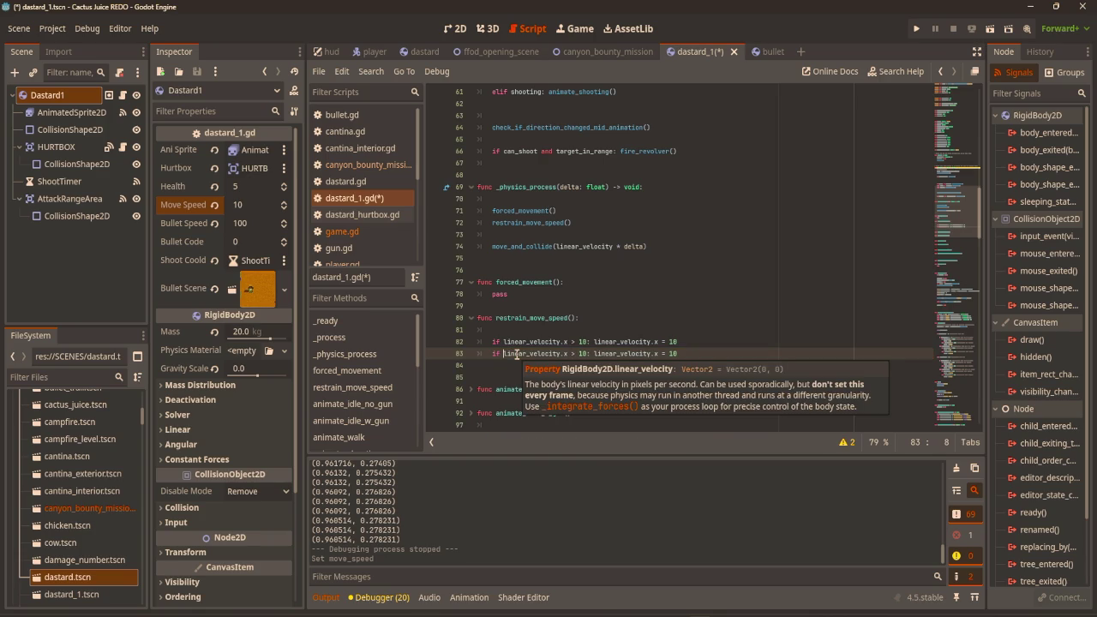
click(578, 354)
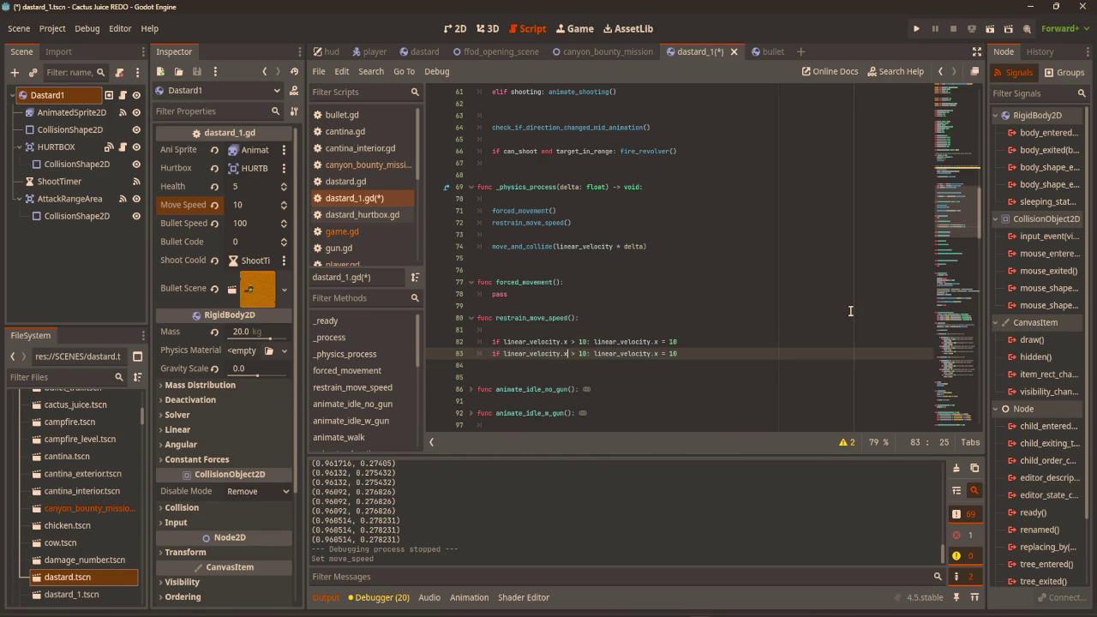
text(y)
key(Right)
key(Right)
key(Right)
key(Delete)
text(y)
click(773, 317)
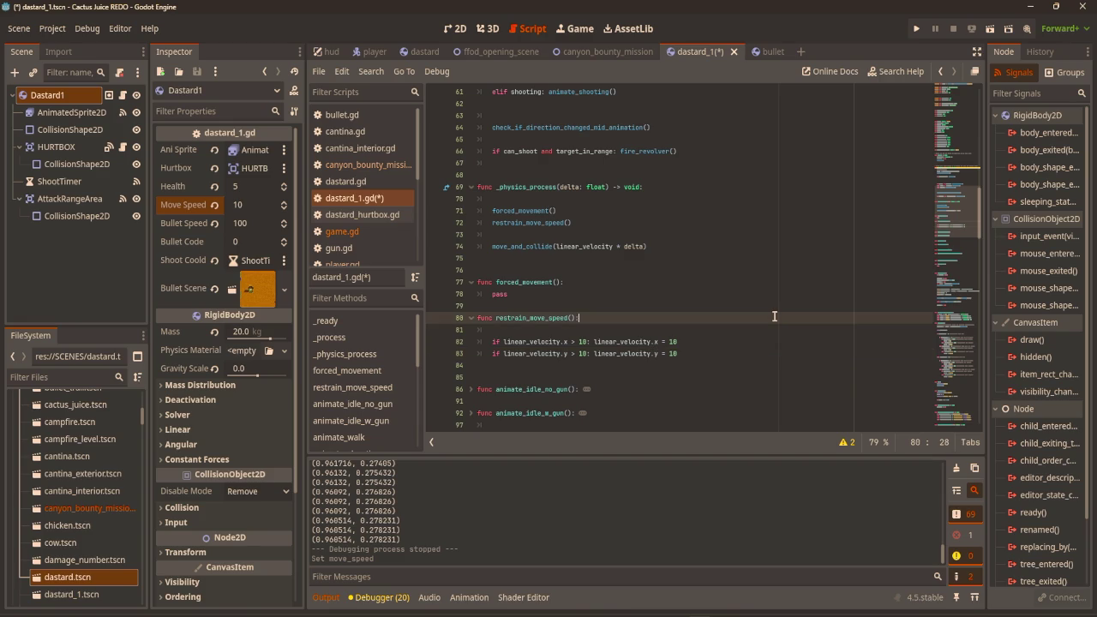
key(ctrl+s)
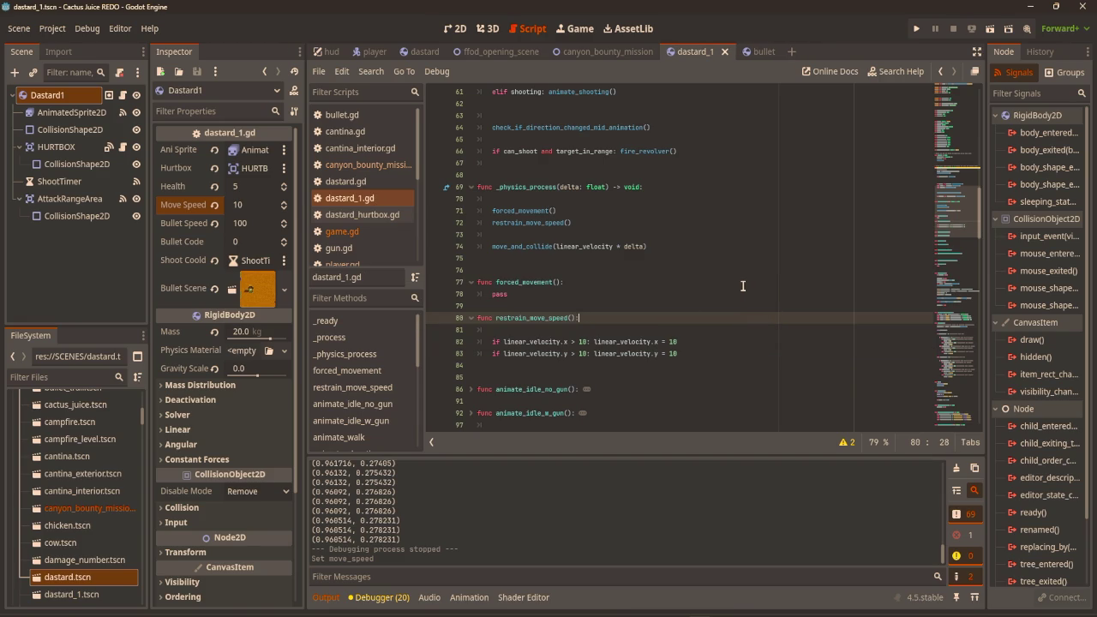
scroll(724, 299, up, 2)
Add a linear_velocity.x test line on line 70 of _physics_process and run the game to try it.
scroll(714, 300, up, 5)
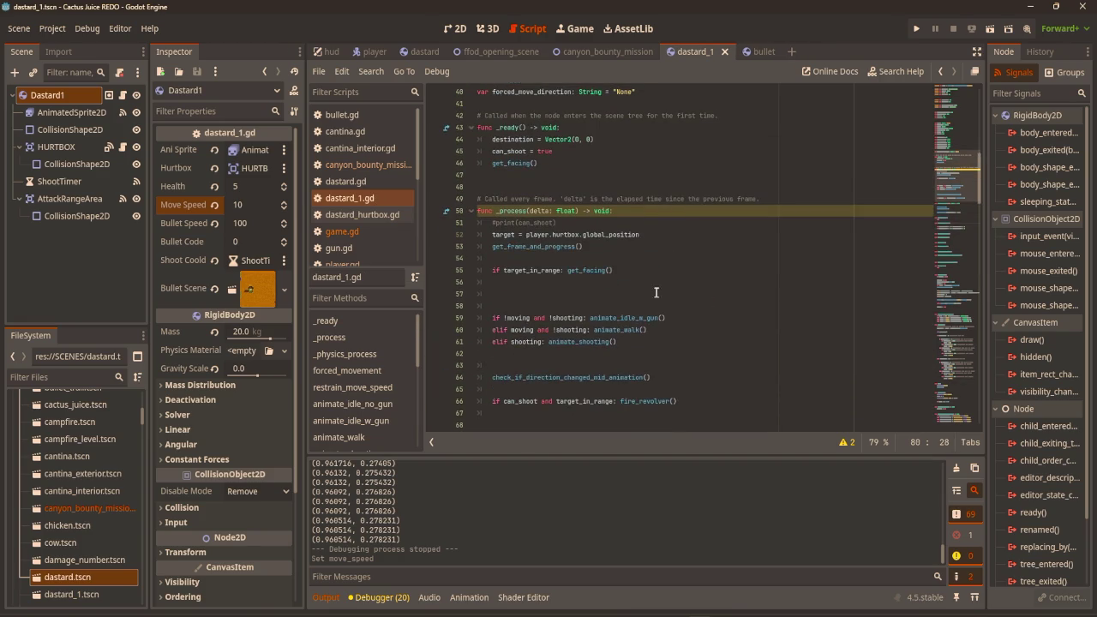
scroll(600, 291, down, 4)
click(580, 307)
click(584, 339)
click(588, 307)
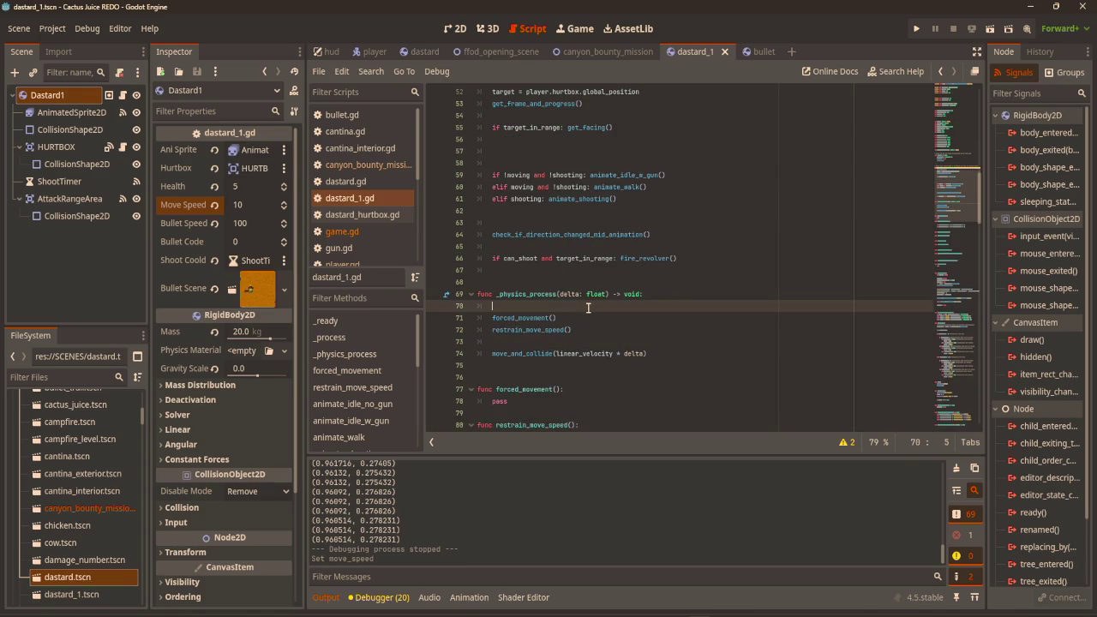
text(linea)
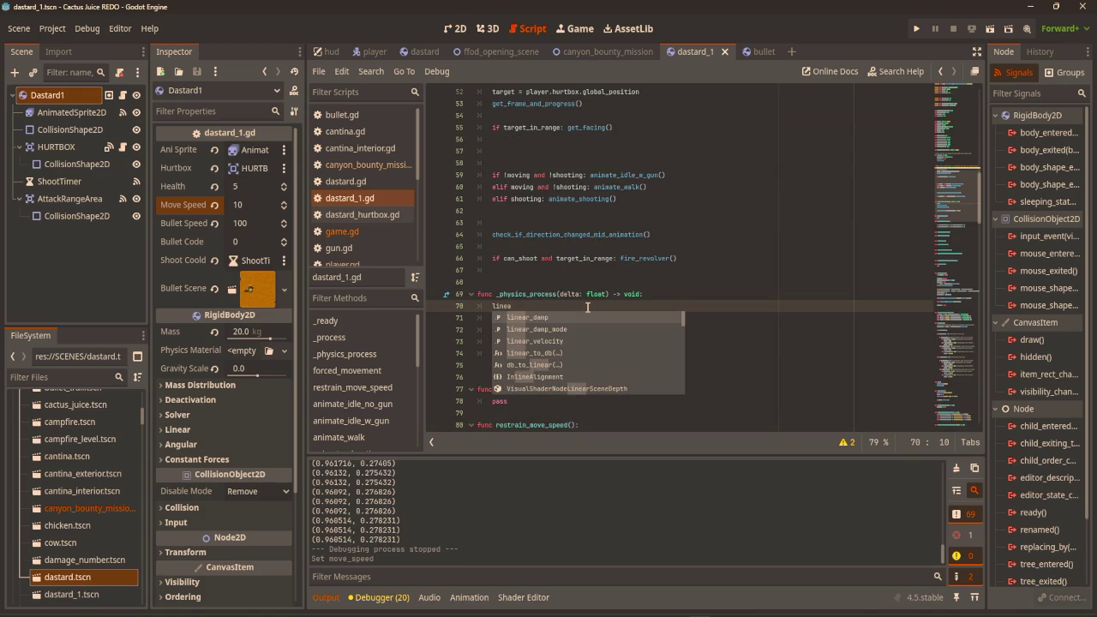
key(Down)
key(Down)
key(Return)
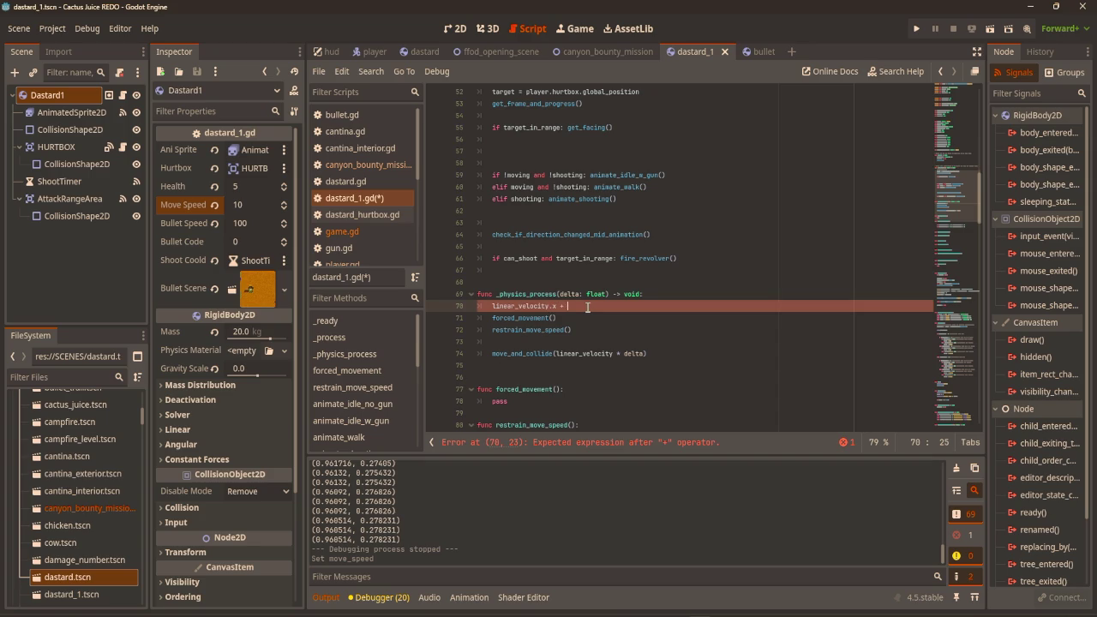
click(796, 289)
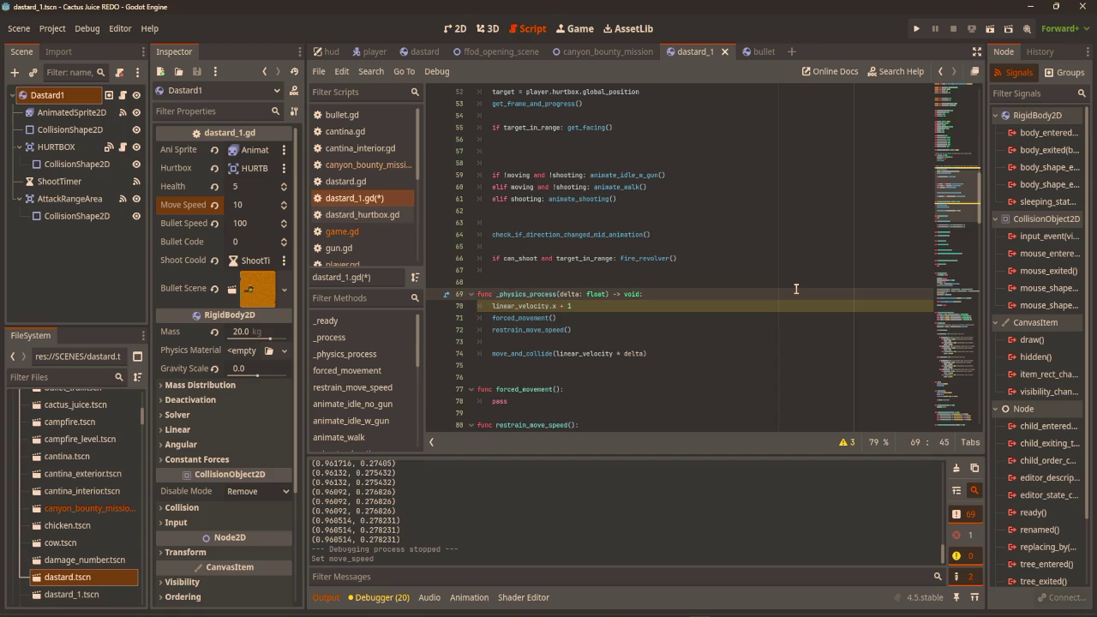
key(F5)
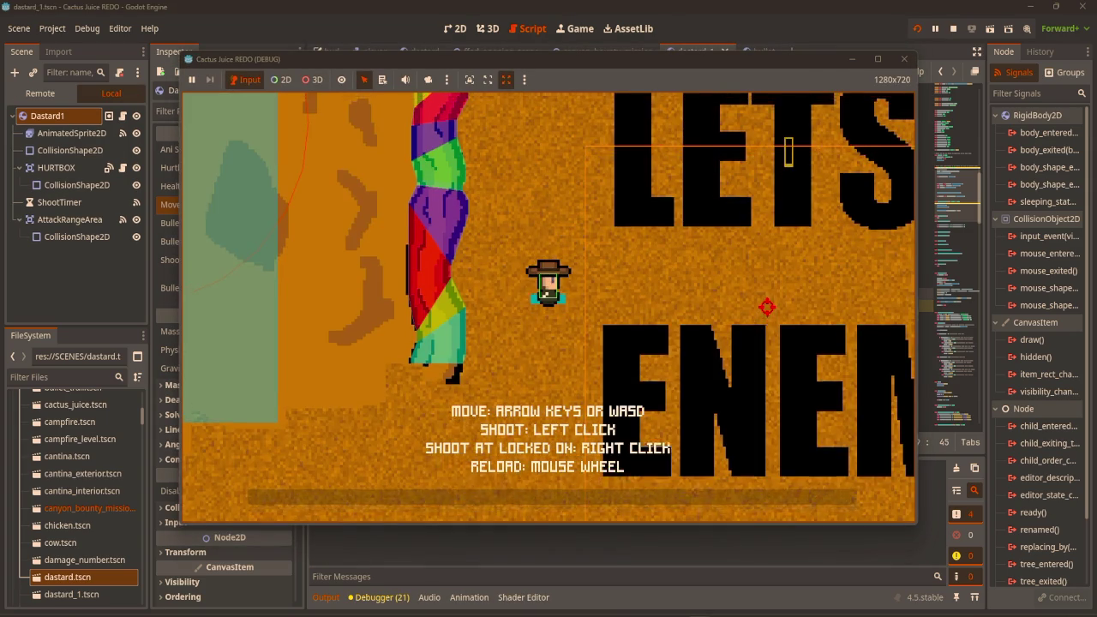
key(a)
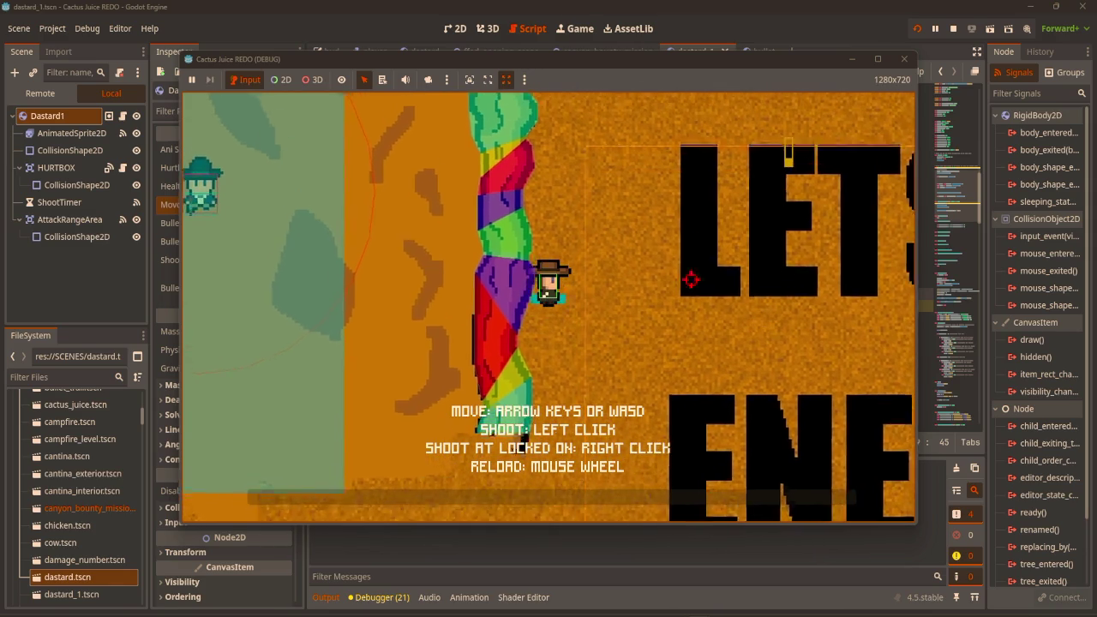
click(904, 58)
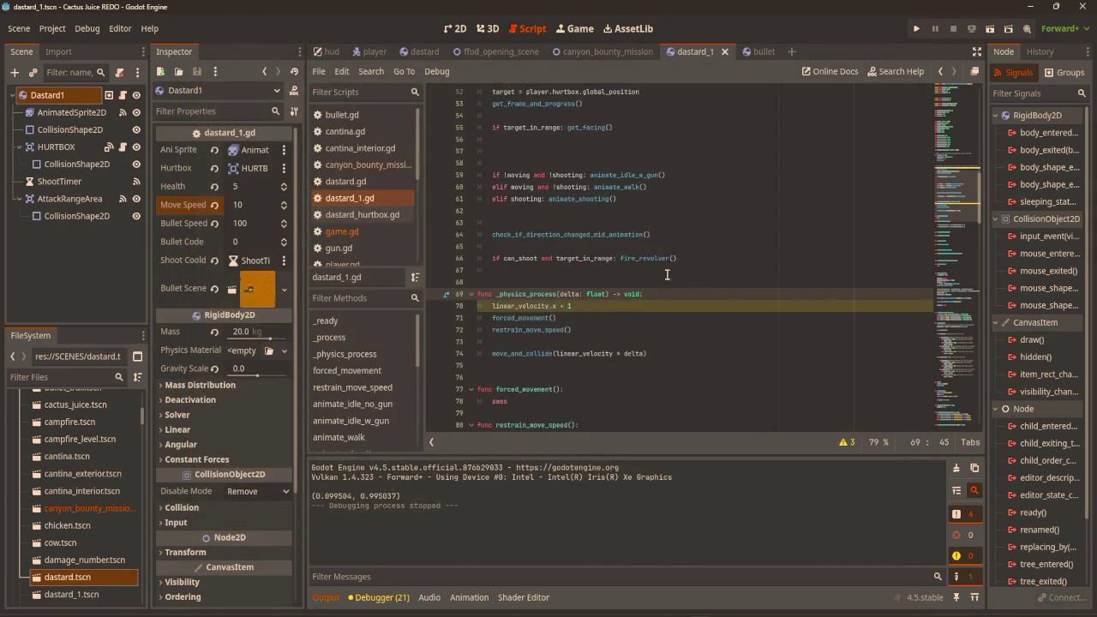
Change the line to linear_velocity.x += 1, rerun the game, then select the test line.
click(571, 306)
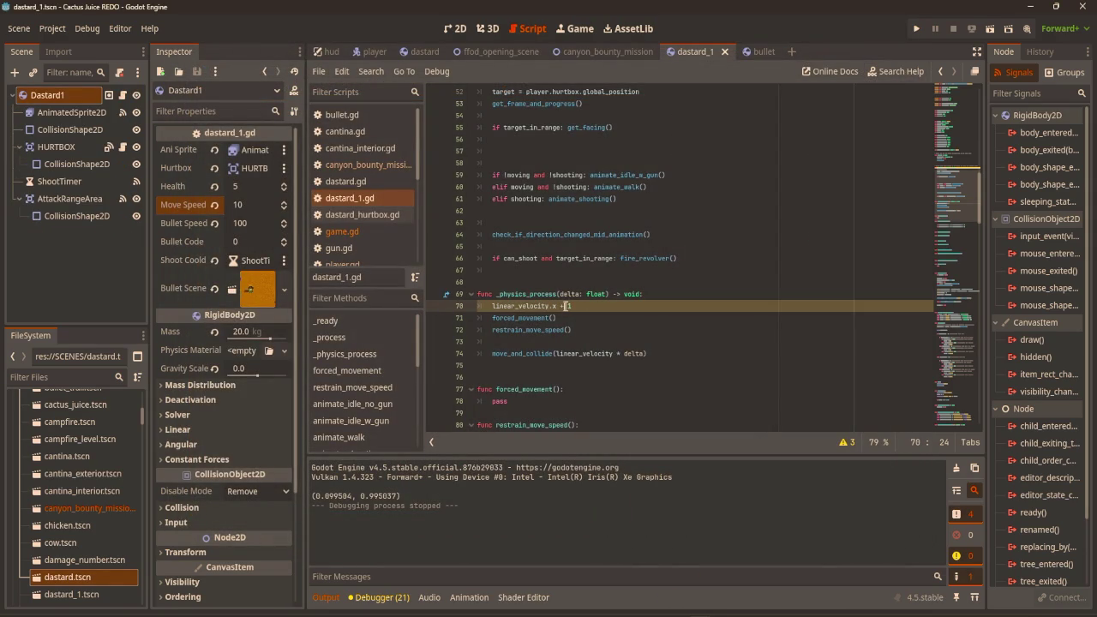
text(=)
click(790, 238)
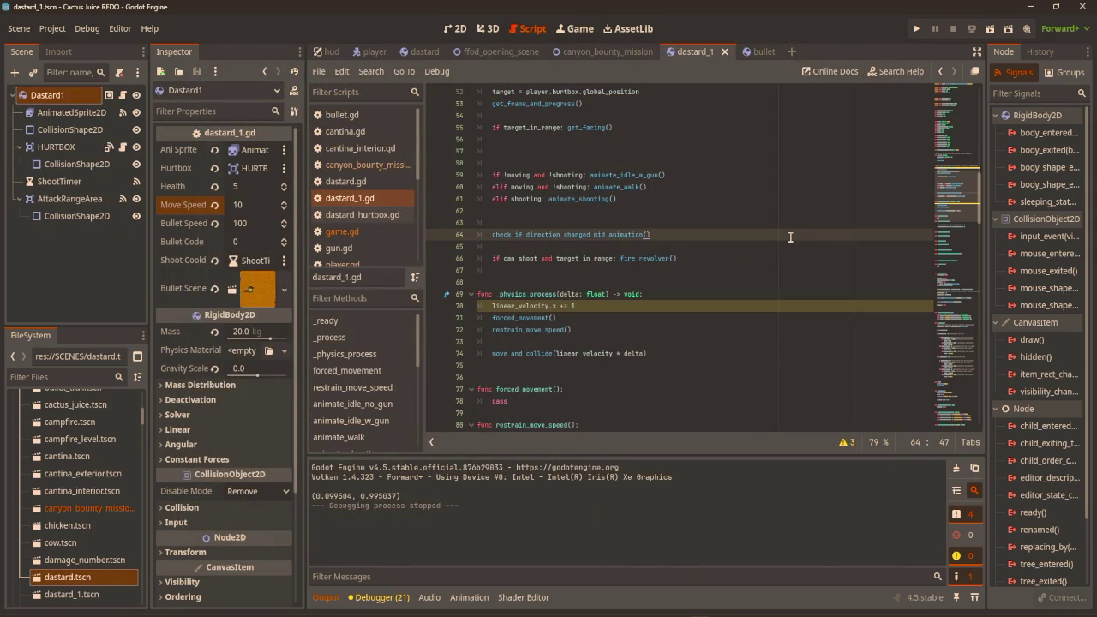
key(F5)
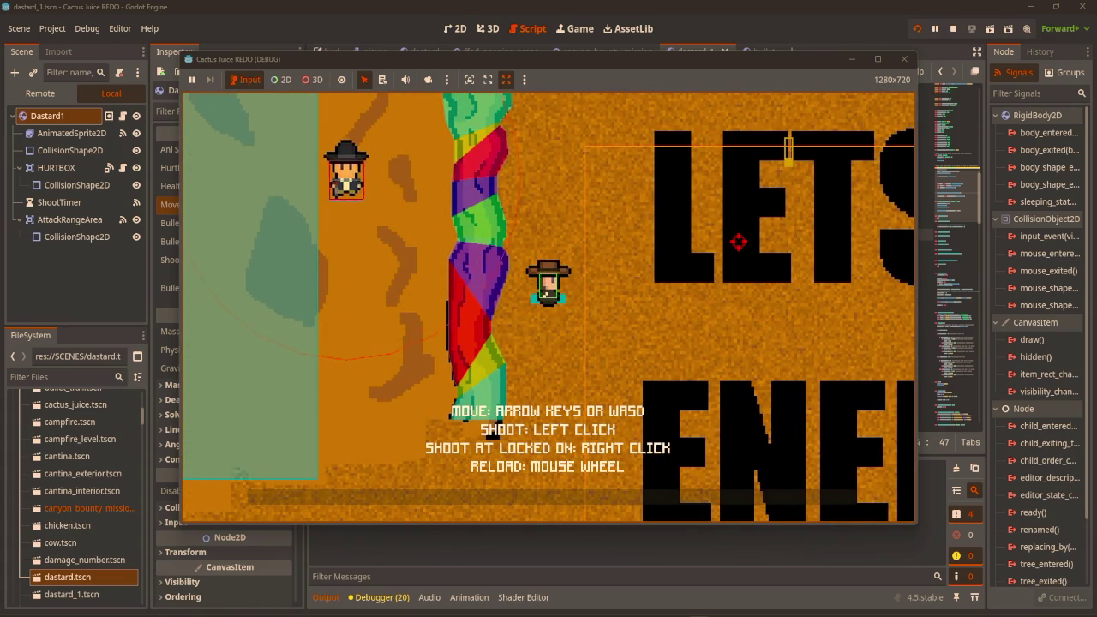
click(903, 60)
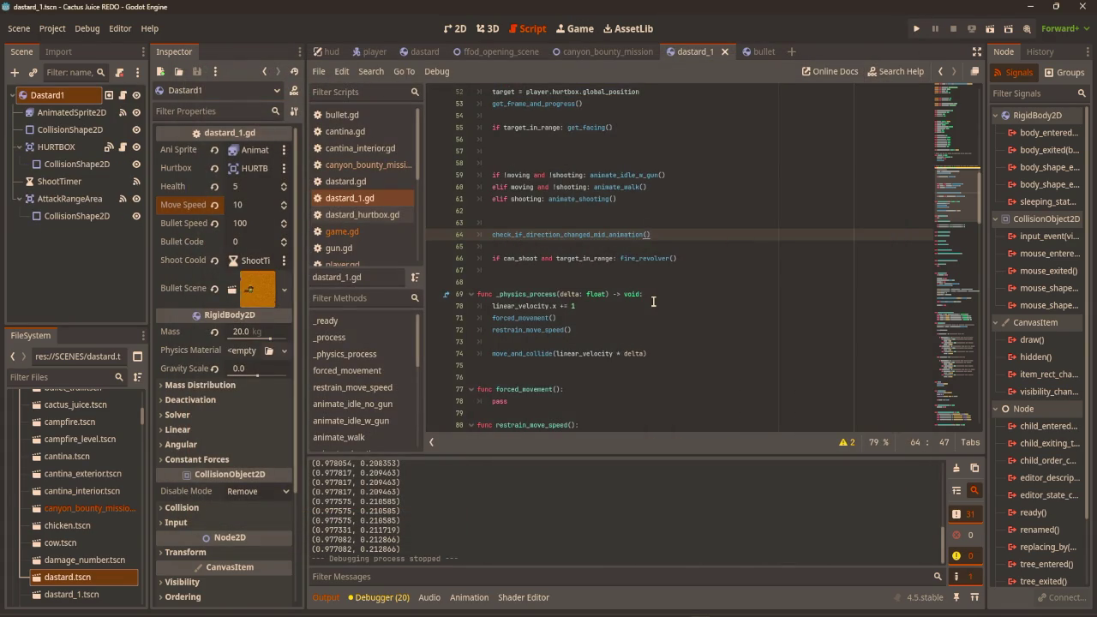
drag(646, 306, 494, 306)
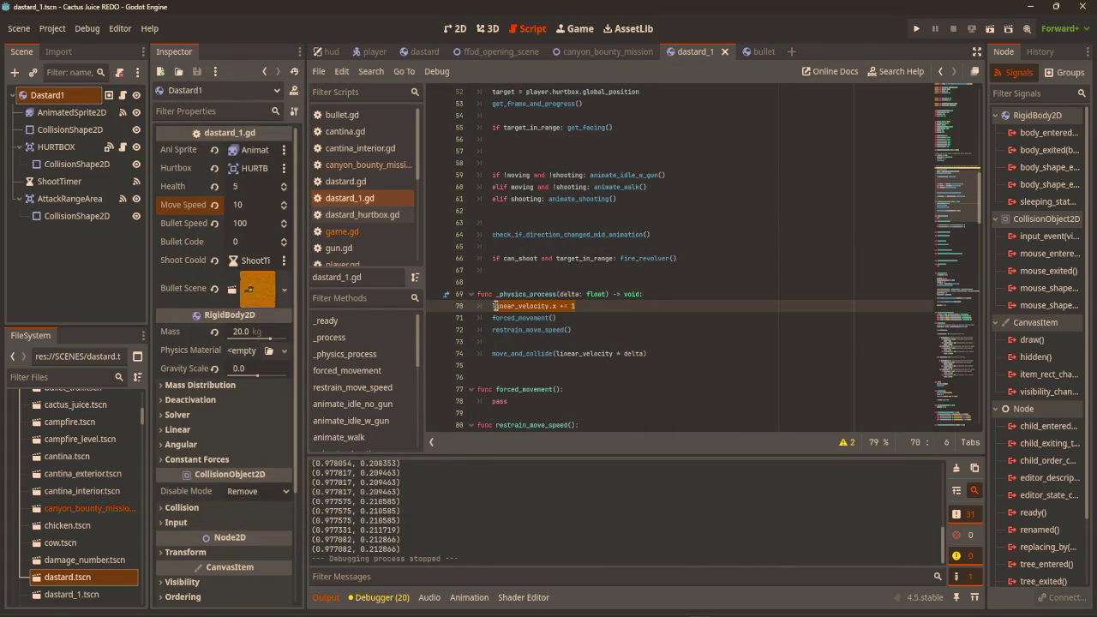
Delete the test velocity line from _physics_process.
key(BackSpace)
scroll(577, 317, down, 5)
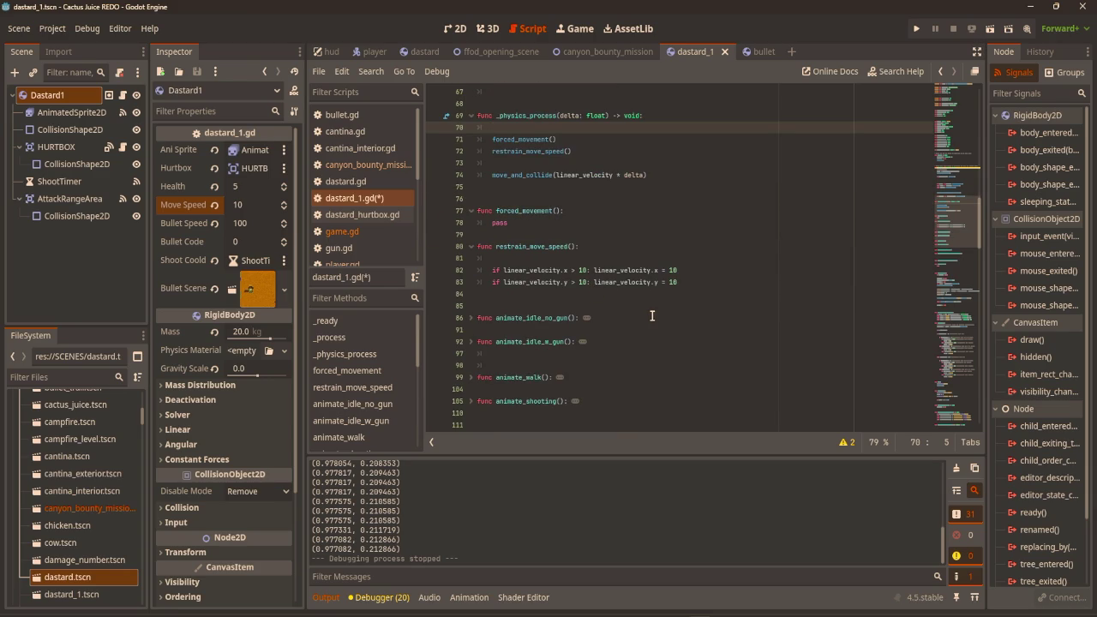
scroll(656, 304, up, 3)
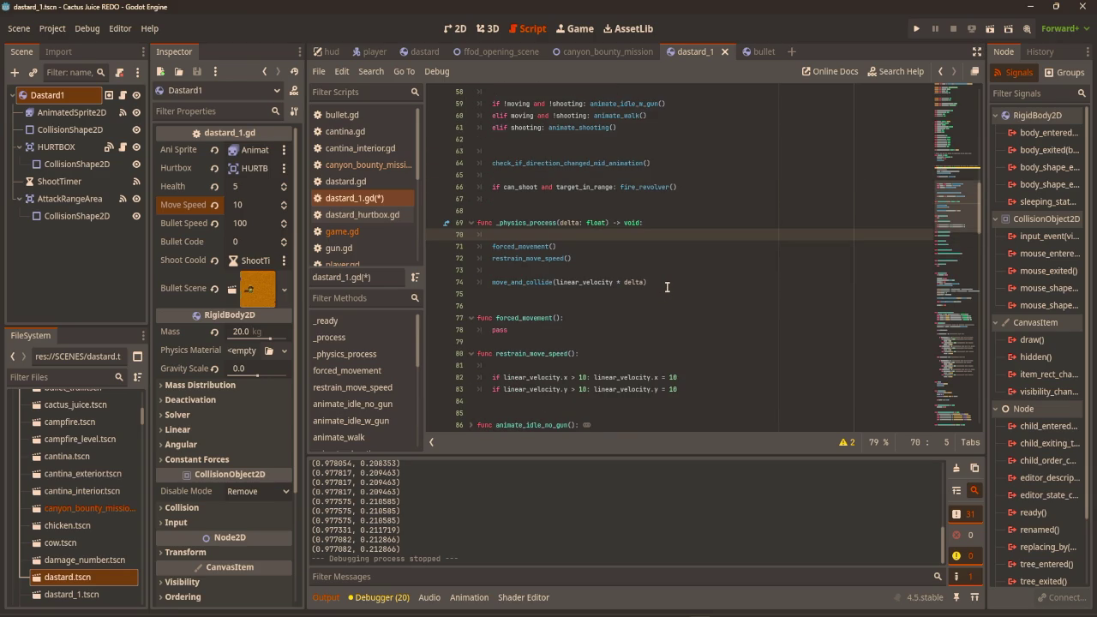
scroll(686, 274, up, 2)
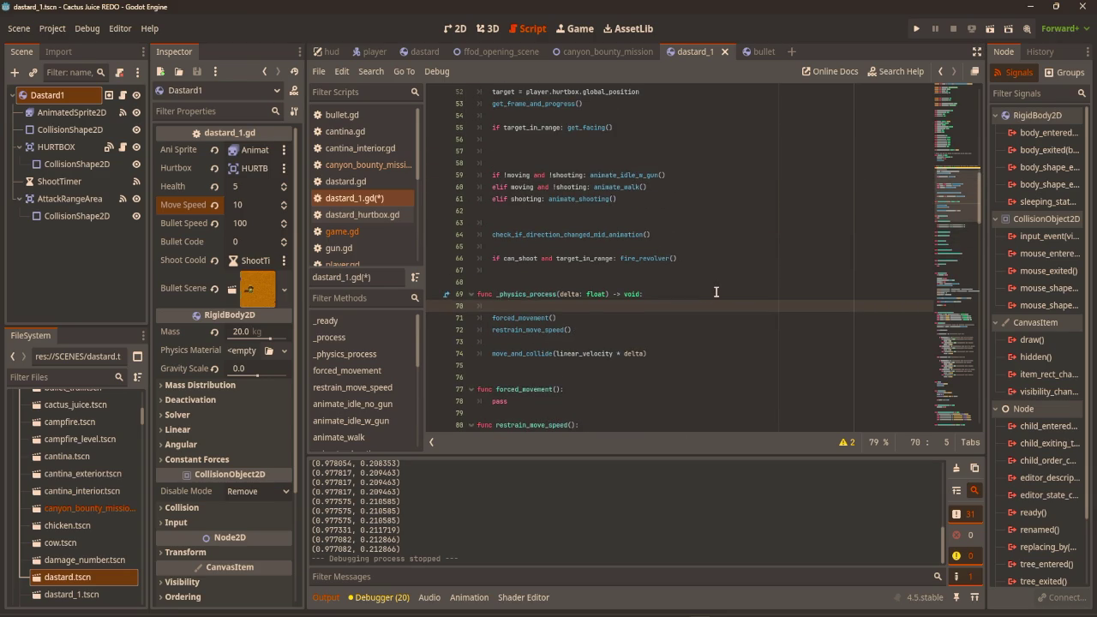
click(455, 31)
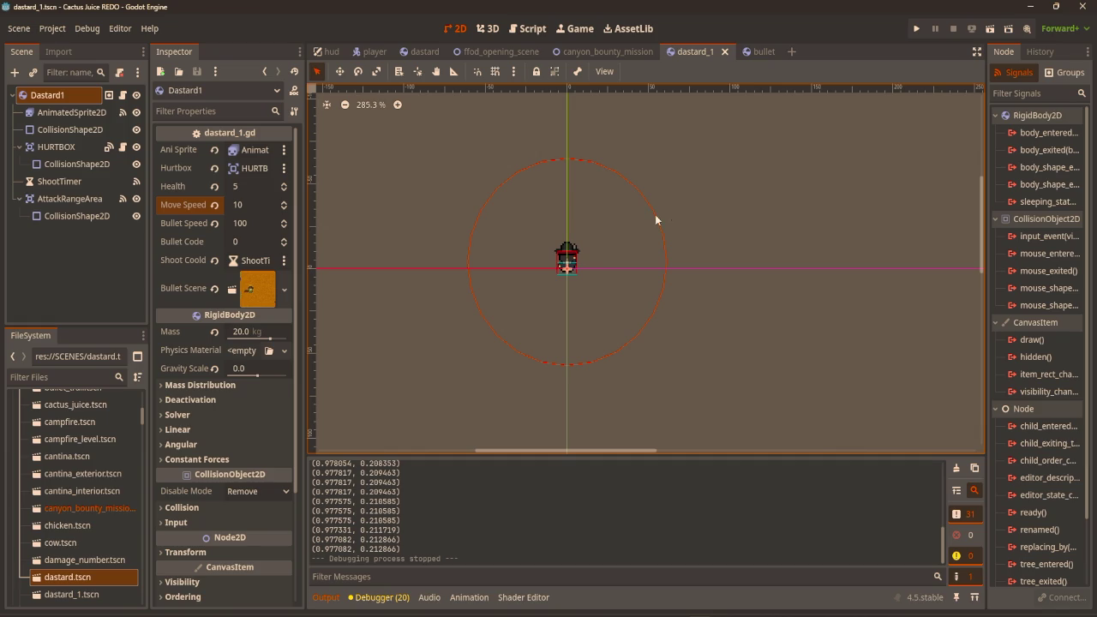
click(529, 28)
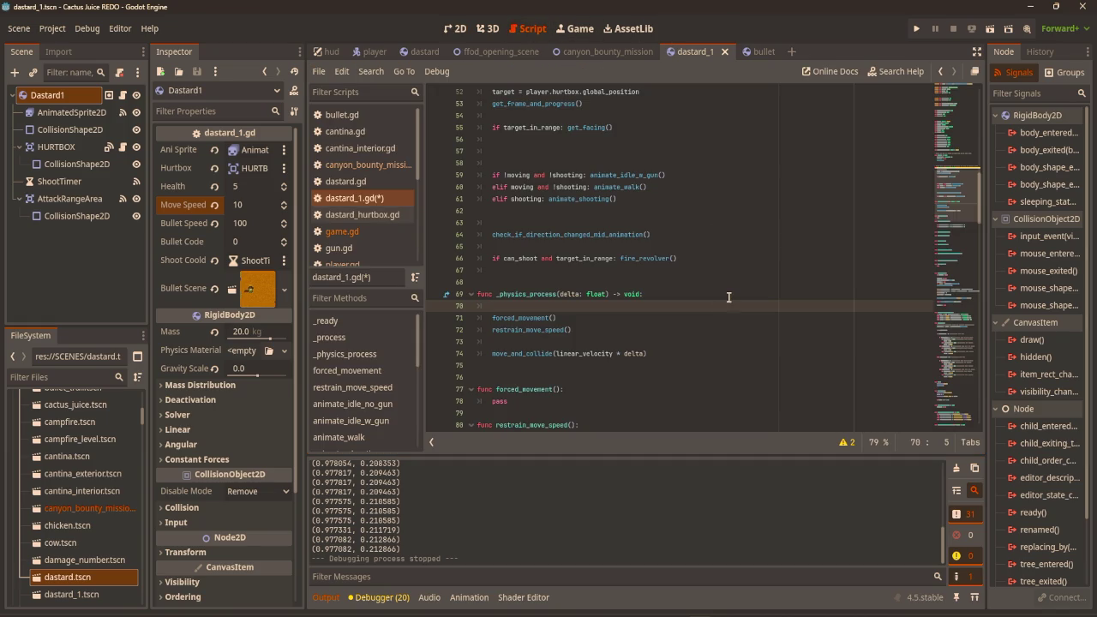
Remove the blank line above the velocity caps, save dastard_1.gd, and open the Bullet scene.
scroll(732, 309, down, 4)
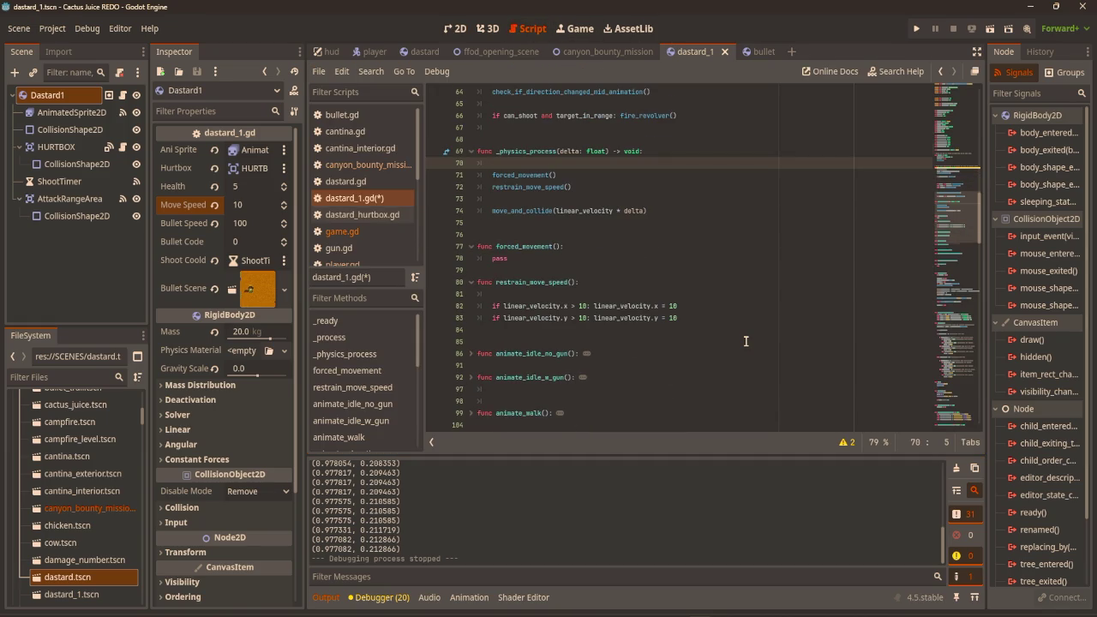
scroll(746, 341, down, 1)
click(617, 260)
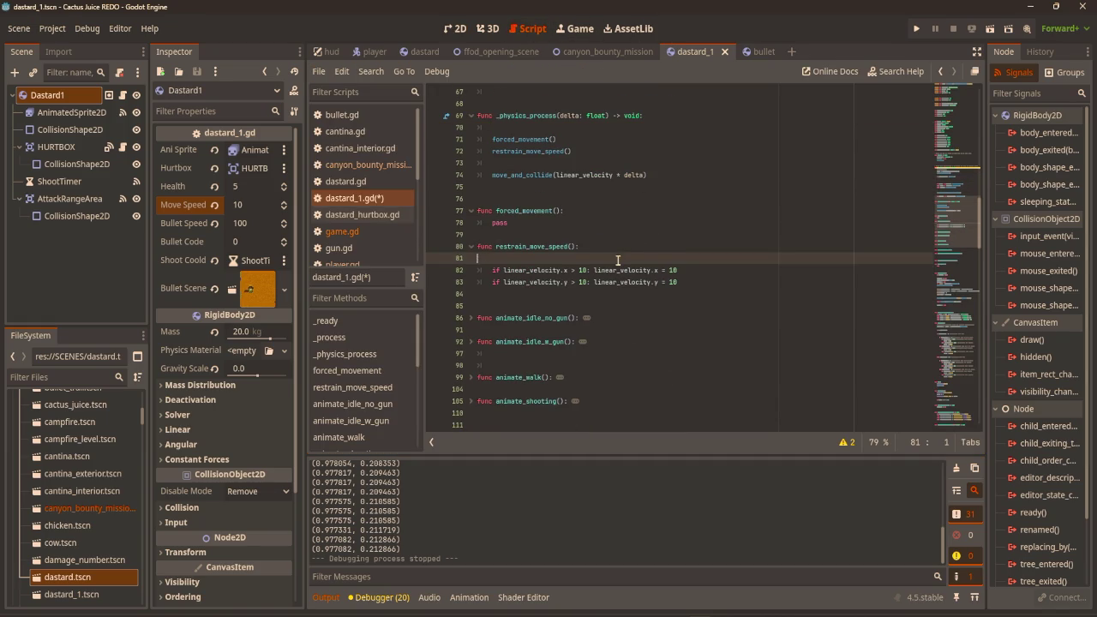
key(Delete)
click(709, 262)
click(709, 269)
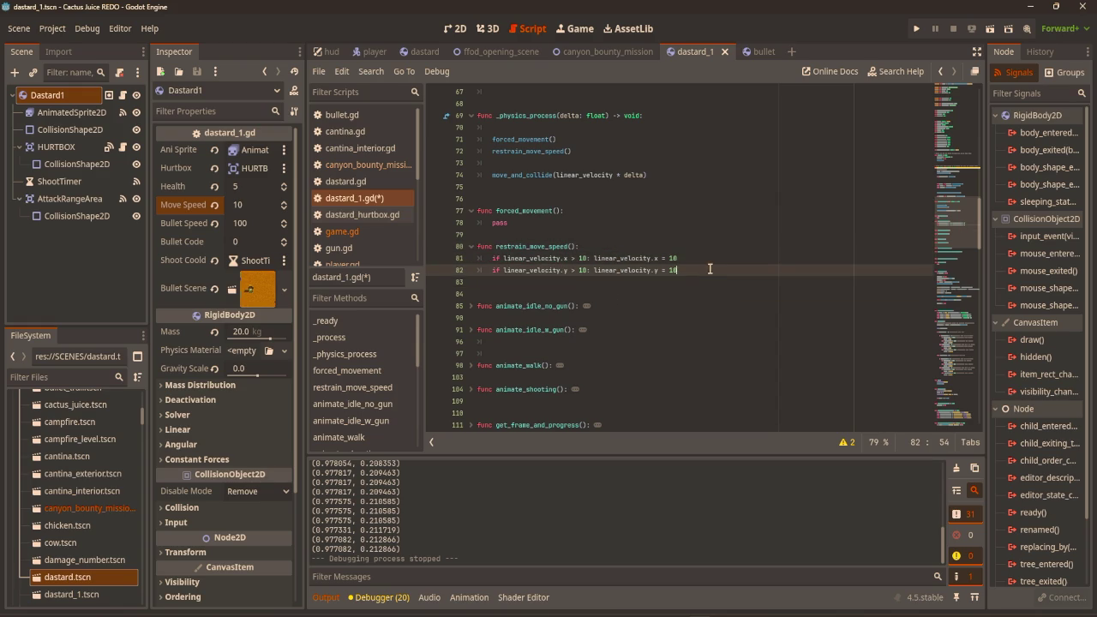
key(ctrl+s)
scroll(701, 253, up, 1)
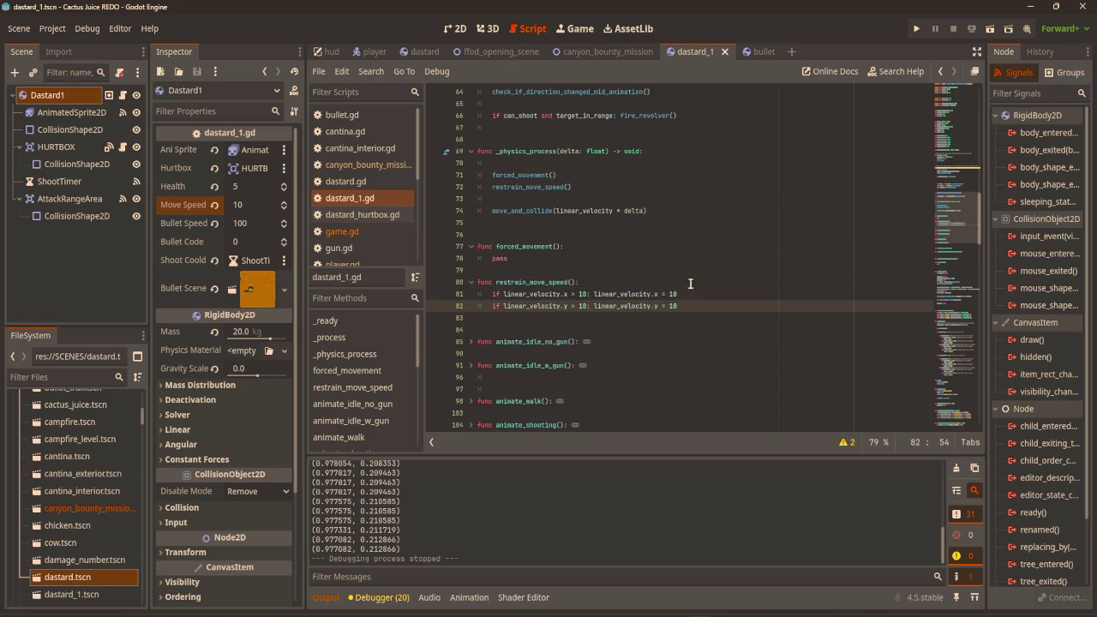
click(755, 52)
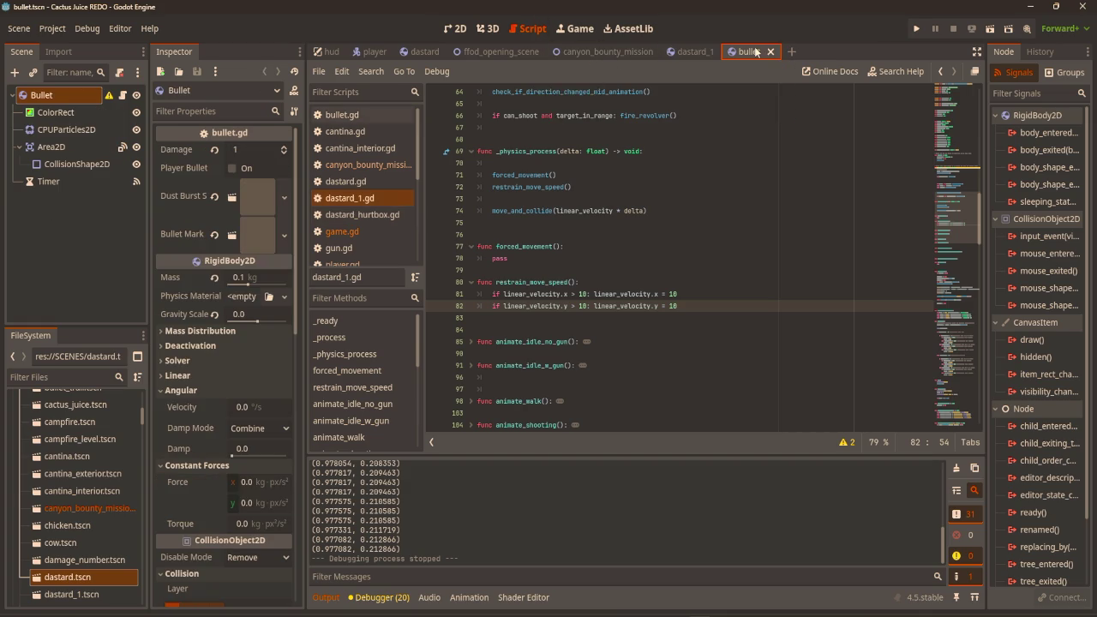
In canyon_bounty_mission's game.gd, delete the forced_move_direction assignments on lines 166 and 173.
click(604, 51)
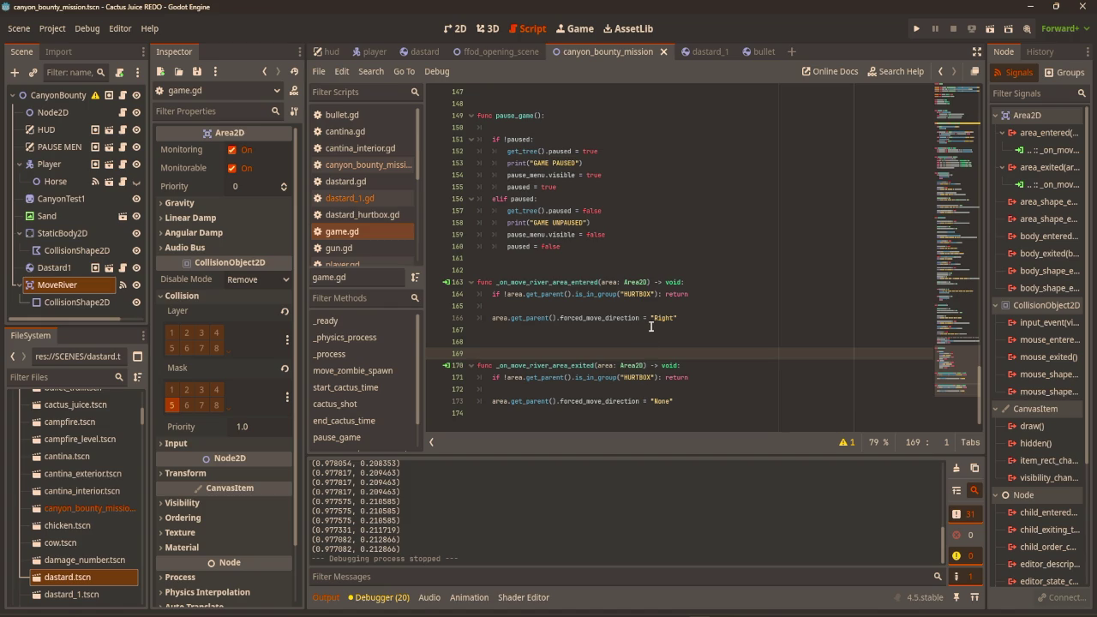
drag(679, 317, 490, 317)
click(559, 318)
key(shift+End)
key(Delete)
click(559, 401)
key(shift+End)
key(Delete)
Try linear_velocity code on lines 166 and 173, then undo back to the Right/None assignments.
click(600, 319)
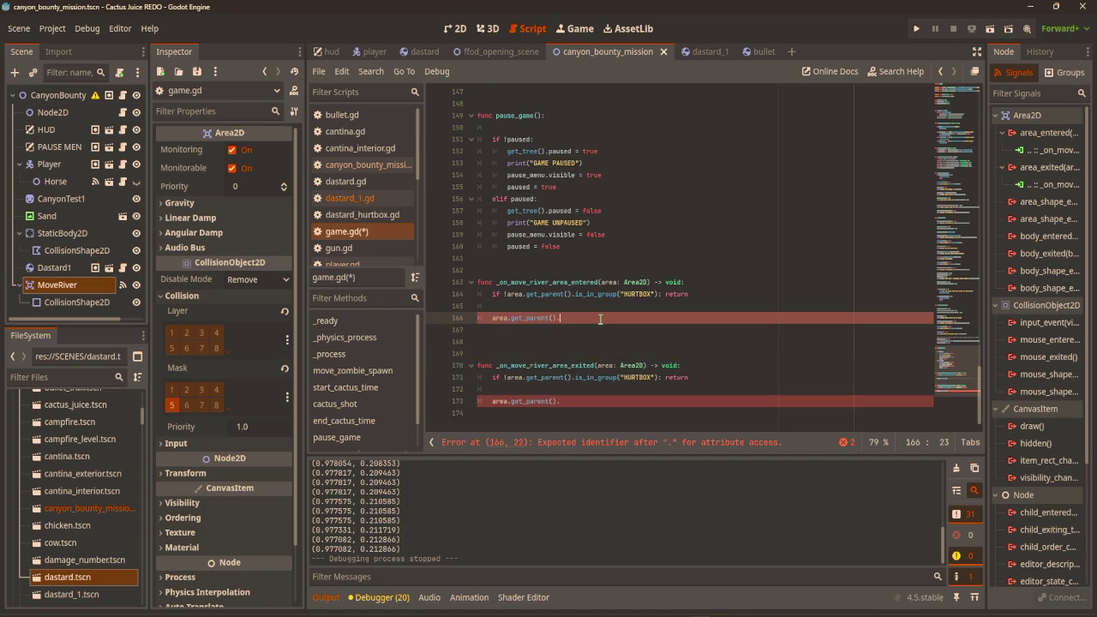
text(linear)
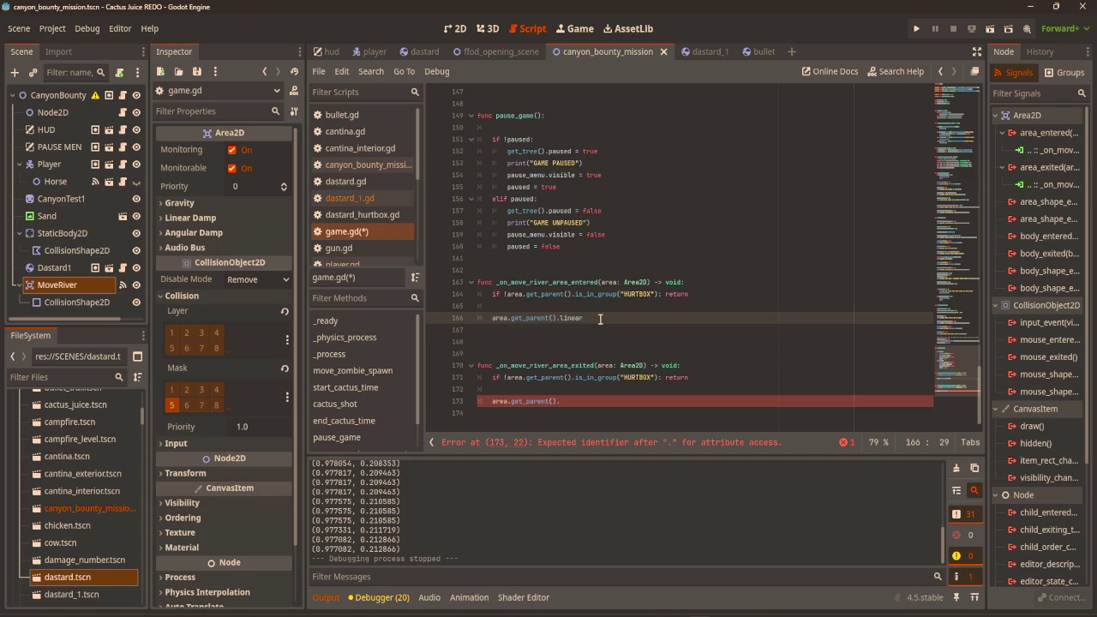
text(_)
key(BackSpace)
key(BackSpace)
text(_veloci)
click(579, 403)
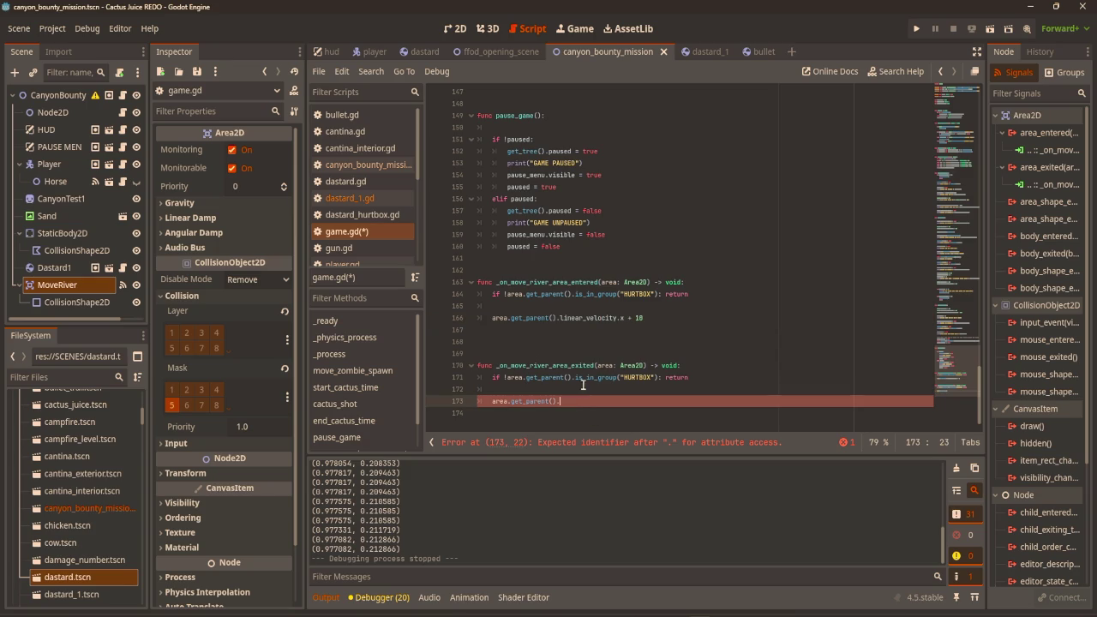
drag(644, 318, 492, 319)
key(ctrl+c)
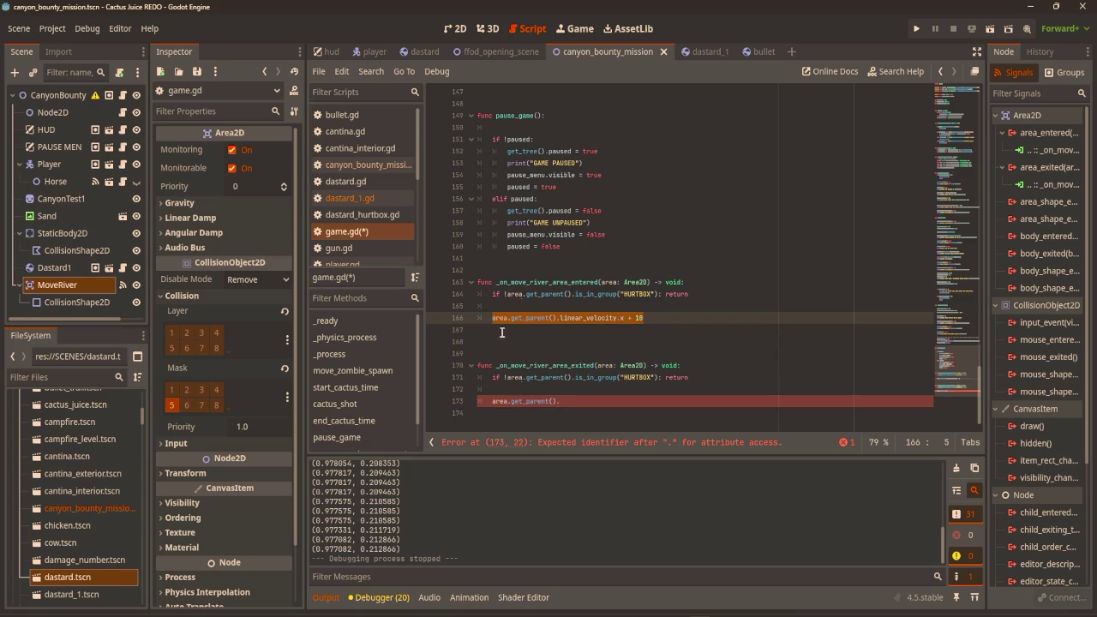
drag(560, 401, 493, 401)
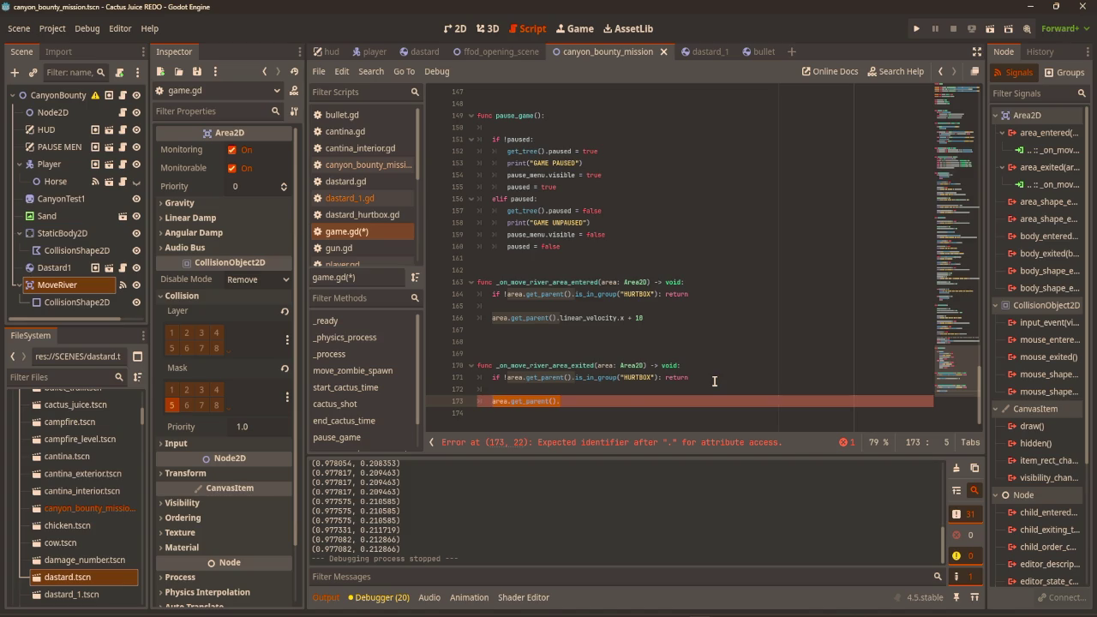
key(ctrl+v)
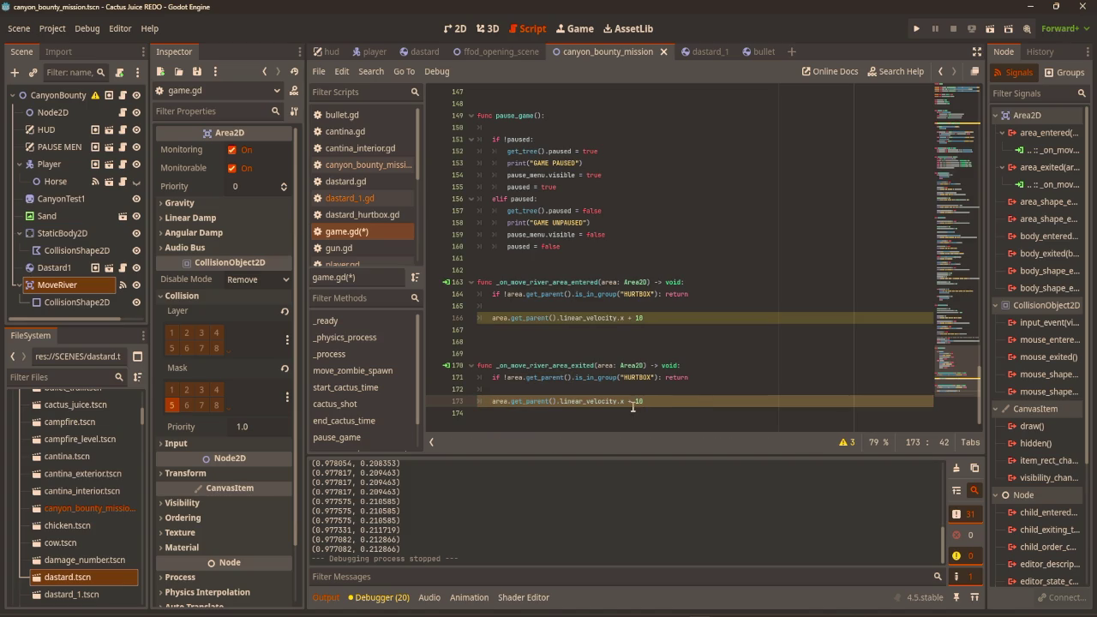
key(shift+Home)
key(BackSpace)
key(ctrl+z)
key(ctrl+z)
key(ctrl+z)
key(ctrl+z)
key(ctrl+z)
key(ctrl+z)
key(ctrl+z)
key(ctrl+z)
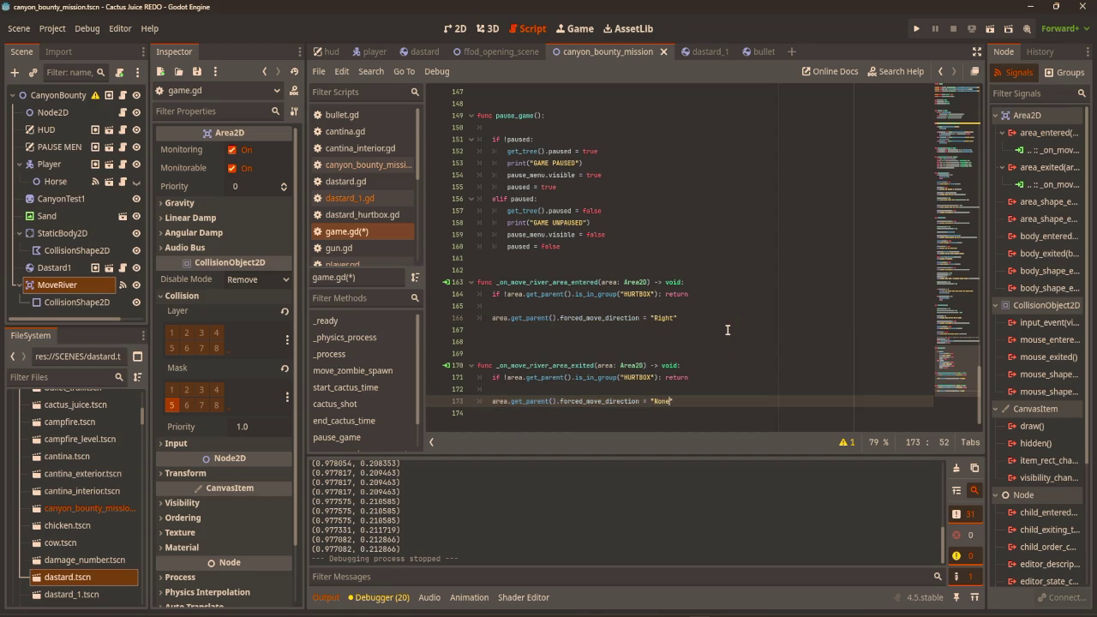
click(728, 330)
click(350, 198)
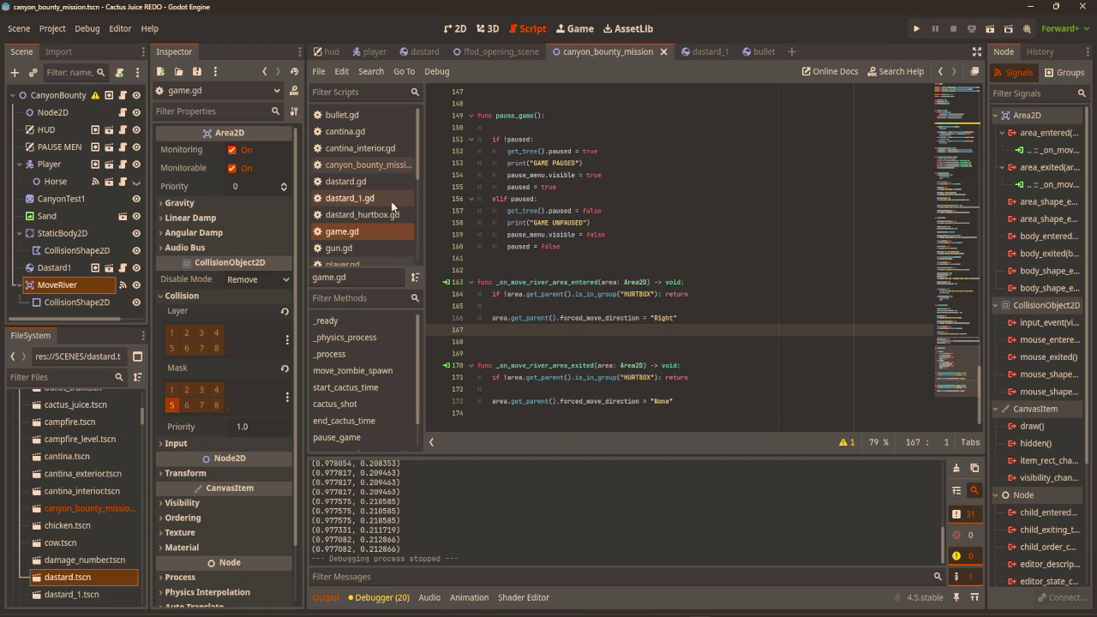
Replace pass in forced_movement with 'if forced_move_direction == "Right": linear_velocity += 10'.
scroll(691, 225, up, 10)
scroll(691, 231, up, 3)
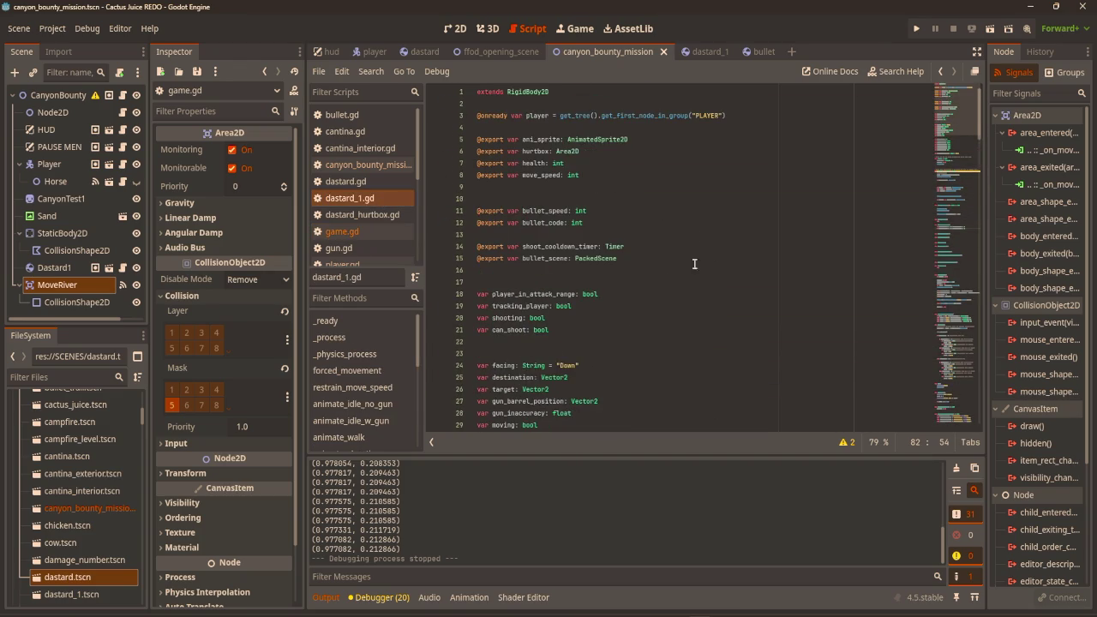
scroll(691, 274, down, 12)
scroll(686, 274, down, 10)
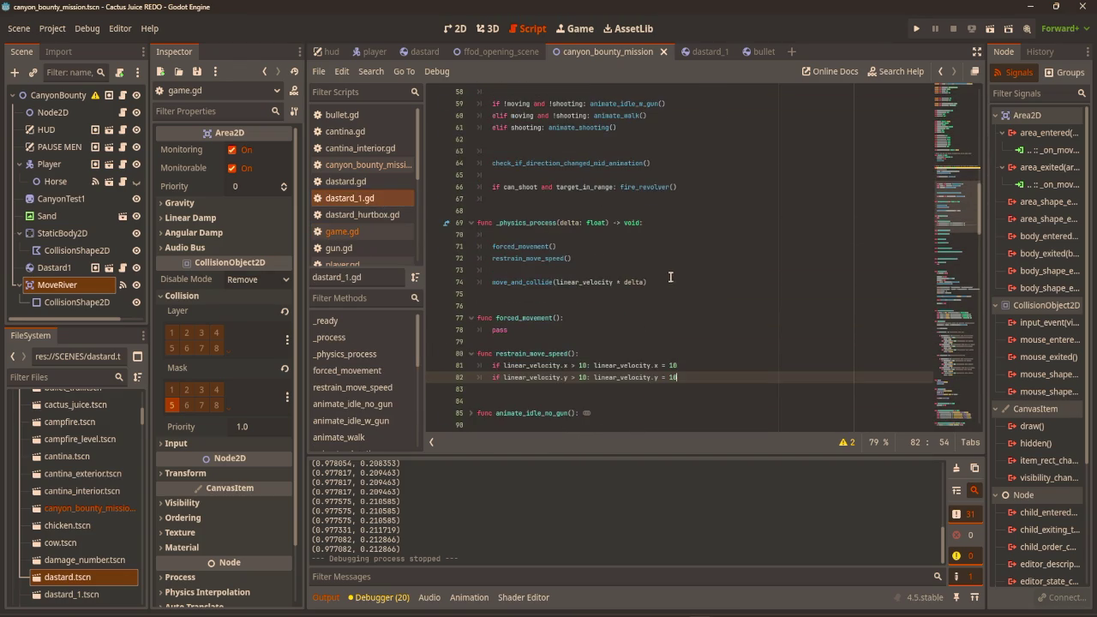
scroll(572, 190, up, 2)
click(529, 223)
key(BackSpace)
key(BackSpace)
key(BackSpace)
text(if for)
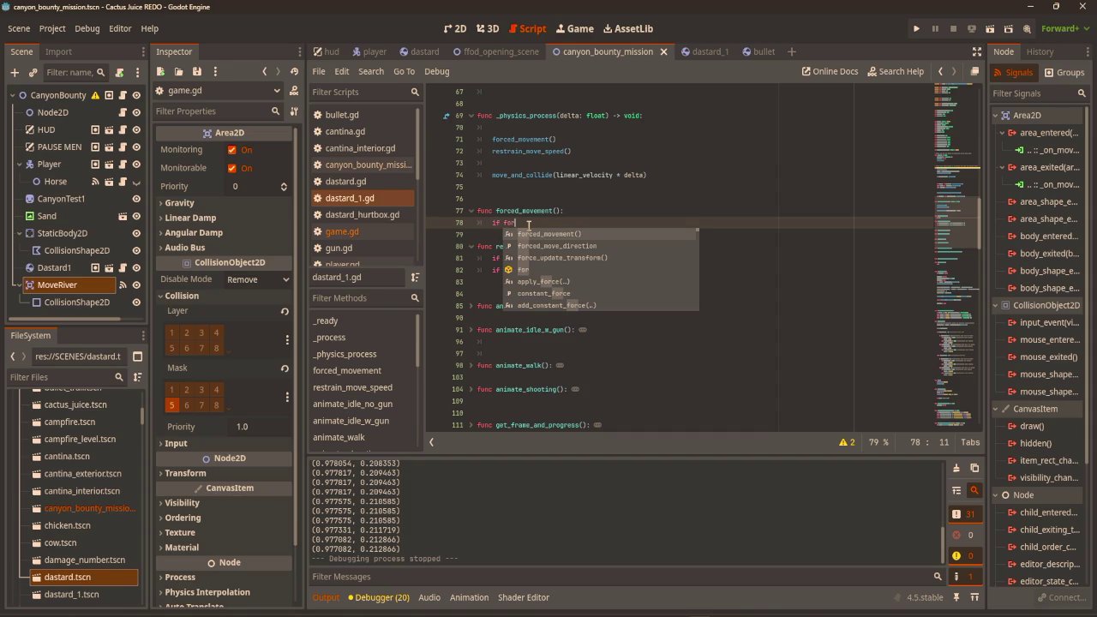
key(Down)
key(Return)
text(=)
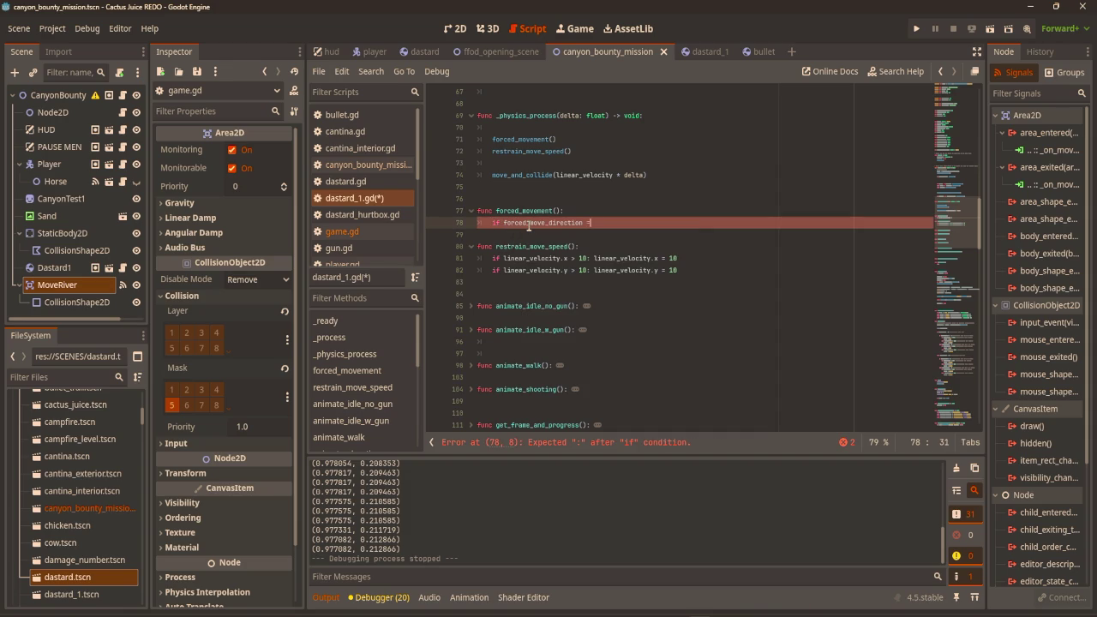
text(= "Right)
text(": l)
text(inear_velocity +)
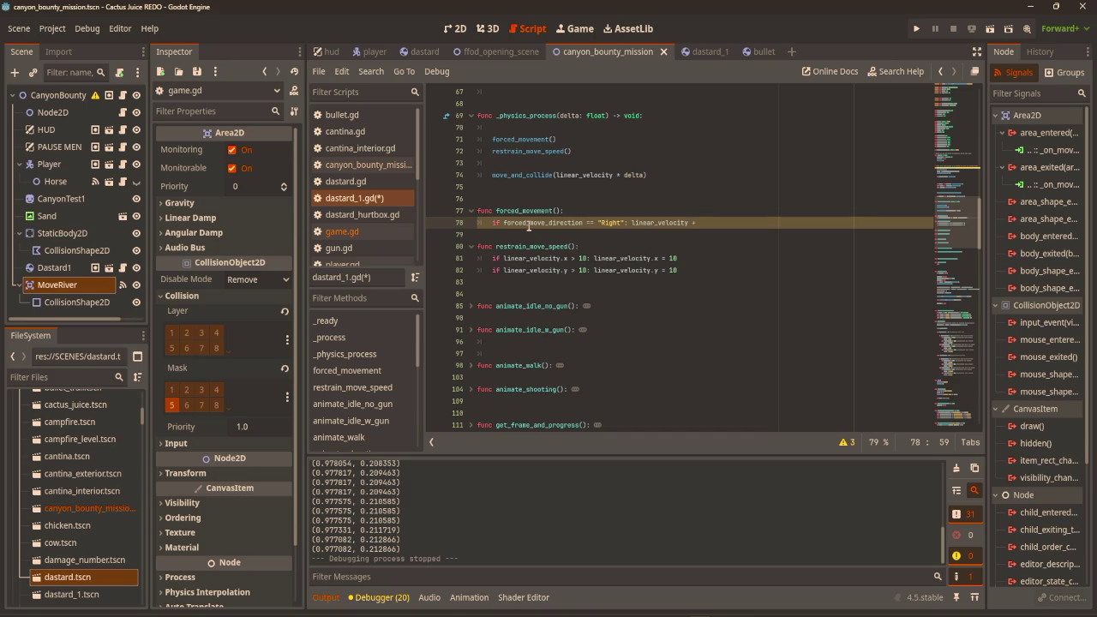
text(= 10)
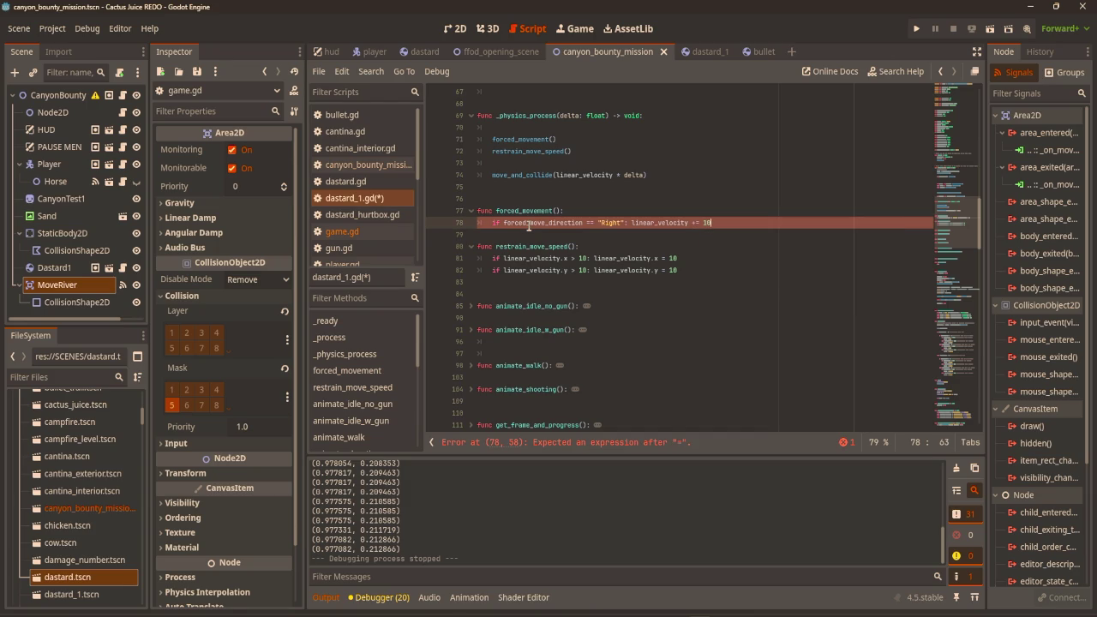
click(685, 224)
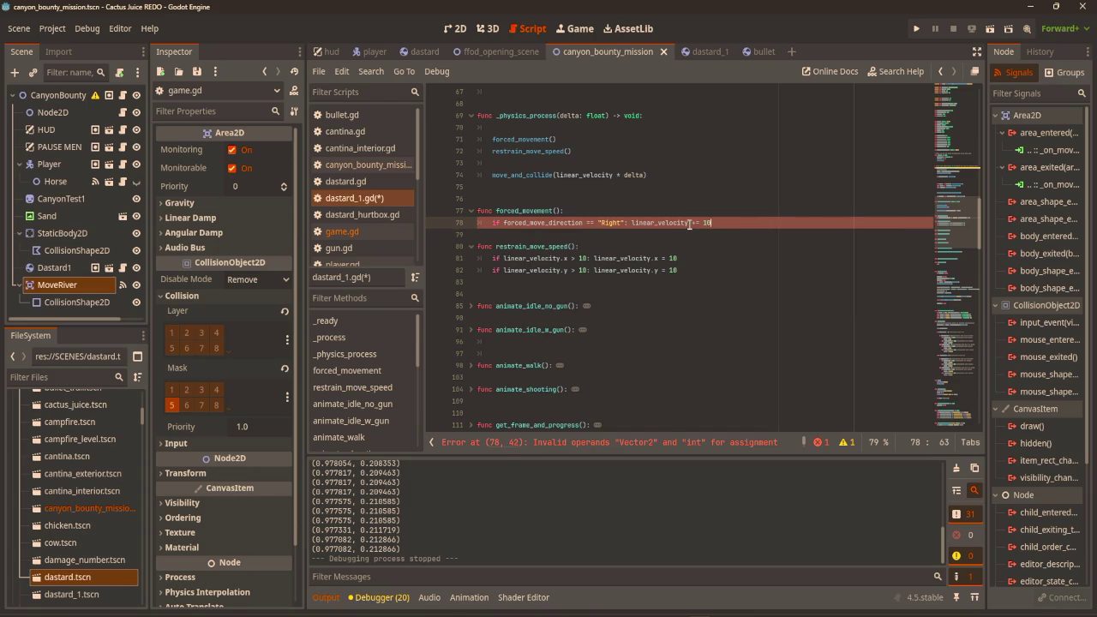
text(.x)
Test-run the game to check the river push, then stop it.
key(F5)
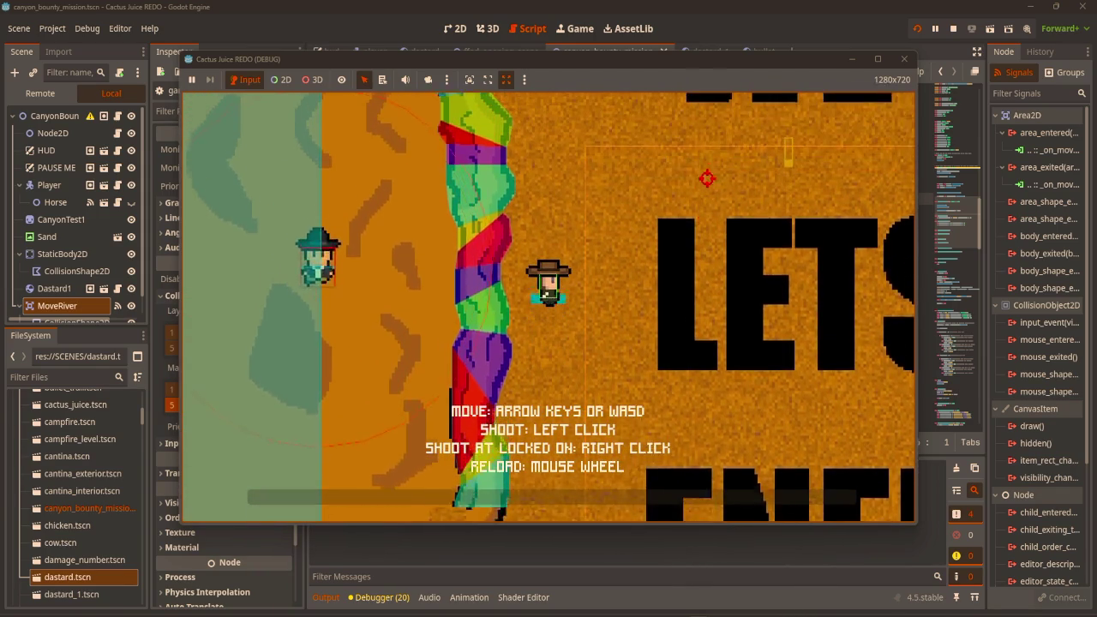
click(894, 60)
click(696, 267)
Replace linear_velocity.x += 10 on line 78 with forced_velocity.x = 10 for the Right branch.
click(739, 221)
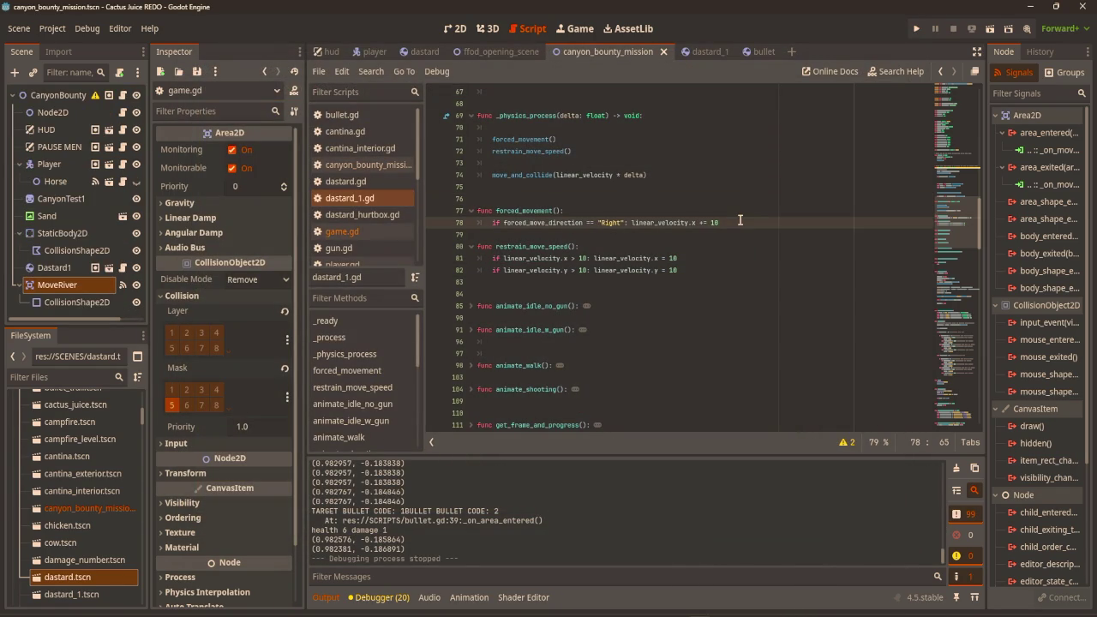
key(Return)
text(elif f)
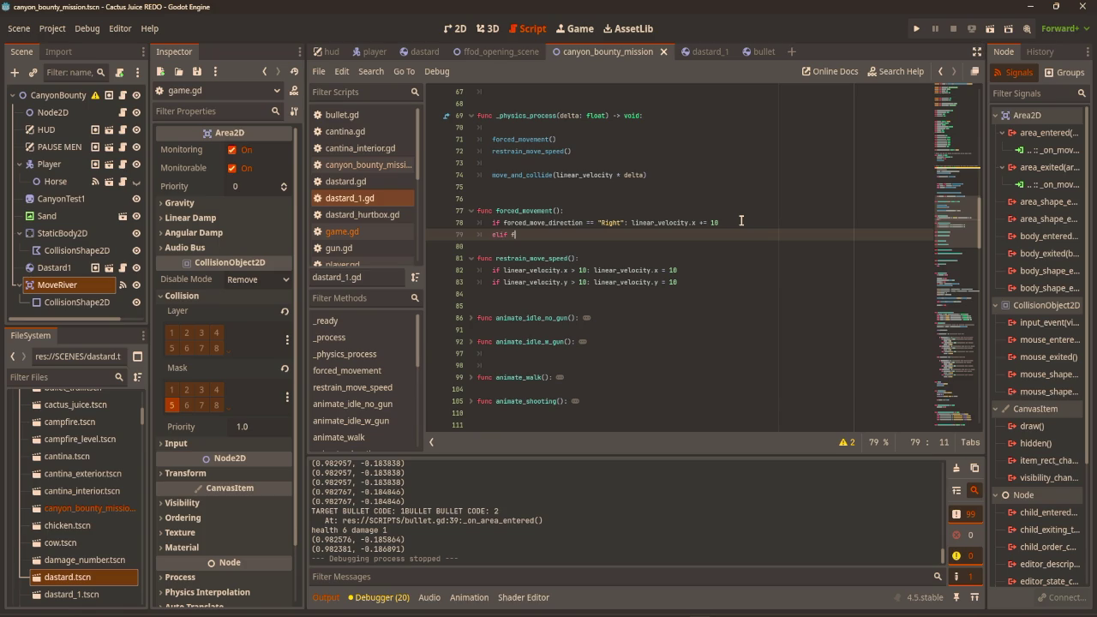
text(orce)
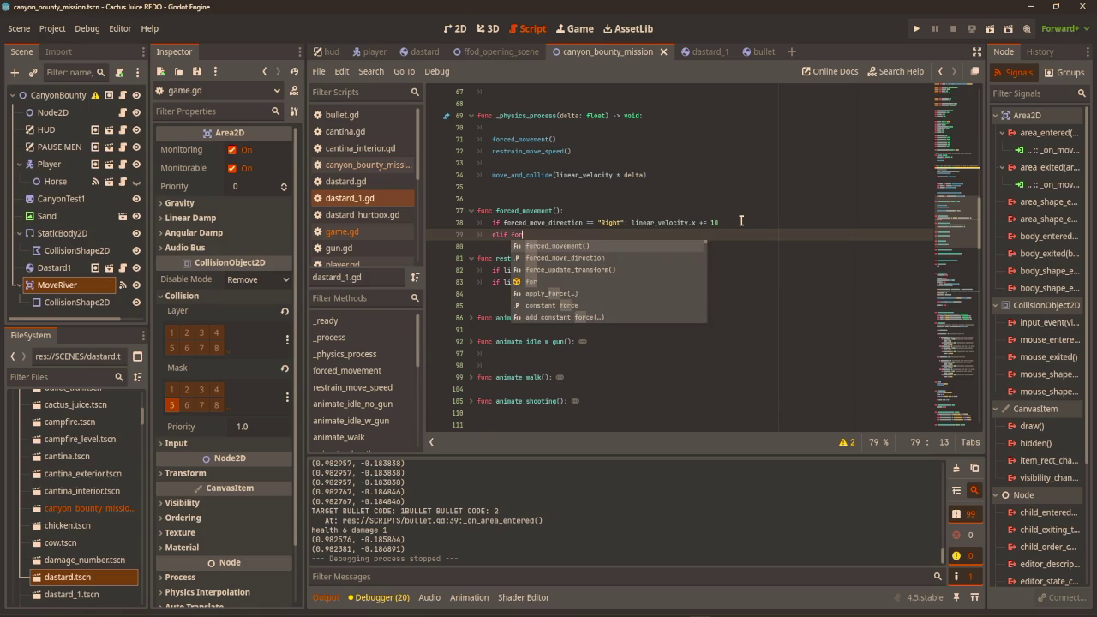
key(Return)
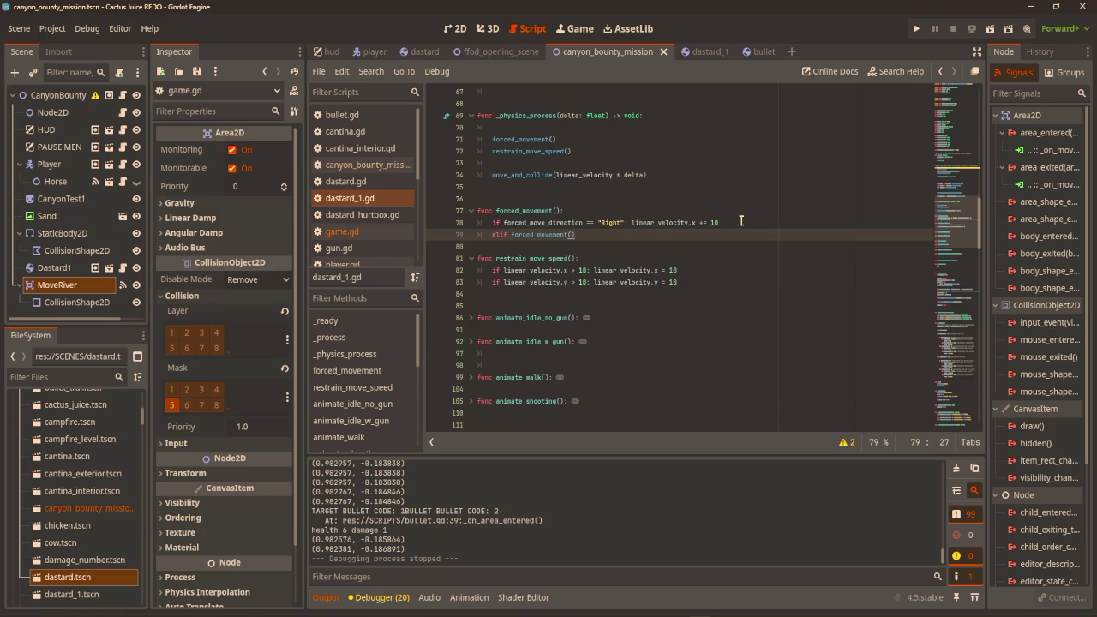
key(BackSpace)
key(BackSpace)
key(BackSpace)
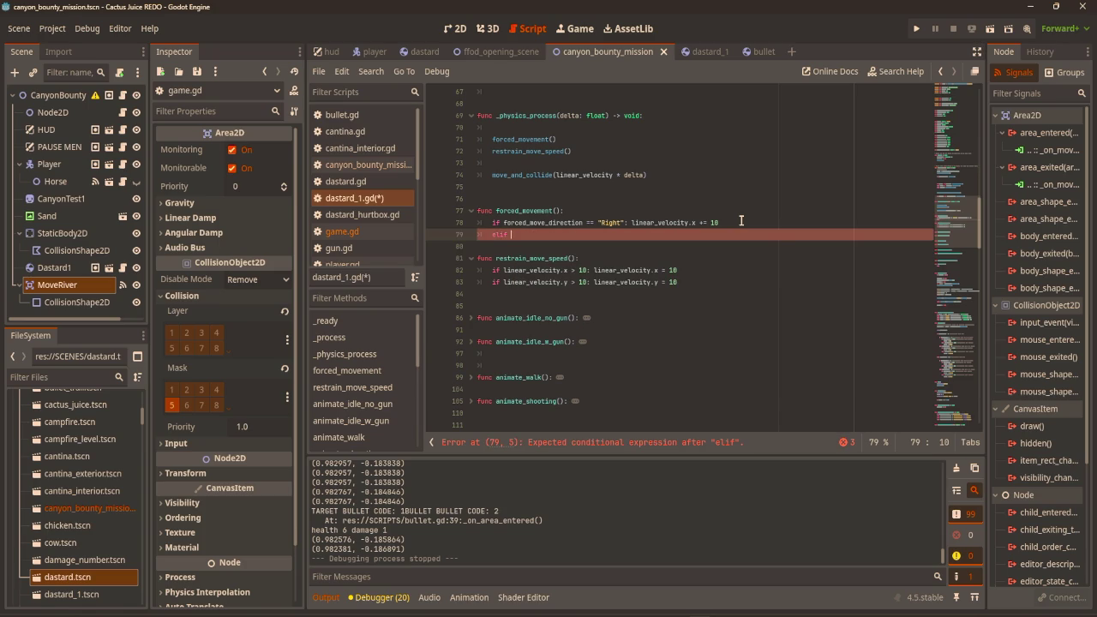
drag(632, 225, 735, 223)
key(BackSpace)
text(orced_velocity.)
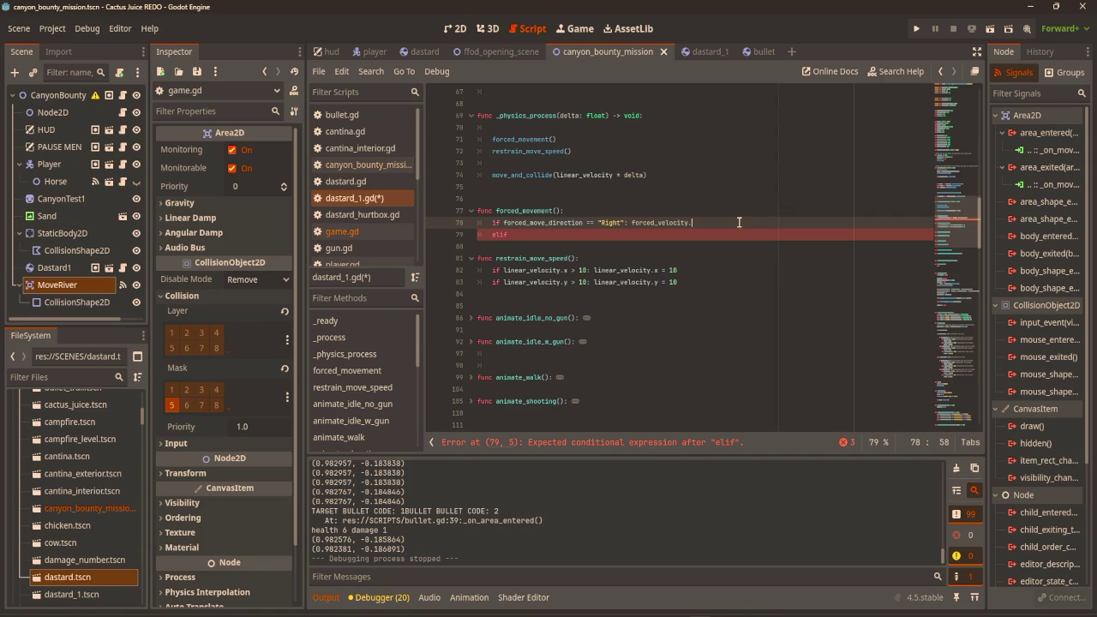
text(x = 10)
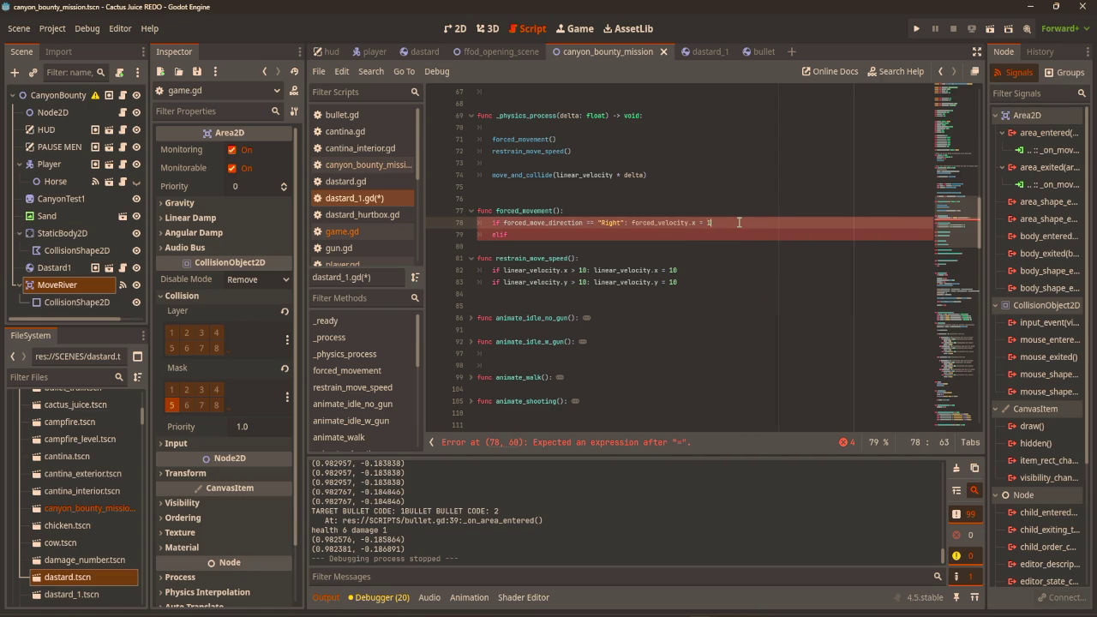
click(671, 197)
scroll(677, 196, up, 10)
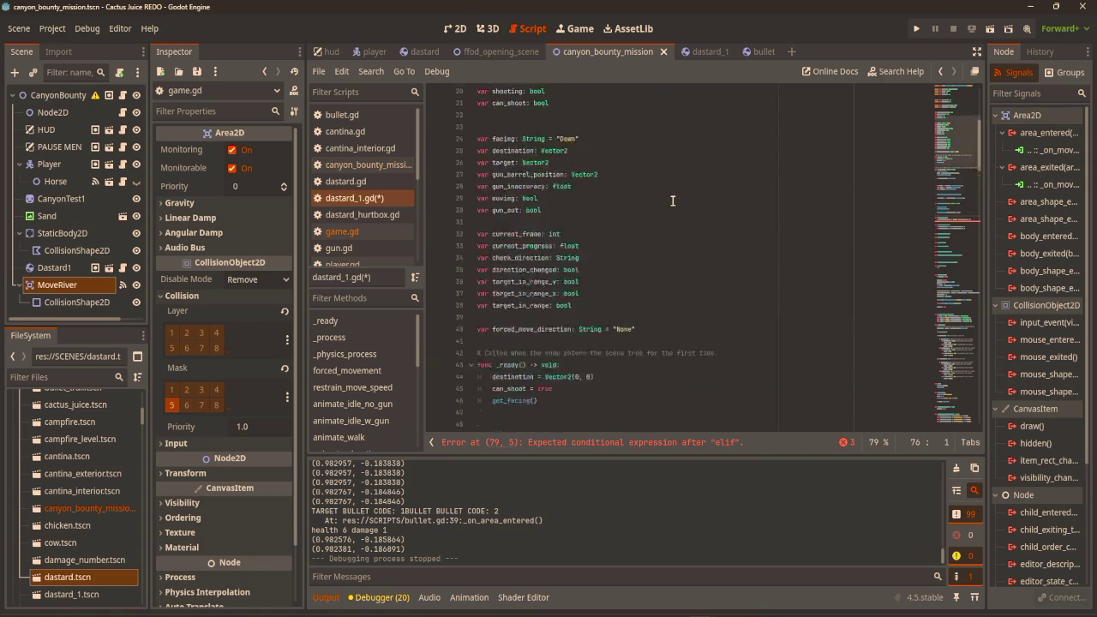
scroll(682, 192, down, 8)
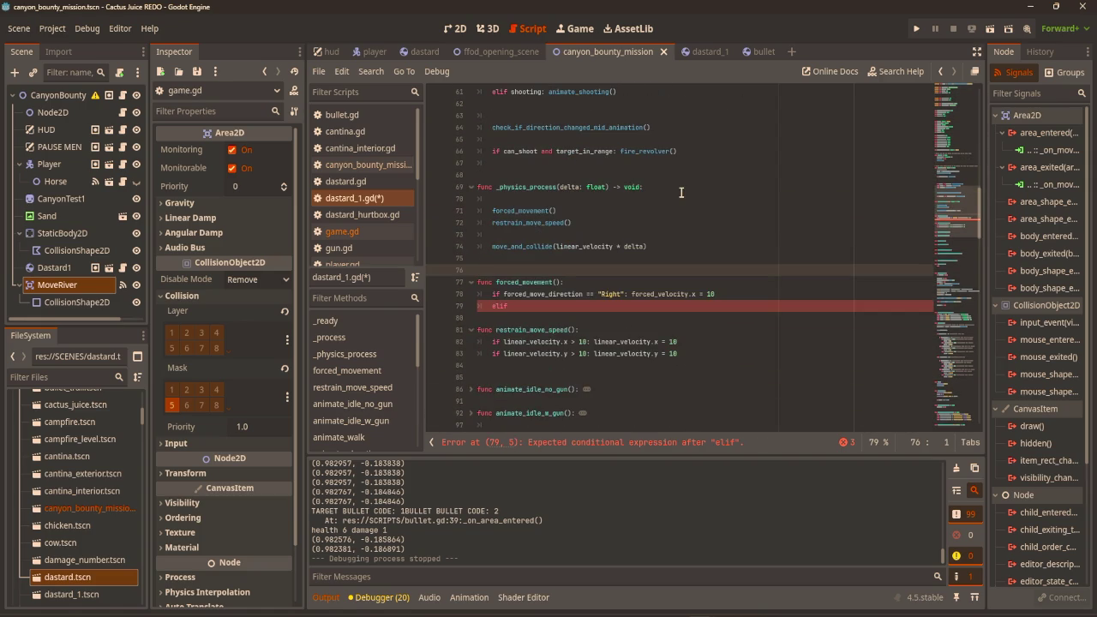
scroll(792, 257, up, 5)
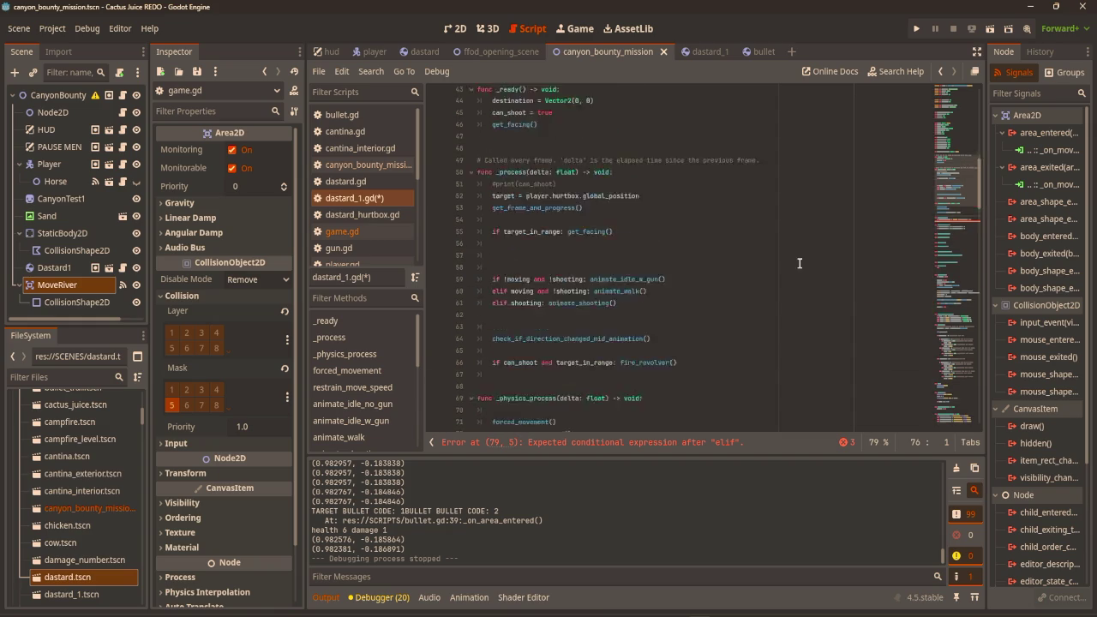
scroll(798, 260, up, 12)
Declare var forced_velocity: Vector2 among the script variables and save.
click(647, 236)
key(Return)
text(ar fo)
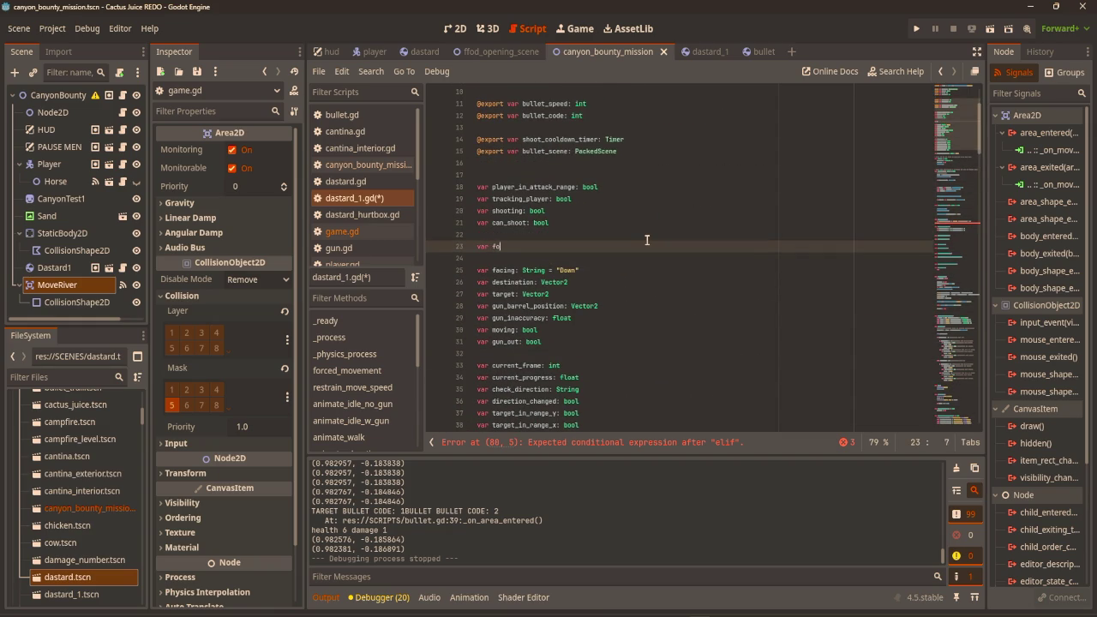
text(rced_velocity:)
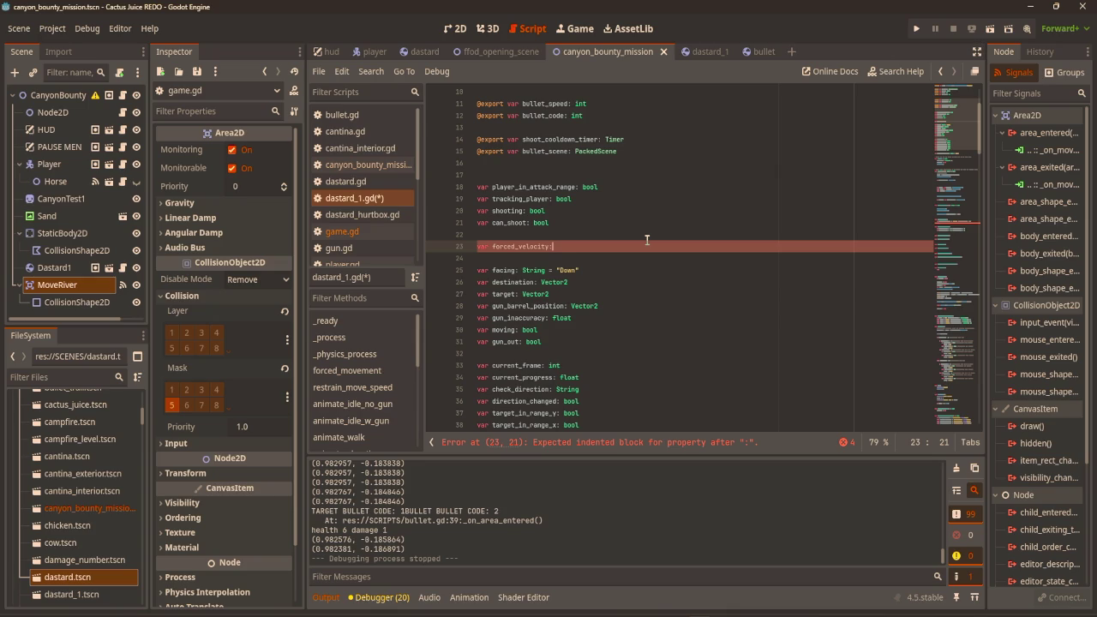
text( Vector2)
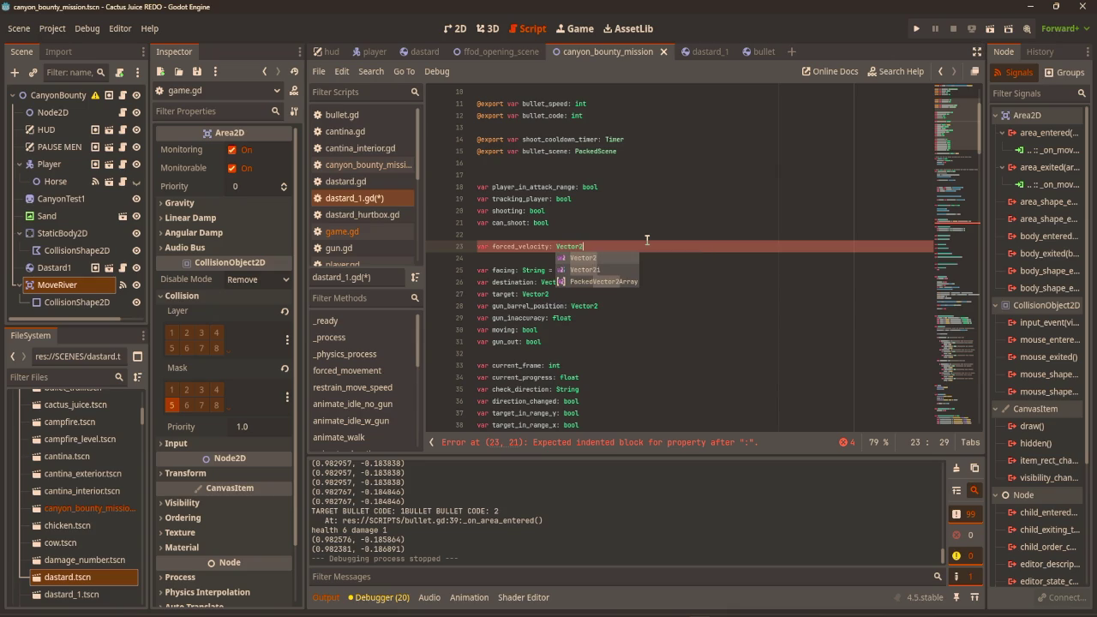
click(686, 228)
key(ctrl+s)
Start a linear_velocity line above move_and_collide in _physics_process.
scroll(686, 228, down, 15)
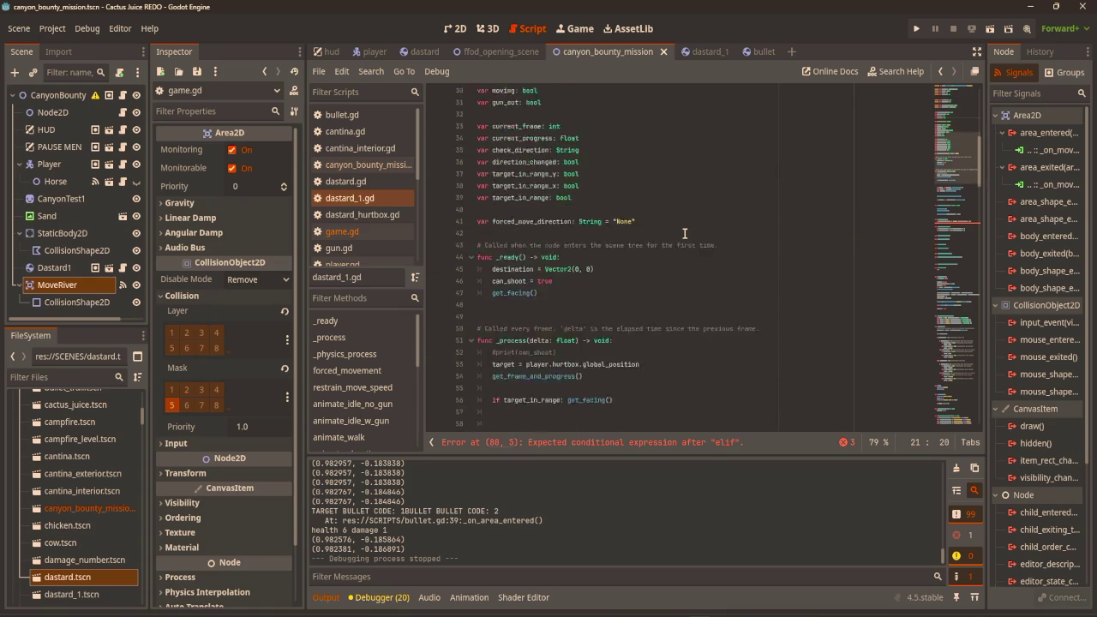
click(653, 259)
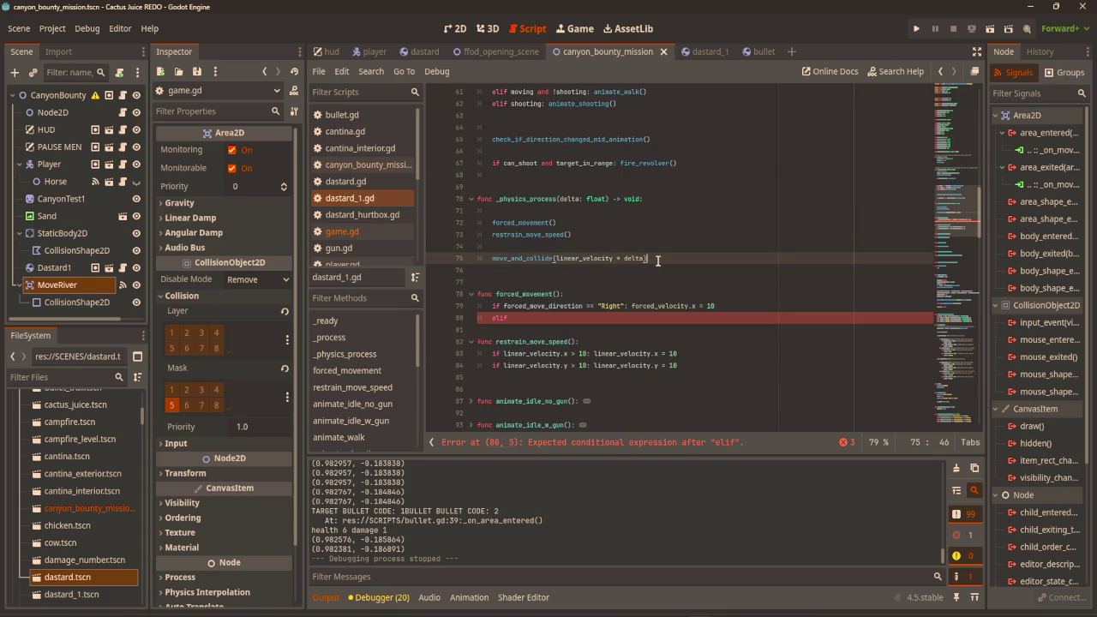
click(616, 261)
text(+)
key(BackSpace)
click(652, 247)
key(Return)
key(Return)
key(Return)
click(617, 270)
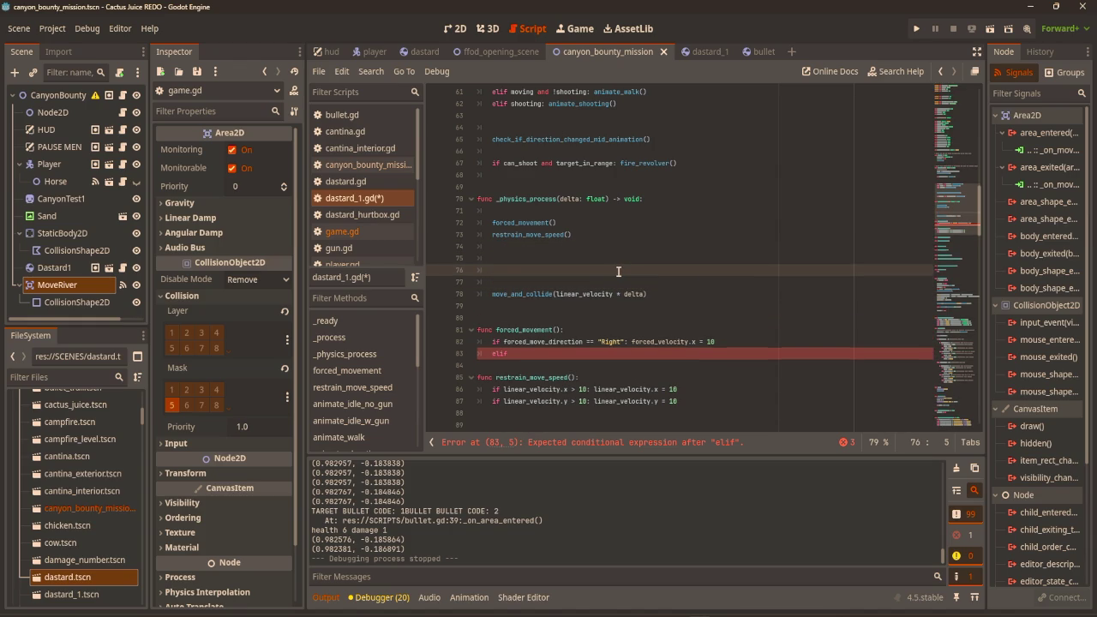
text(linear_vel)
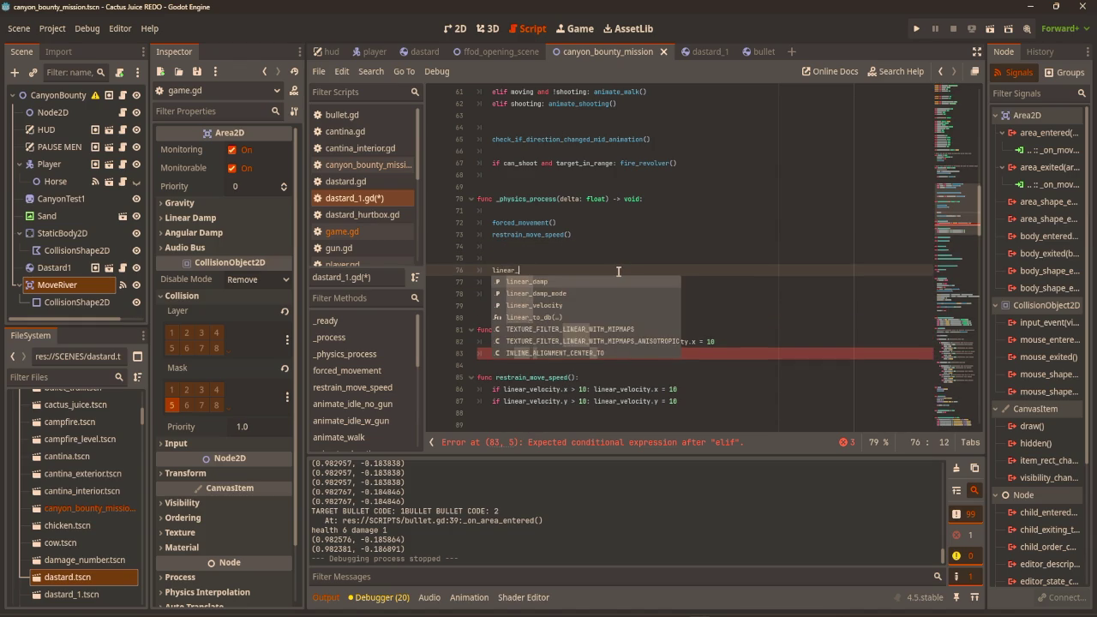
text(ocity)
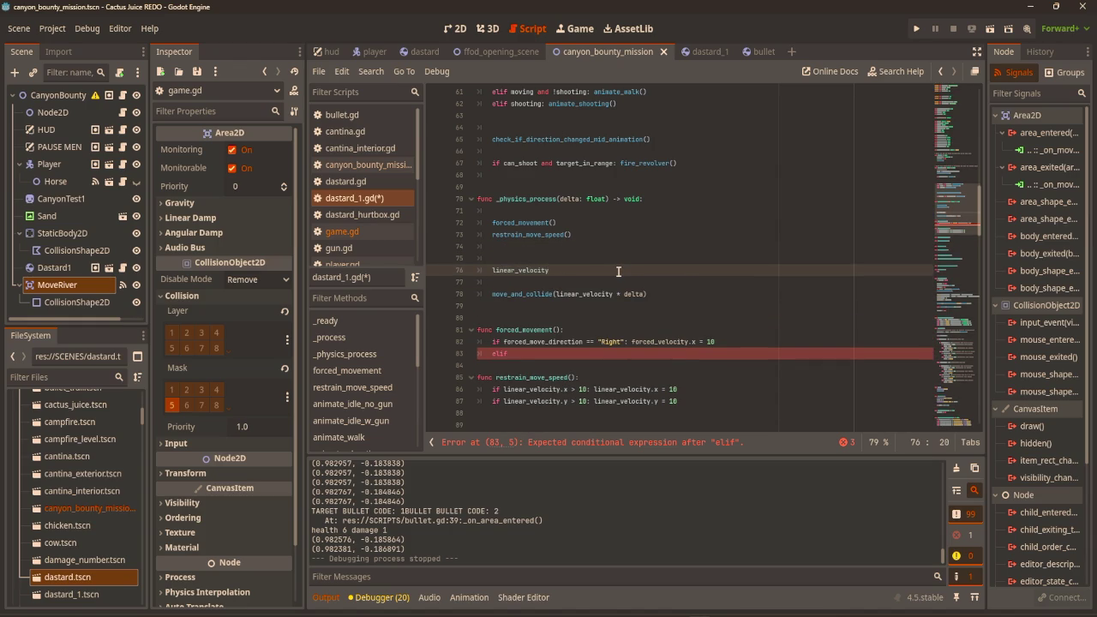
drag(575, 272, 486, 270)
key(ctrl+c)
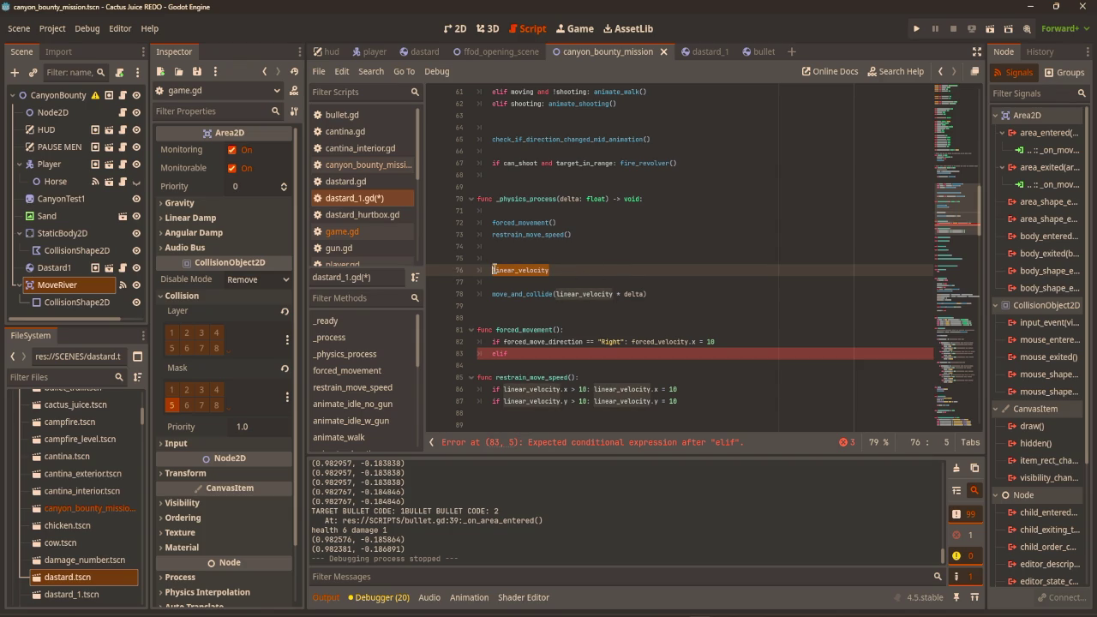
key(BackSpace)
Move linear_velocity below the forced_movement call and tidy the restrain_move_speed() line.
click(573, 227)
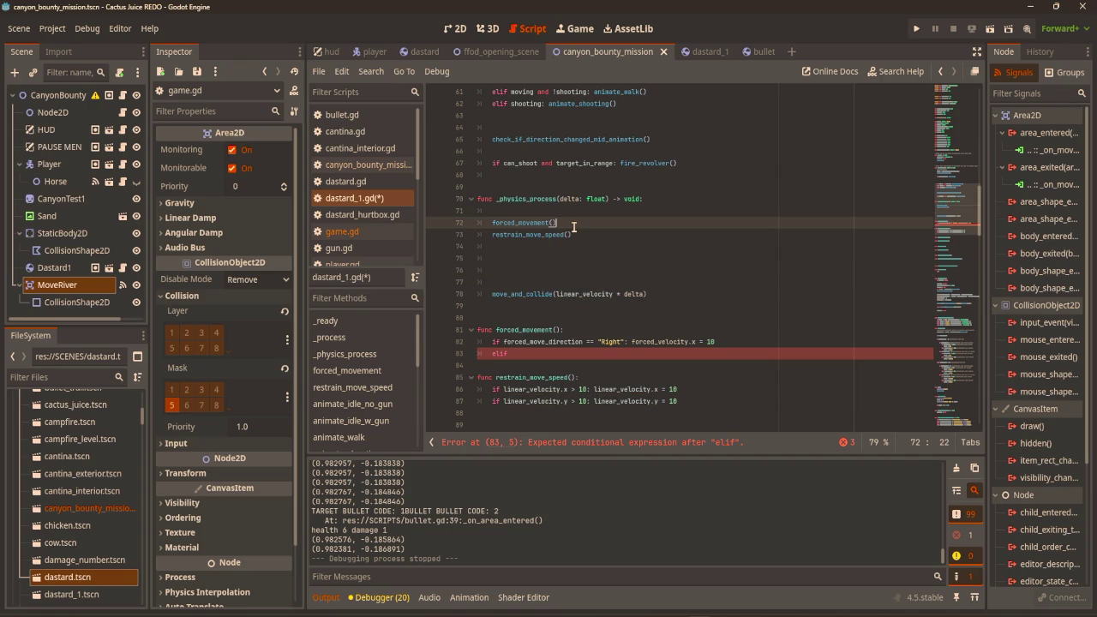
key(Return)
key(Return)
key(Return)
click(570, 271)
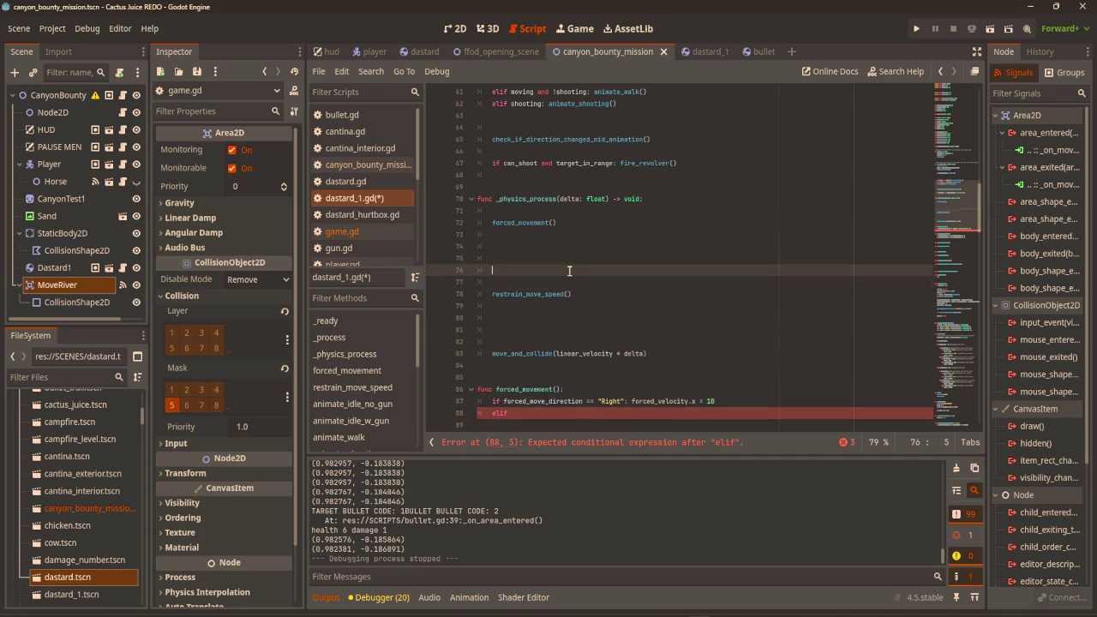
key(ctrl+v)
click(553, 331)
key(BackSpace)
key(BackSpace)
key(BackSpace)
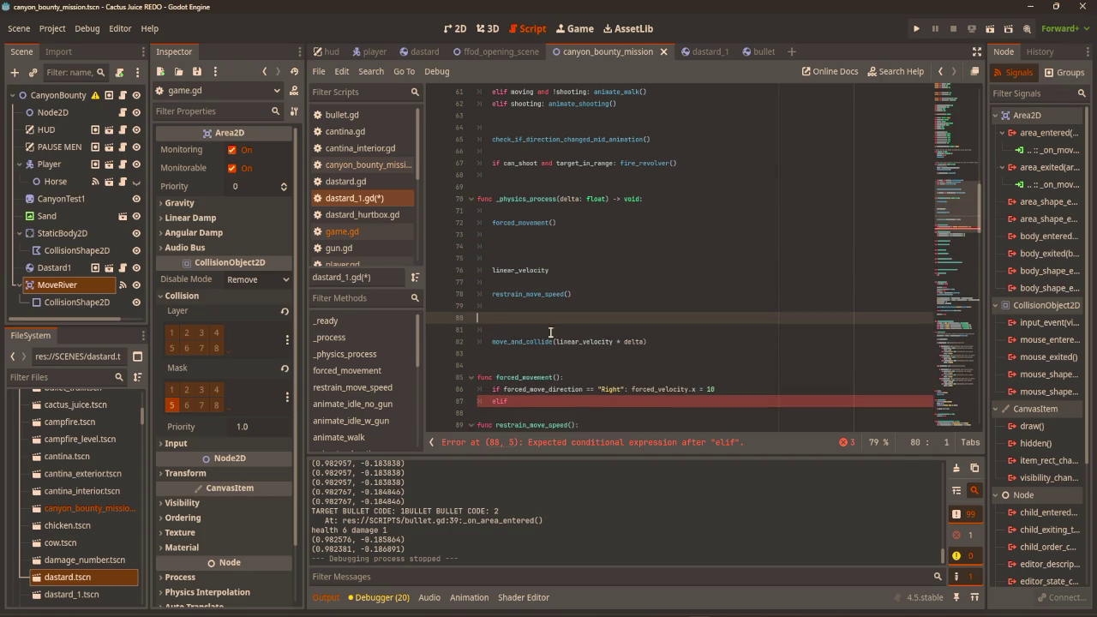
key(BackSpace)
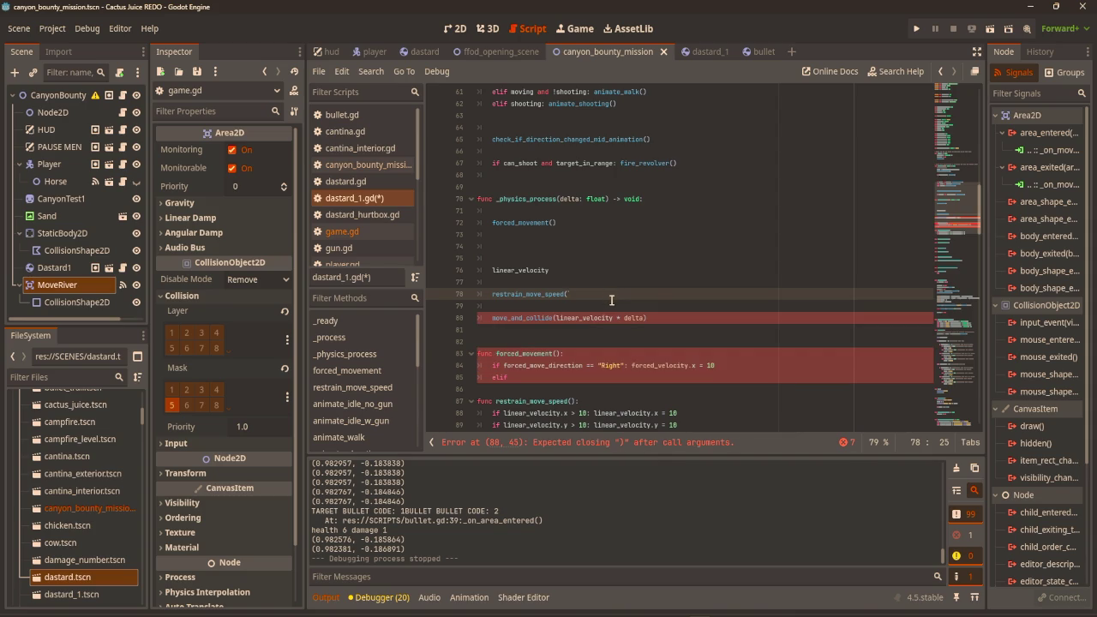
text())
key(Delete)
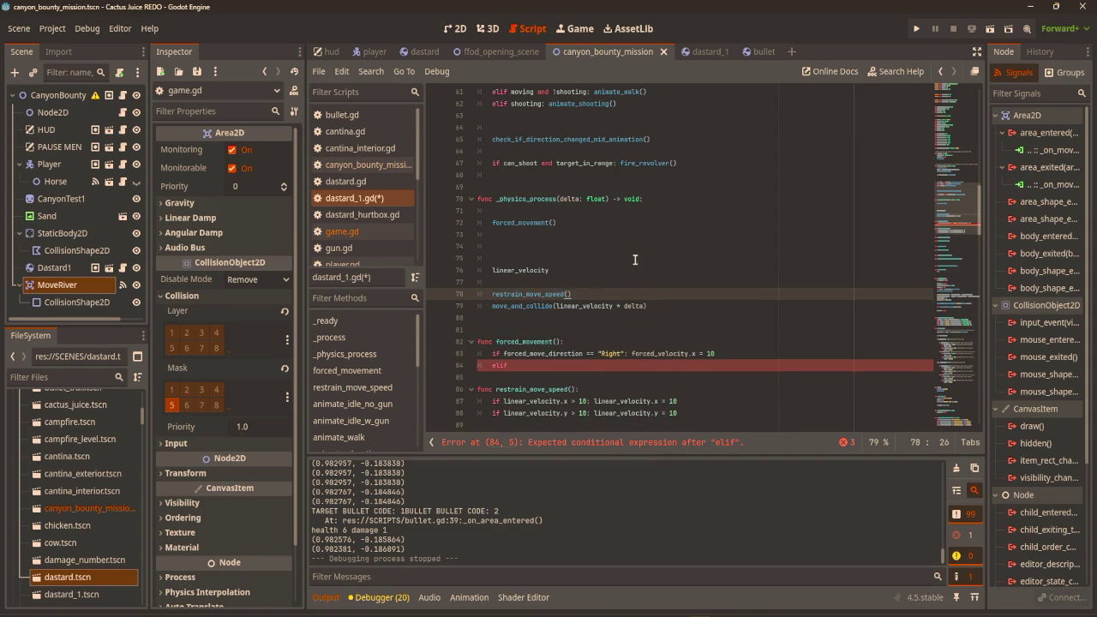
Complete the line as linear_velocity = forced_velocity and save dastard_1.gd.
click(657, 270)
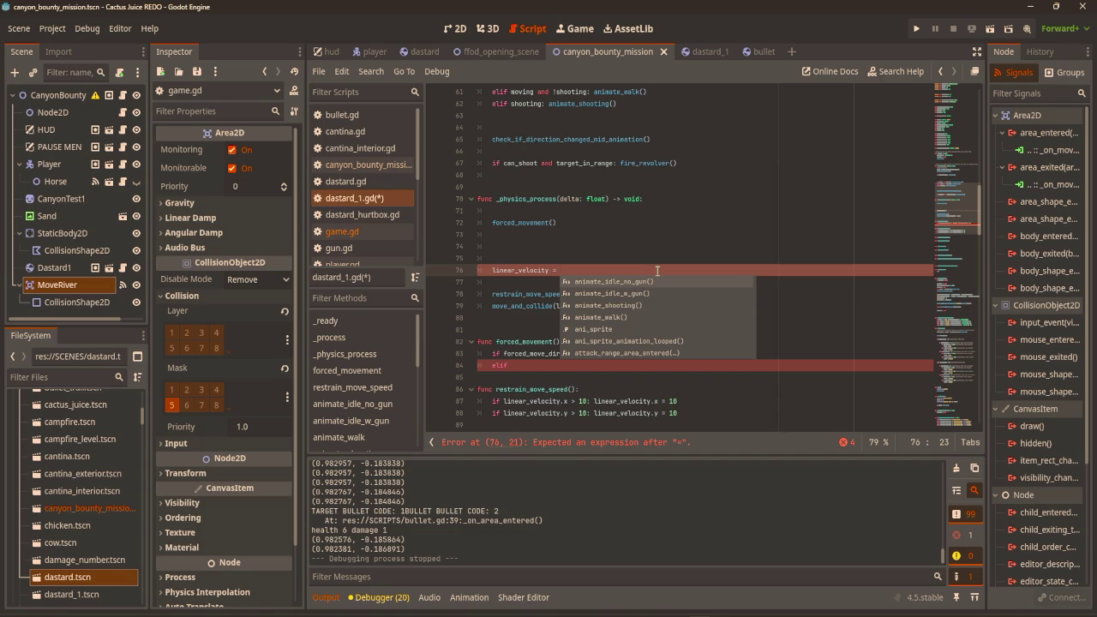
text(for)
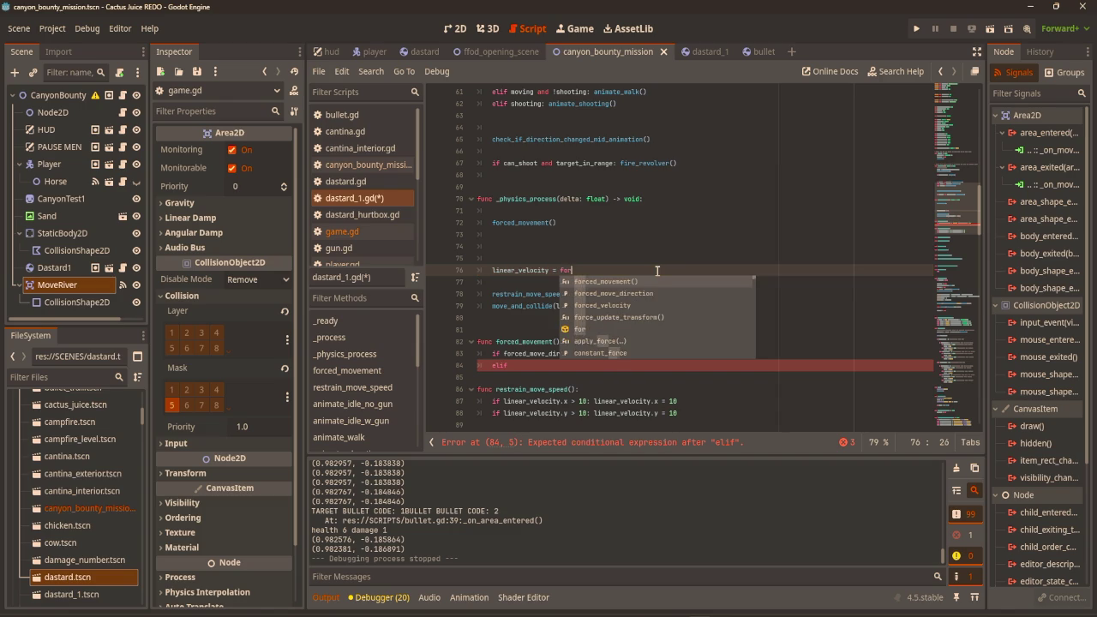
text(ced_mov)
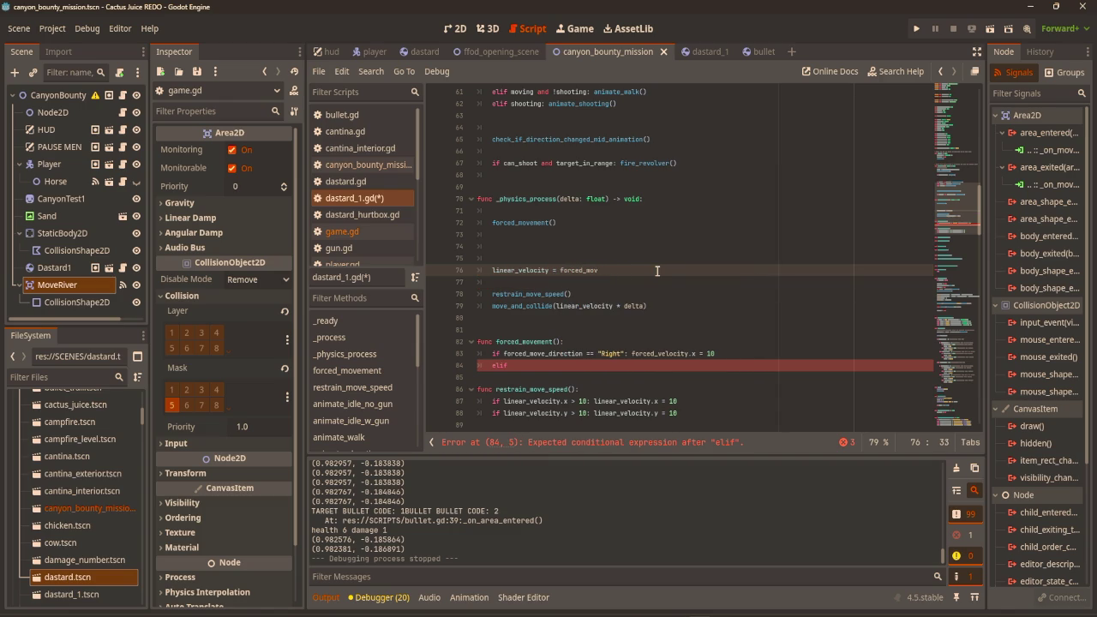
key(BackSpace)
key(BackSpace)
key(BackSpace)
text(vel)
key(Return)
click(680, 246)
key(ctrl+s)
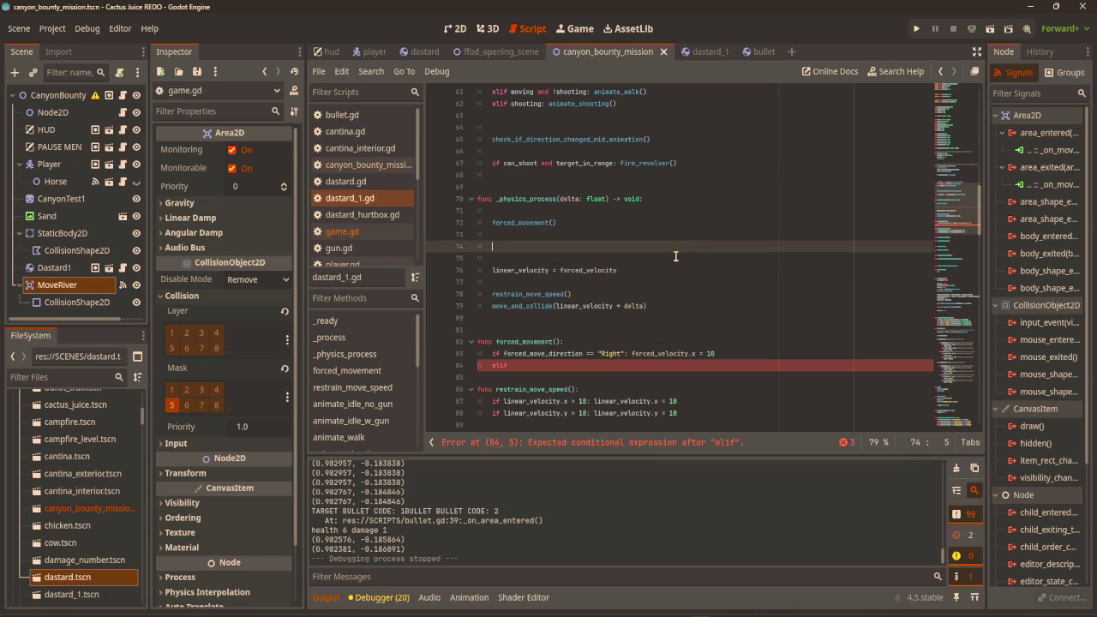
scroll(675, 256, up, 14)
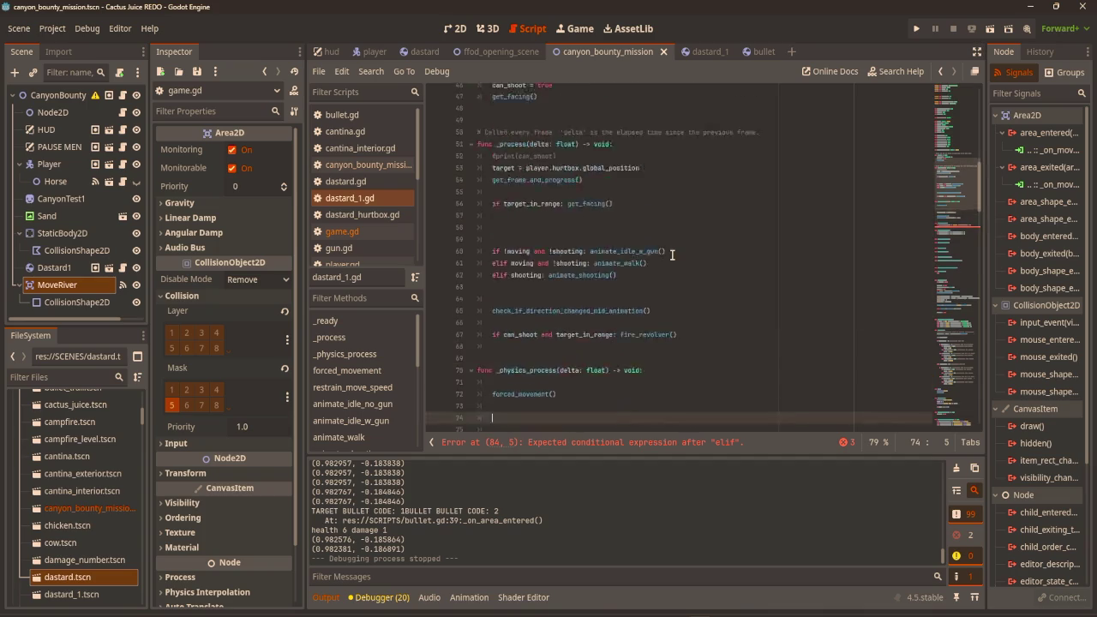
Add var move_velocity: Vector2 and make the line linear_velocity = move_velocity + forced_velocity, then save.
click(614, 207)
key(Return)
text(va)
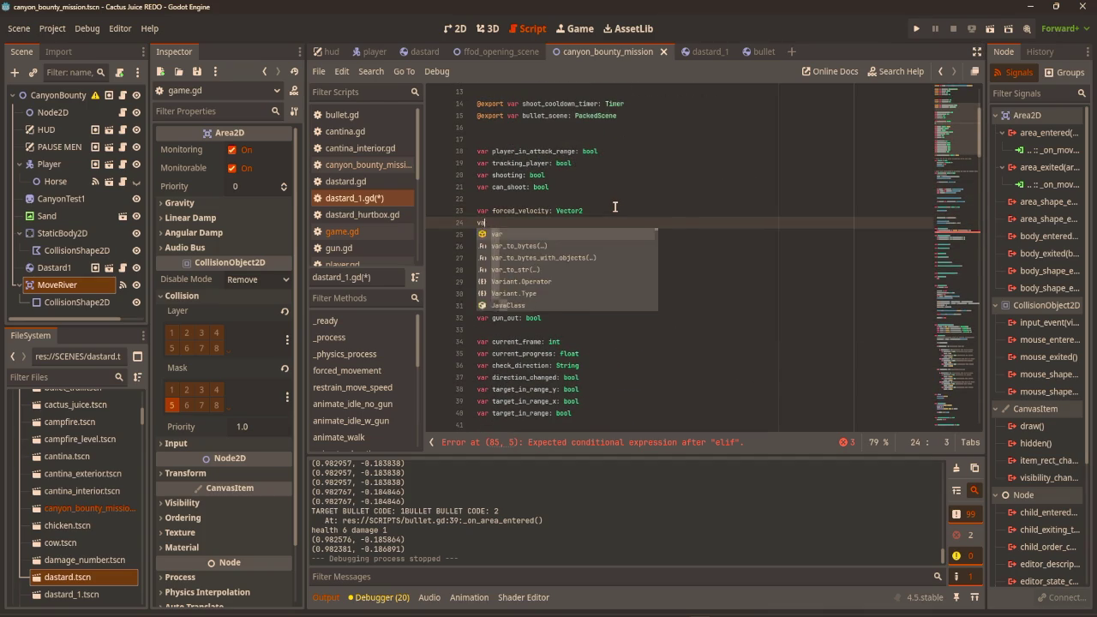
text(r move_ve)
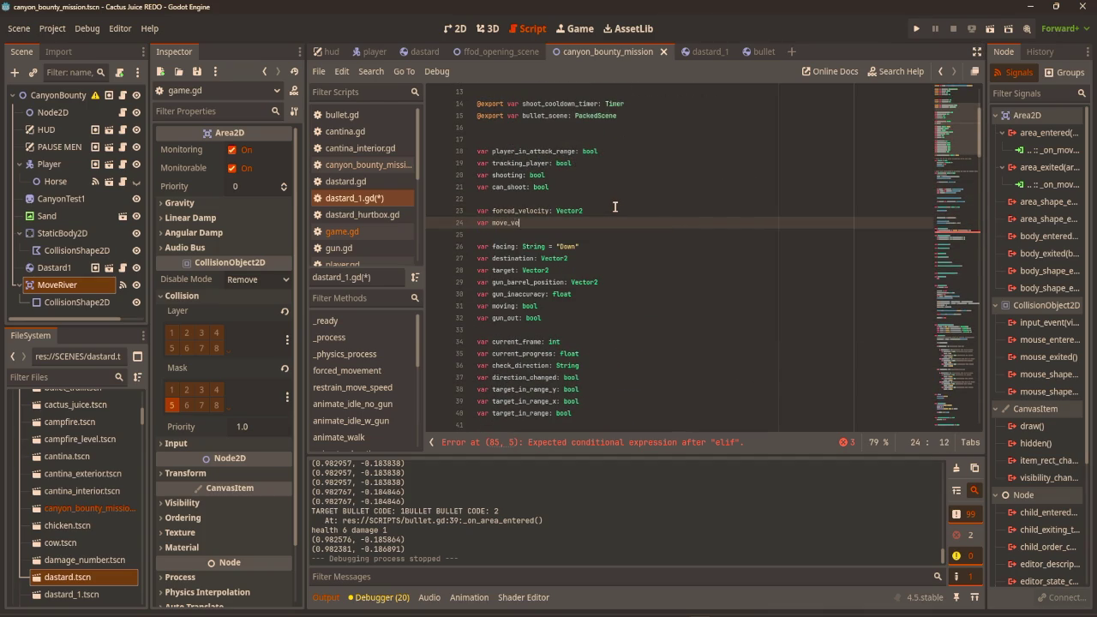
text(locity: Ve)
text(ctor2)
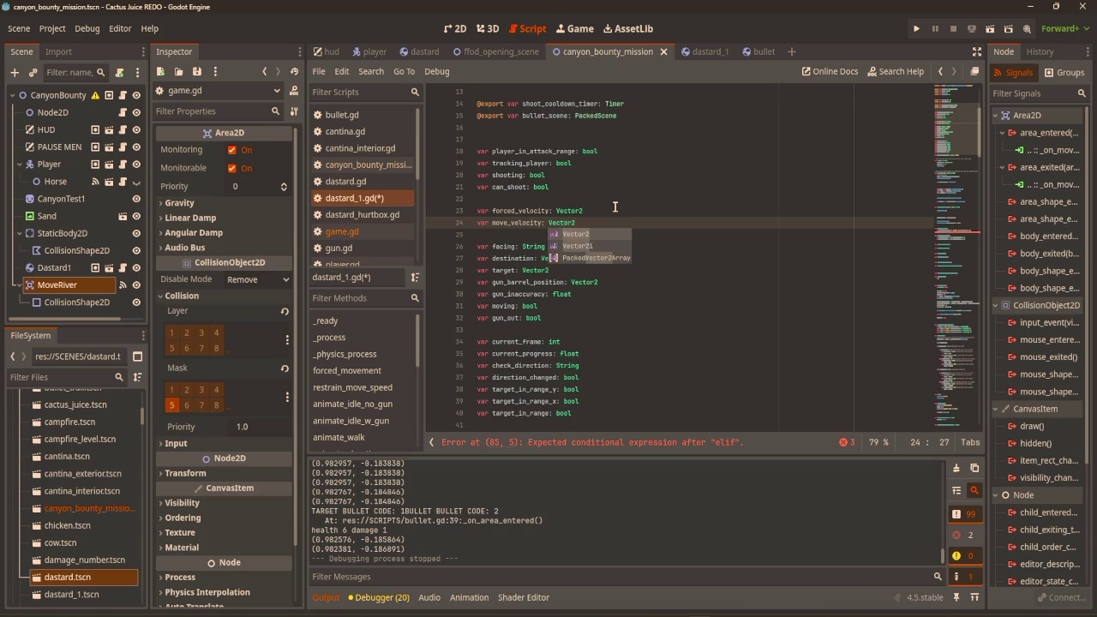
scroll(624, 244, down, 15)
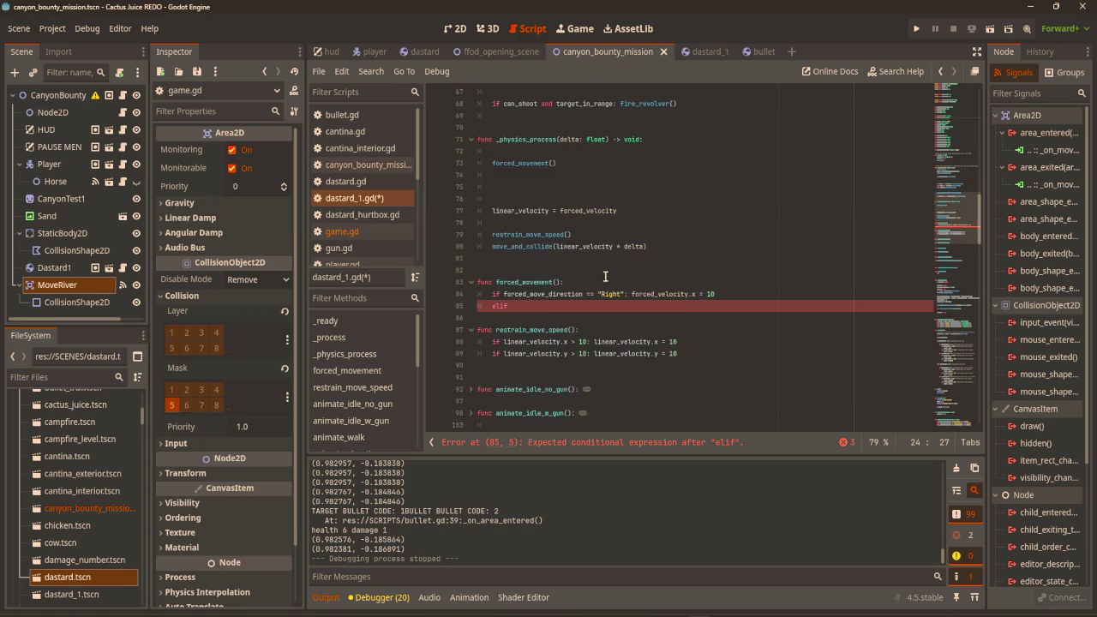
click(560, 210)
text(move_vel)
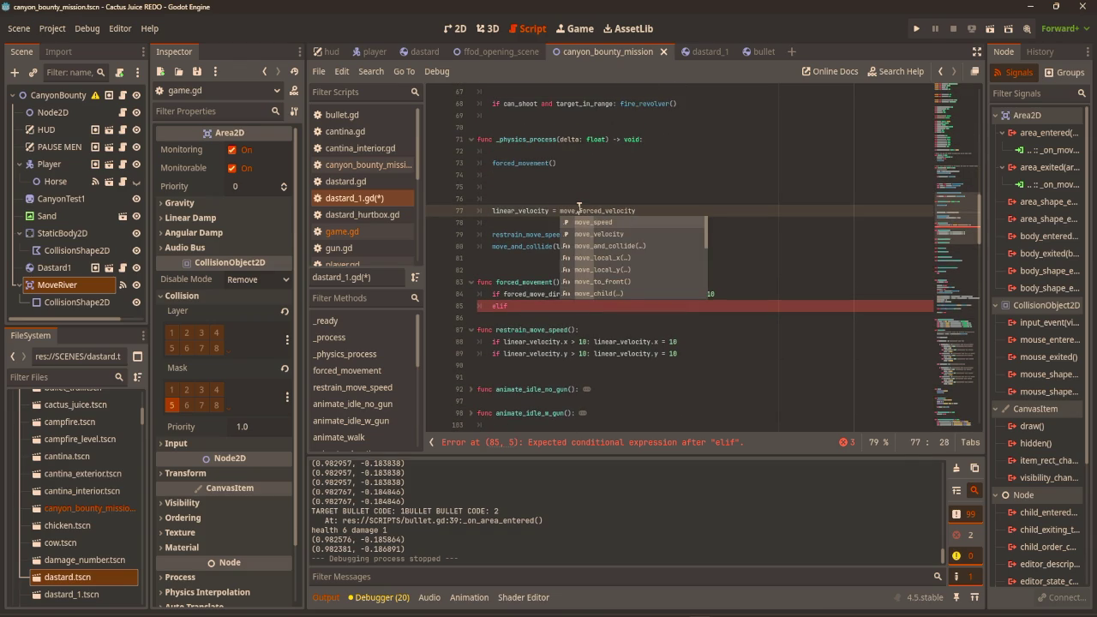
text(ocity +)
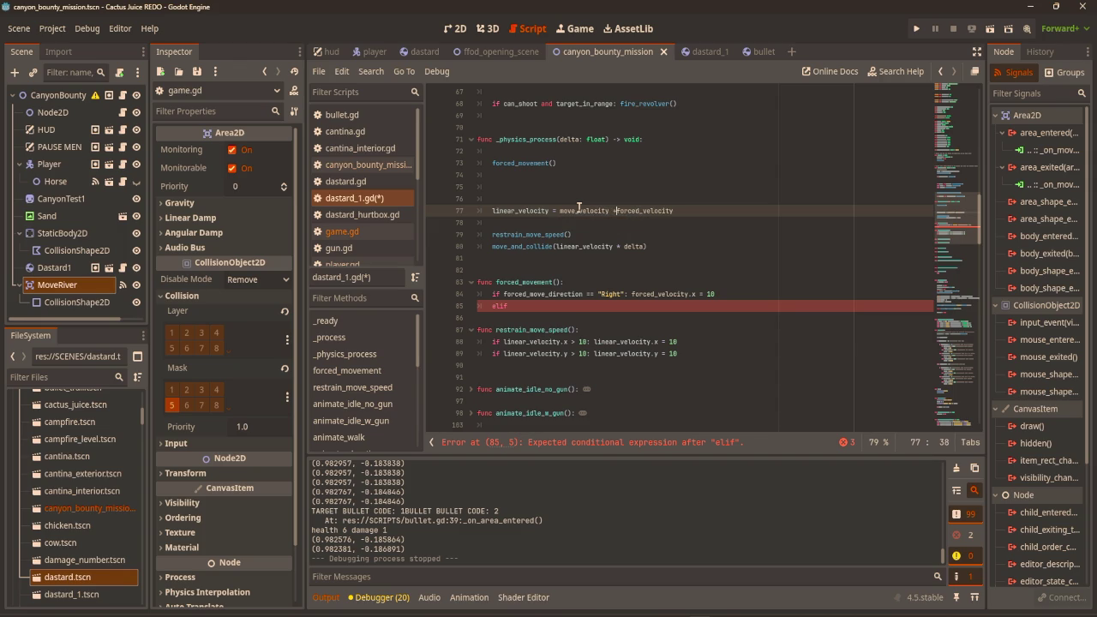
click(666, 199)
key(ctrl+s)
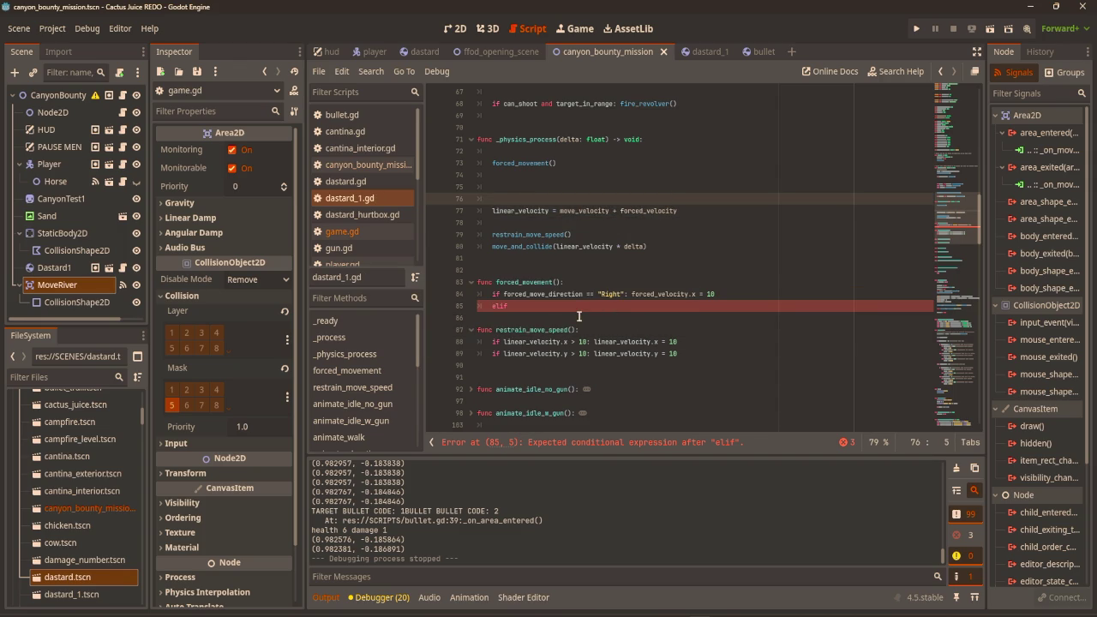
Finish the elif as forced_move_direction == "None": forced_velocity.x = 0 and run the game.
click(543, 305)
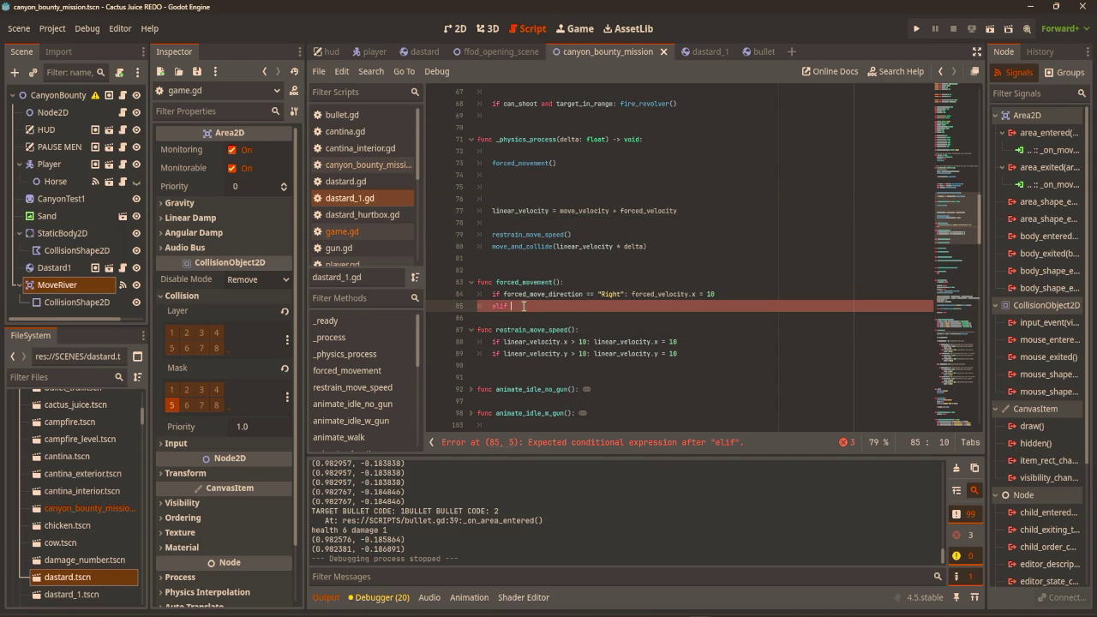
text(f)
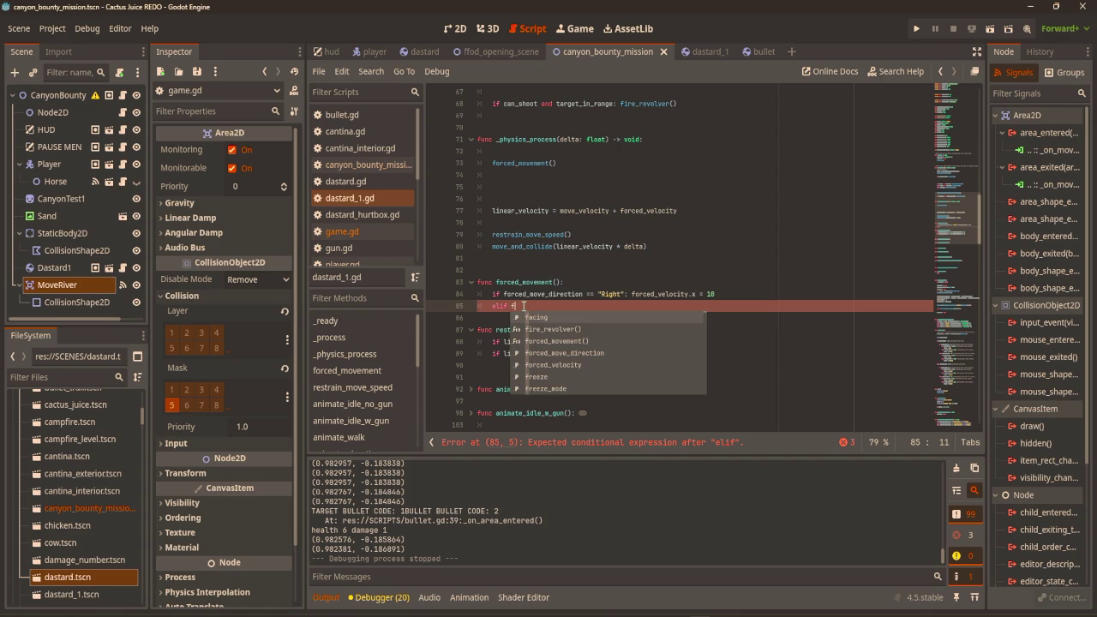
text(orced_move_direction == "None": )
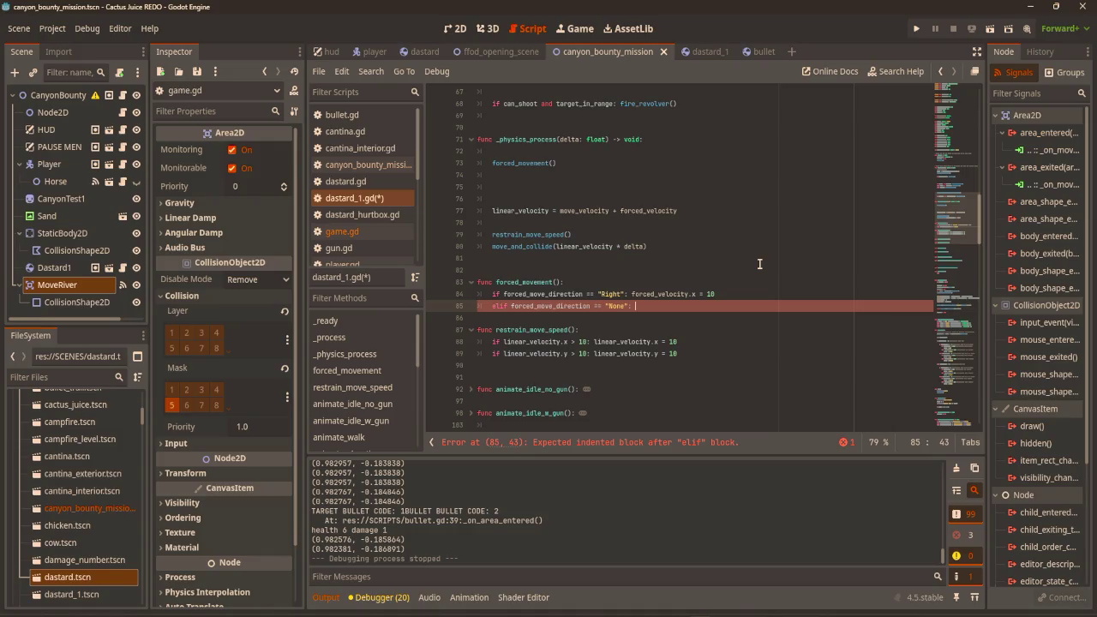
text(for)
key(Down)
key(Return)
text(.x = 0)
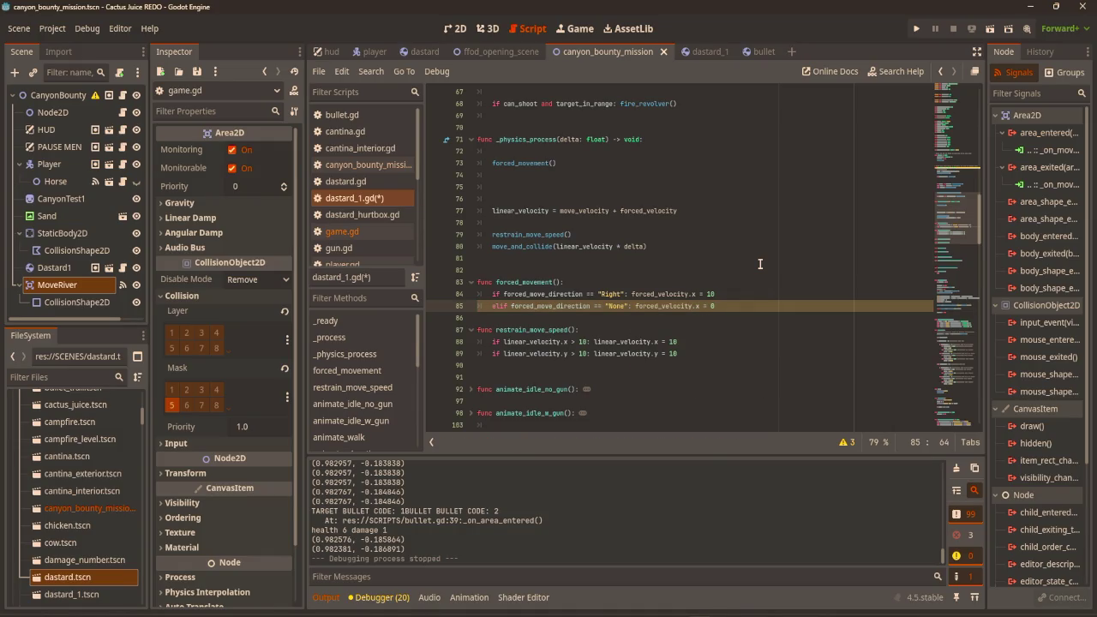
click(759, 264)
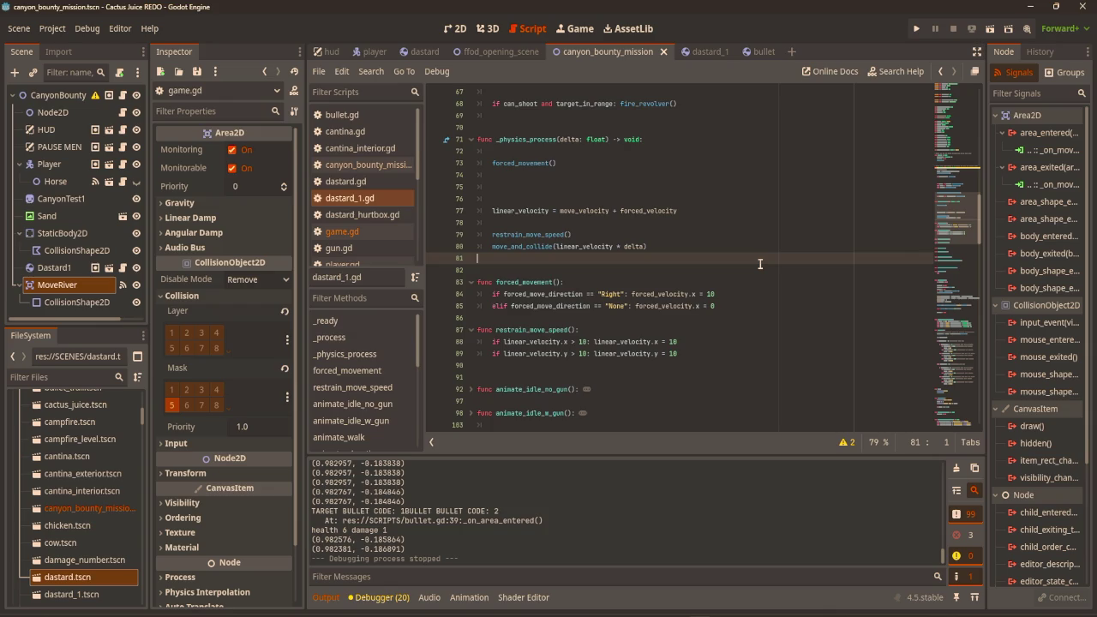
key(F5)
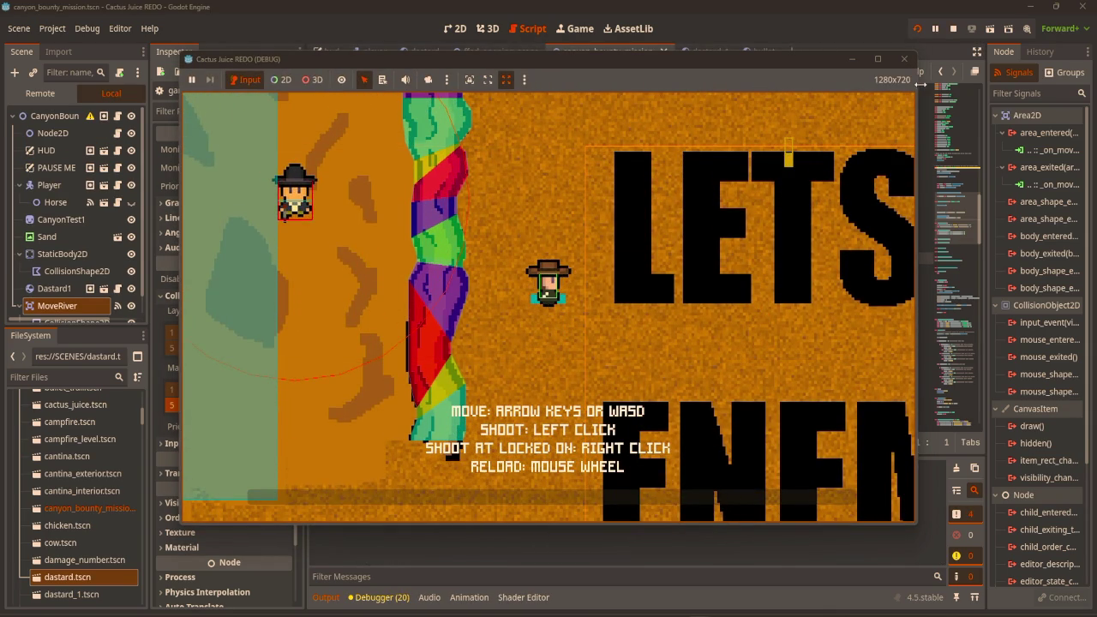
Stop the test run, return to the 2D view and select MoveRiver's CollisionShape2D.
click(909, 61)
click(455, 29)
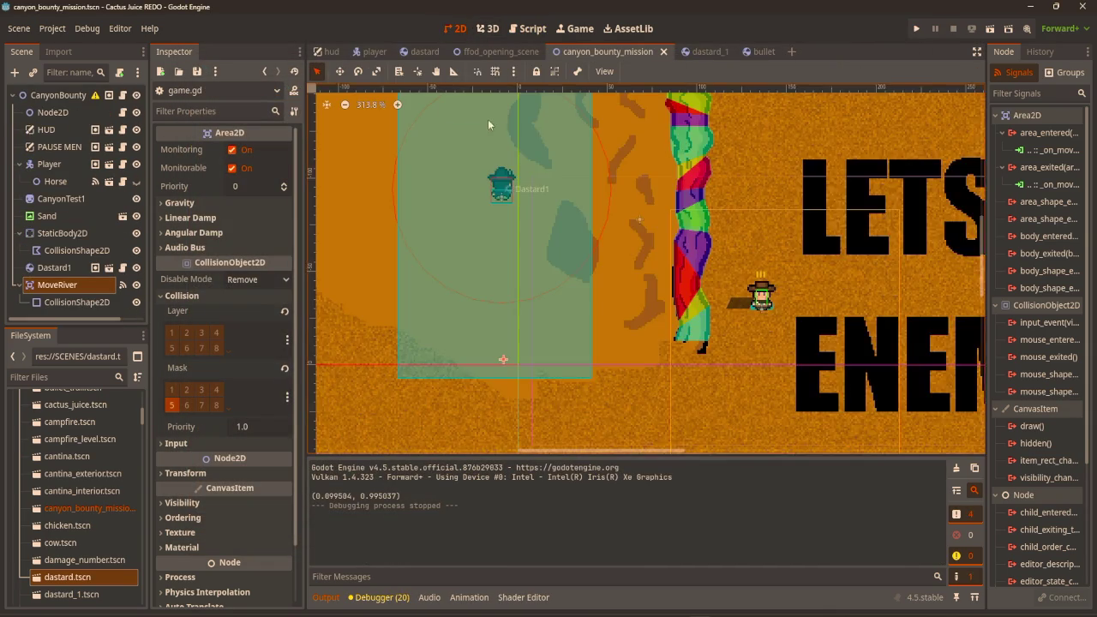
scroll(471, 200, up, 4)
scroll(471, 195, up, 1)
click(55, 302)
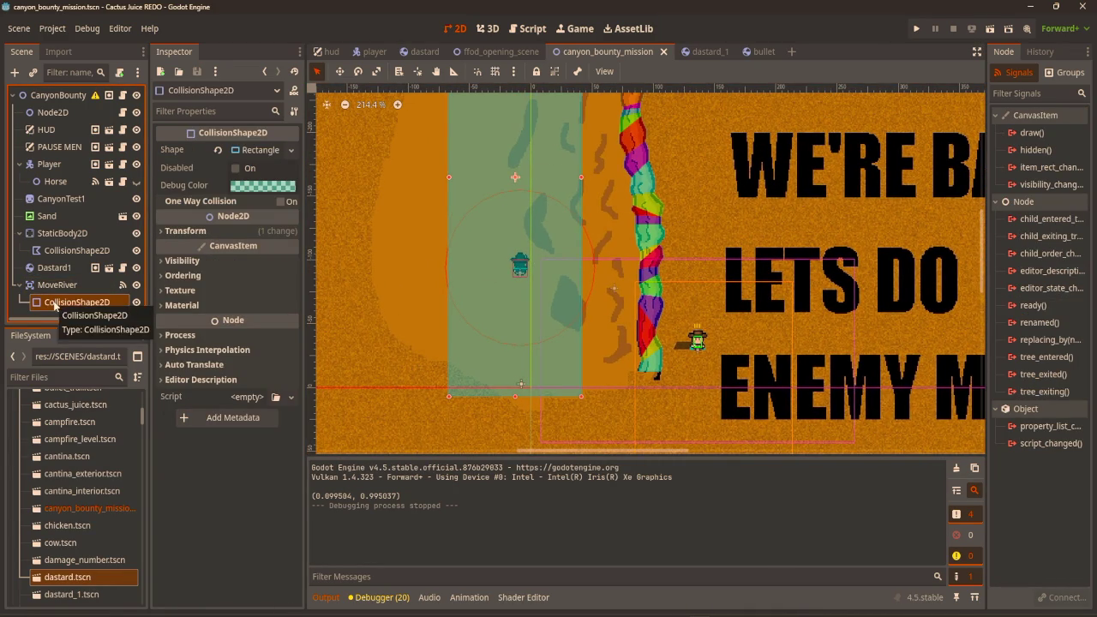
Add a Label child under MoveRiver's collision shape with the text "->".
key(ctrl+a)
text(label)
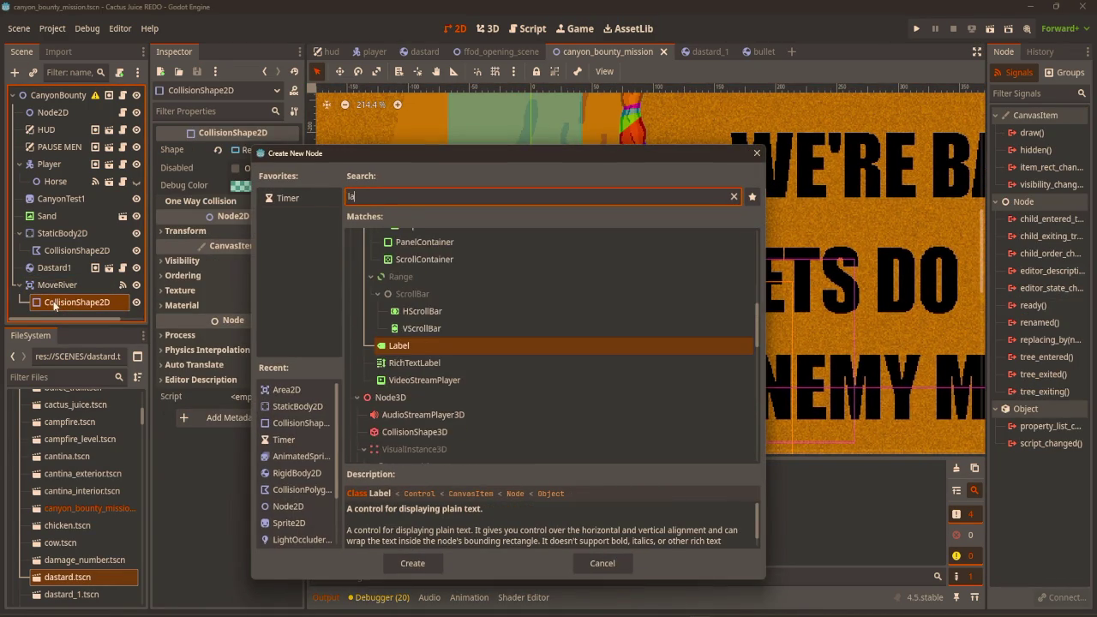
key(Return)
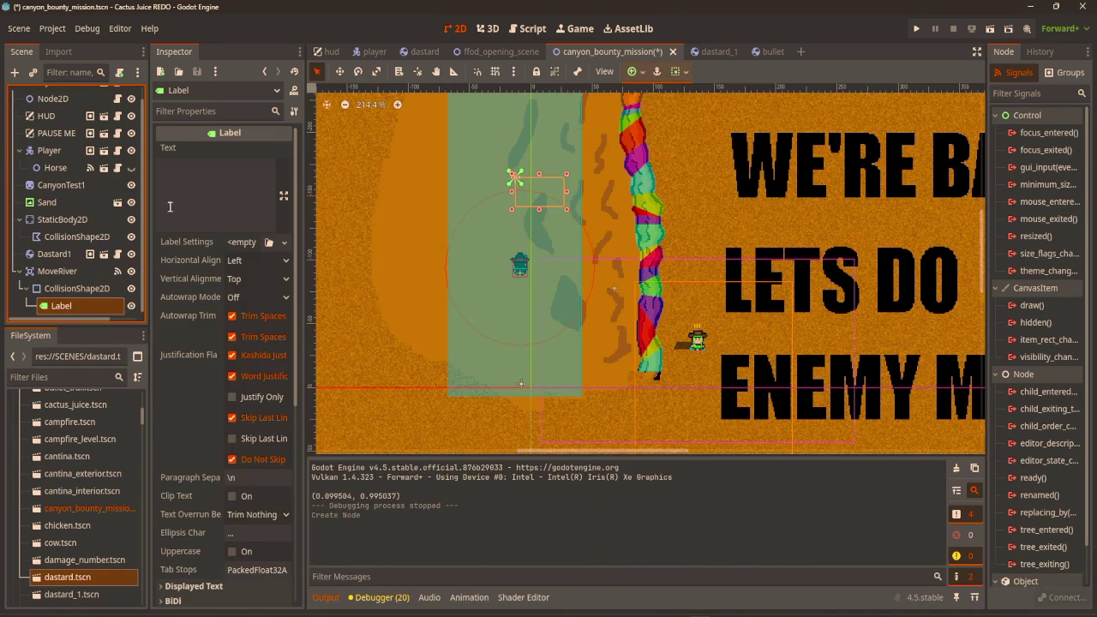
click(189, 192)
text(-)
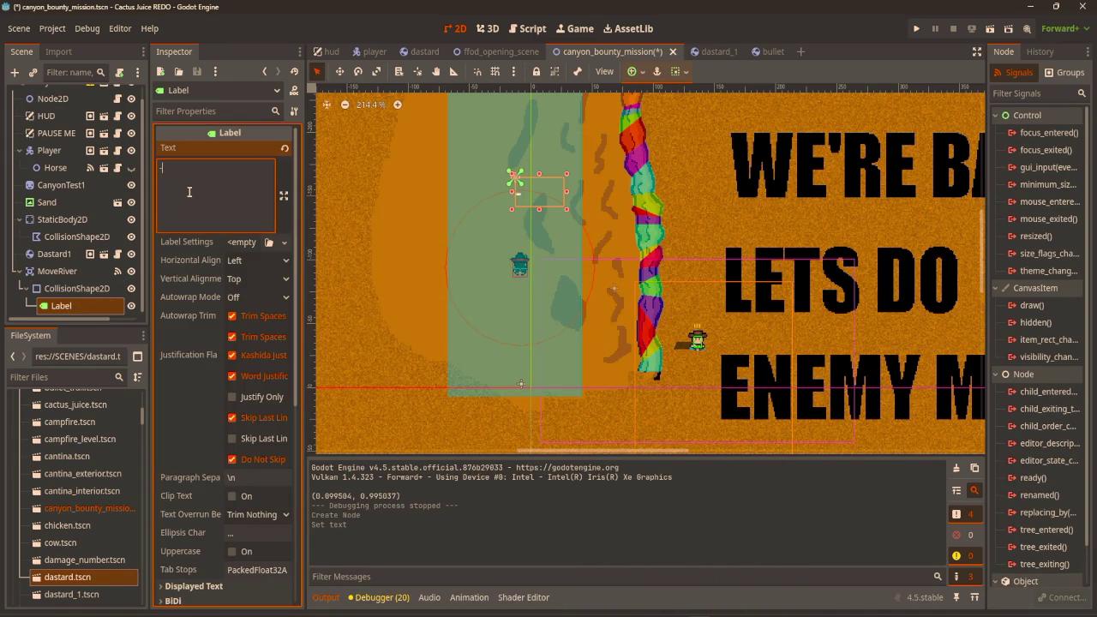
text(>)
Give the arrow label a font size override of 48 and move it above the dastard.
scroll(205, 355, down, 5)
scroll(205, 342, up, 5)
scroll(204, 240, down, 1)
scroll(203, 223, down, 5)
click(224, 408)
scroll(221, 377, down, 2)
click(204, 391)
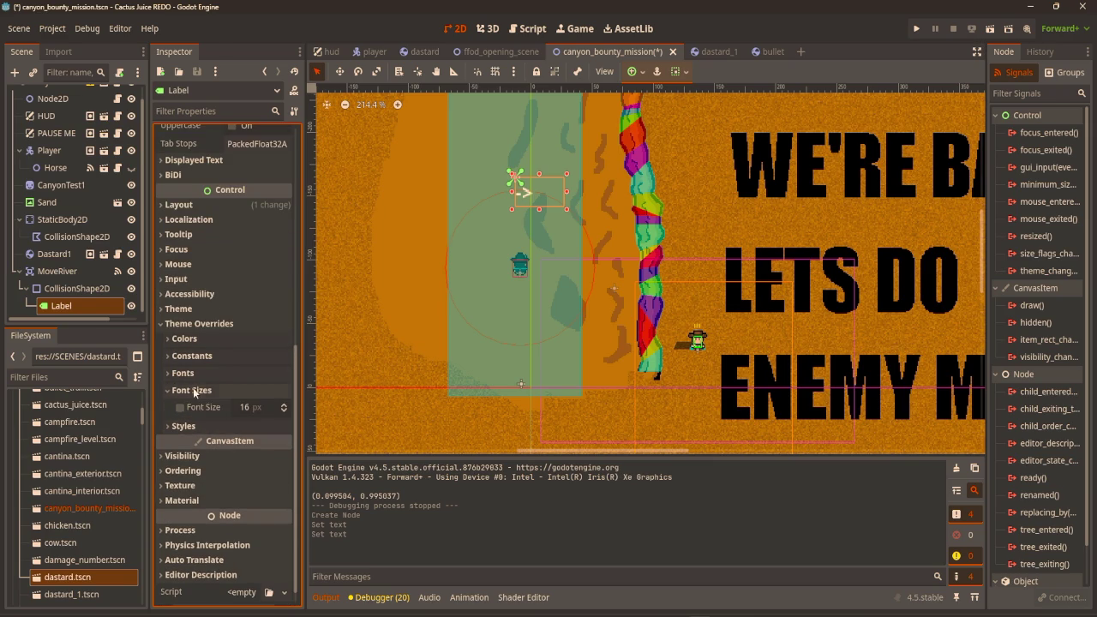
click(244, 408)
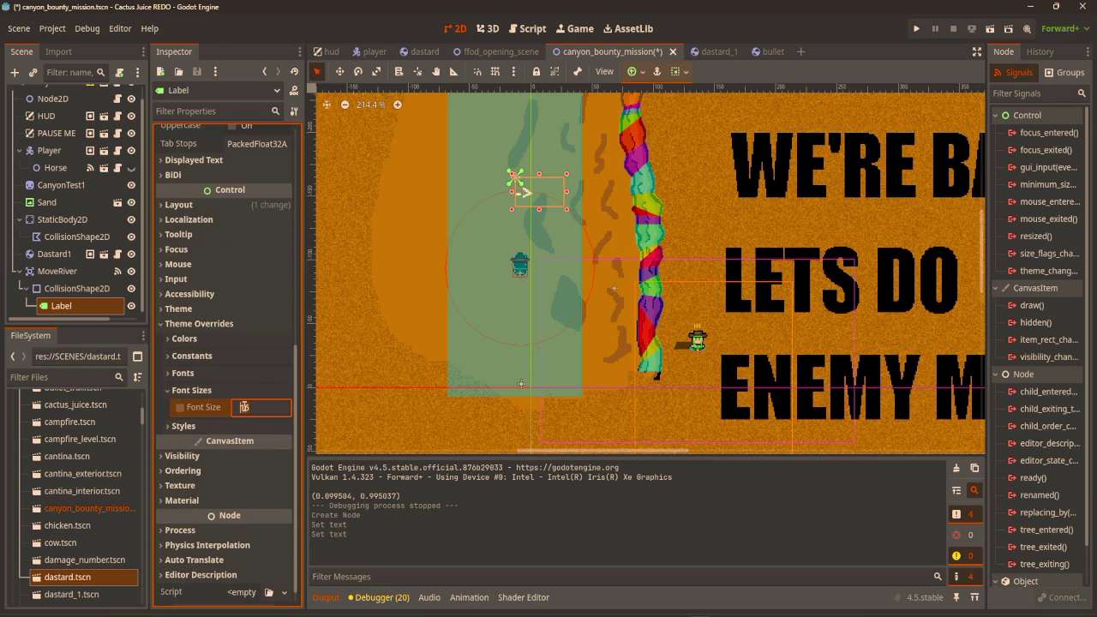
text(48)
key(Return)
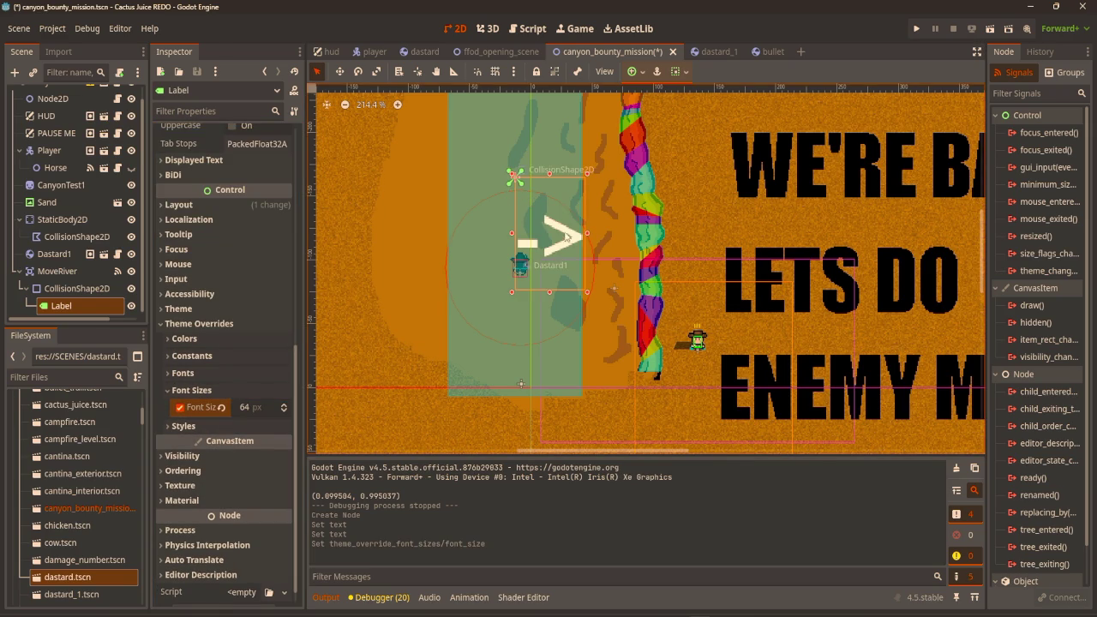
key(w)
drag(560, 236, 528, 206)
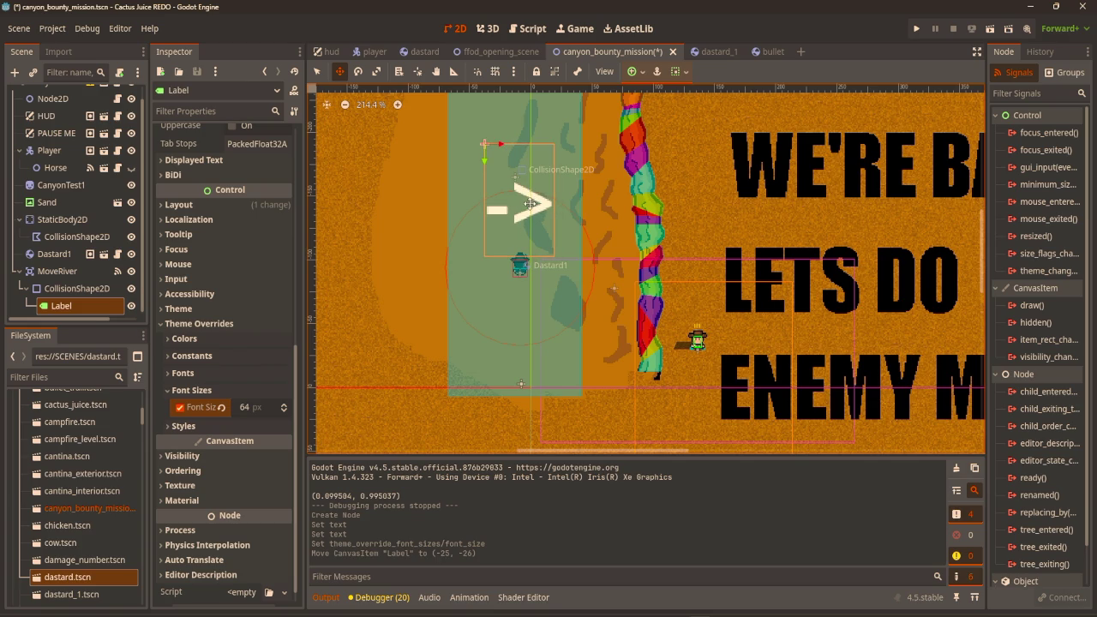
Set the collision shape's Debug Color to white with alpha 0, then reselect MoveRiver.
click(86, 289)
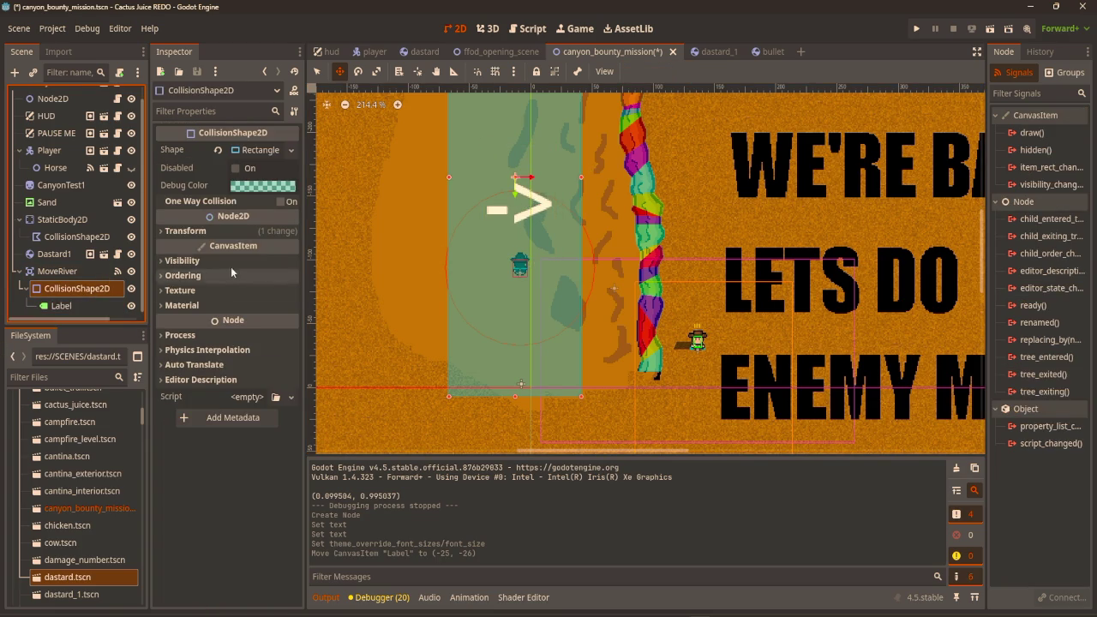
click(250, 187)
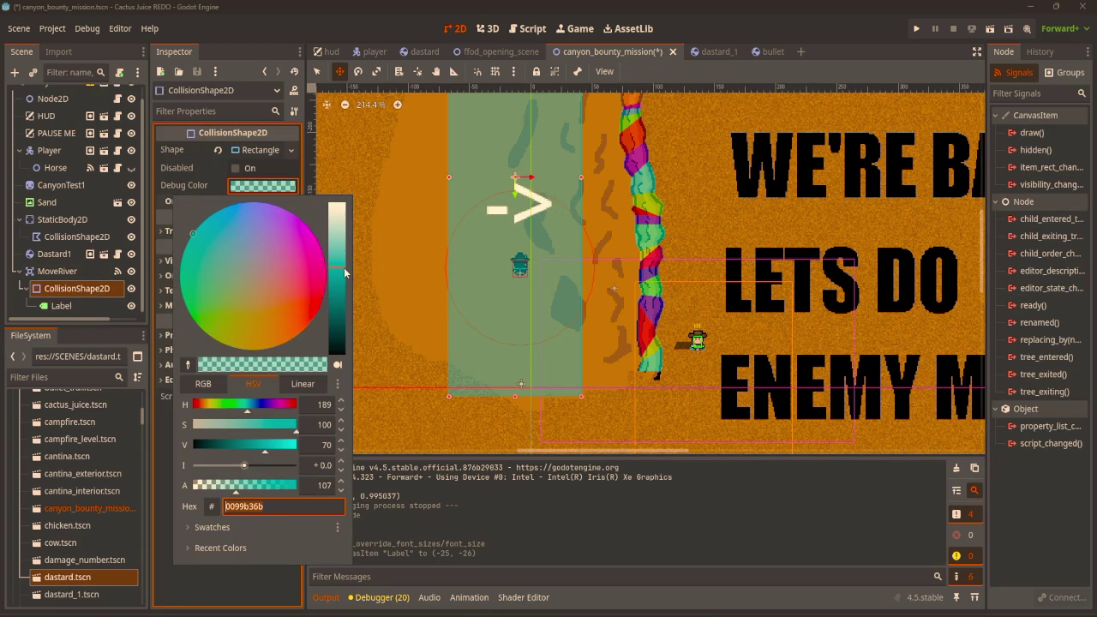
drag(346, 273, 337, 188)
drag(257, 485, 134, 478)
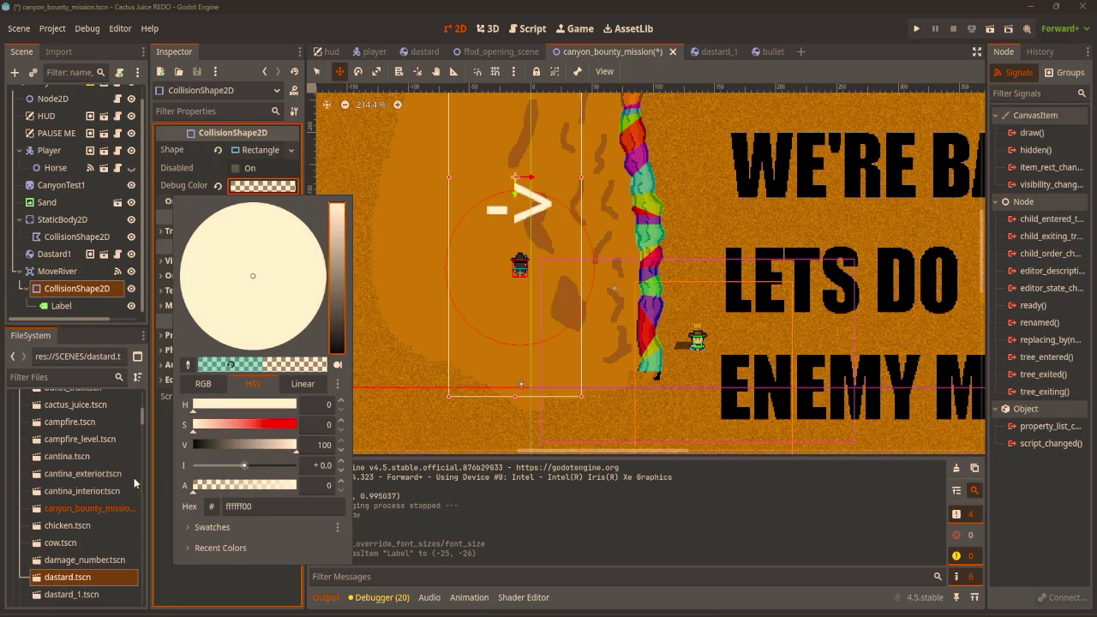
click(238, 35)
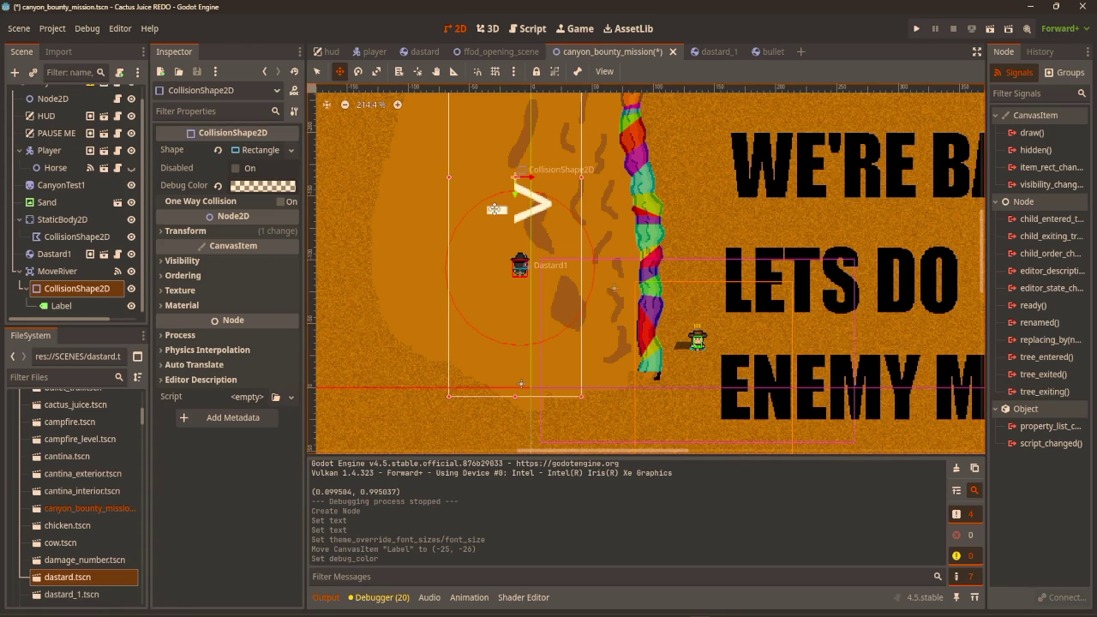
scroll(518, 209, up, 2)
scroll(514, 257, right, 3)
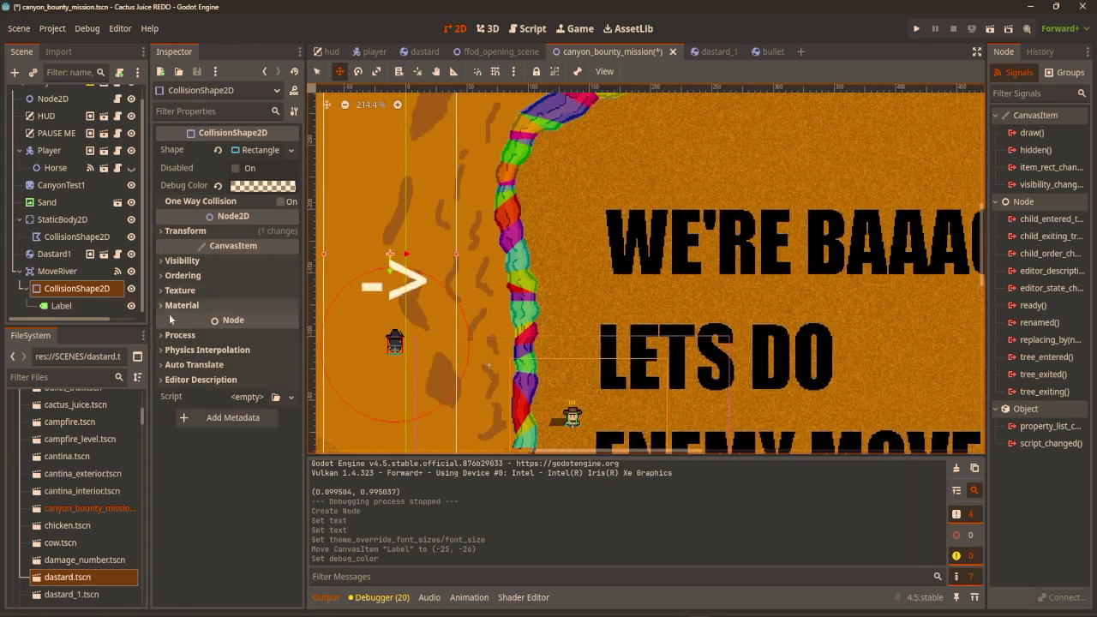
click(60, 306)
click(61, 273)
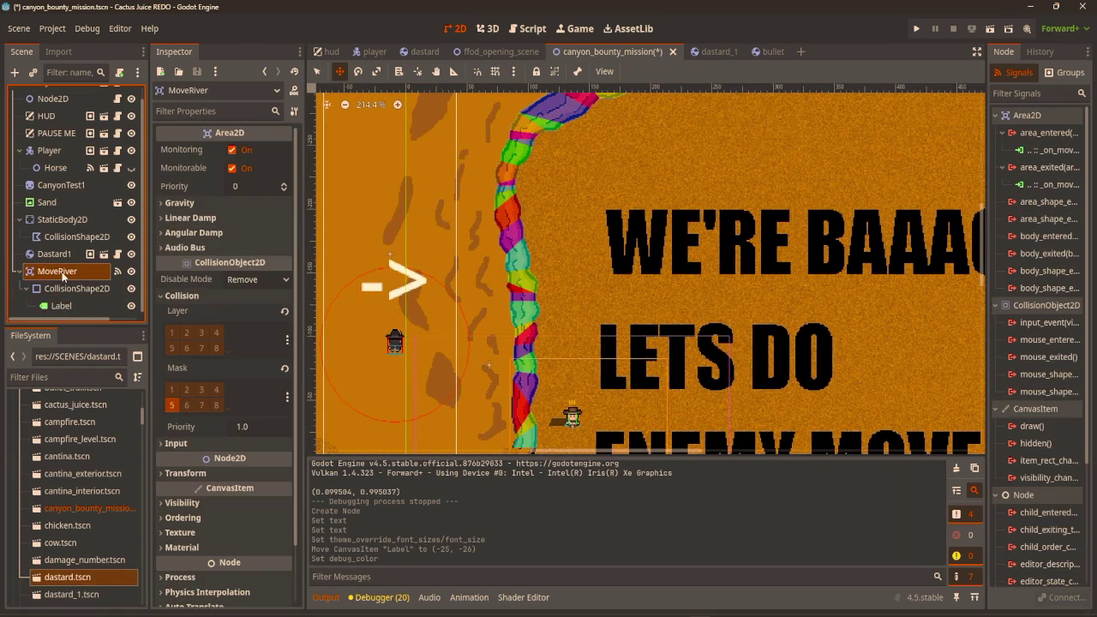
Rename the scripted Node2D node to NonGameScript.
scroll(55, 99, up, 1)
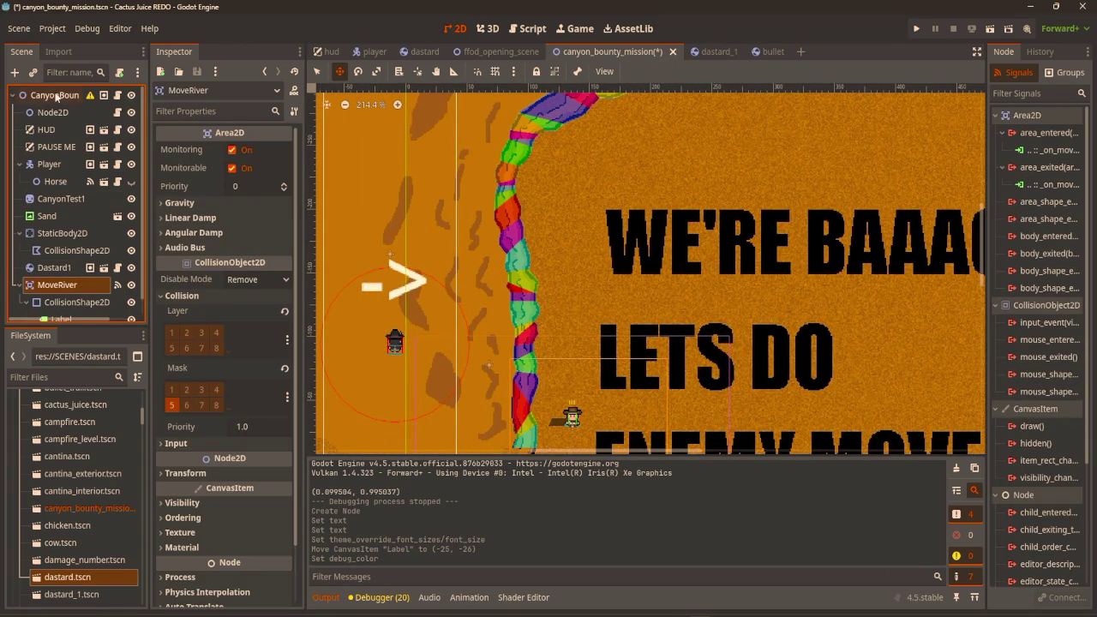
click(55, 97)
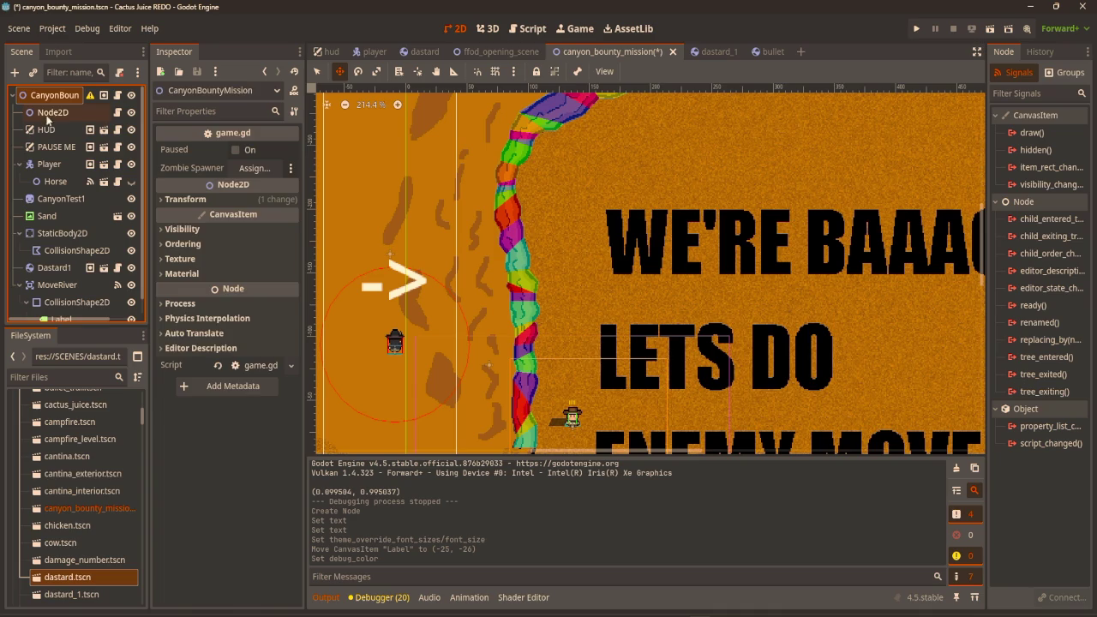
click(101, 112)
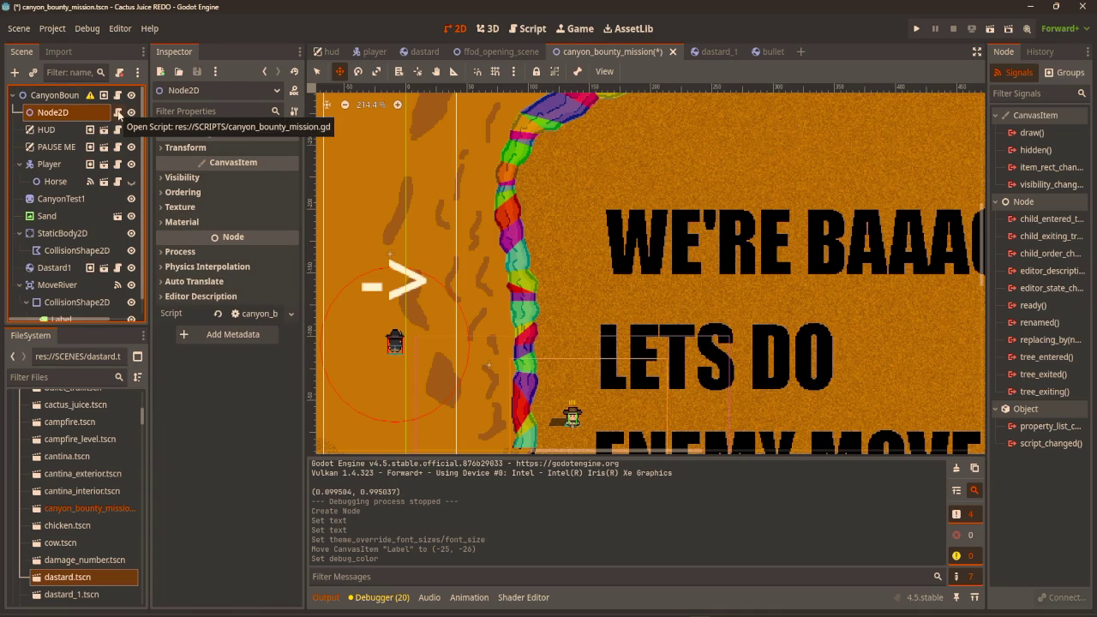
click(118, 113)
click(62, 114)
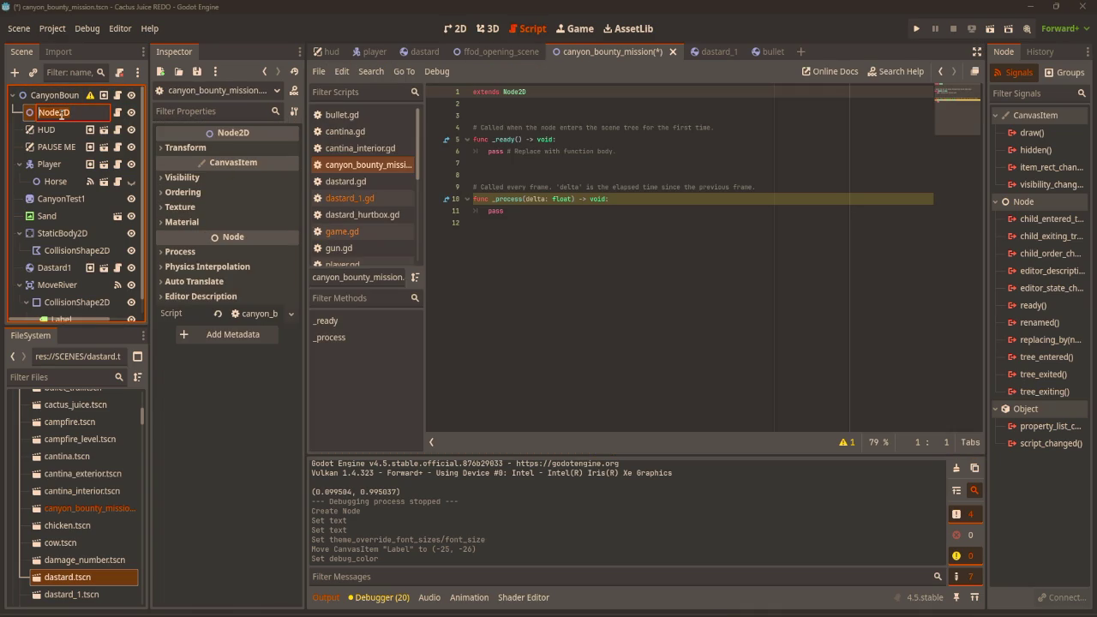
text(N)
key(Return)
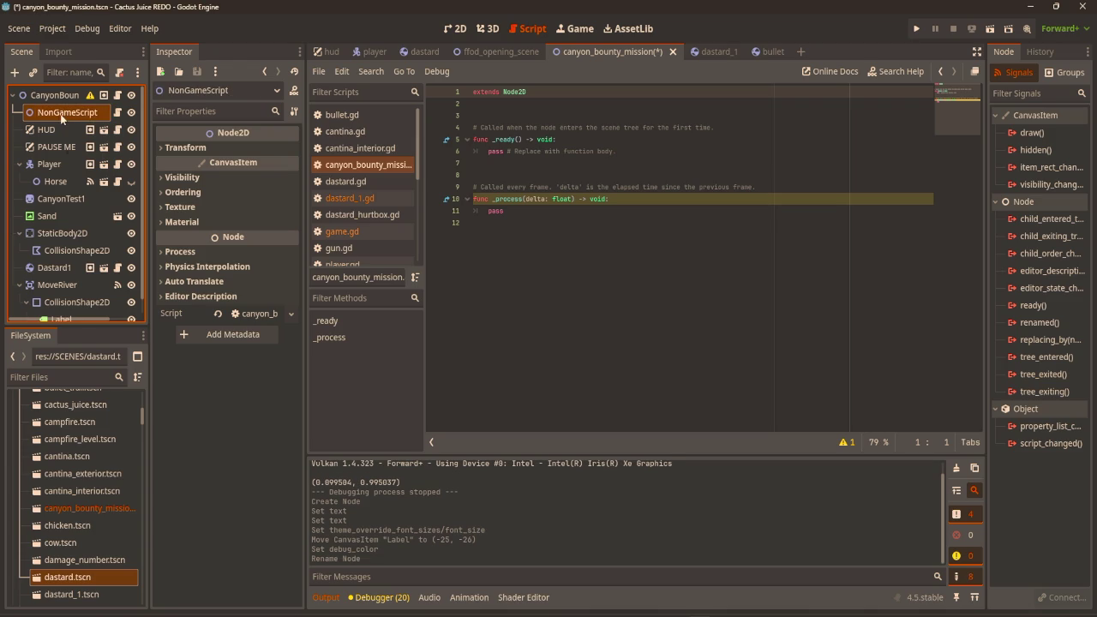
Connect MoveRiver's area_entered and area_exited signals to NonGameScript.
scroll(64, 120, down, 1)
click(80, 273)
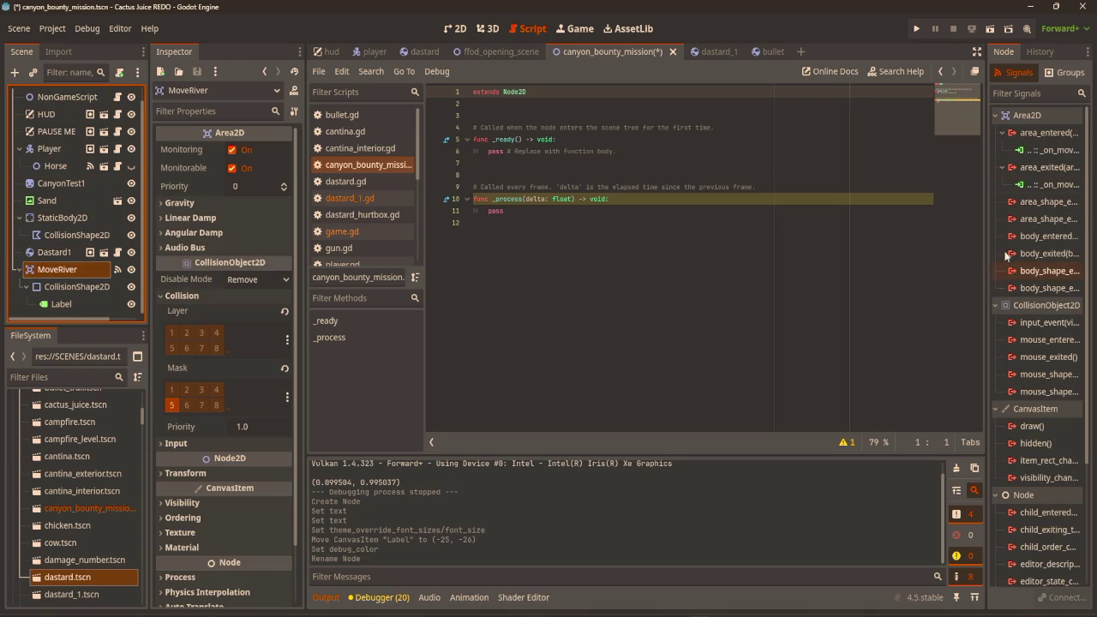
double_click(1048, 135)
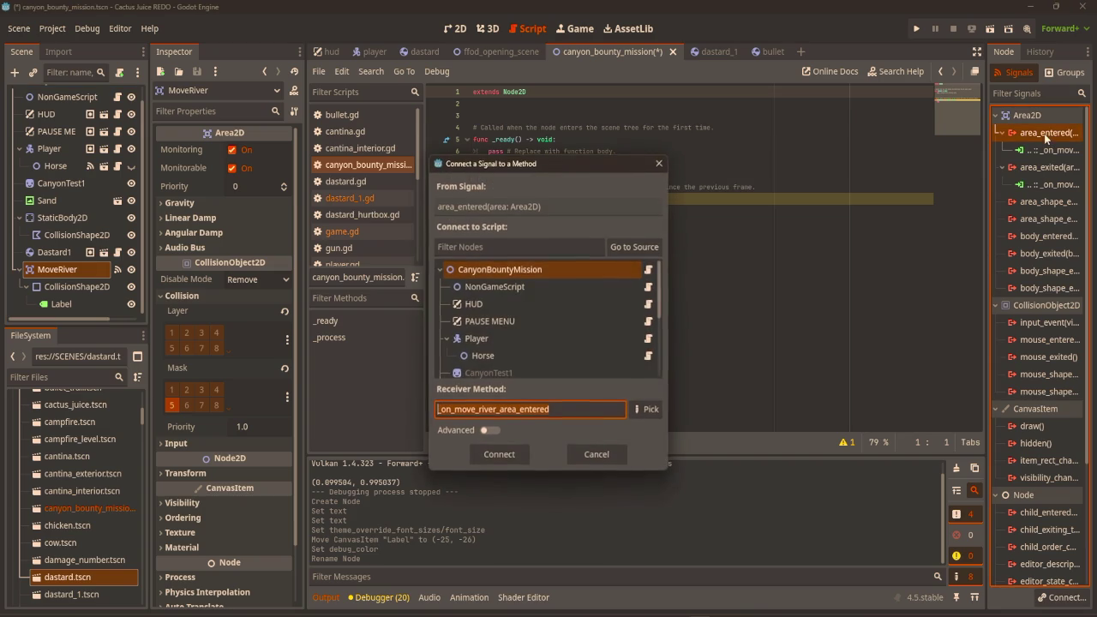
double_click(588, 283)
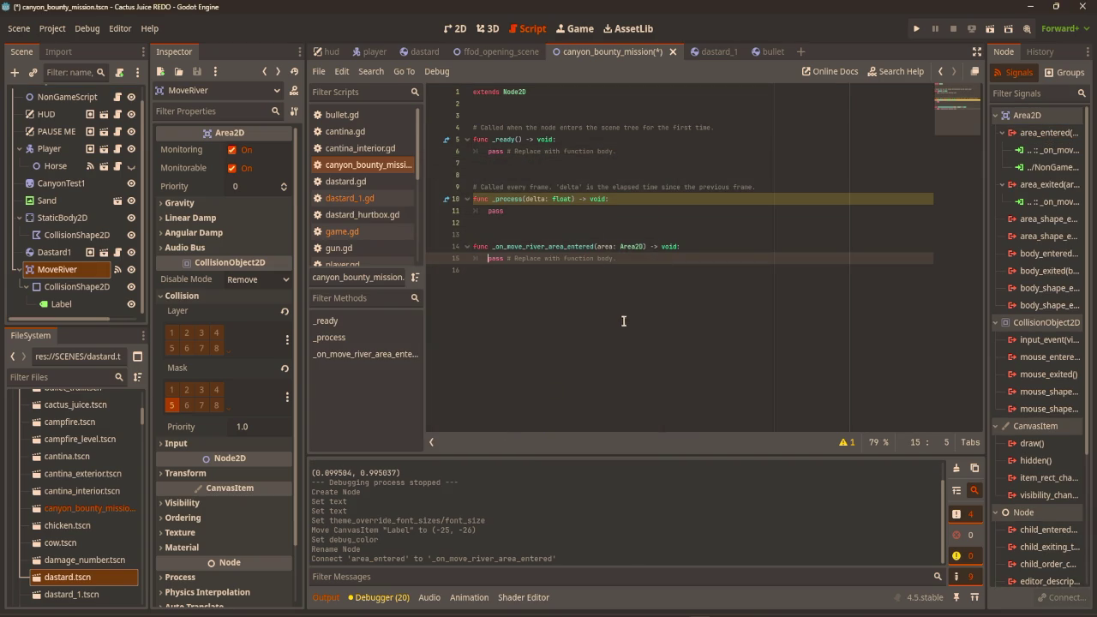
double_click(1046, 191)
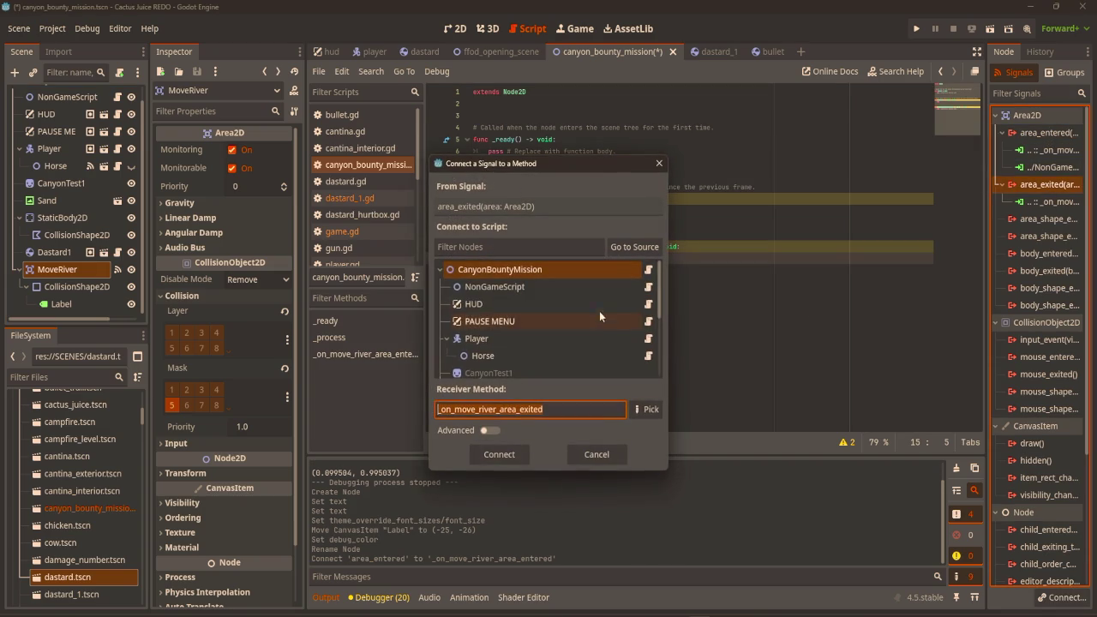
click(586, 288)
double_click(586, 288)
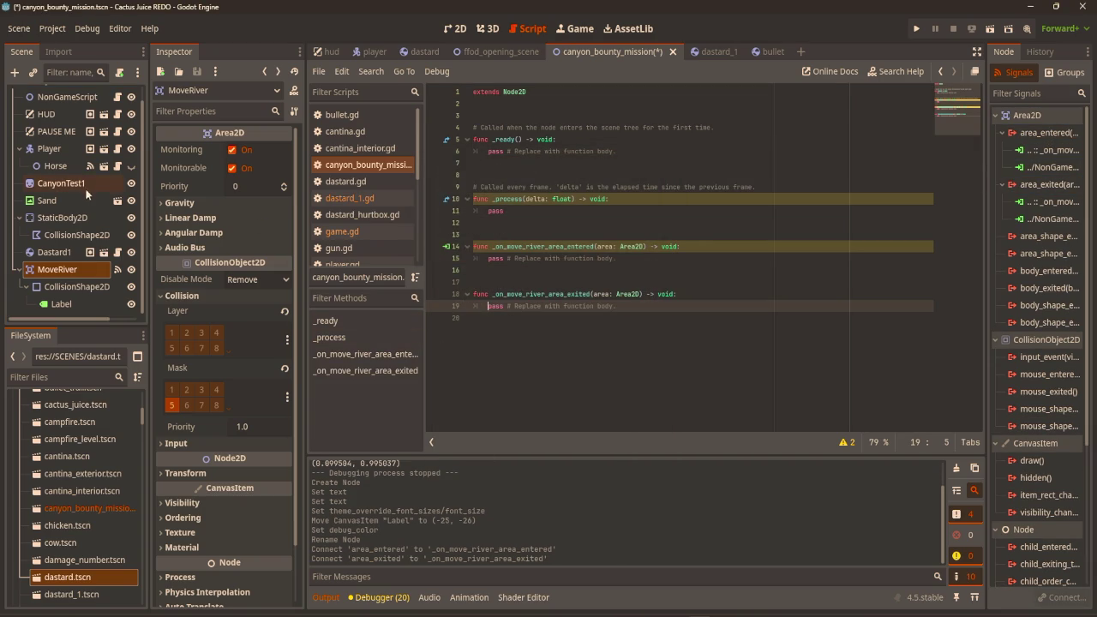
click(352, 231)
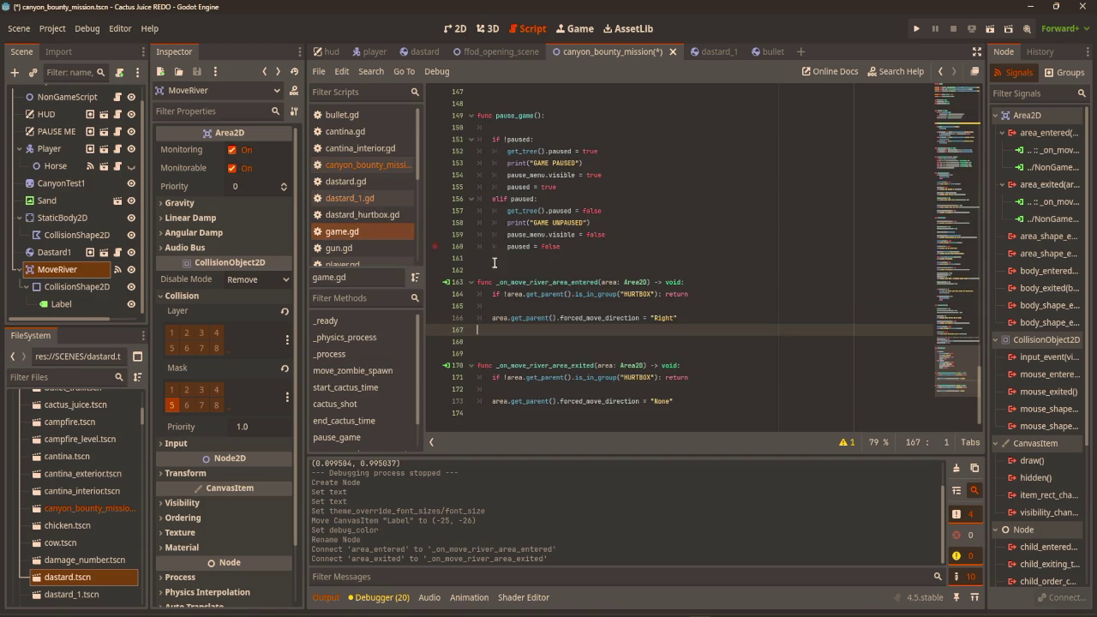
Cut the MoveRiver area-entered handler body out of game.gd for canyon_bounty_mission.gd.
mouse_move(686, 401)
mouse_down()
mouse_move(493, 304)
mouse_move(488, 283)
mouse_up()
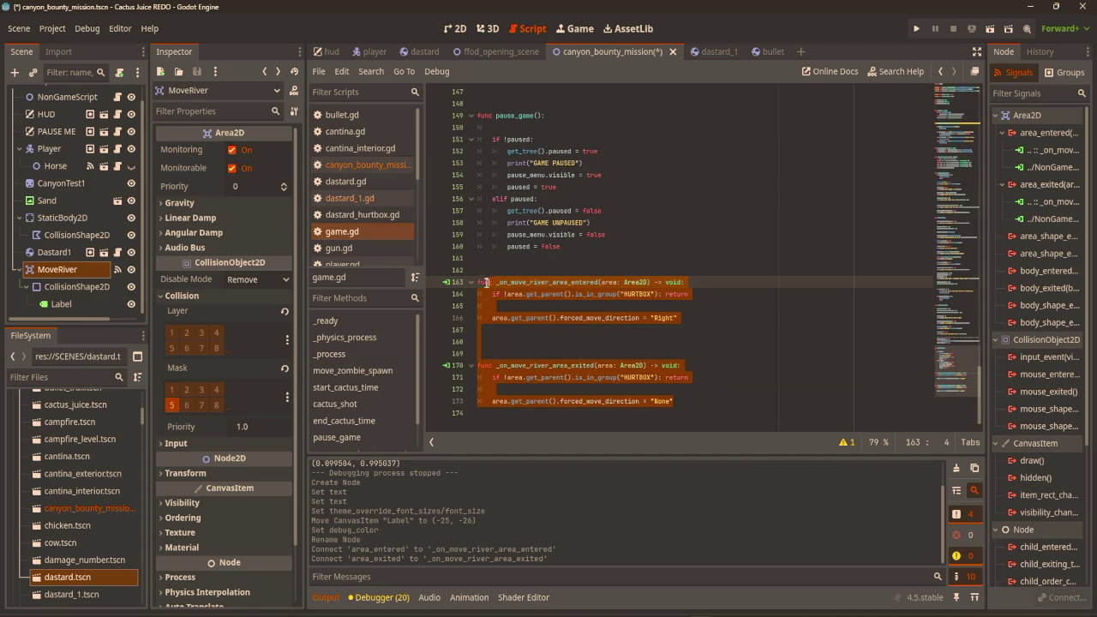
click(482, 293)
drag(677, 318, 490, 295)
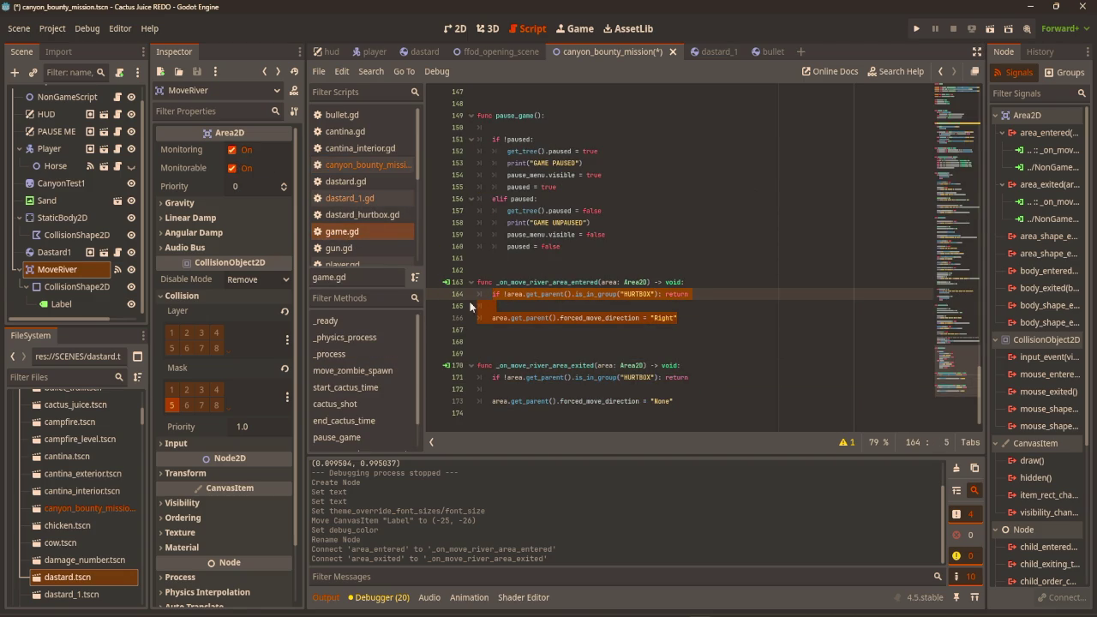
key(BackSpace)
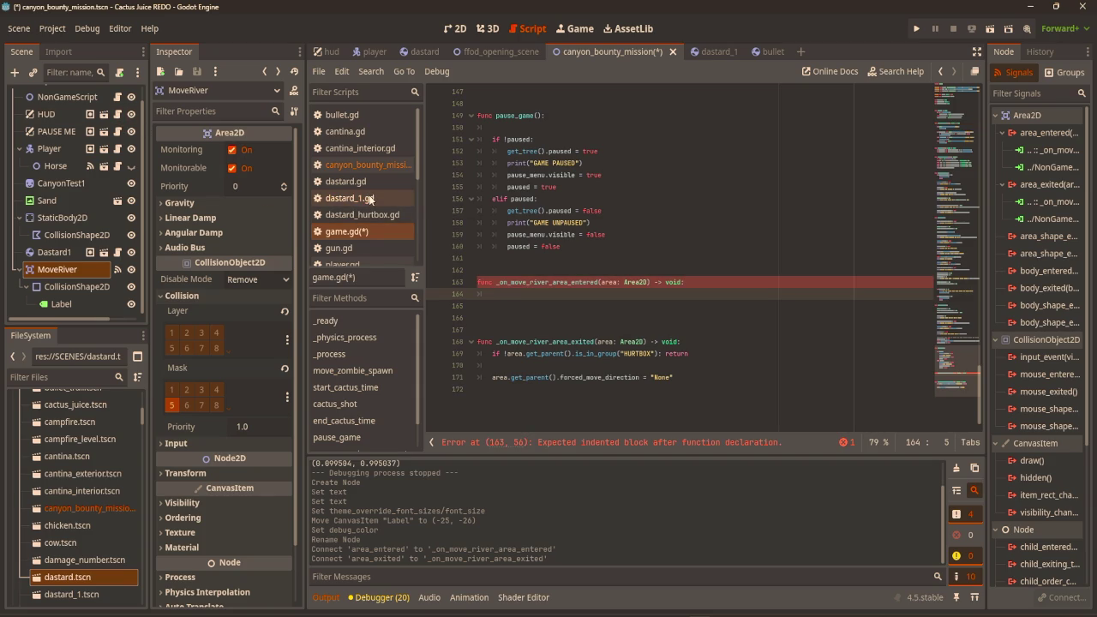
scroll(371, 199, down, 3)
scroll(370, 199, up, 3)
click(375, 167)
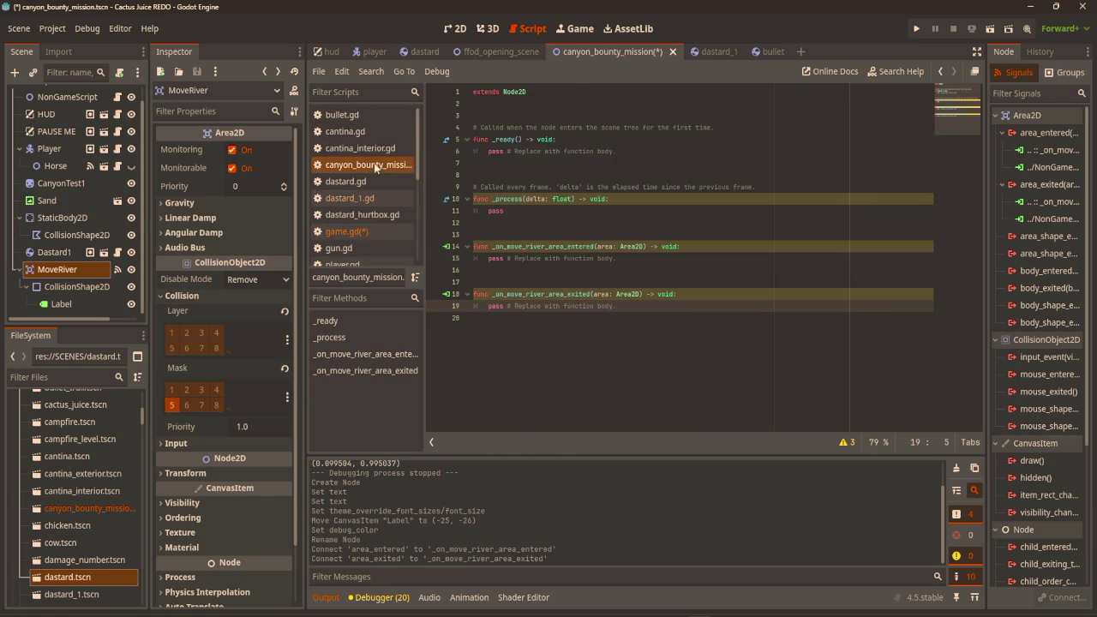
click(621, 263)
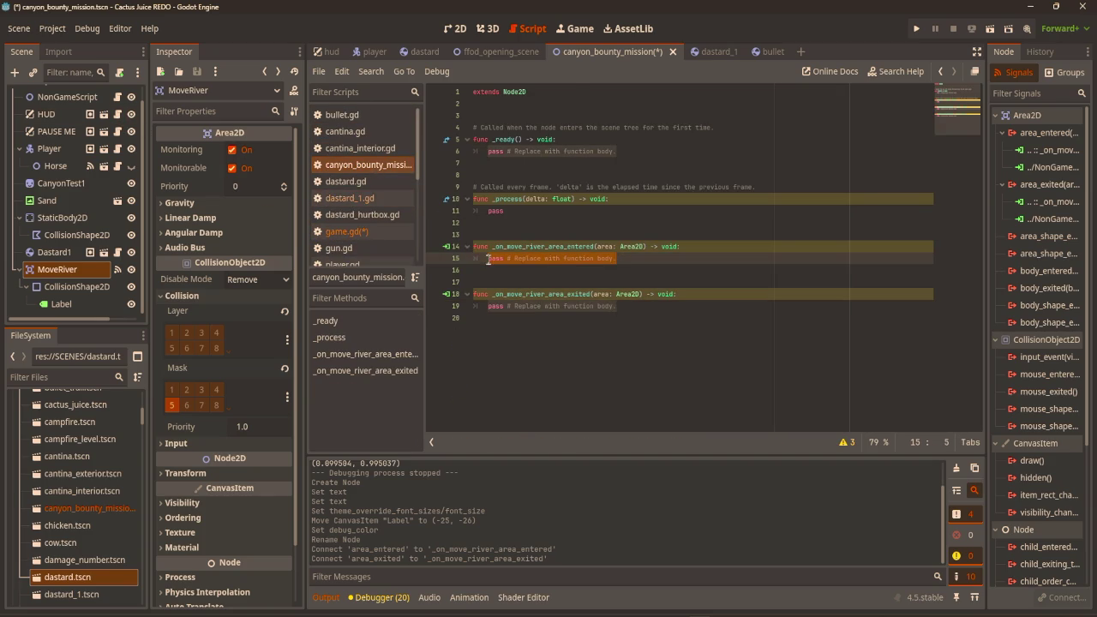
Cut the exited handler body and delete the leftover river handlers from game.gd.
click(357, 202)
click(390, 232)
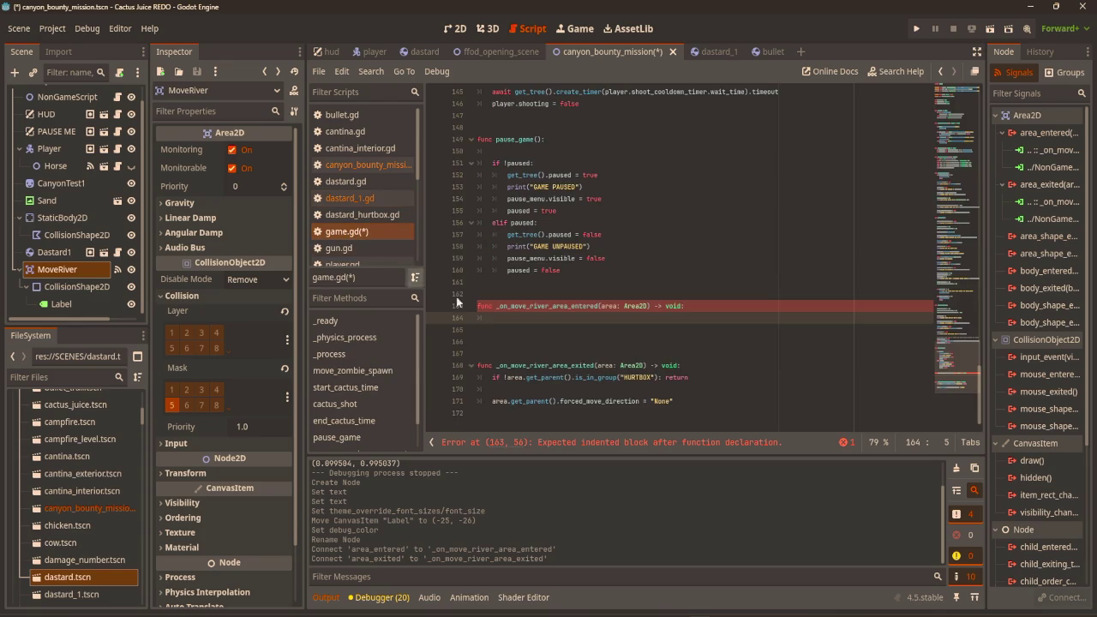
drag(687, 405, 493, 377)
key(ctrl+c)
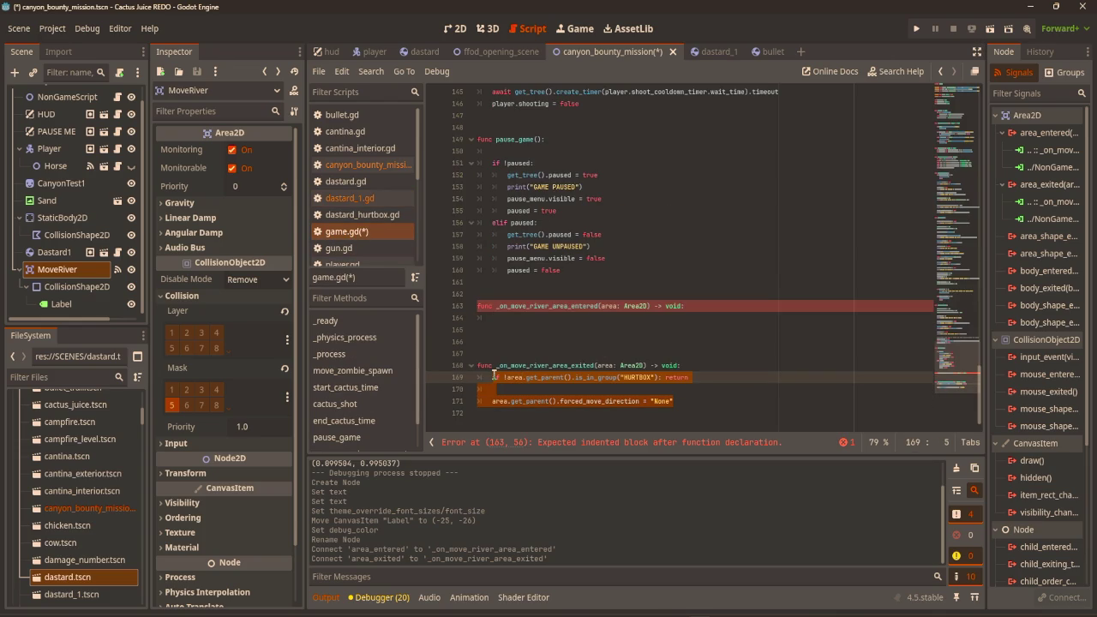
key(BackSpace)
key(shift+Up)
key(shift+Up)
key(shift+Up)
key(BackSpace)
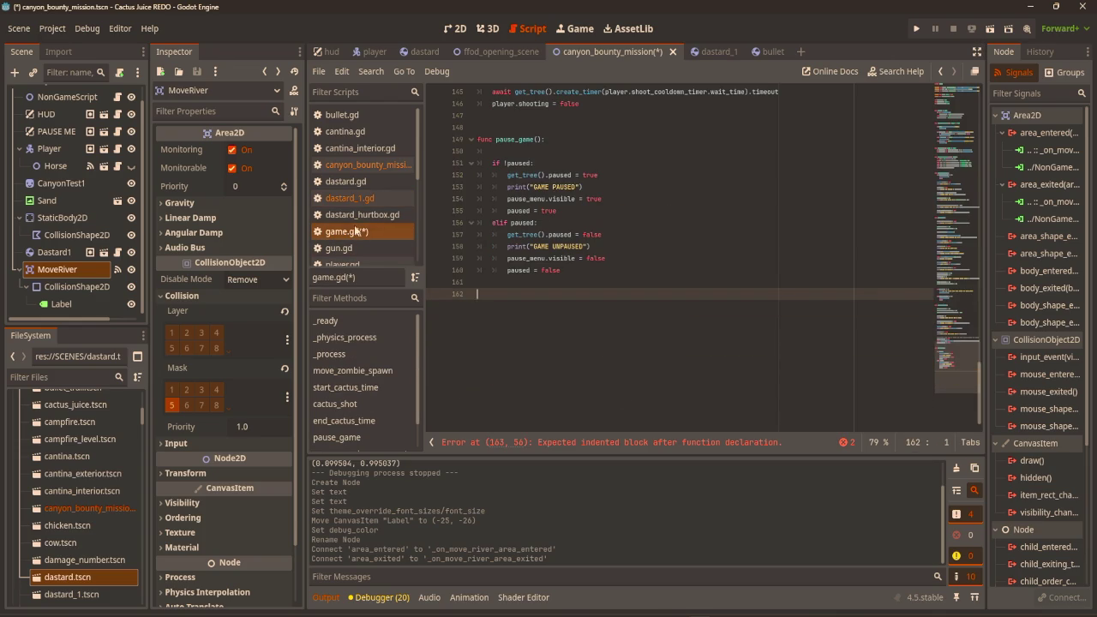
Paste the exit handler resetting forced_move_direction to None into canyon_bounty_mission.gd and save.
click(364, 165)
click(627, 330)
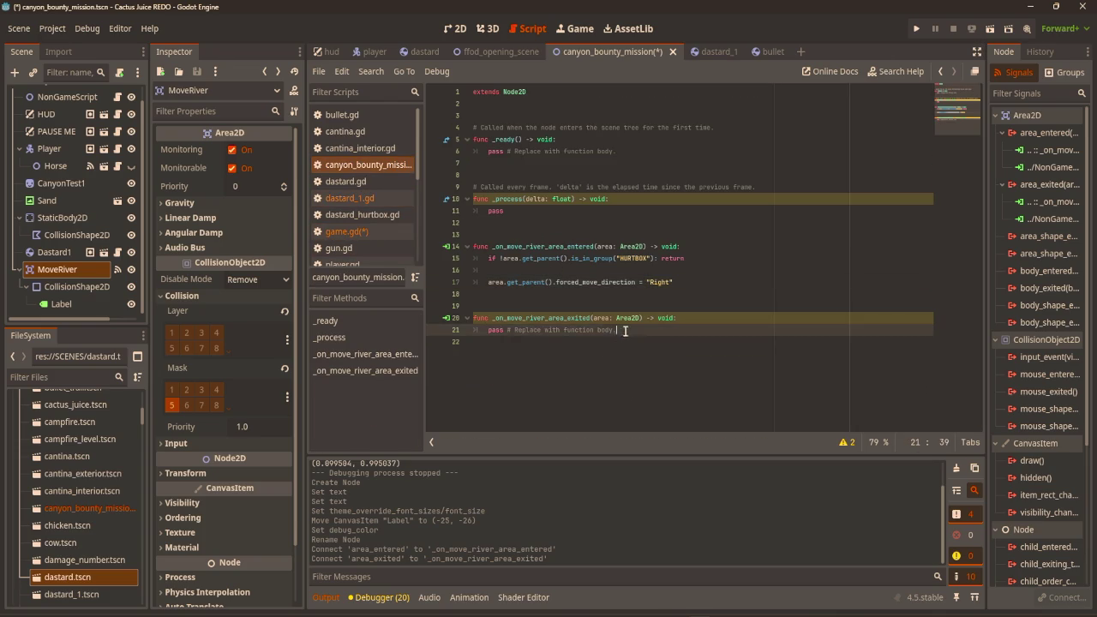
drag(627, 330, 494, 321)
key(ctrl+v)
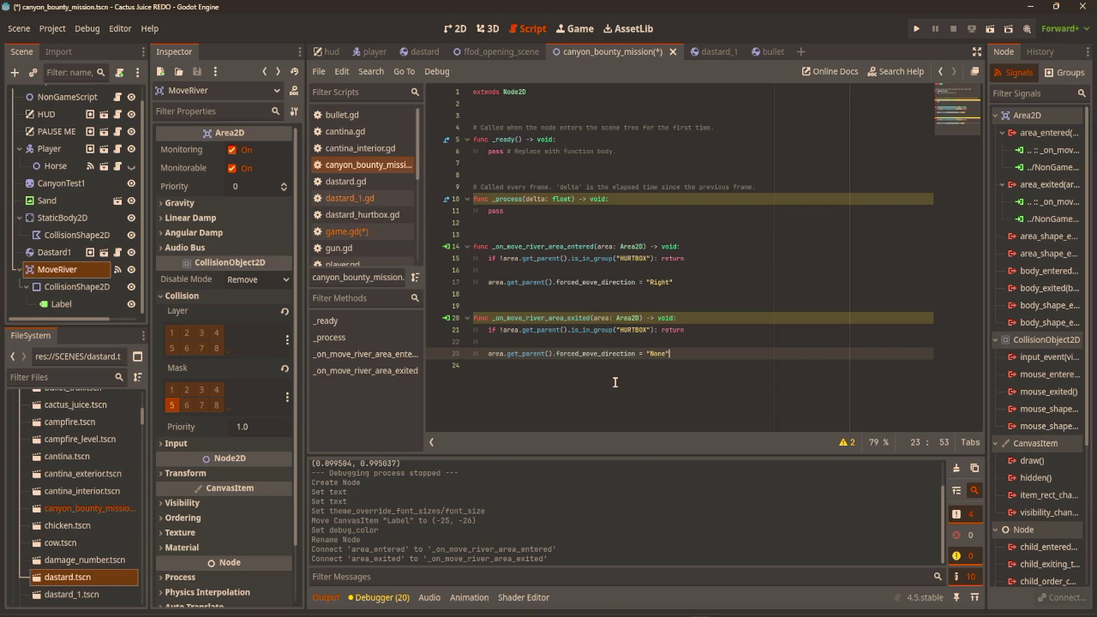
click(620, 408)
click(717, 299)
key(ctrl+s)
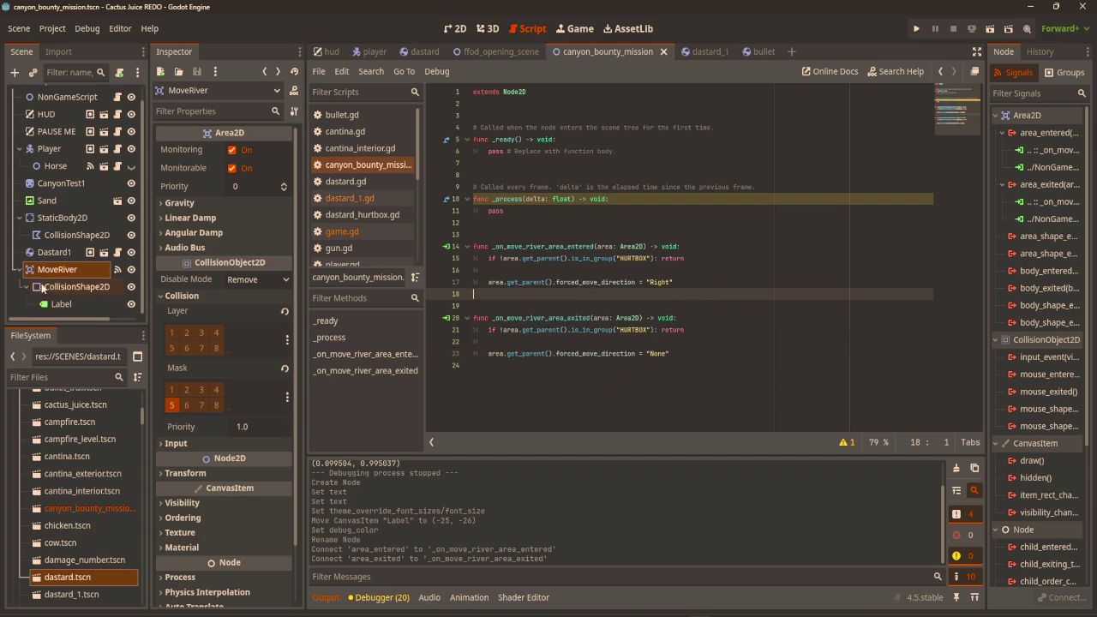
Disconnect MoveRiver's area_entered and area_exited signals from the old handlers and save.
click(60, 303)
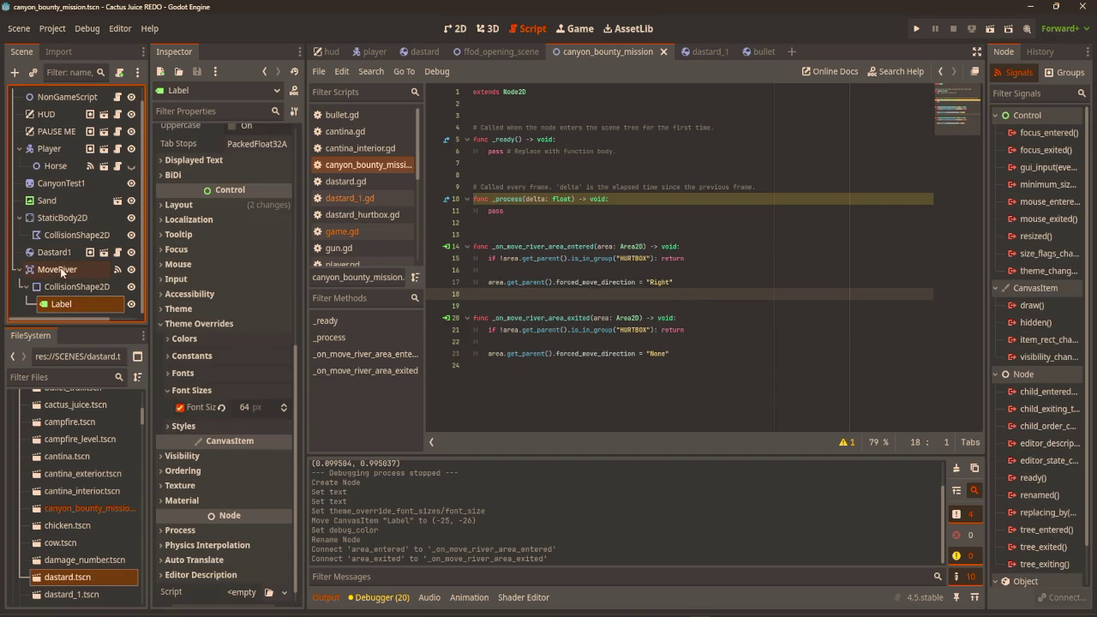
click(60, 268)
click(60, 303)
click(73, 273)
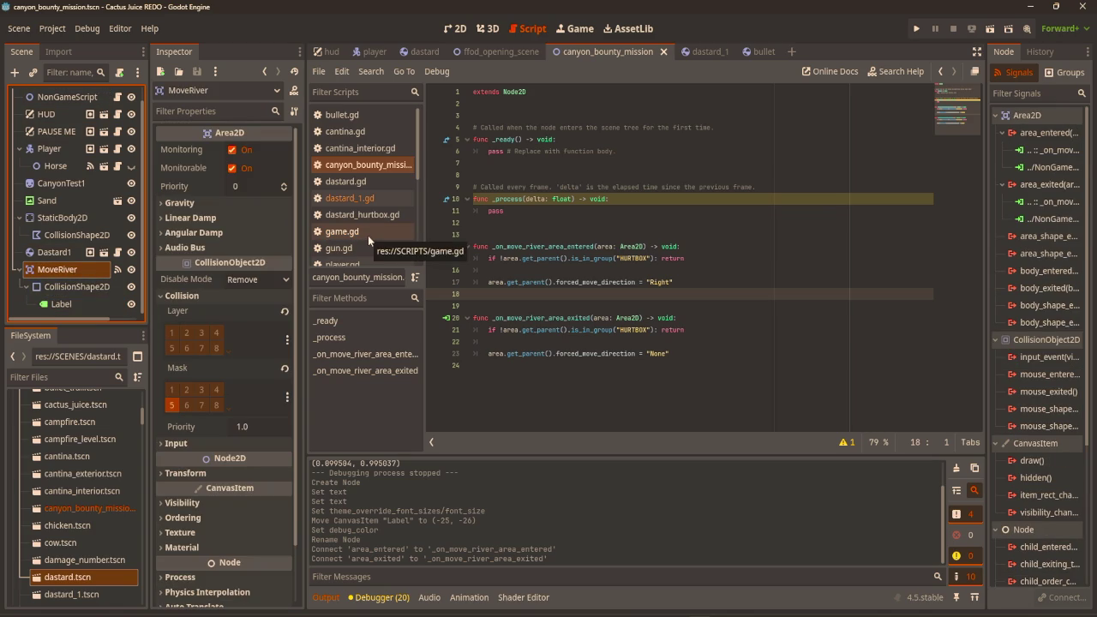
right_click(1053, 152)
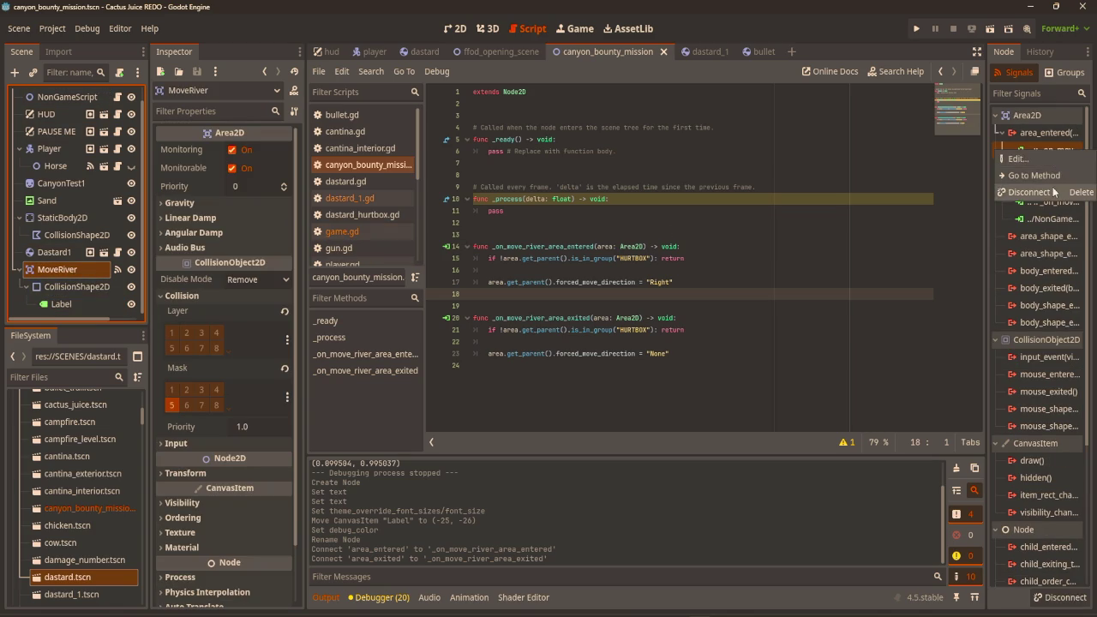
click(1054, 195)
right_click(1052, 184)
click(1056, 227)
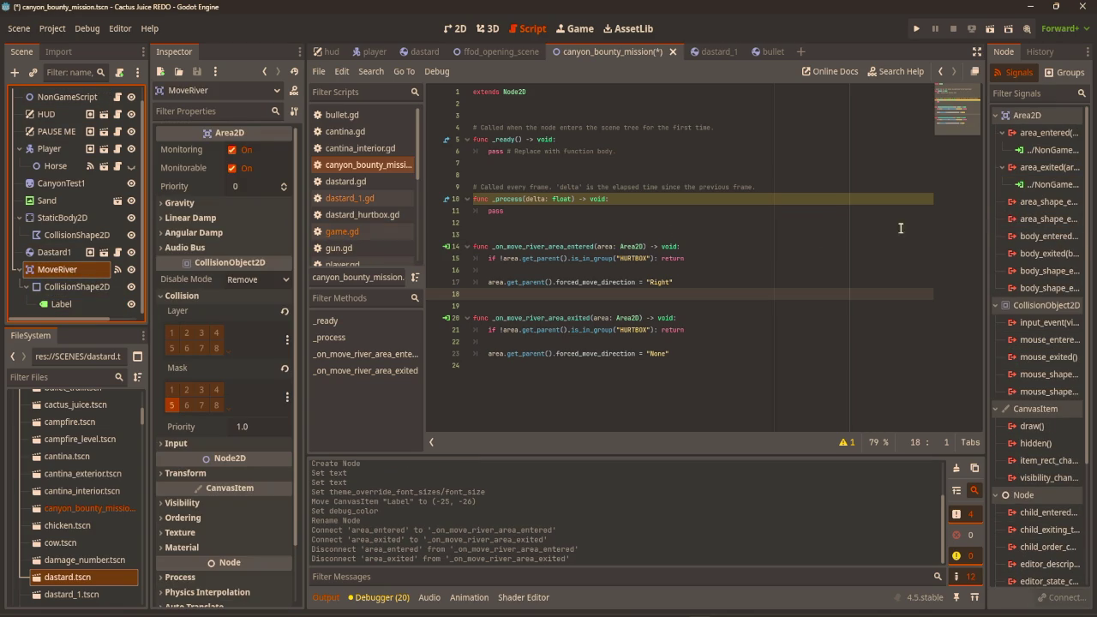
key(ctrl+s)
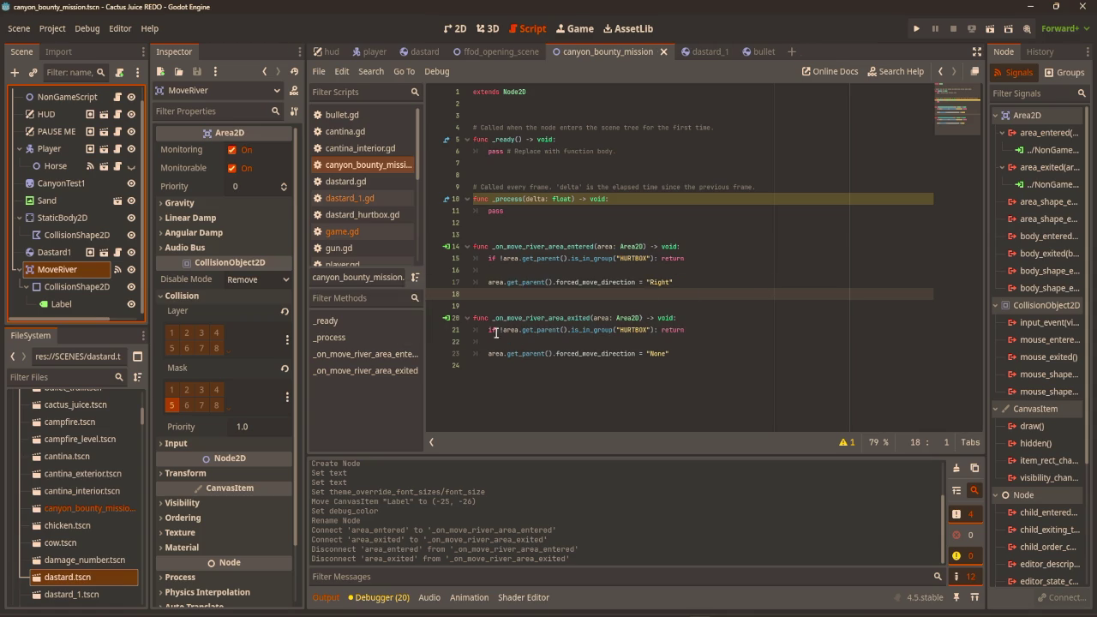
scroll(45, 145, up, 1)
click(51, 102)
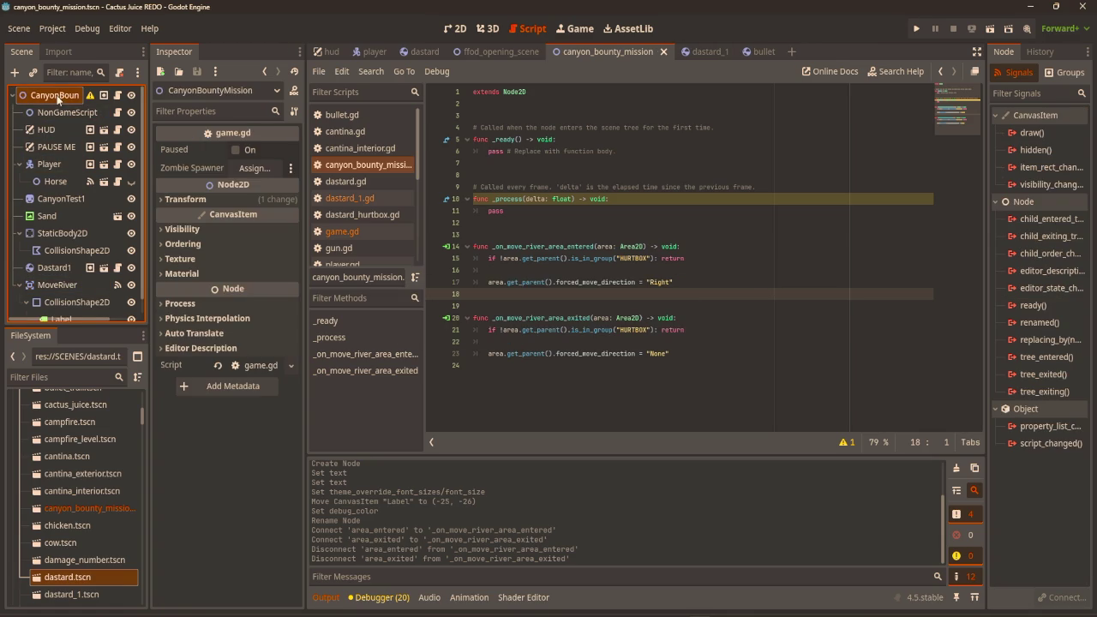
key(ctrl+a)
Add an Area2D to the canyon scene and position it beside the river.
text(area)
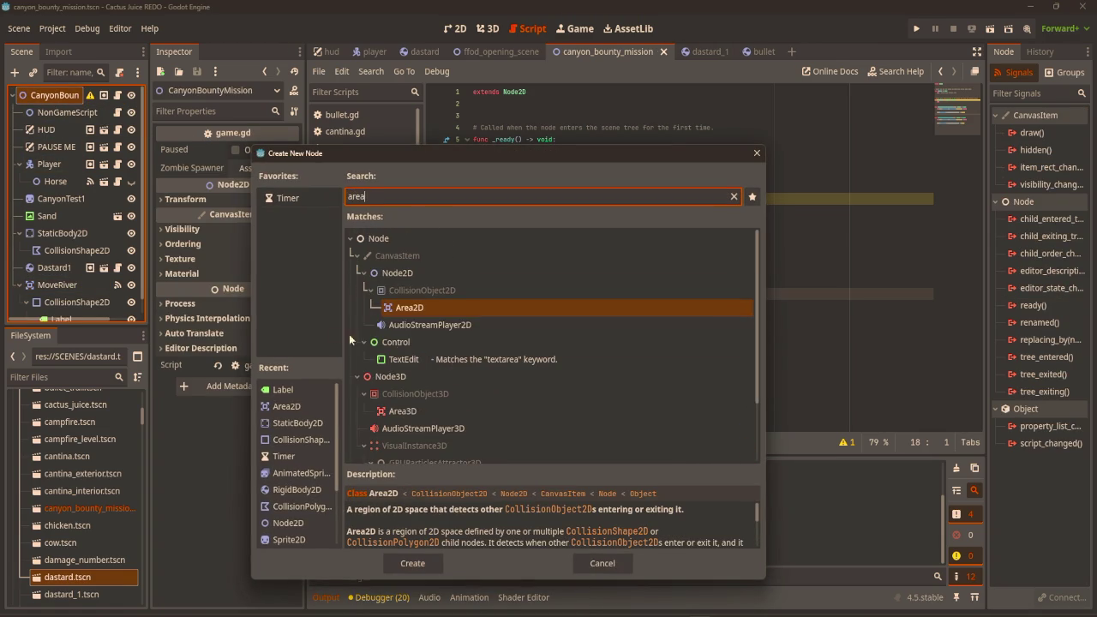
double_click(411, 313)
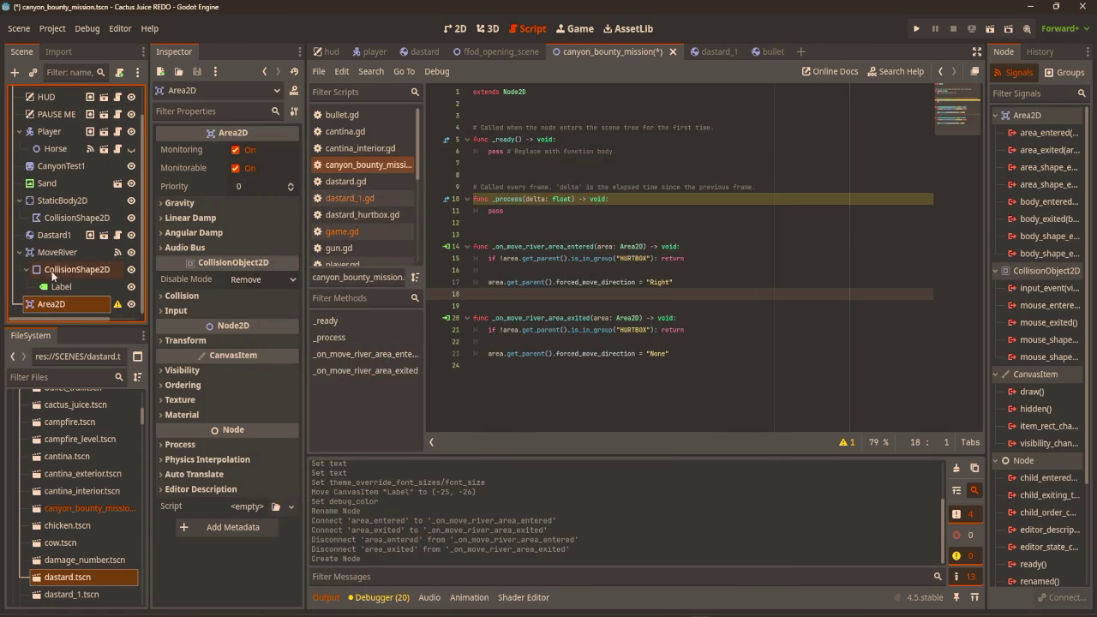
click(452, 28)
drag(533, 369, 552, 270)
scroll(561, 266, up, 5)
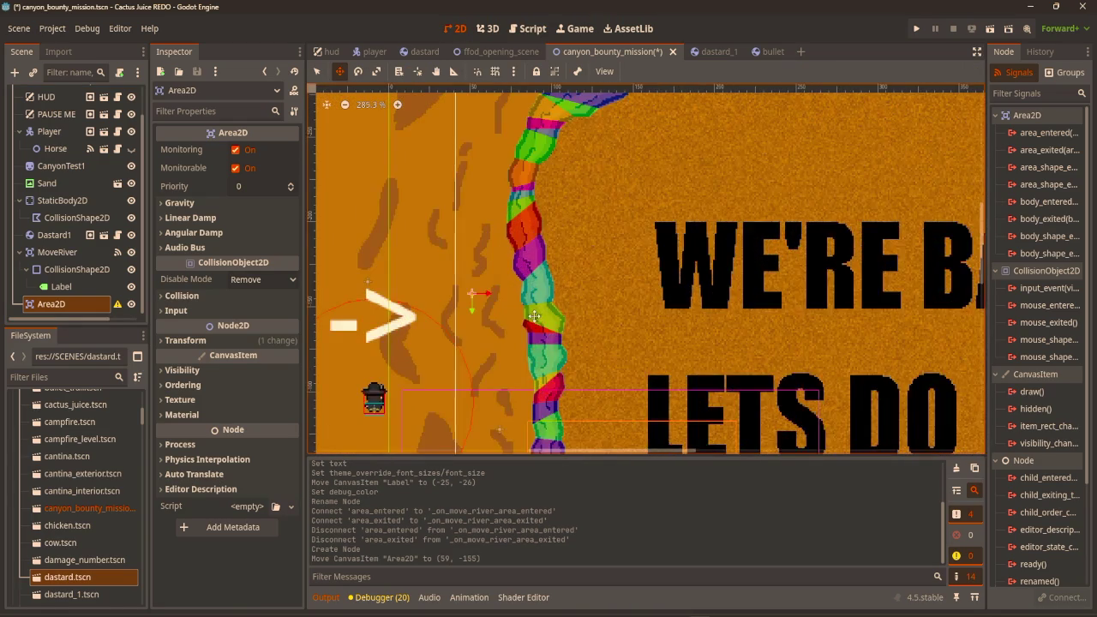
scroll(533, 316, down, 3)
mouse_move(580, 384)
mouse_down()
mouse_move(603, 386)
mouse_move(595, 394)
mouse_up()
scroll(673, 262, down, 3)
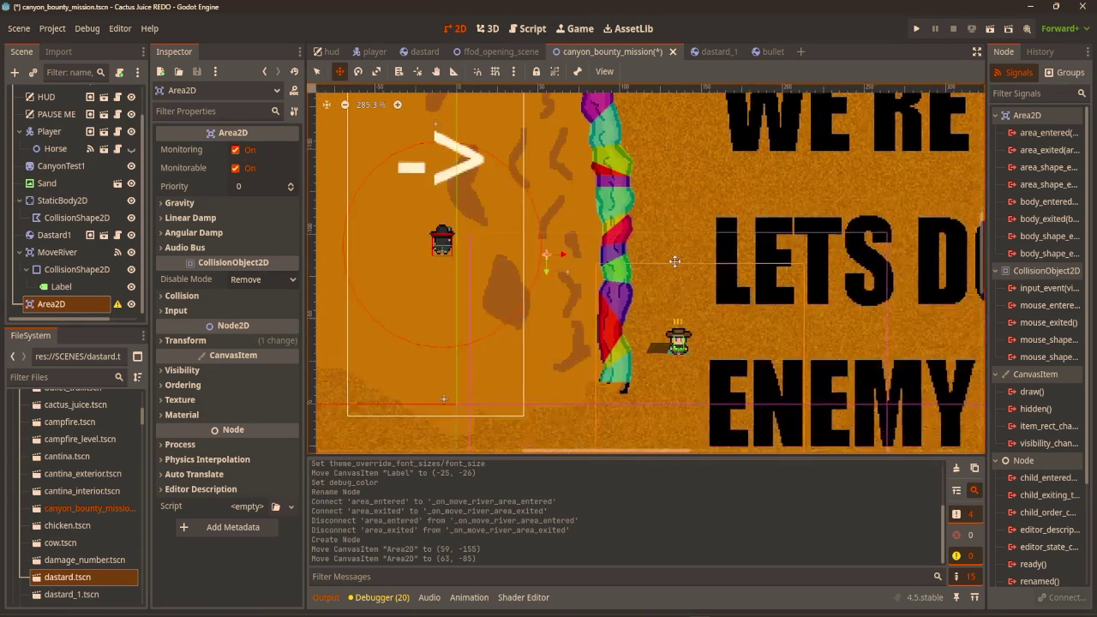
scroll(673, 261, up, 2)
Give the Area2D a CollisionShape2D with a RectangleShape2D stretched into a tall rectangle.
key(ctrl+a)
text(collision)
key(Return)
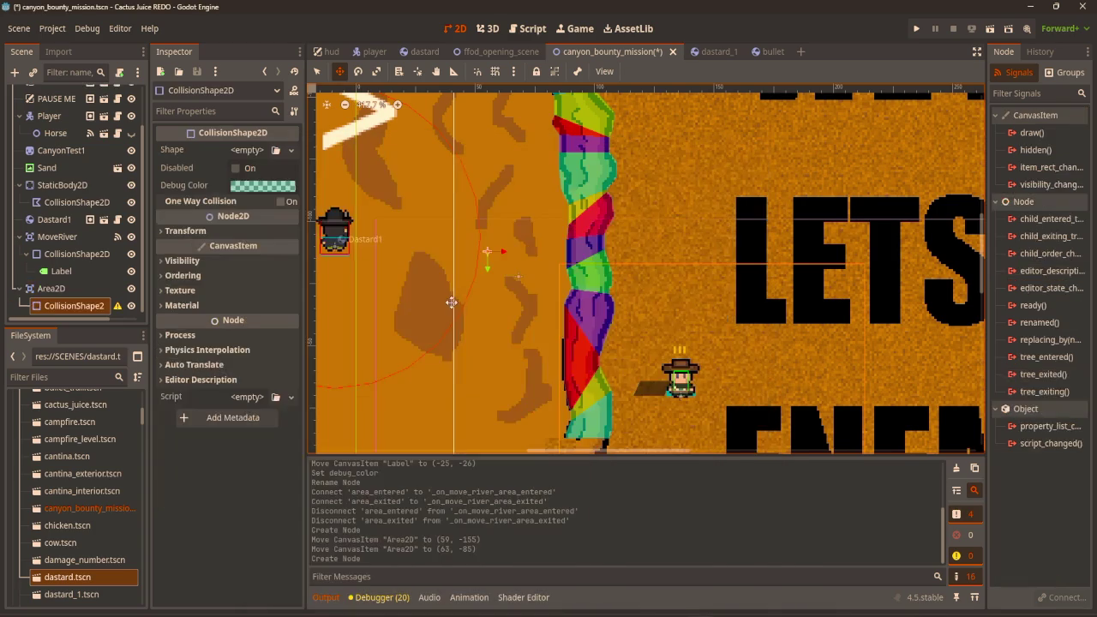
click(245, 150)
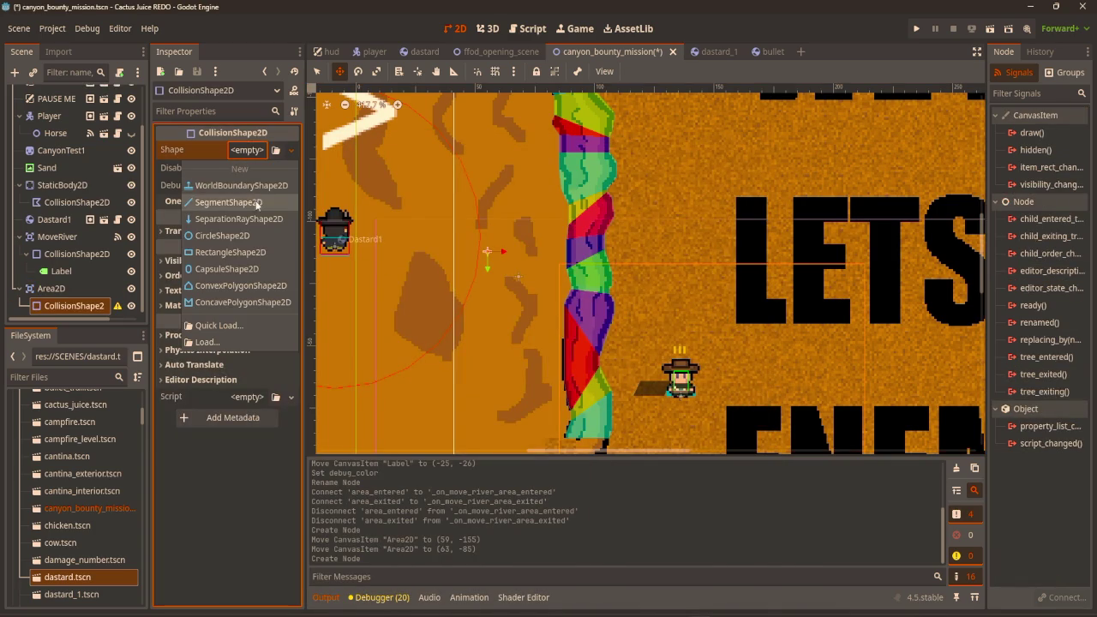
click(230, 252)
scroll(485, 250, up, 1)
key(q)
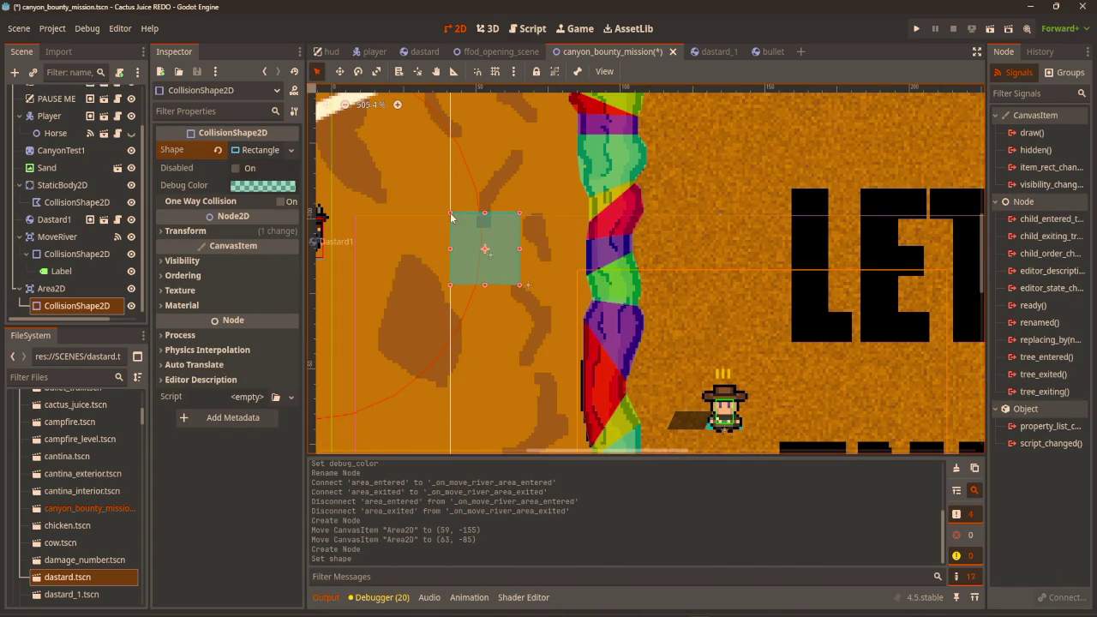
scroll(452, 218, up, 2)
mouse_move(527, 252)
mouse_down()
mouse_move(506, 237)
mouse_move(472, 240)
mouse_up()
scroll(478, 314, down, 1)
mouse_move(478, 313)
mouse_down()
mouse_move(534, 110)
mouse_move(547, 174)
mouse_move(543, 256)
mouse_up()
drag(659, 175, 635, 259)
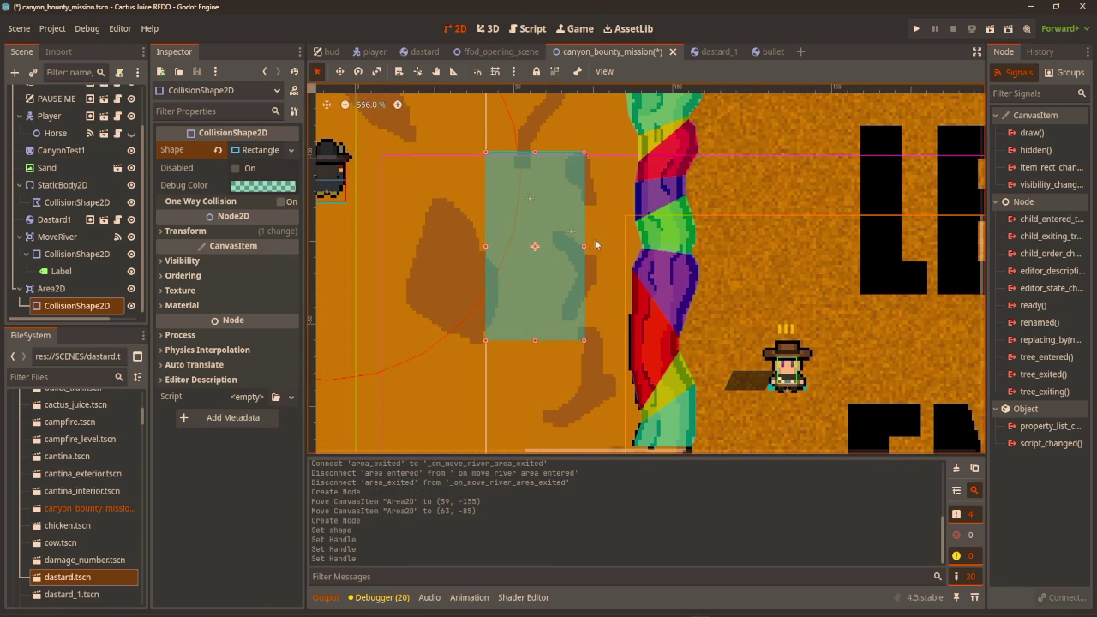
Set the collision shape's debug colour alpha to 0 so it is fully transparent.
click(263, 185)
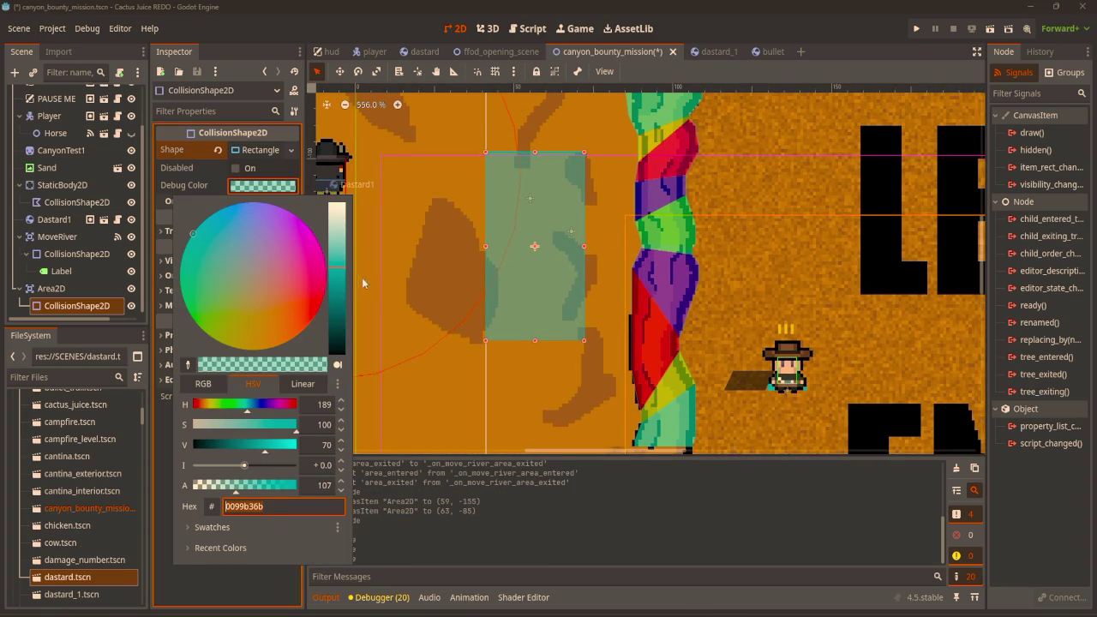
drag(340, 278, 337, 210)
drag(296, 485, 195, 485)
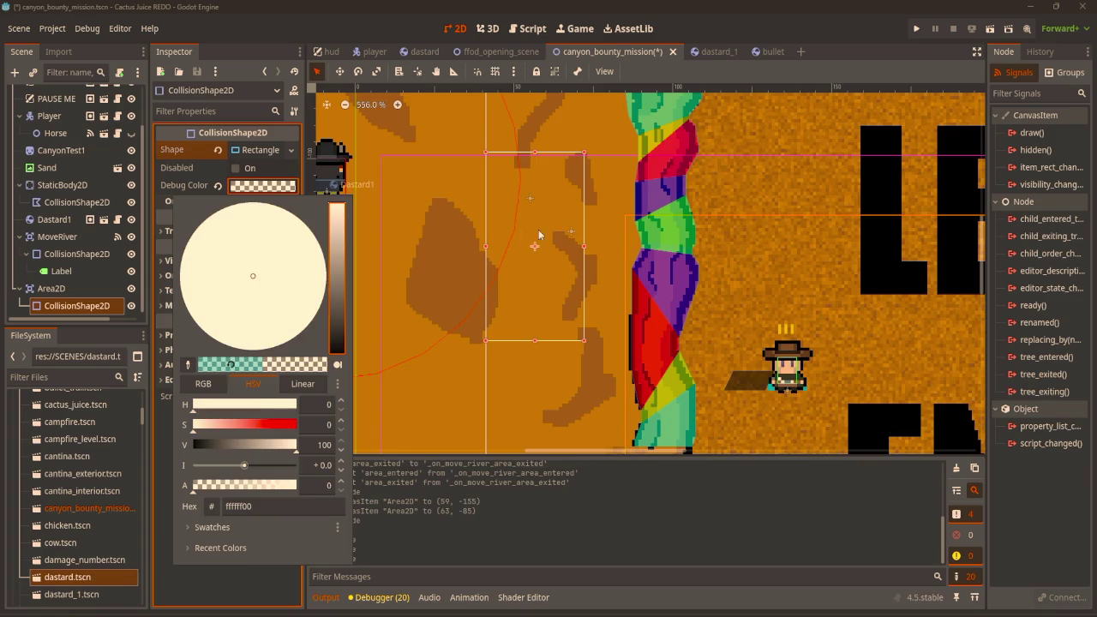
click(555, 219)
scroll(555, 219, down, 2)
click(423, 214)
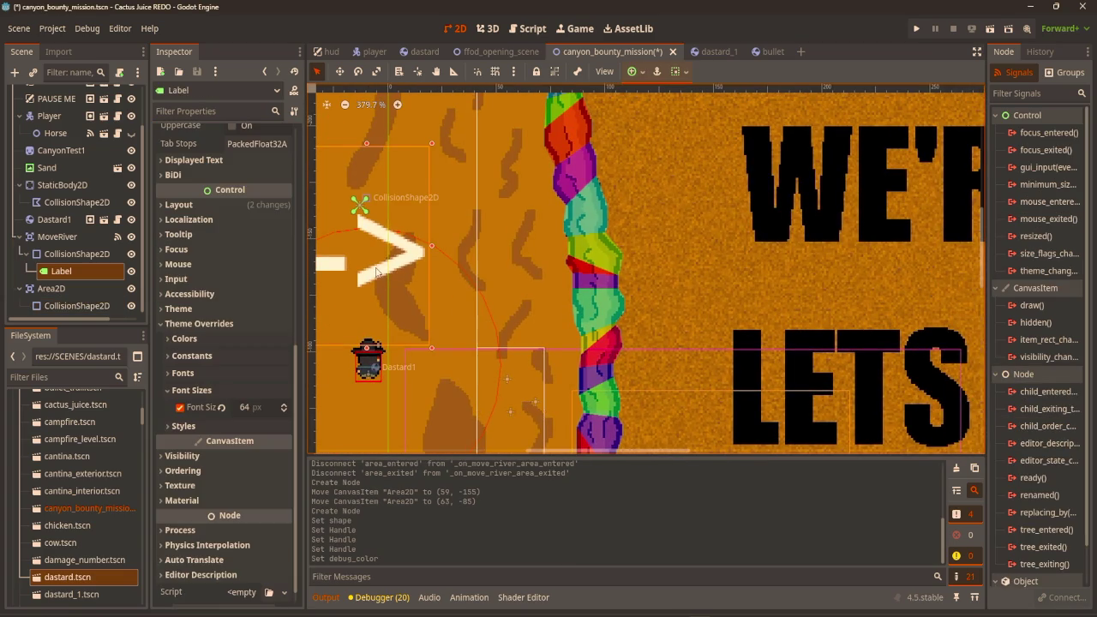
Paste the arrow Label under the new CollisionShape2D, rotate it 90° downward, and move it into the area.
click(85, 306)
key(ctrl+v)
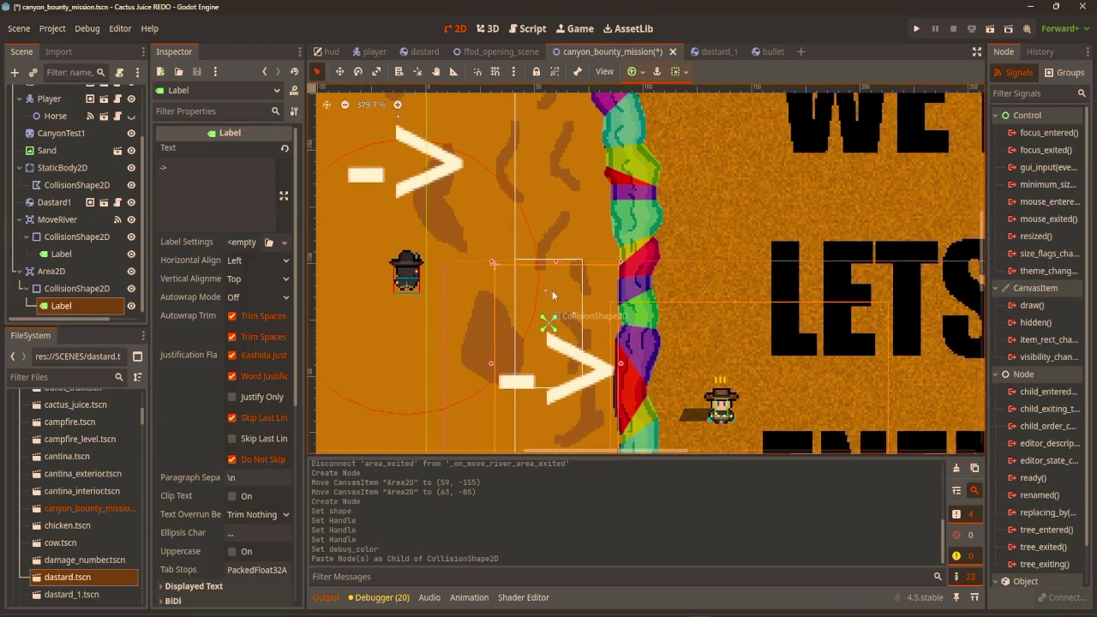
scroll(553, 292, down, 1)
click(358, 71)
mouse_move(569, 340)
mouse_down()
mouse_move(536, 353)
mouse_move(429, 210)
mouse_move(437, 276)
mouse_move(445, 258)
mouse_up()
mouse_move(442, 219)
mouse_down()
mouse_move(420, 233)
mouse_move(432, 221)
mouse_up()
click(340, 71)
drag(417, 296, 545, 297)
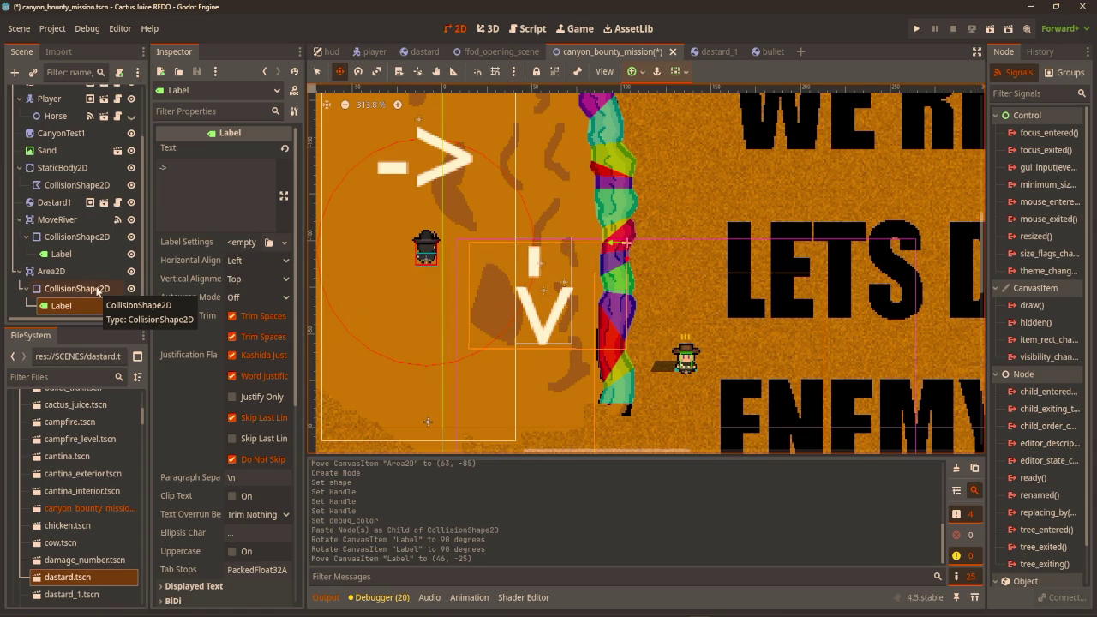
Rename the new Area2D to MoveRiverDown.
click(76, 290)
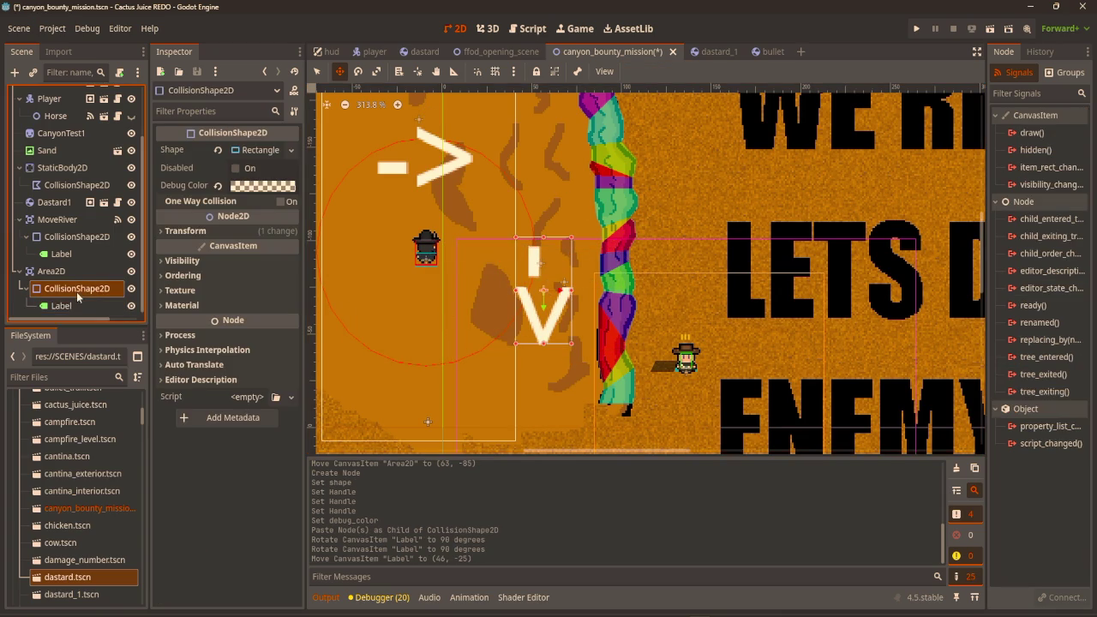
click(86, 272)
click(88, 272)
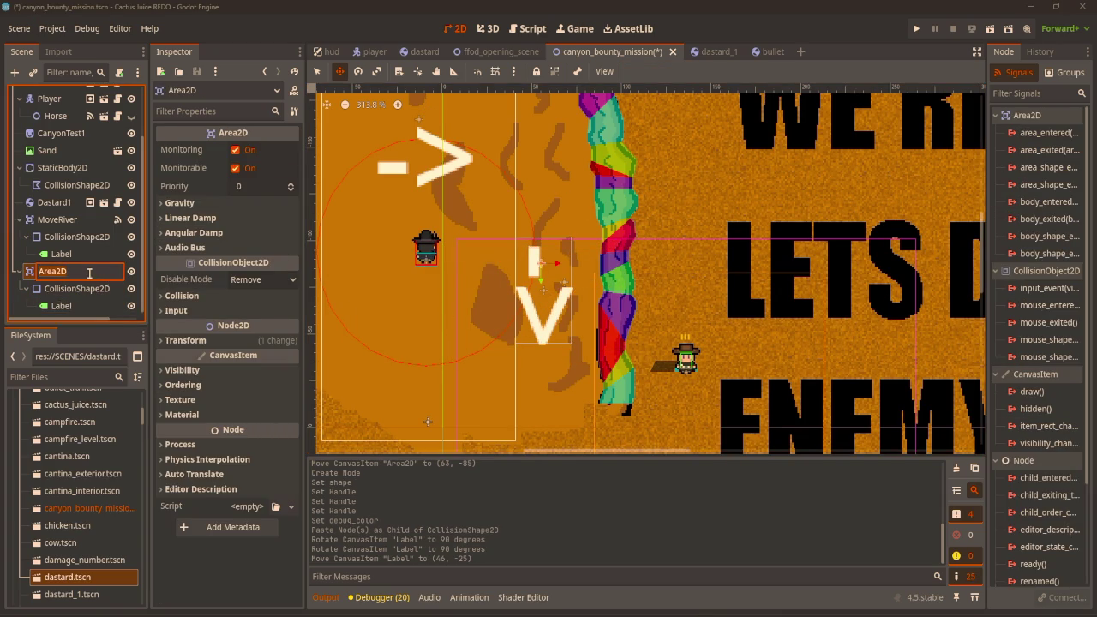
text(MoveRiverDown)
key(Return)
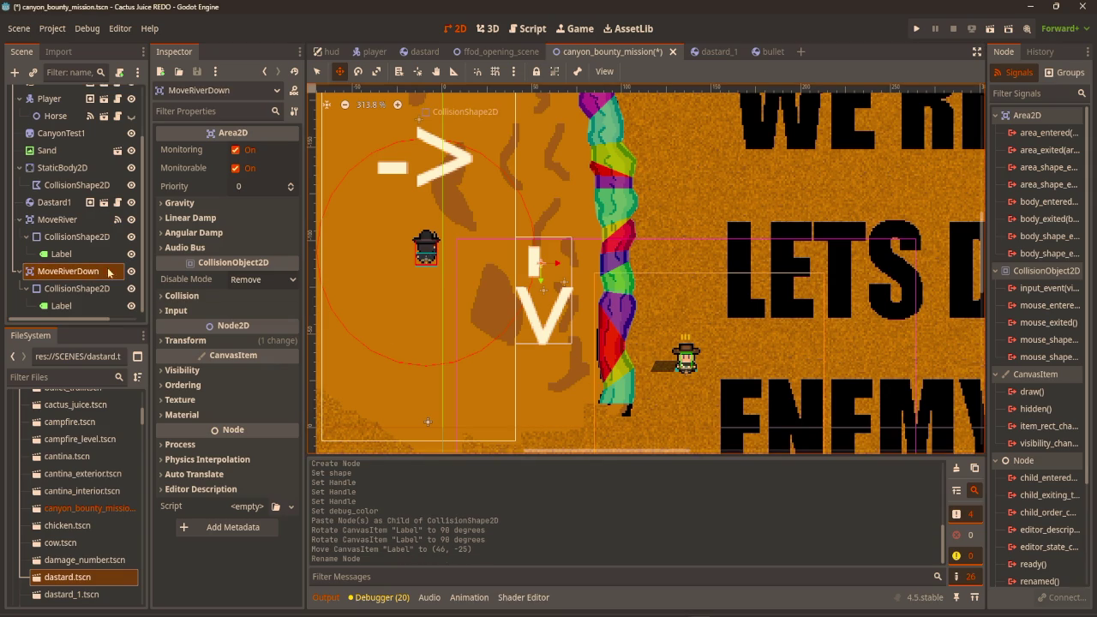
Connect MoveRiverDown's area_entered to a new handler pasting the HURTBOX check with "Down" instead of "Right".
double_click(1047, 132)
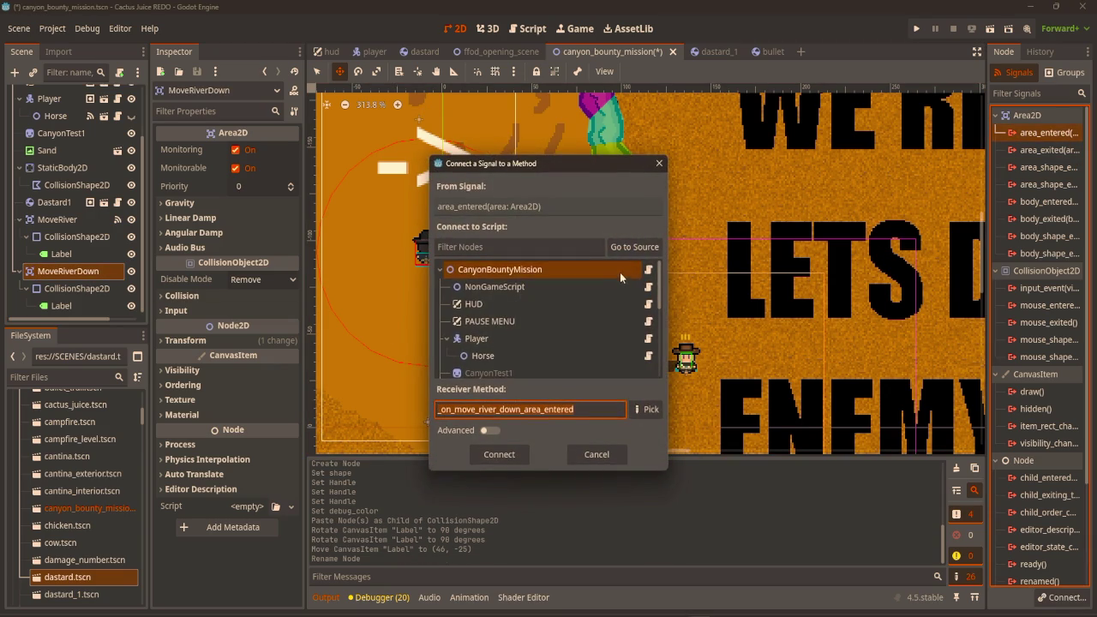
click(612, 286)
double_click(612, 286)
mouse_move(674, 282)
mouse_down()
mouse_move(581, 282)
mouse_move(486, 260)
mouse_up()
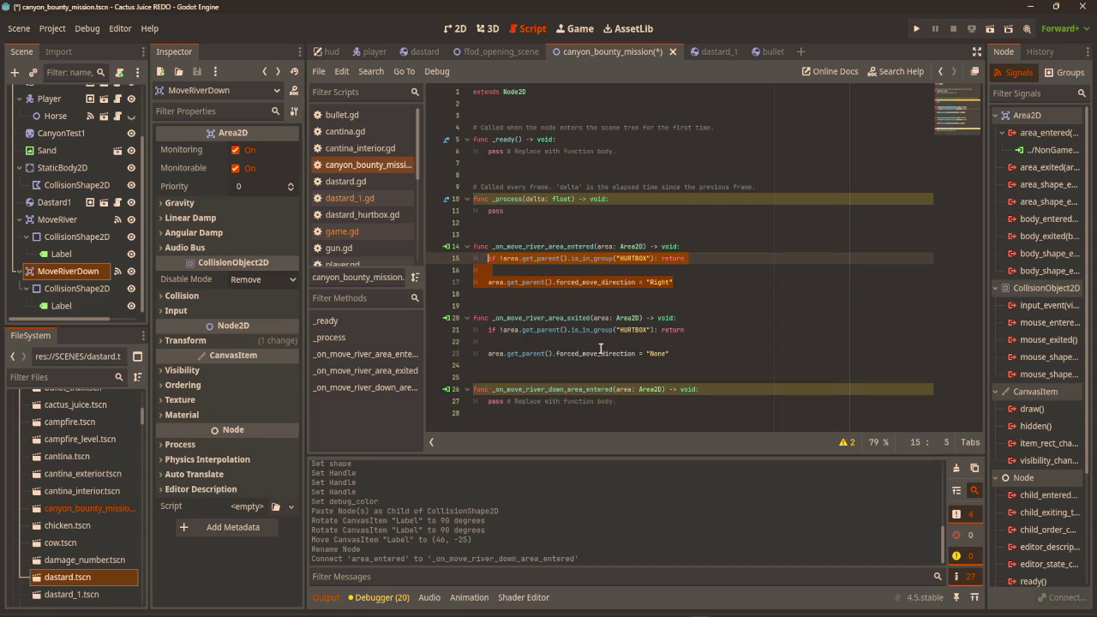
click(638, 401)
key(ctrl+v)
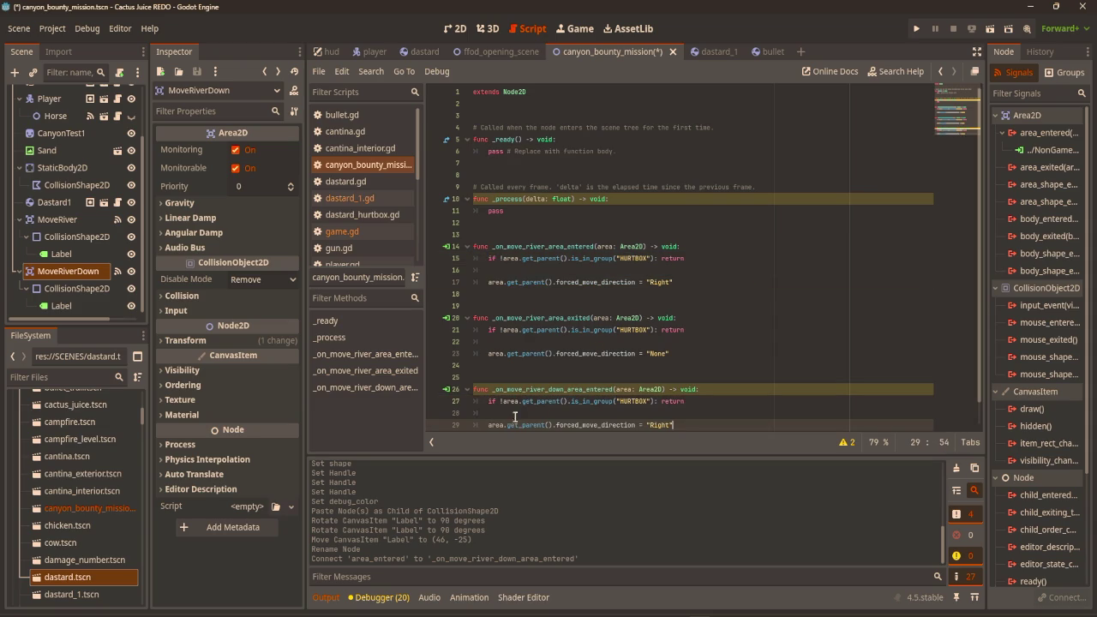
double_click(662, 425)
text(Down)
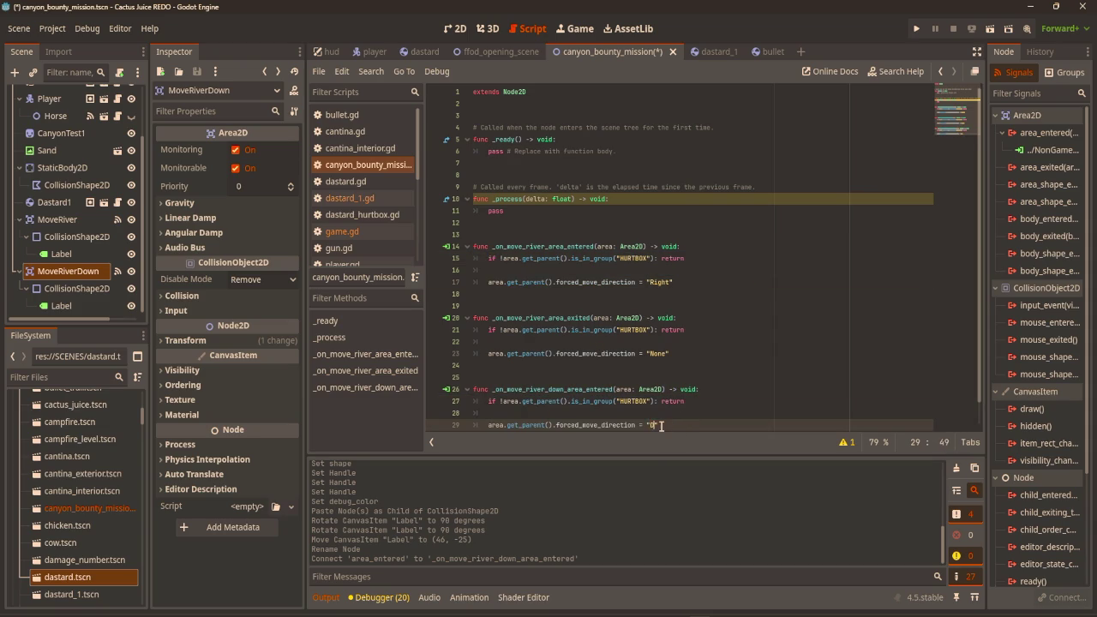
Open the connection dialog for MoveRiverDown's area_exited signal.
click(769, 328)
scroll(768, 317, down, 1)
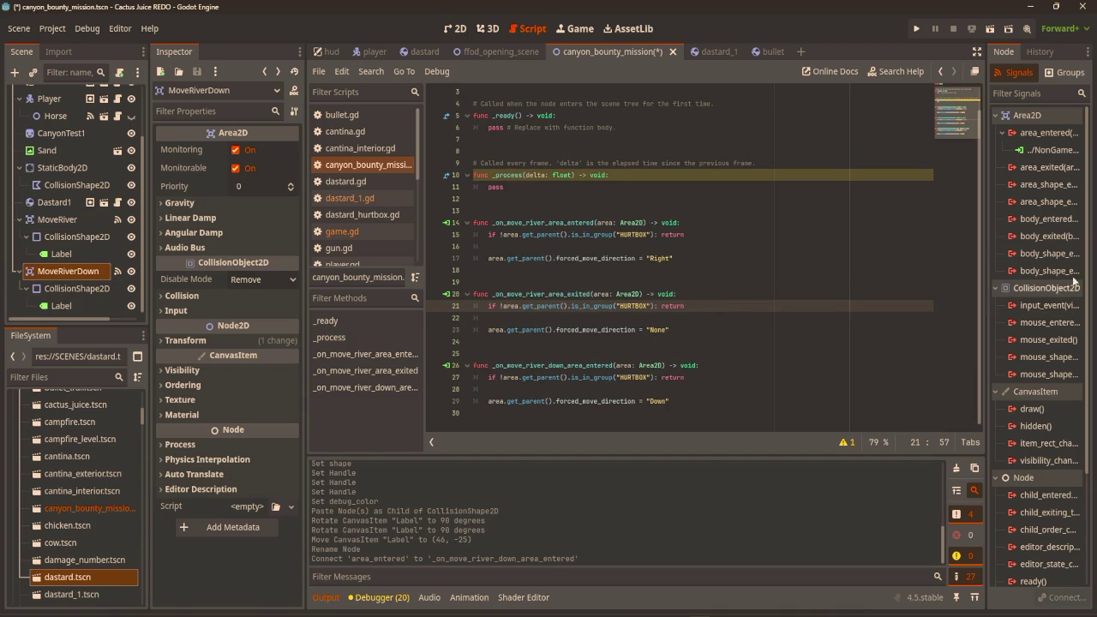
click(1044, 169)
double_click(1045, 169)
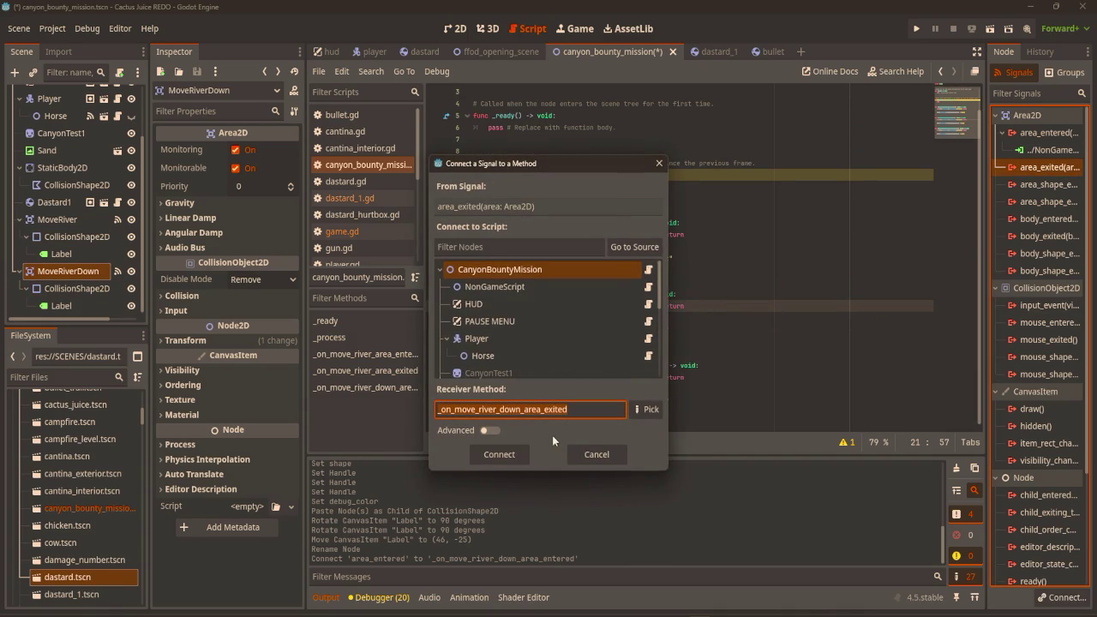
Wrap MoveRiver's None reset in 'if area.get_parent().forced_move_direction == "Right":'.
click(597, 455)
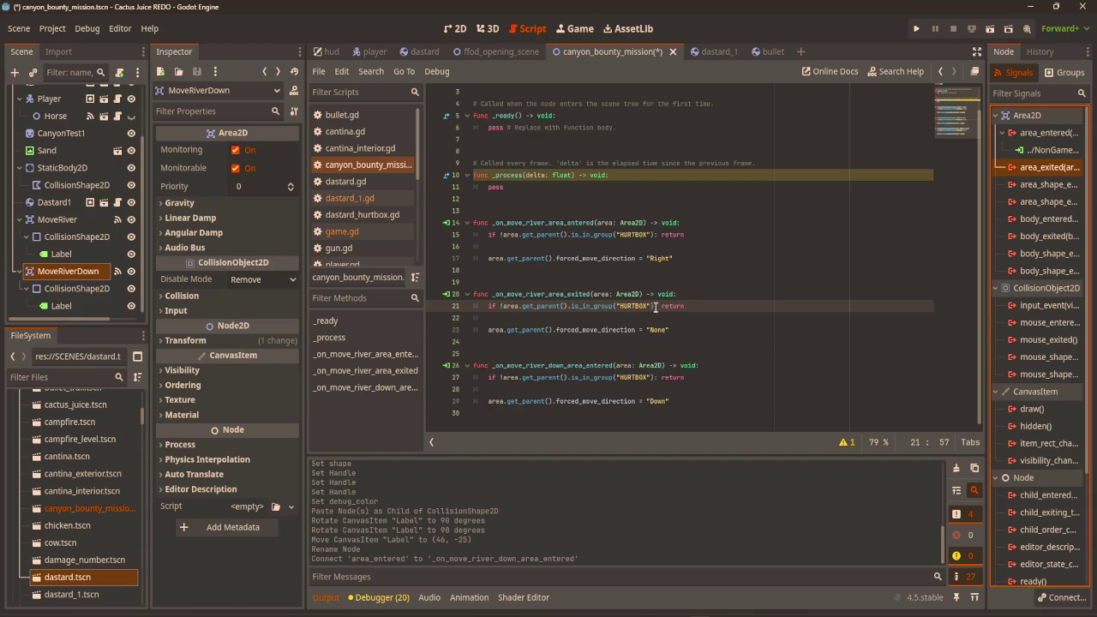
click(652, 318)
click(491, 330)
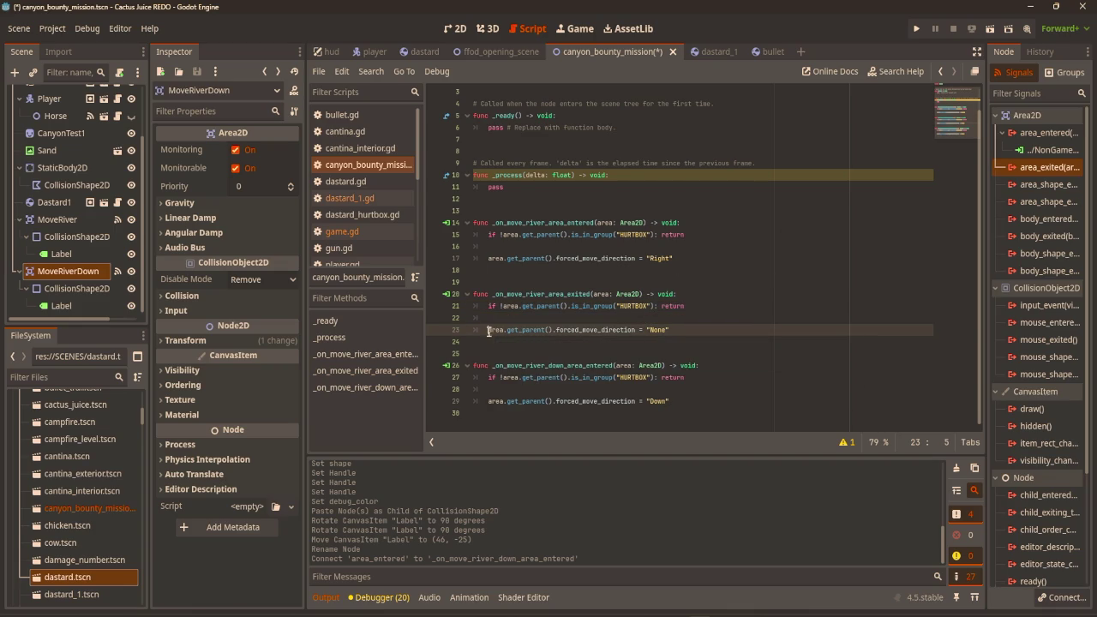
drag(676, 258, 488, 259)
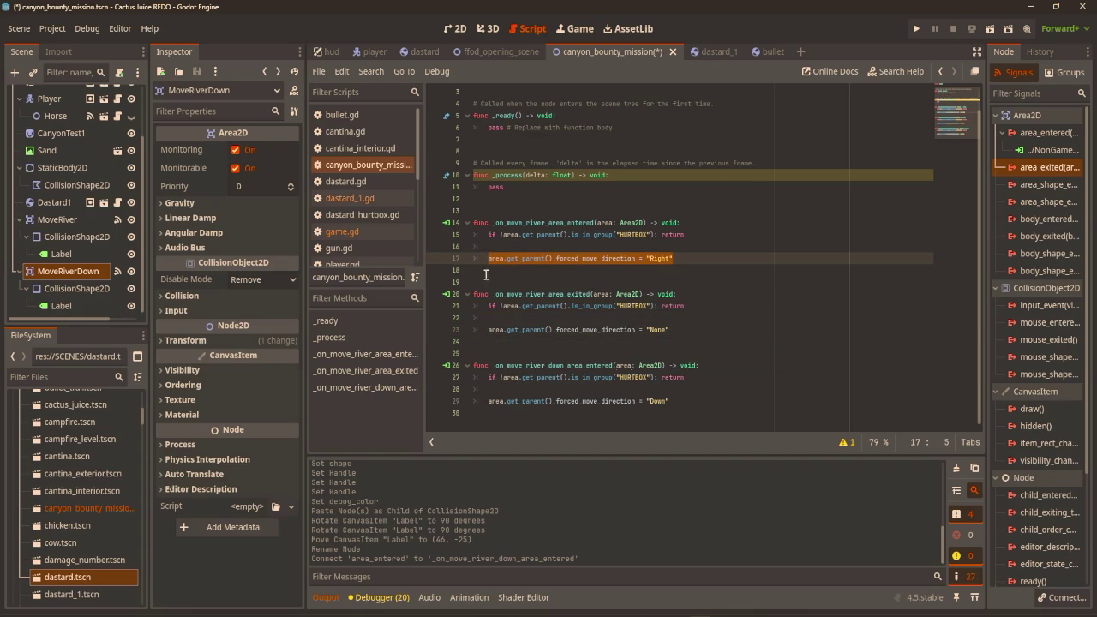
click(501, 318)
key(Return)
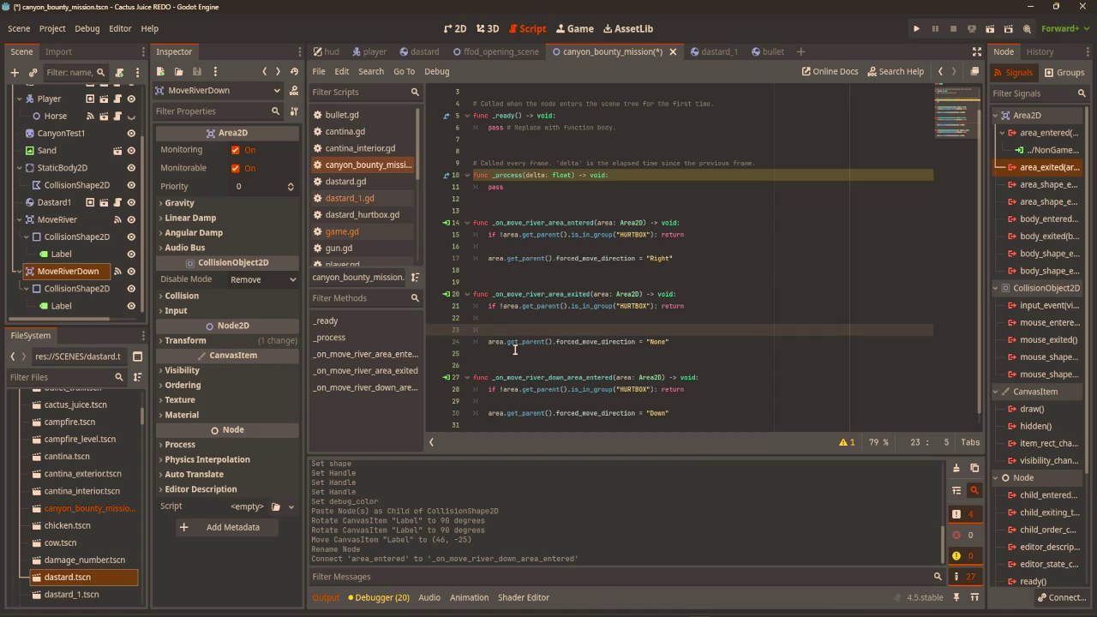
key(ctrl+v)
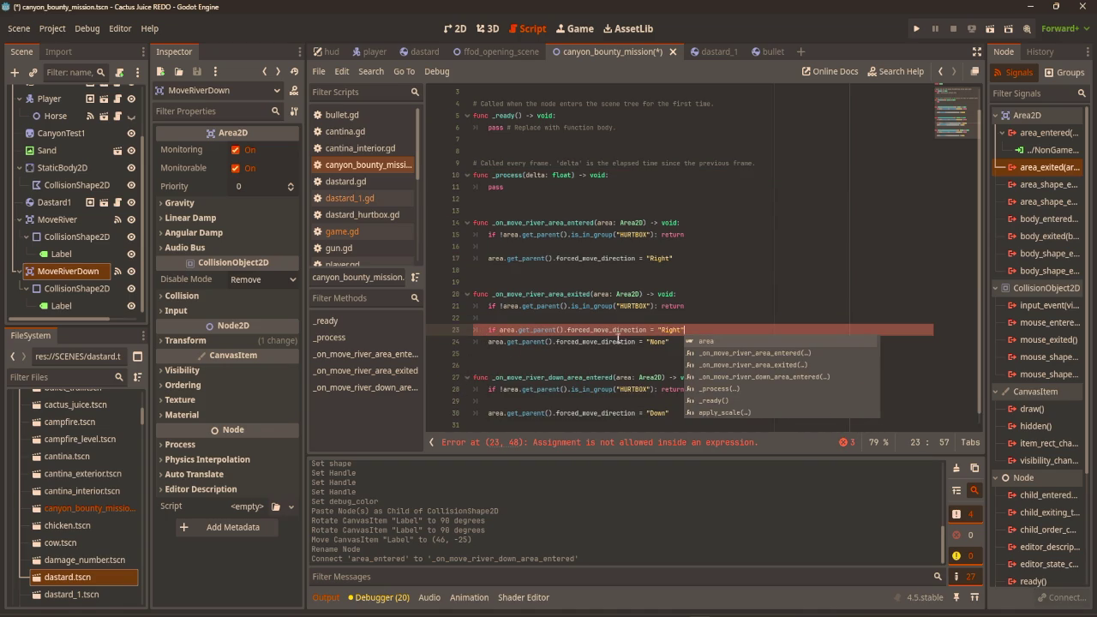
click(656, 332)
text(=)
click(723, 333)
text(:)
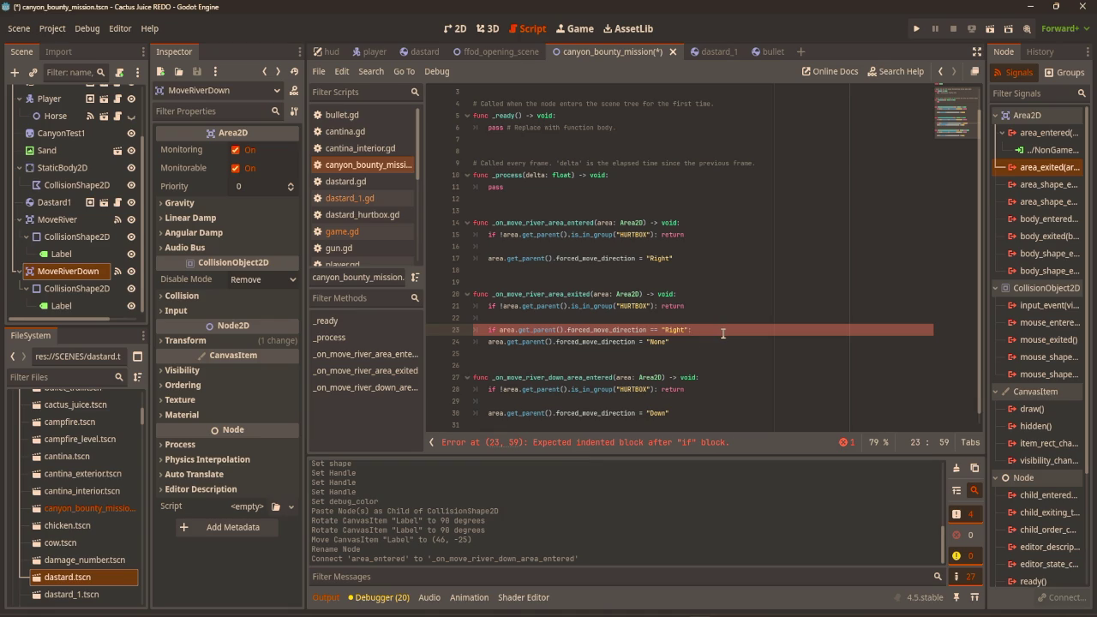
click(487, 342)
key(Tab)
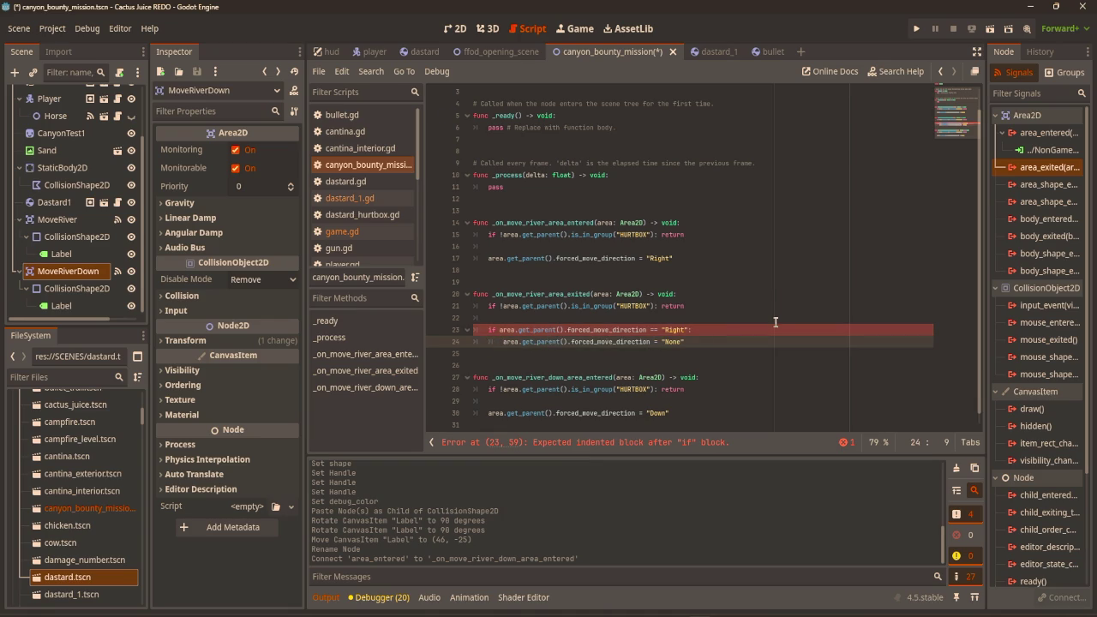
click(771, 319)
Connect MoveRiverDown's area_exited signal to a new stub handler in the scene script.
click(683, 408)
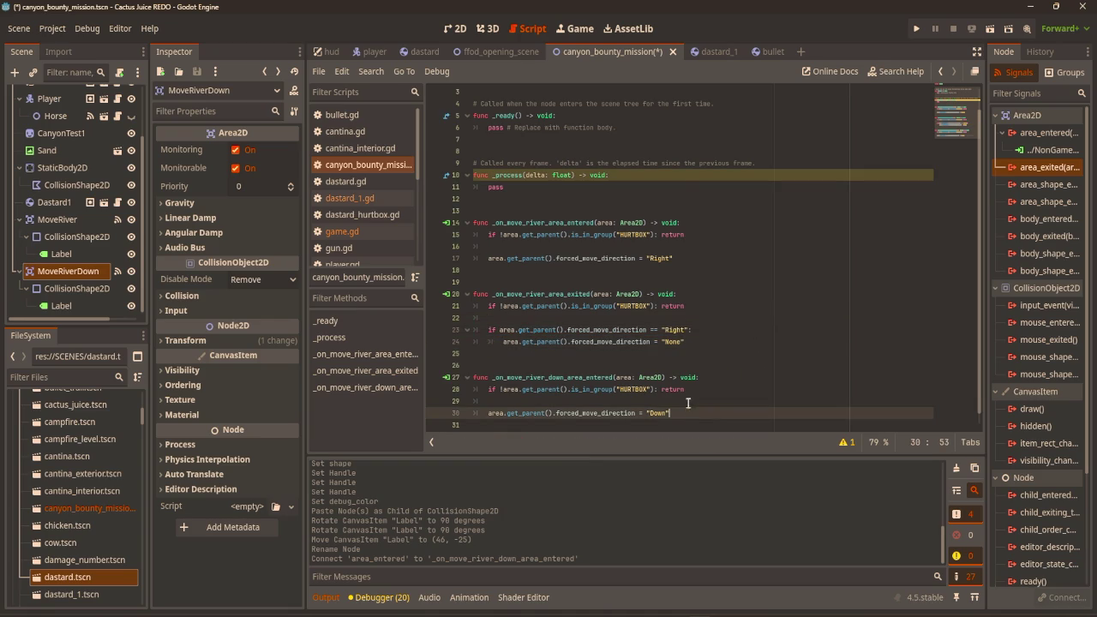
scroll(698, 356, down, 1)
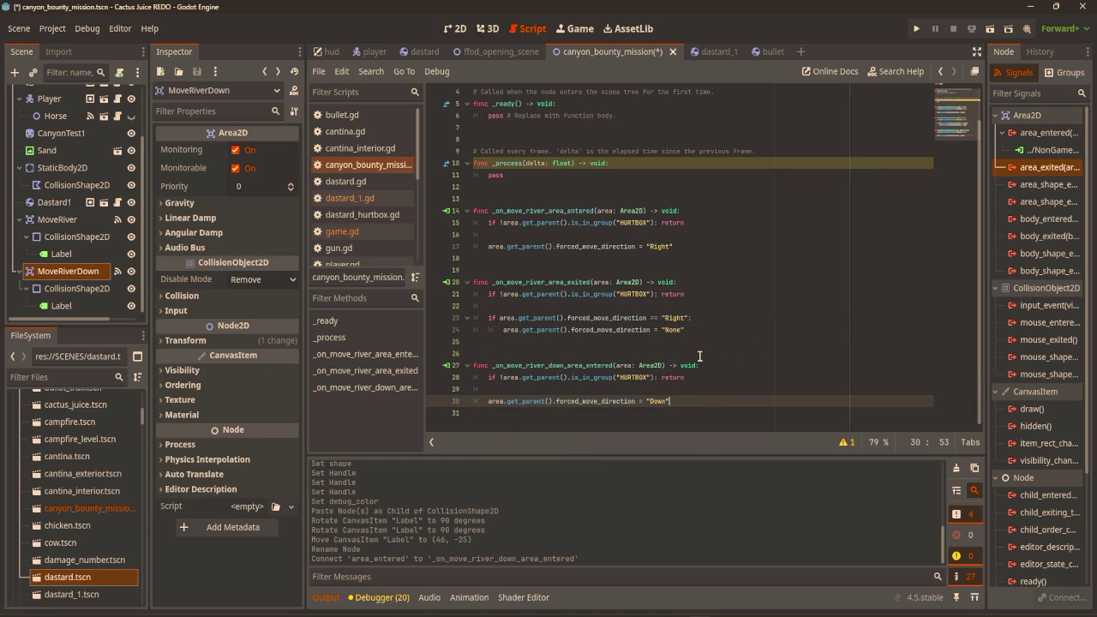
double_click(1052, 170)
click(481, 292)
click(500, 442)
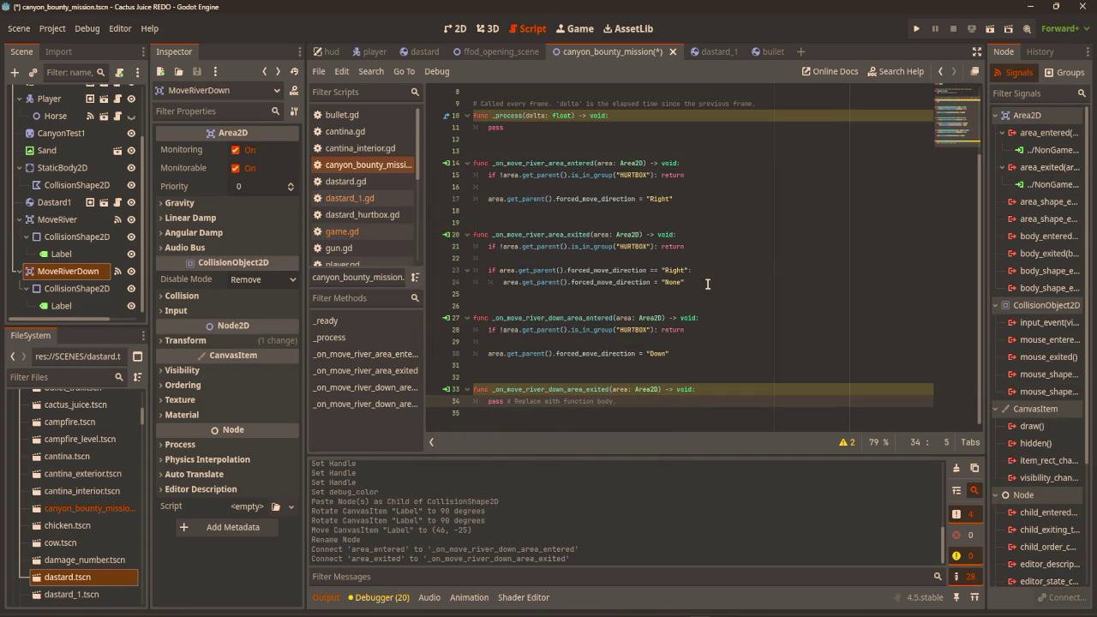
click(690, 282)
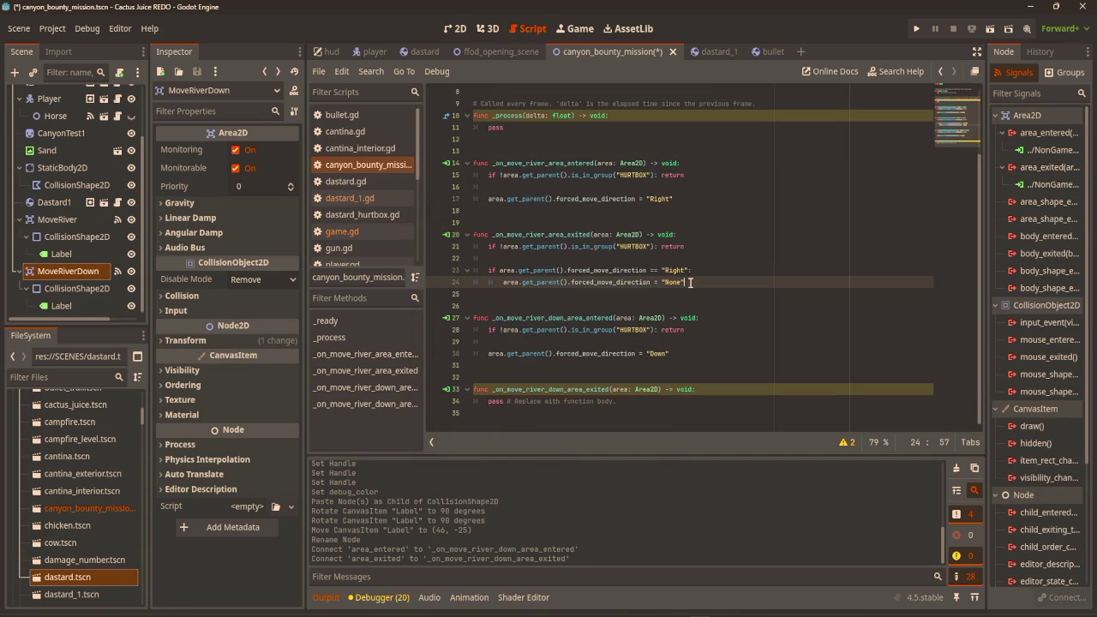
Paste the hurtbox check and conditional None reset into the down-exit handler, changing "Right" to "Down".
drag(683, 282, 487, 270)
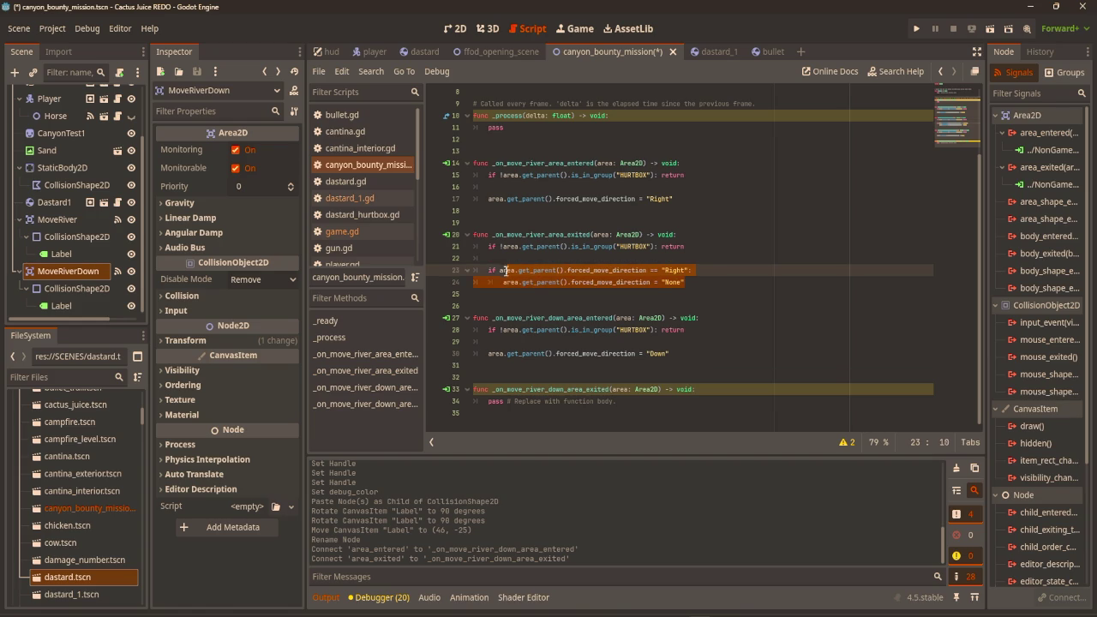
mouse_move(690, 282)
mouse_down()
mouse_move(489, 258)
mouse_move(485, 247)
mouse_up()
key(ctrl+c)
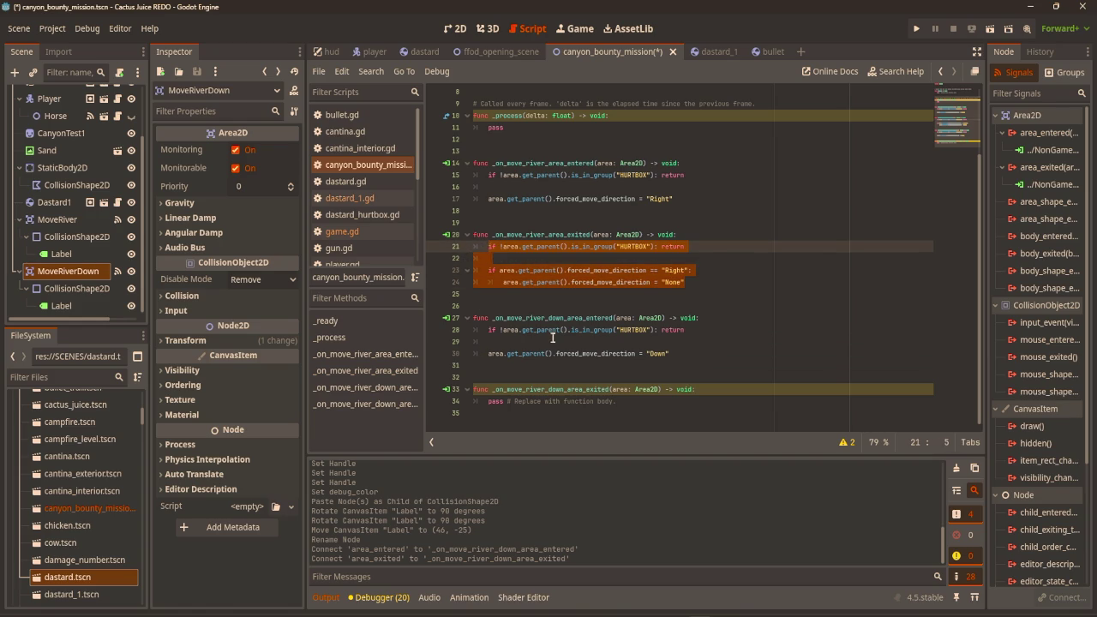
drag(618, 401, 489, 404)
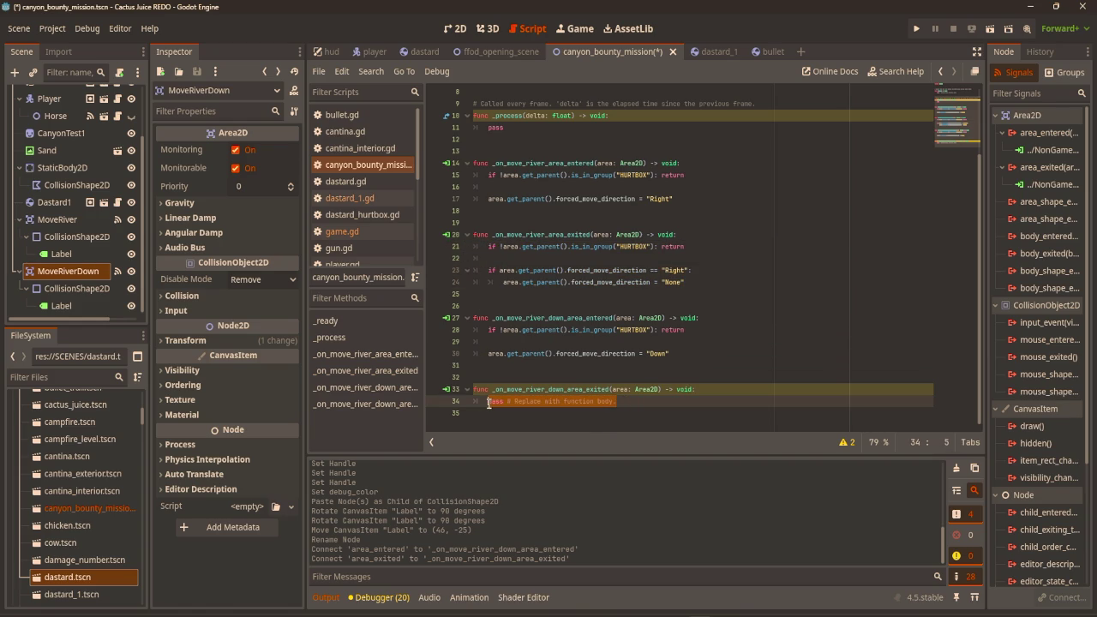
key(ctrl+v)
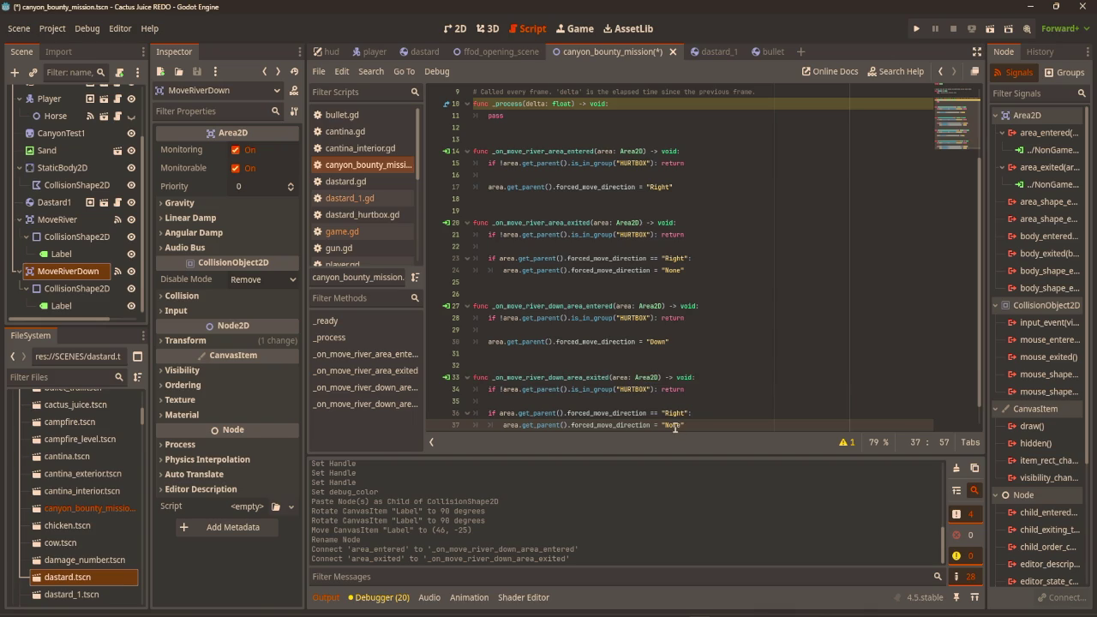
double_click(675, 413)
text(Down)
Run the game with F5, walk the player up and left, then close the game window.
key(F5)
key(w)
key(a)
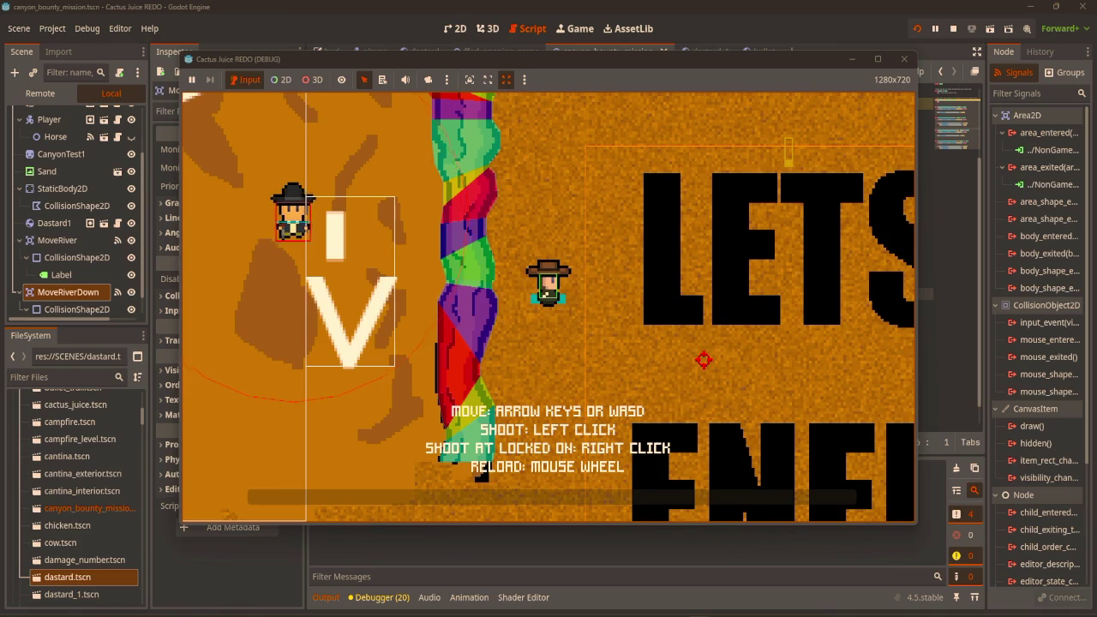
click(903, 58)
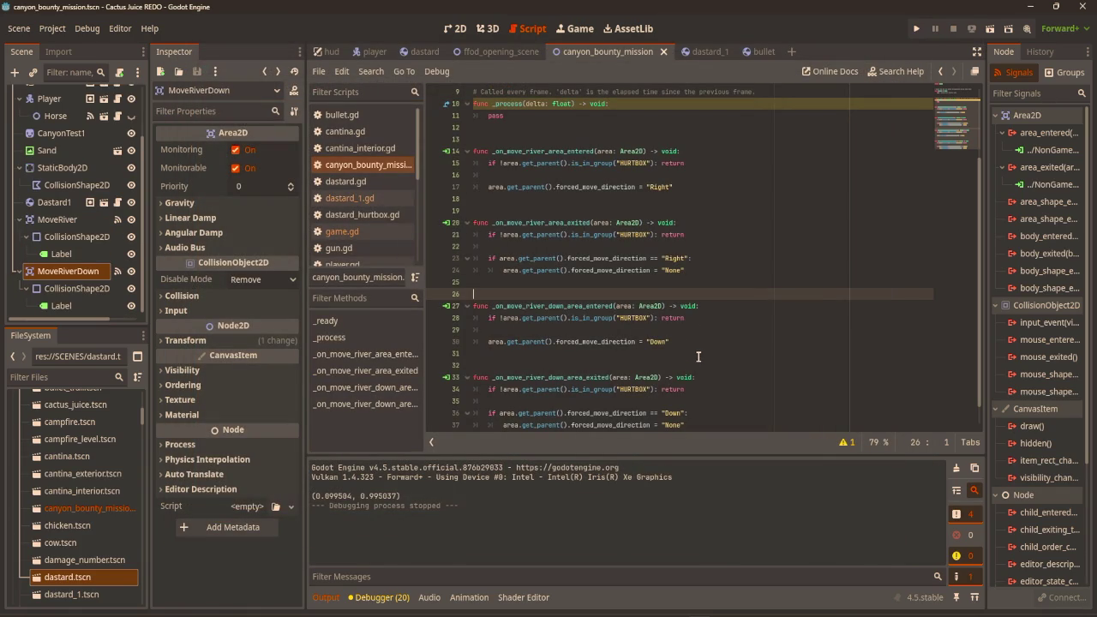
In dastard_1.gd's forced_movement, add a "Down" branch setting forced_velocity.y to 10, and save.
click(349, 198)
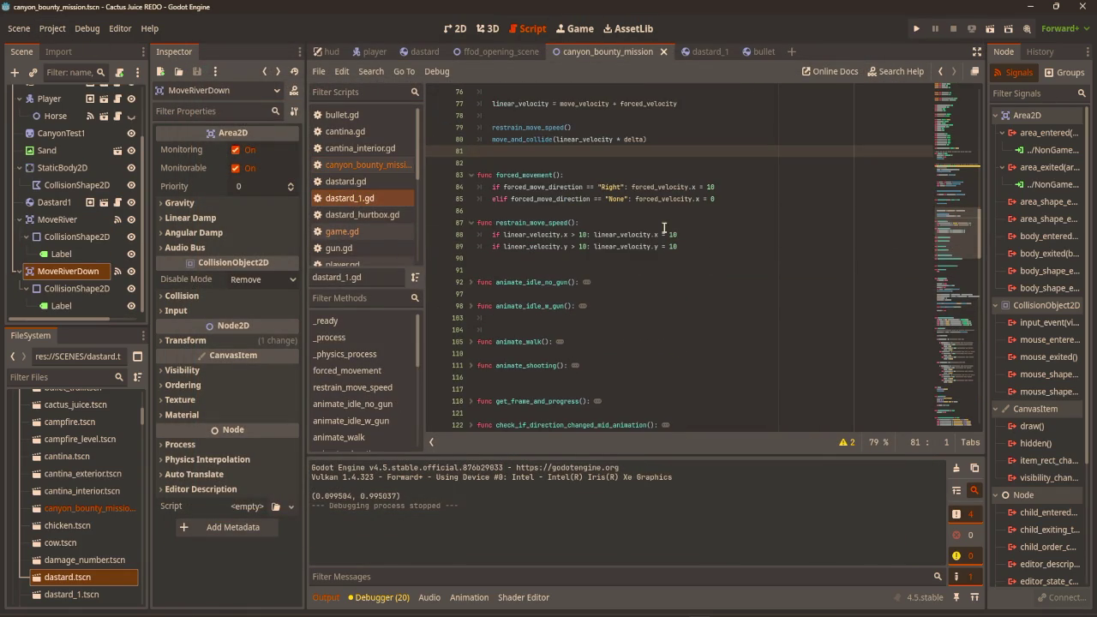
click(724, 187)
key(Return)
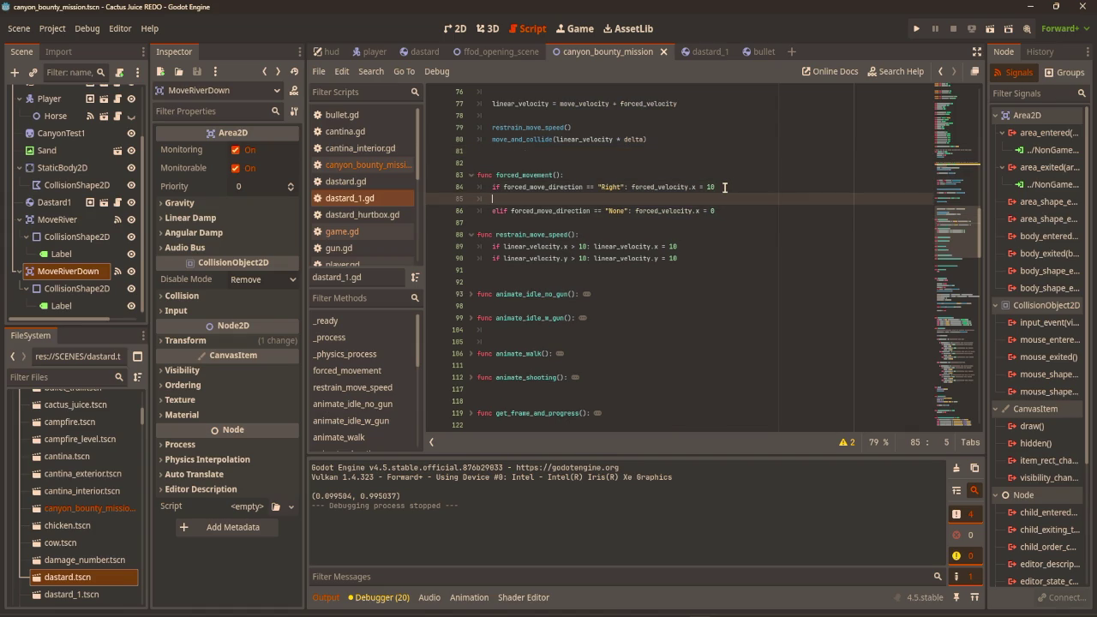
text(elif fo)
text(rc)
key(Return)
text(")
text(Down")
text(:)
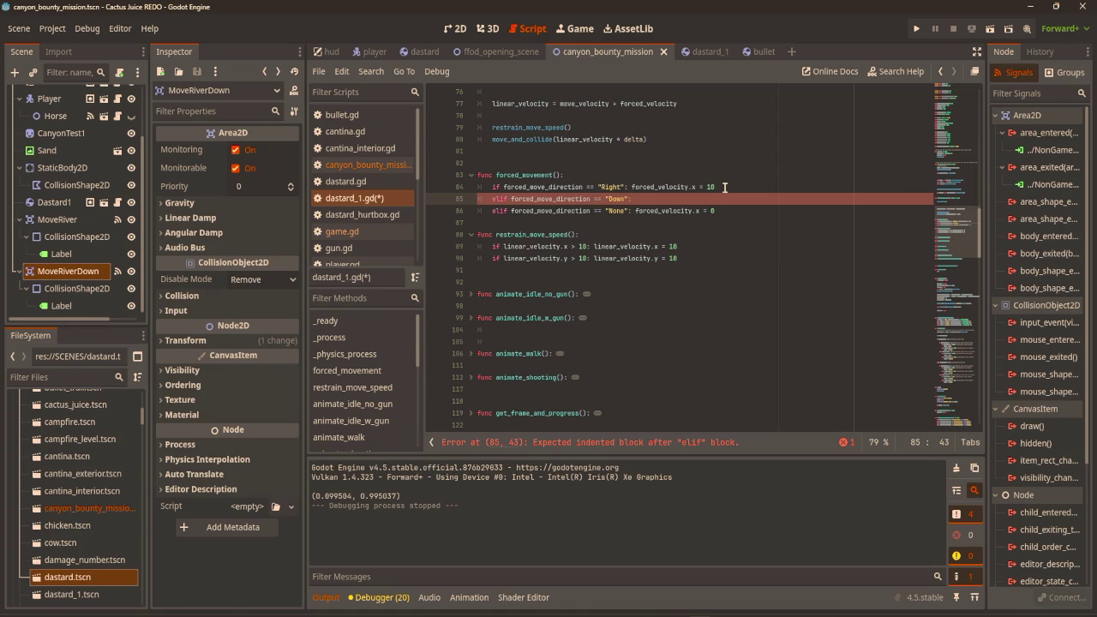
text( force)
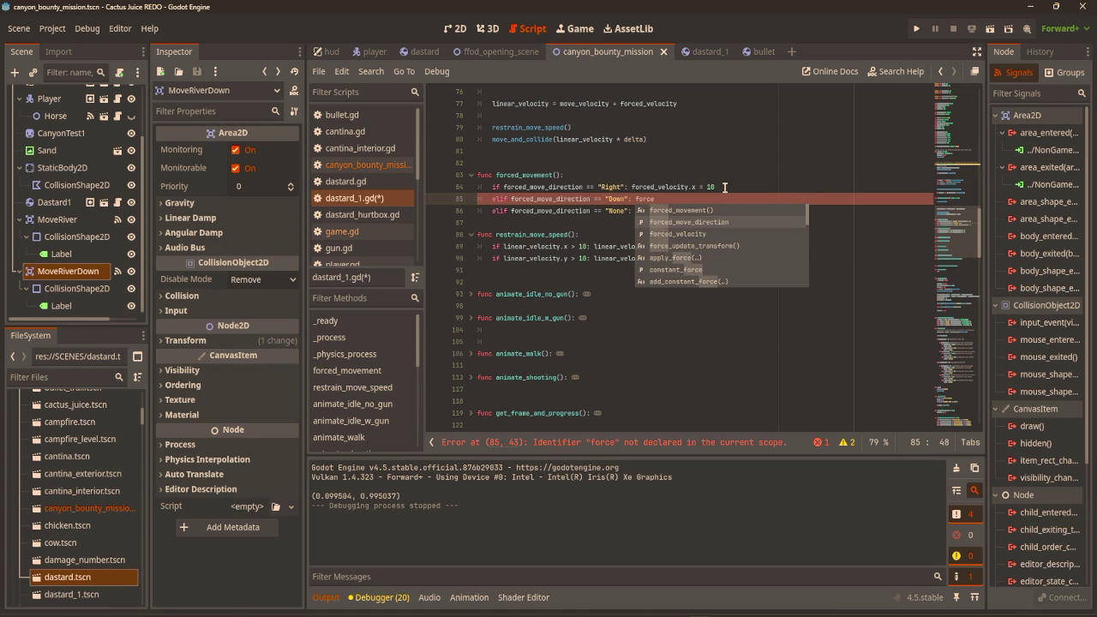
key(Return)
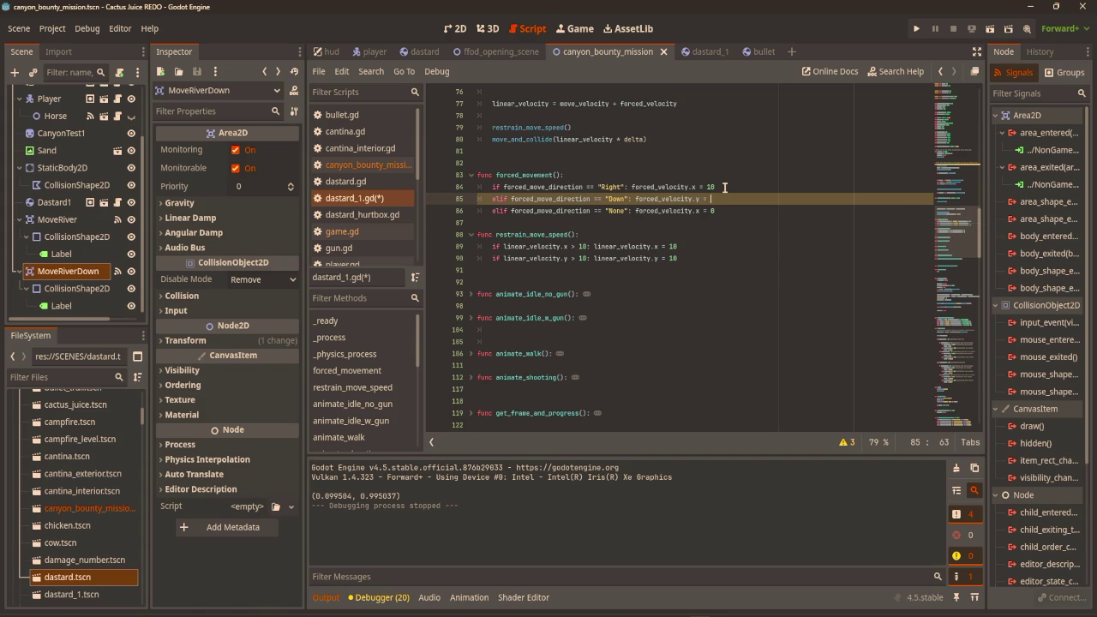
text(10)
click(739, 154)
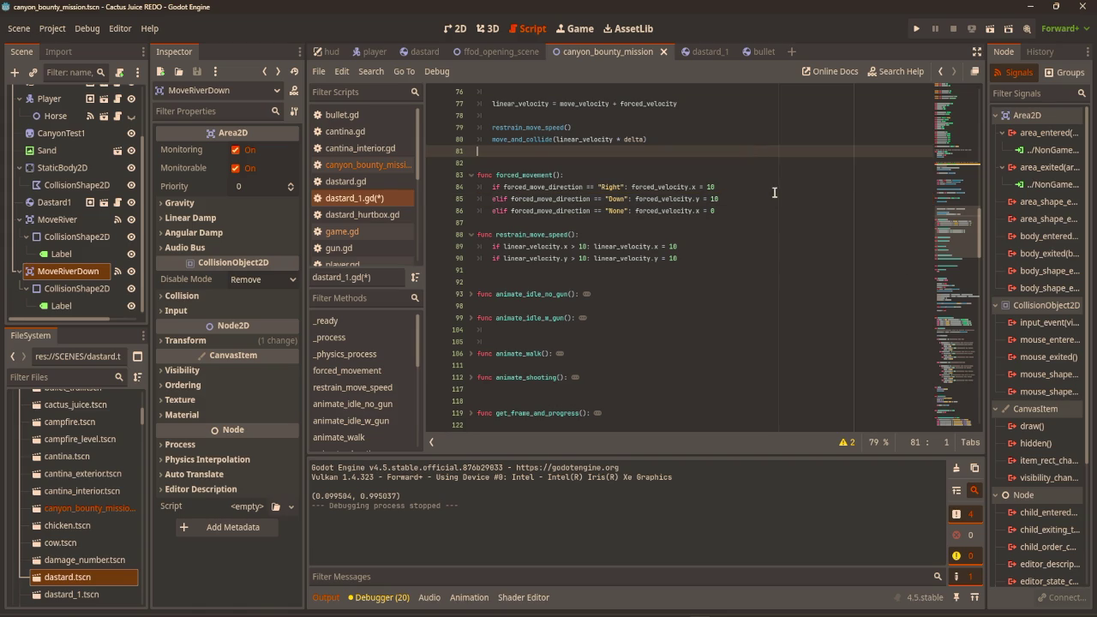
scroll(734, 214, up, 1)
key(ctrl+s)
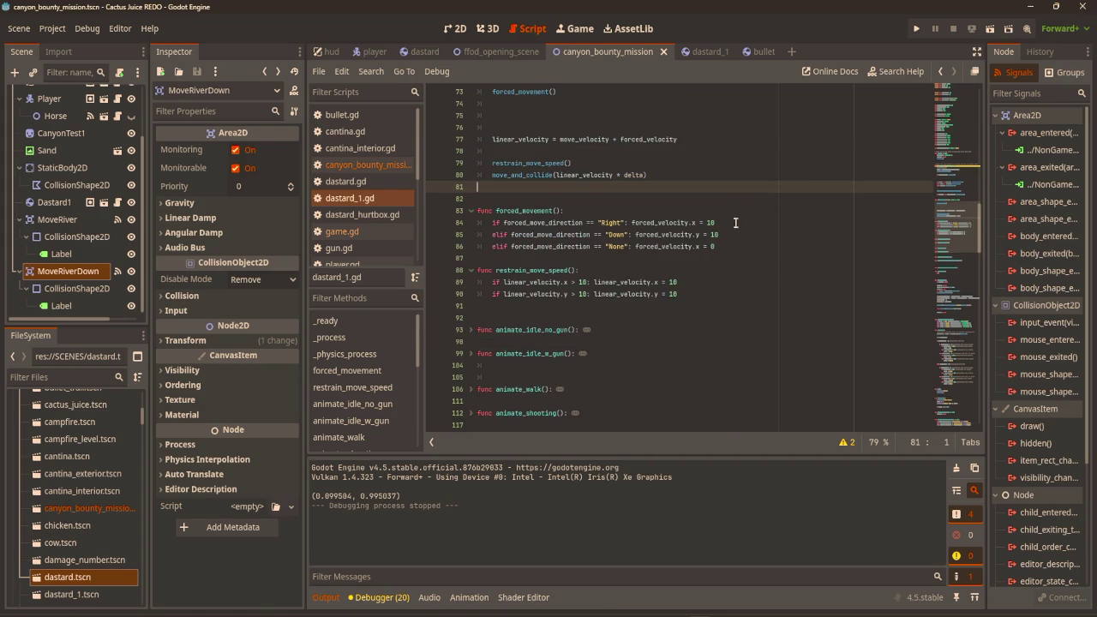
Restore the elif on line 85 of dastard_1.gd and save the script.
click(500, 234)
key(BackSpace)
key(BackSpace)
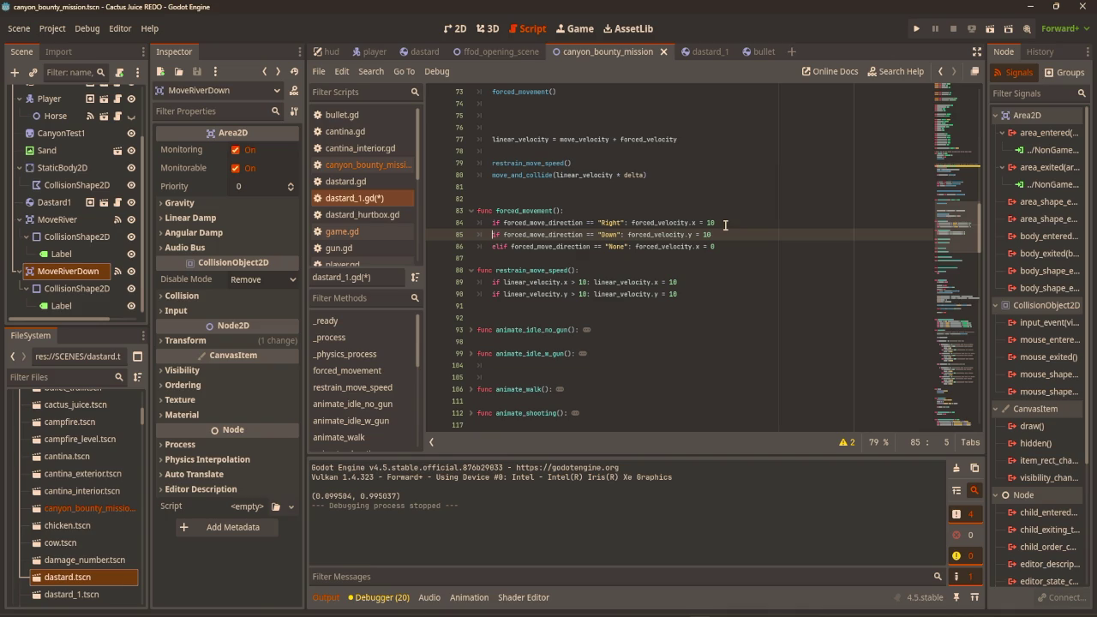
text(el)
click(696, 222)
key(ctrl+s)
Strip .x and the trailing value from line 84's forced_velocity assignment.
key(BackSpace)
key(BackSpace)
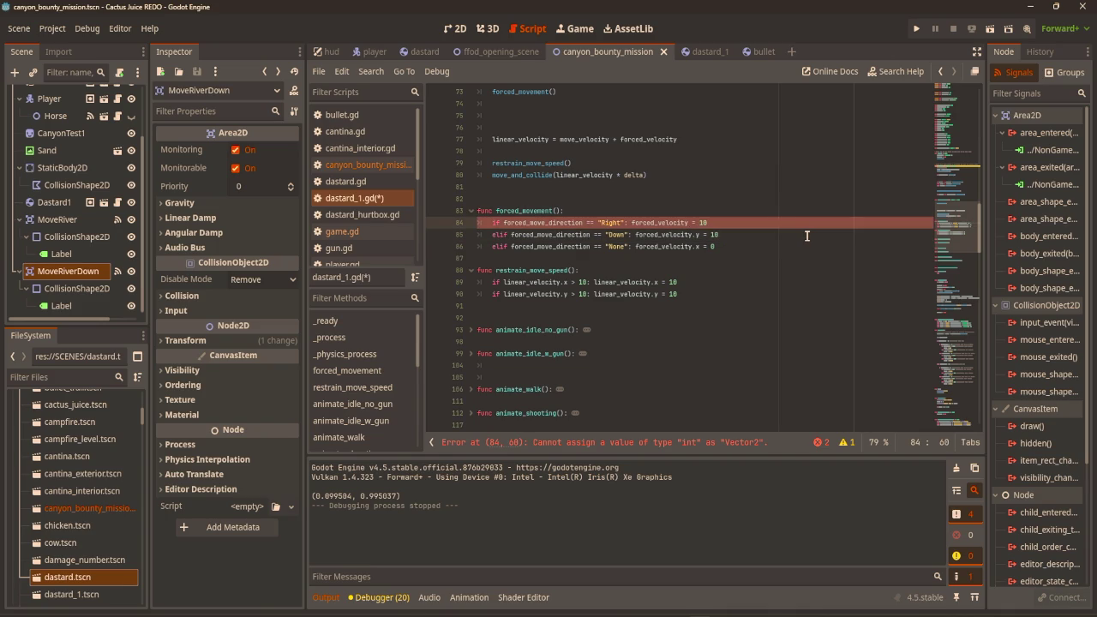
key(End)
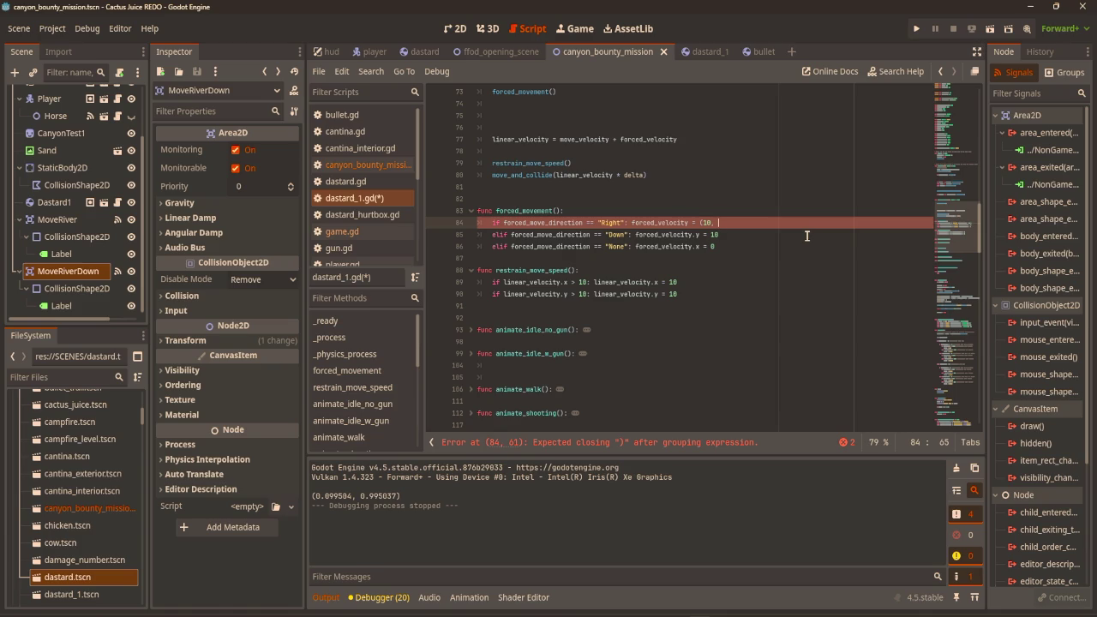
key(Down)
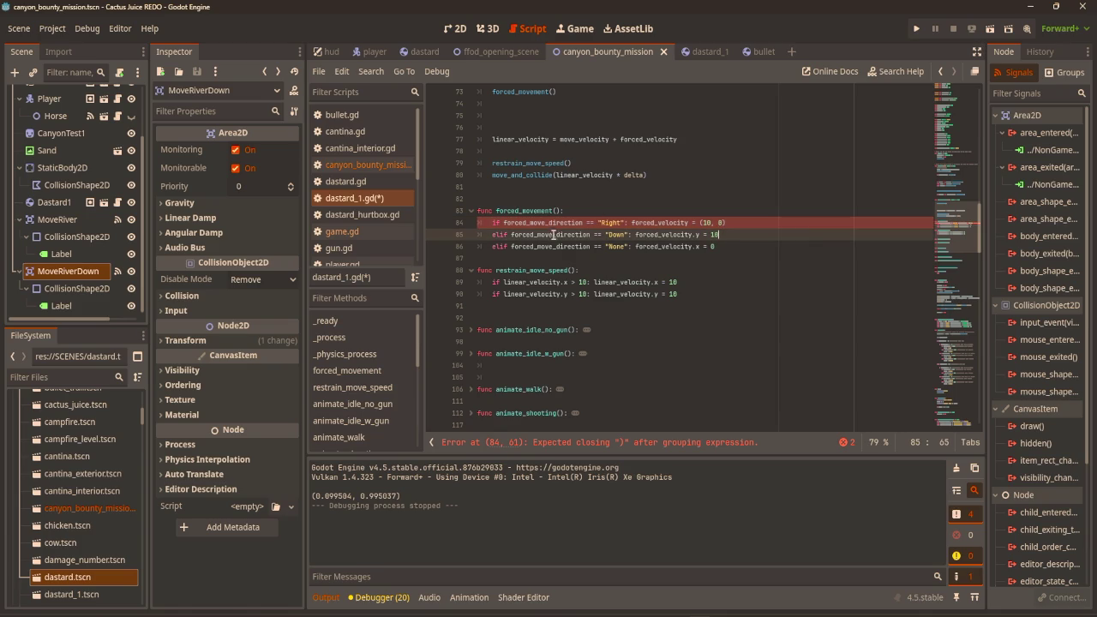
mouse_move(645, 222)
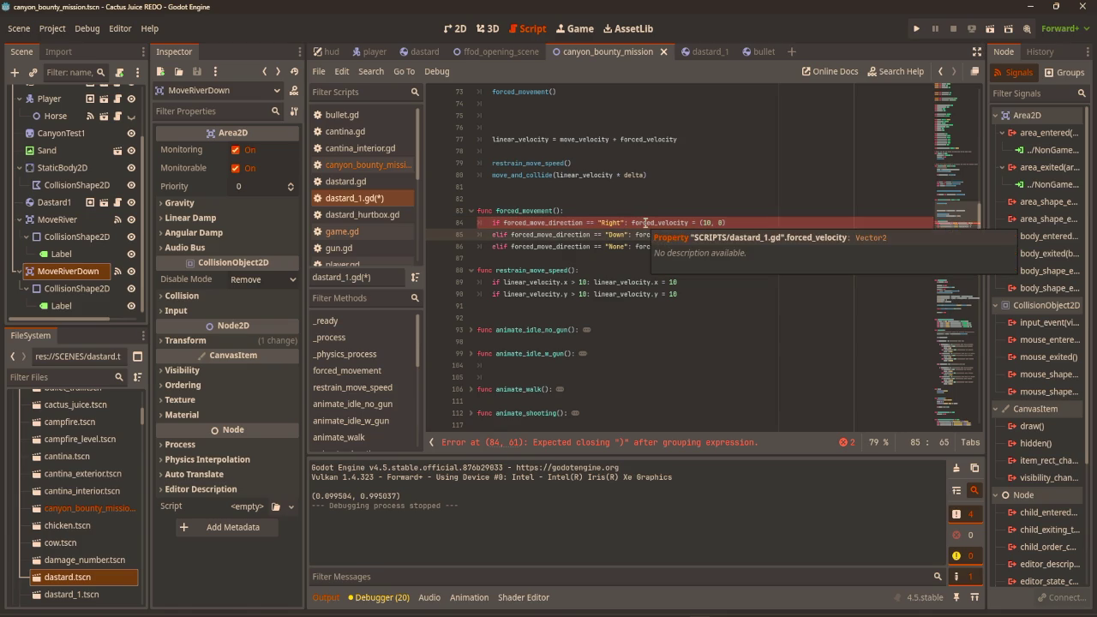
click(733, 222)
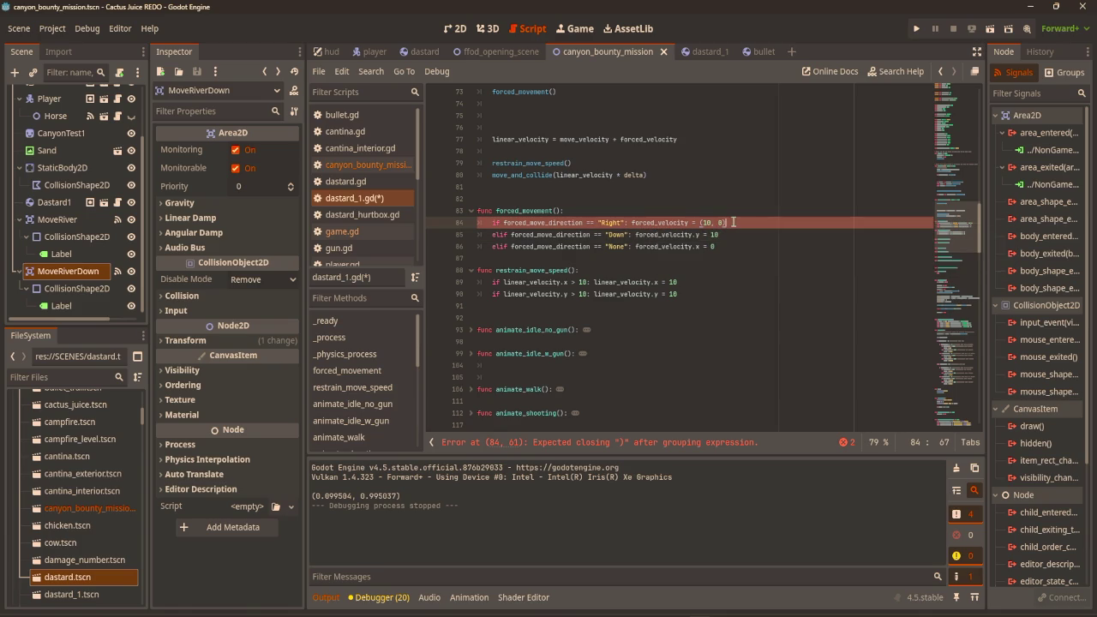
click(677, 210)
click(723, 232)
key(Up)
key(End)
key(BackSpace)
key(BackSpace)
key(BackSpace)
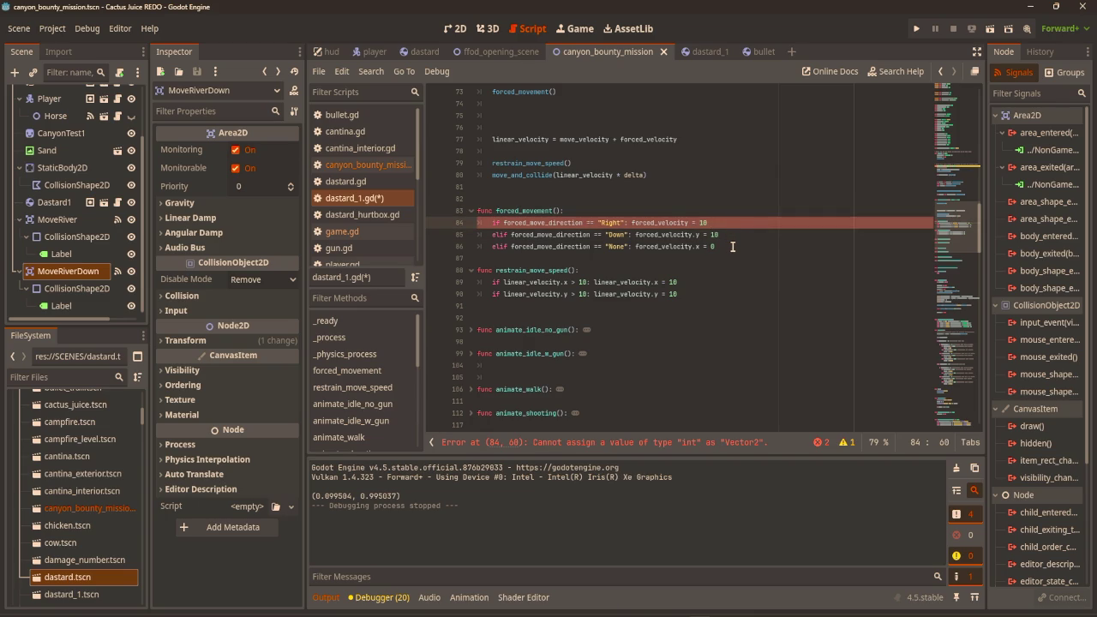
Rewrite line 84 so it assigns forced_velocity = Vector2(10, 0).
text(()
key(End)
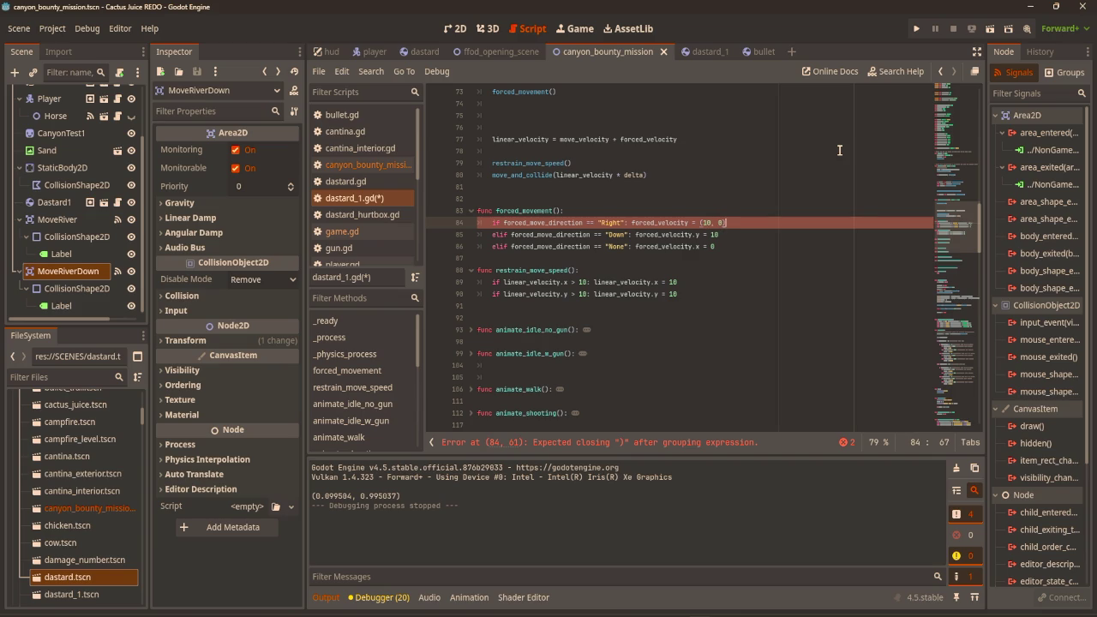
click(779, 228)
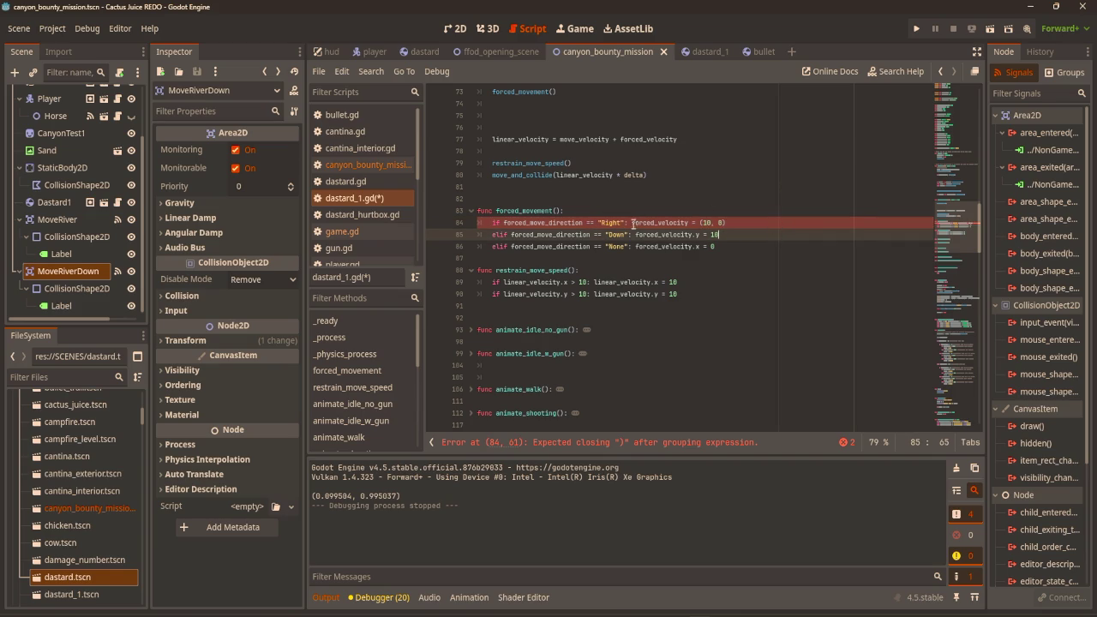
click(661, 223)
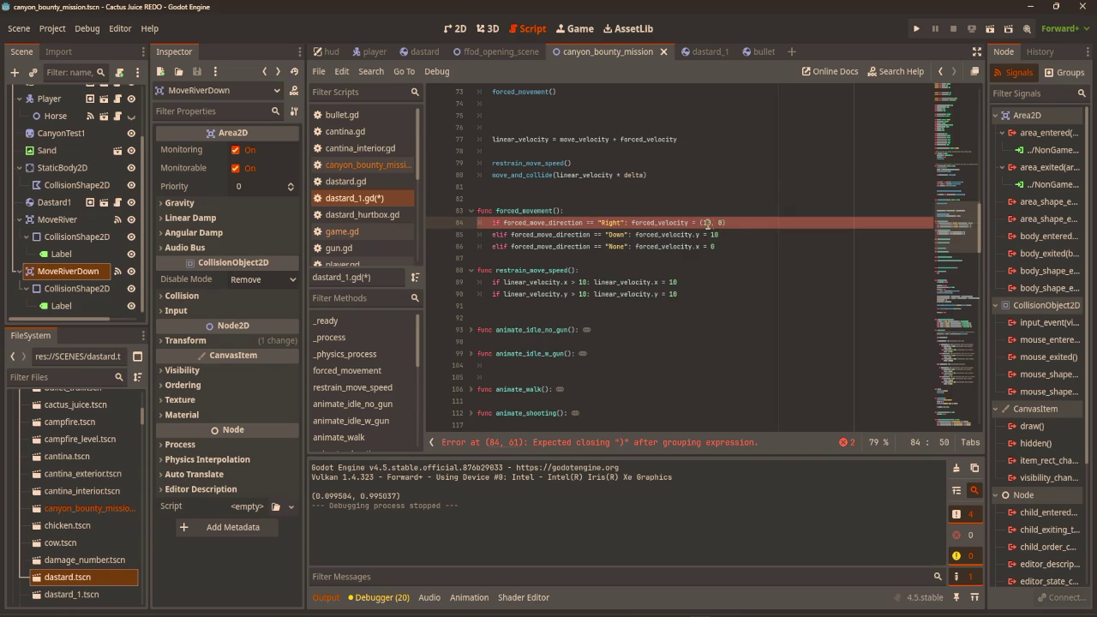
click(696, 222)
text(Vector2)
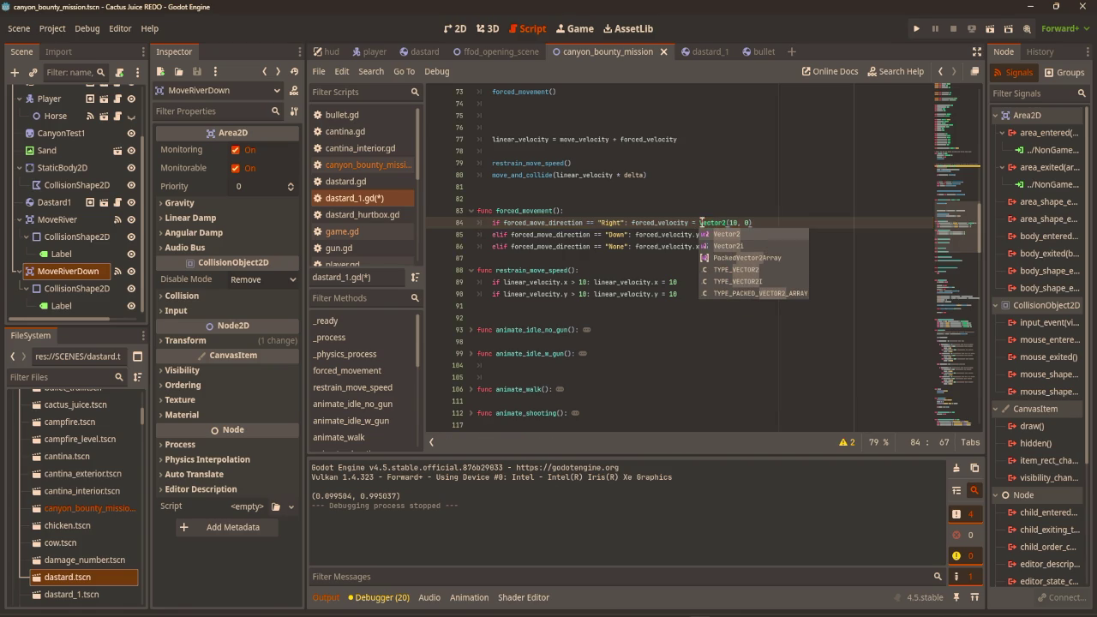
click(791, 200)
Make line 85 assign forced_velocity = Vector2(0, 10), then run the game with F5.
click(735, 233)
click(712, 234)
text(Vector)
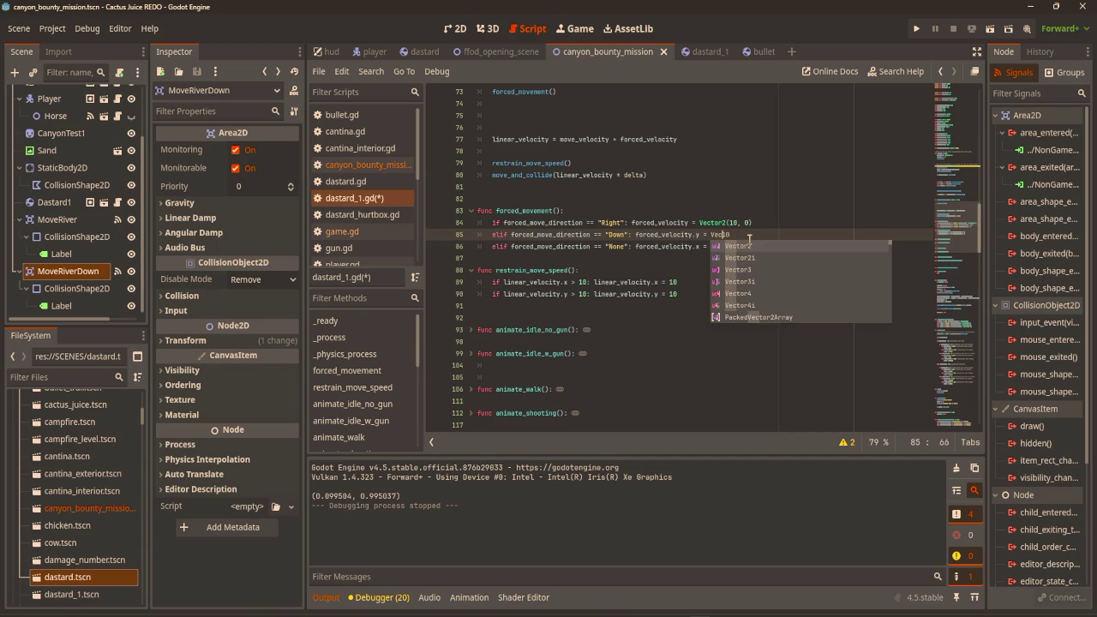
text(2(0,)
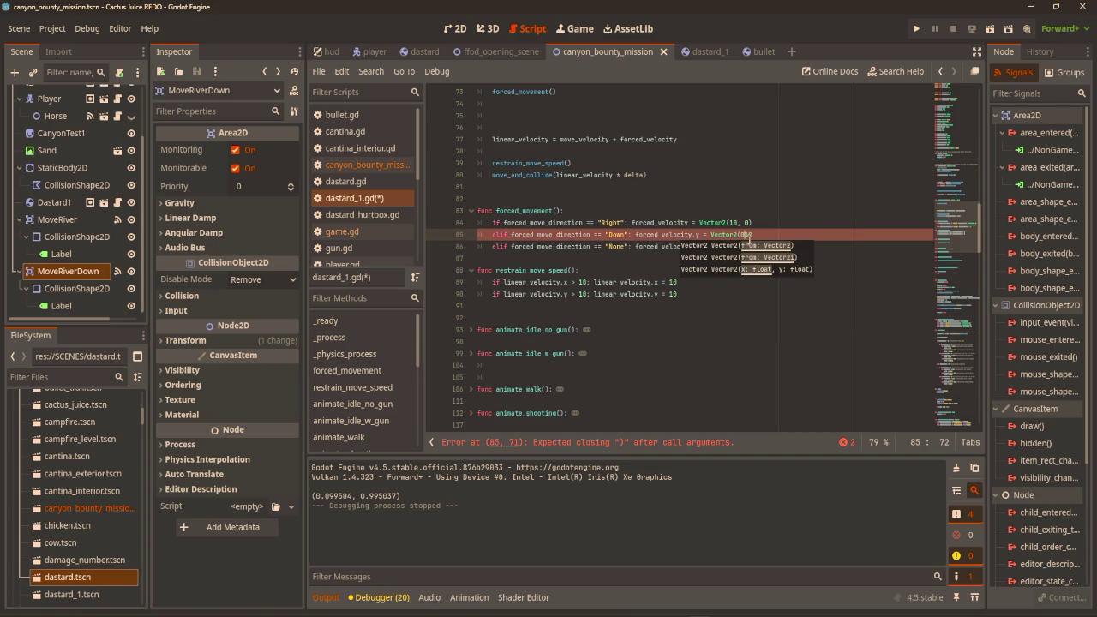
click(778, 234)
text(_)
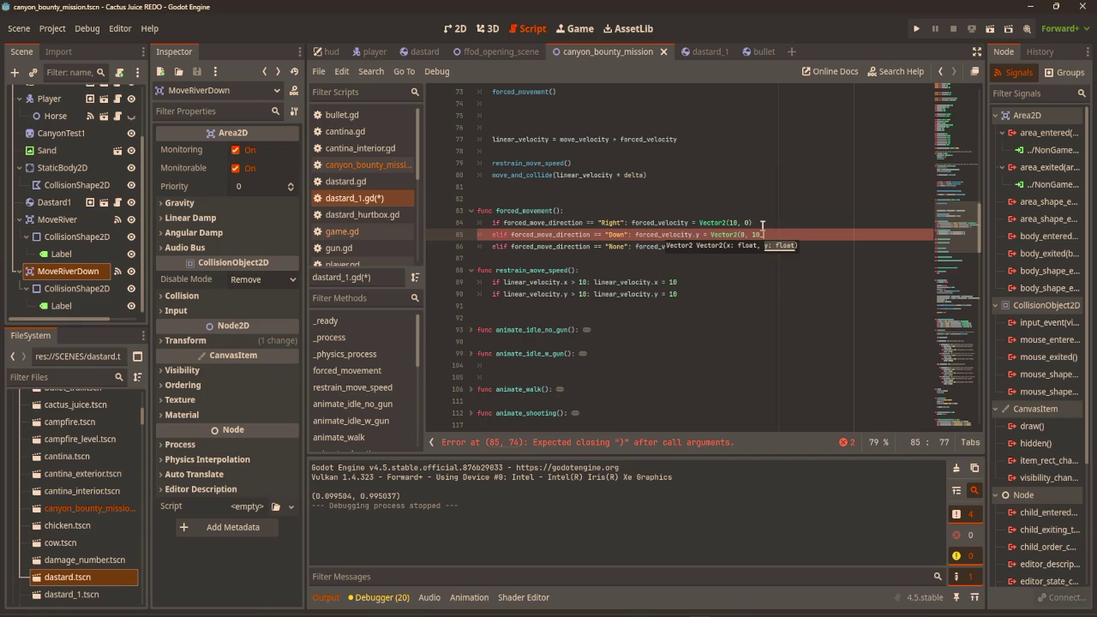
text())
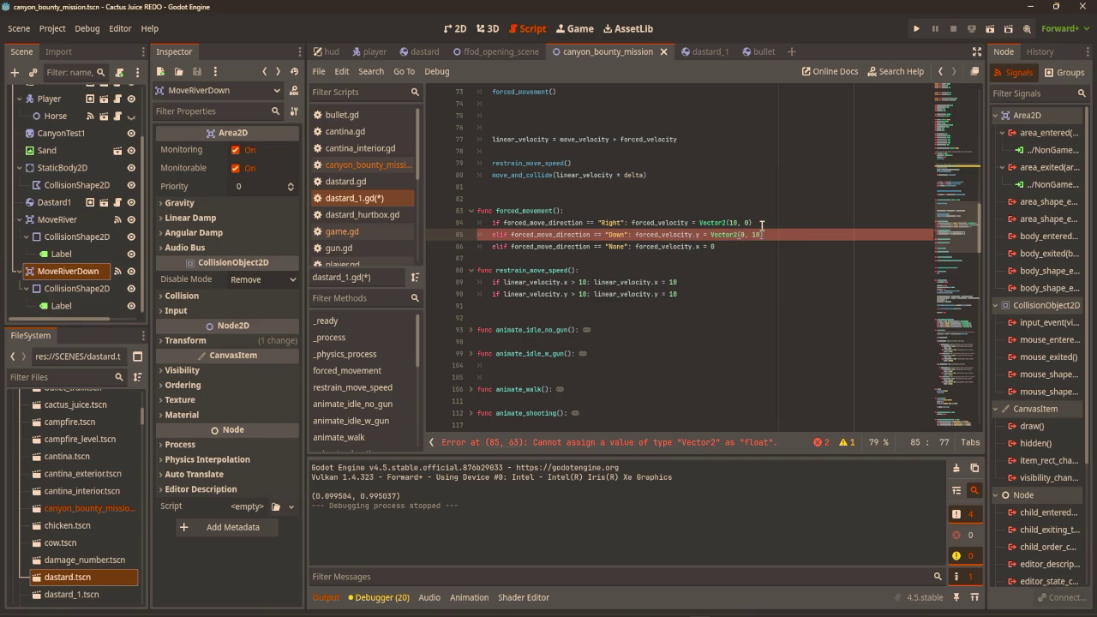
click(701, 231)
key(BackSpace)
key(BackSpace)
click(749, 195)
key(F5)
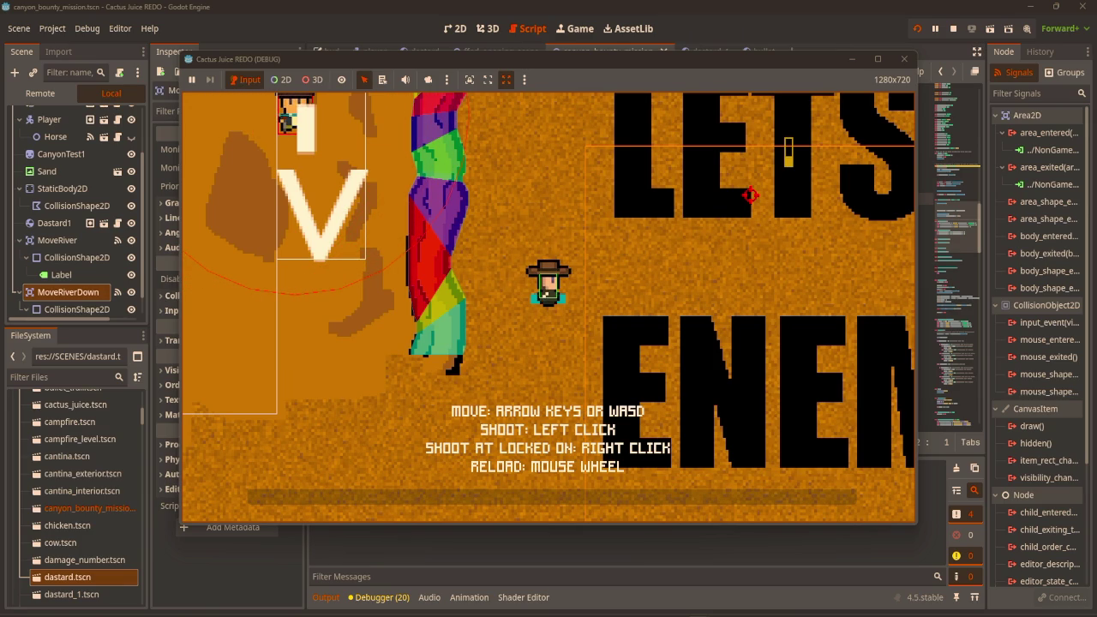
Append print(forced_move_direction) to forced_movement, save, and test-run the game, which logs None.
click(903, 59)
click(738, 248)
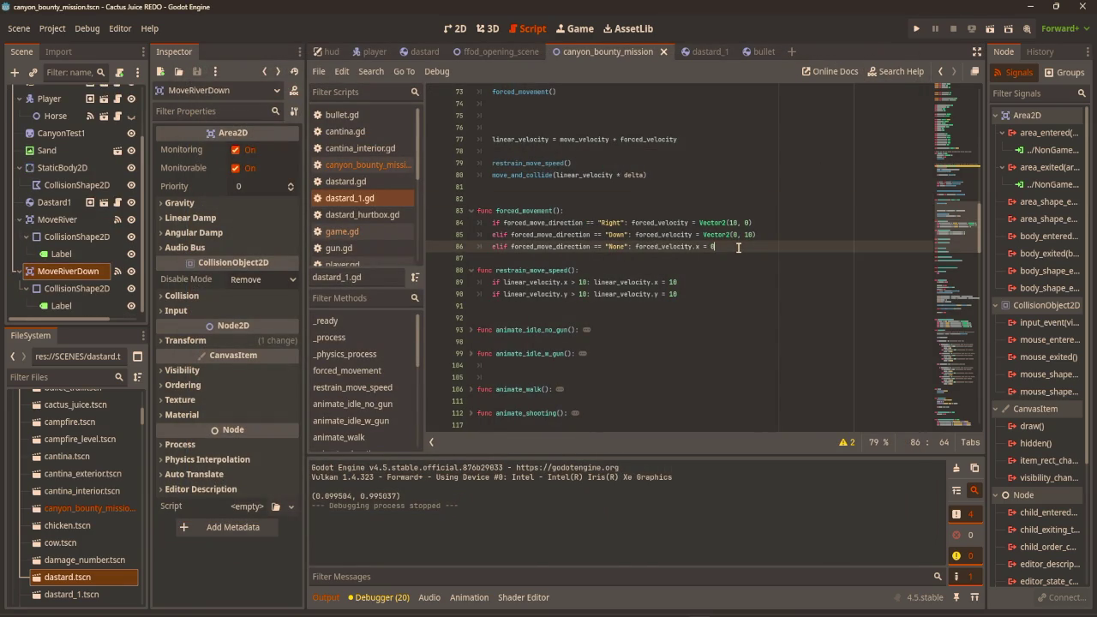
key(Return)
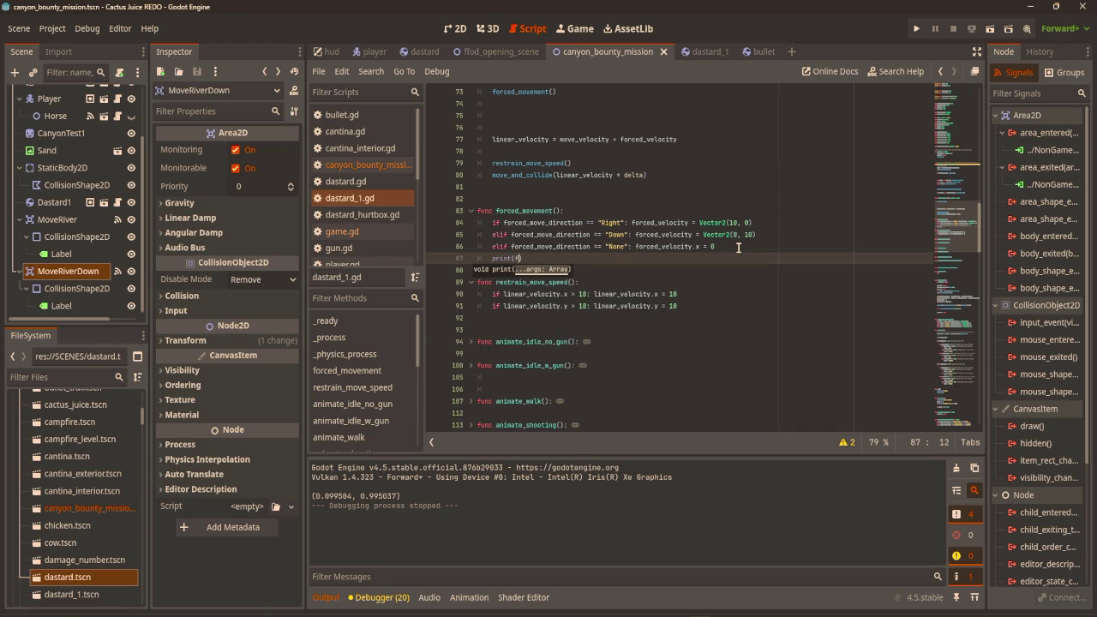
key(Down)
key(Return)
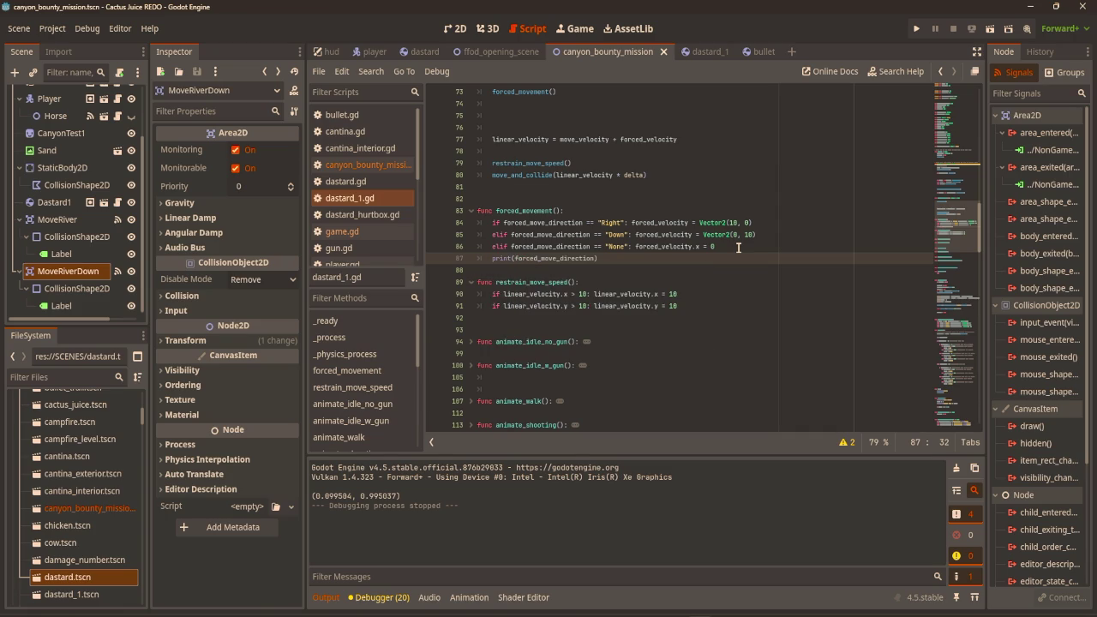
click(772, 155)
key(ctrl+s)
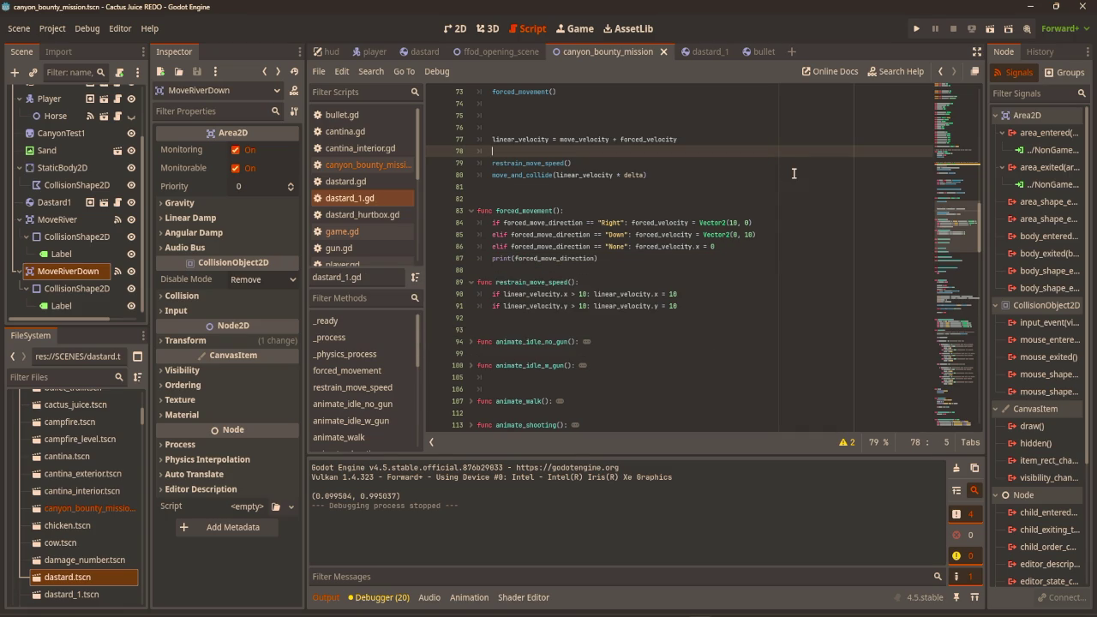
key(F5)
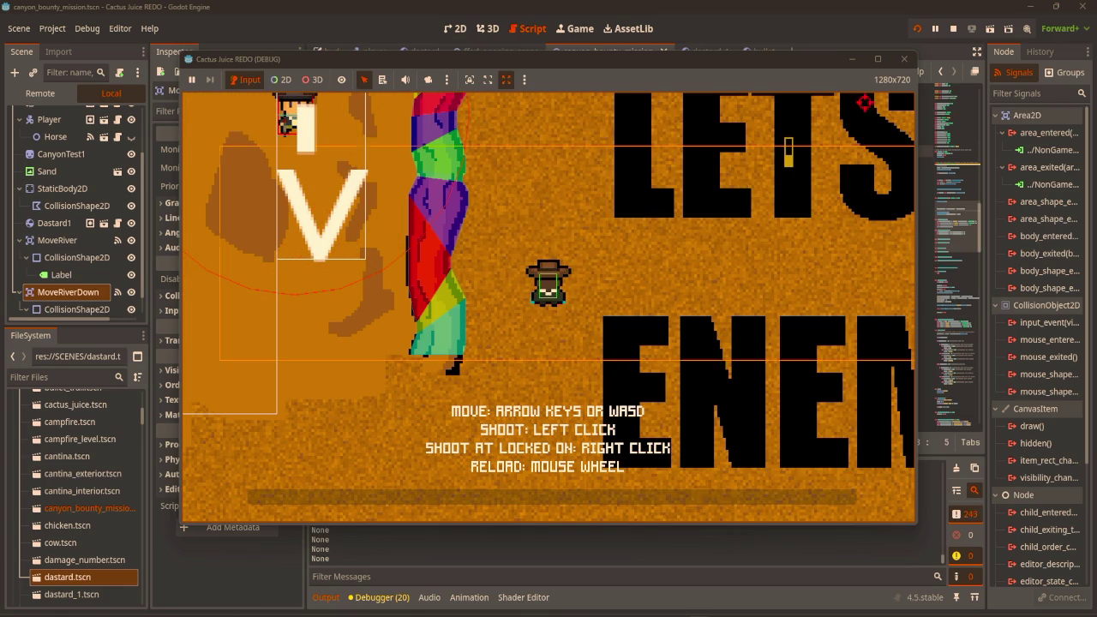
click(905, 60)
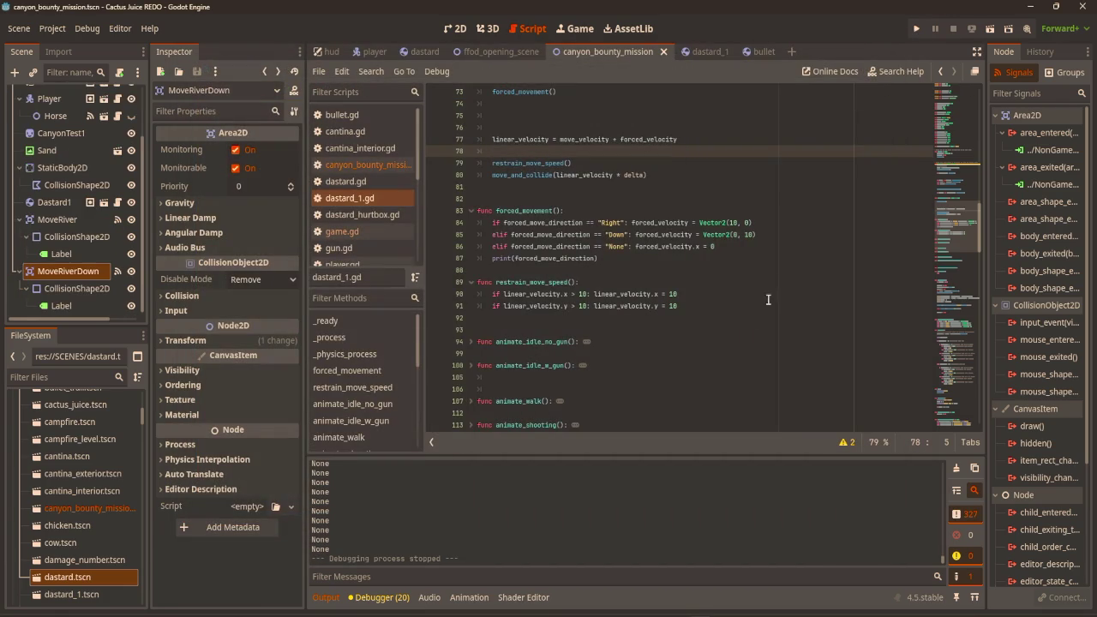
Shift the MoveRiverDown area to (58, -88) in the 2D view and test-run the level.
click(454, 28)
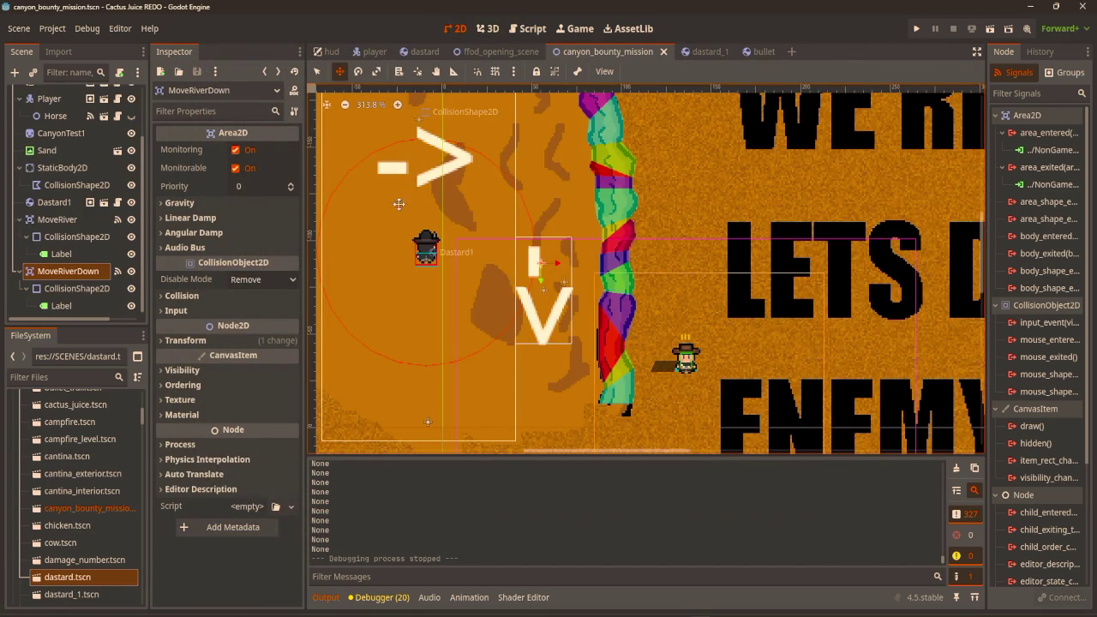
scroll(530, 267, up, 3)
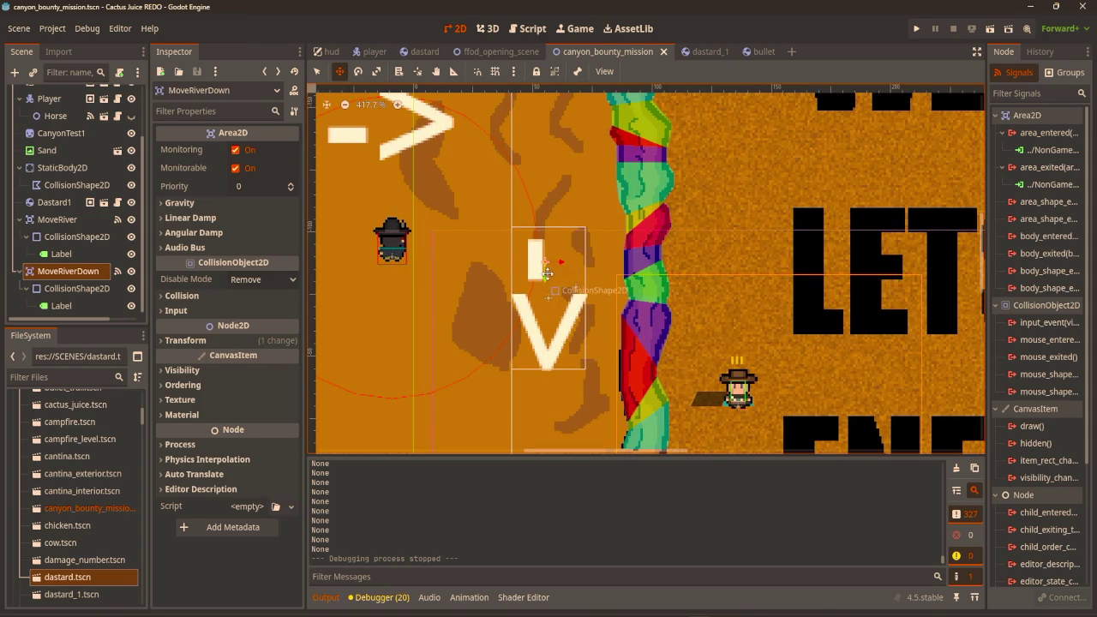
drag(547, 273, 533, 266)
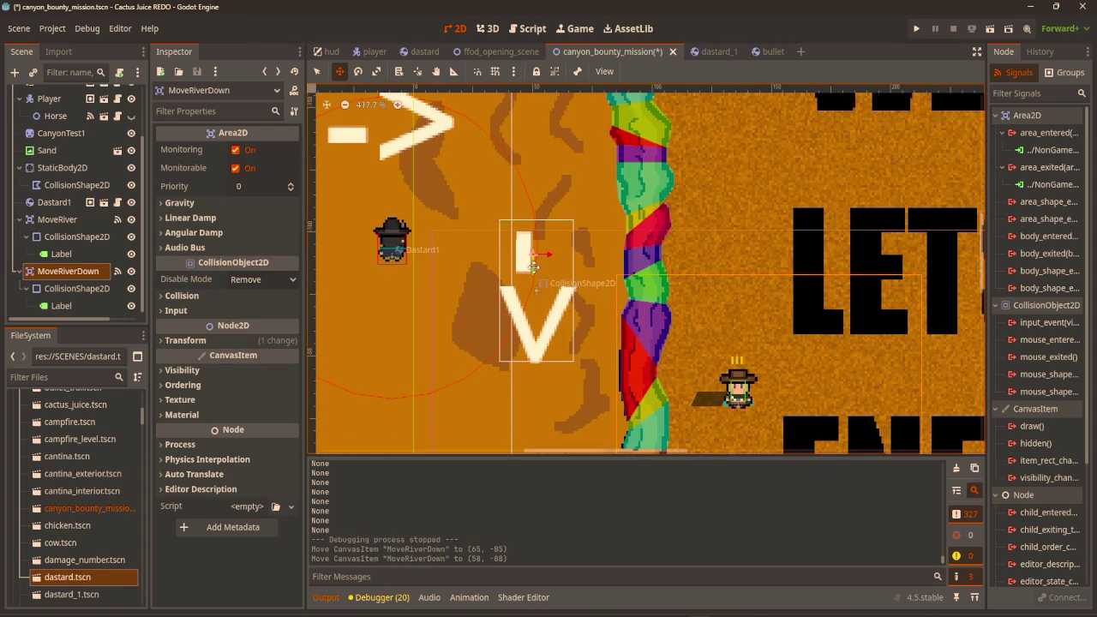
key(F5)
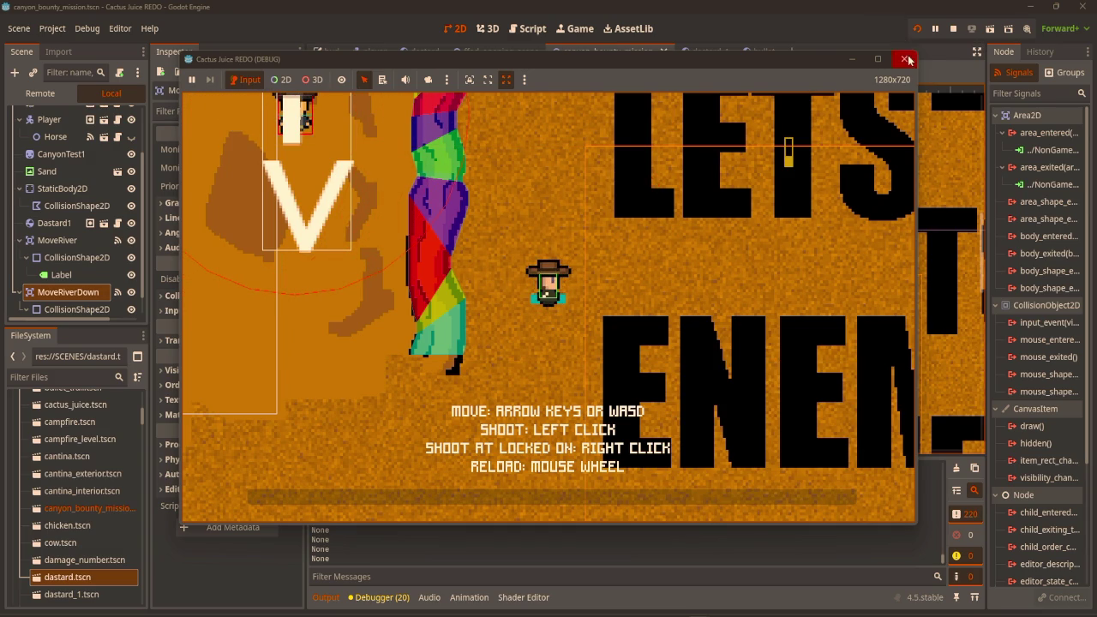
key(F8)
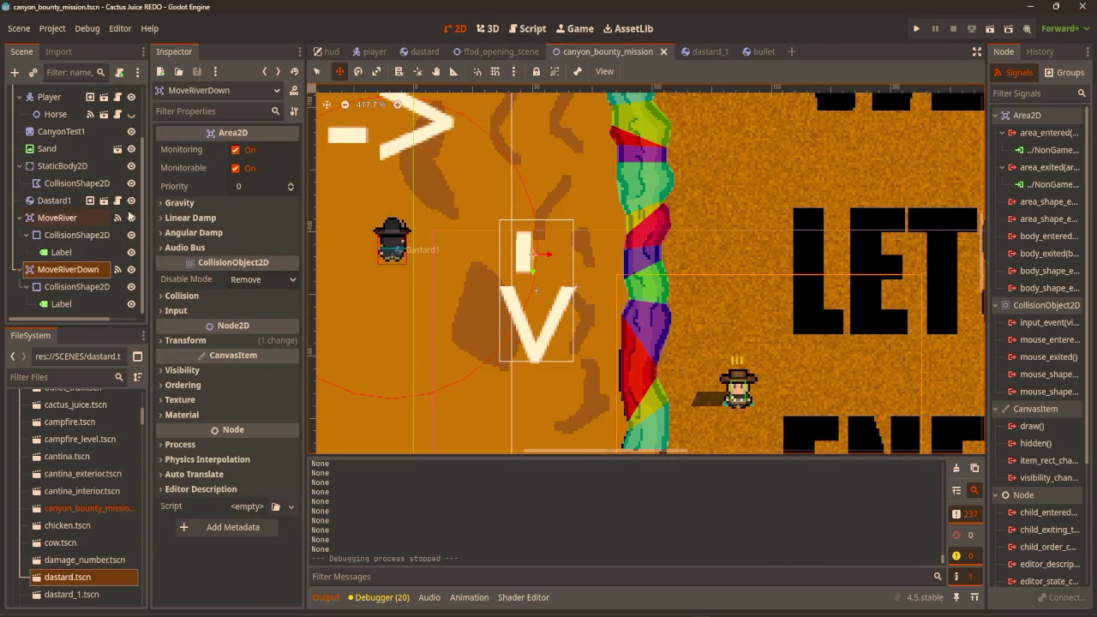
click(526, 28)
Open canyon_bounty_mission.gd to view its MoveRiver and MoveRiverDown enter/exit handlers.
scroll(586, 252, down, 2)
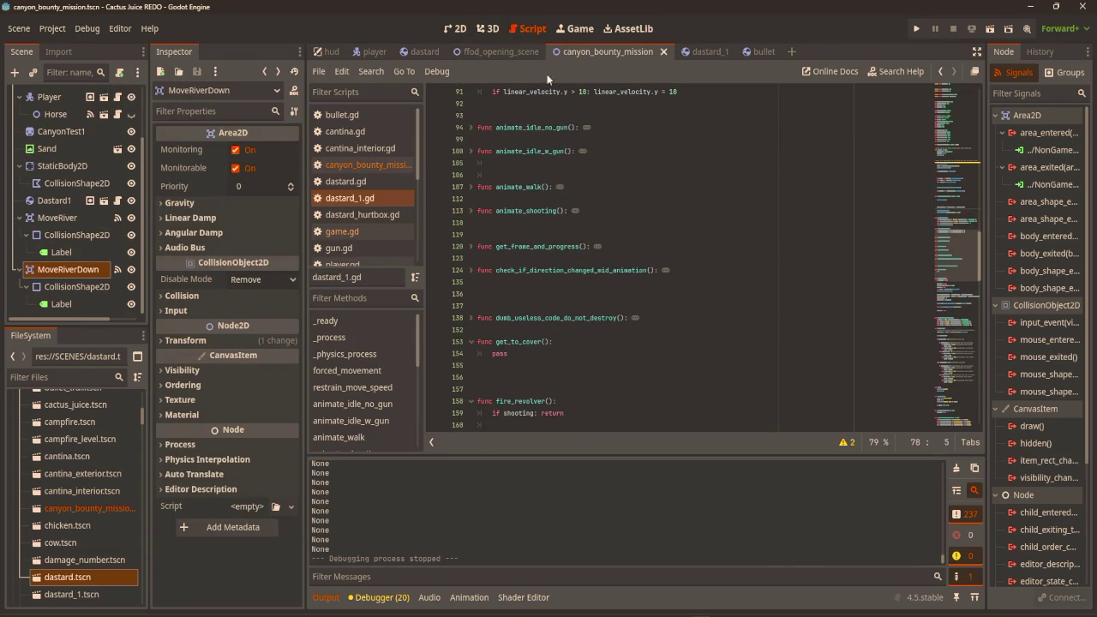
click(367, 164)
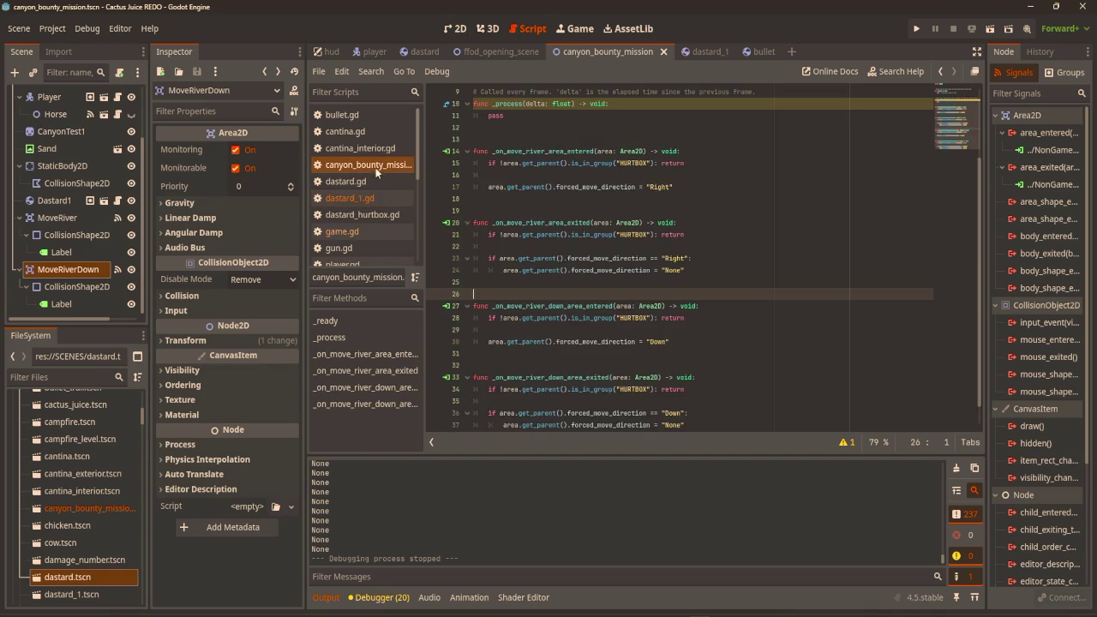
scroll(584, 337, down, 1)
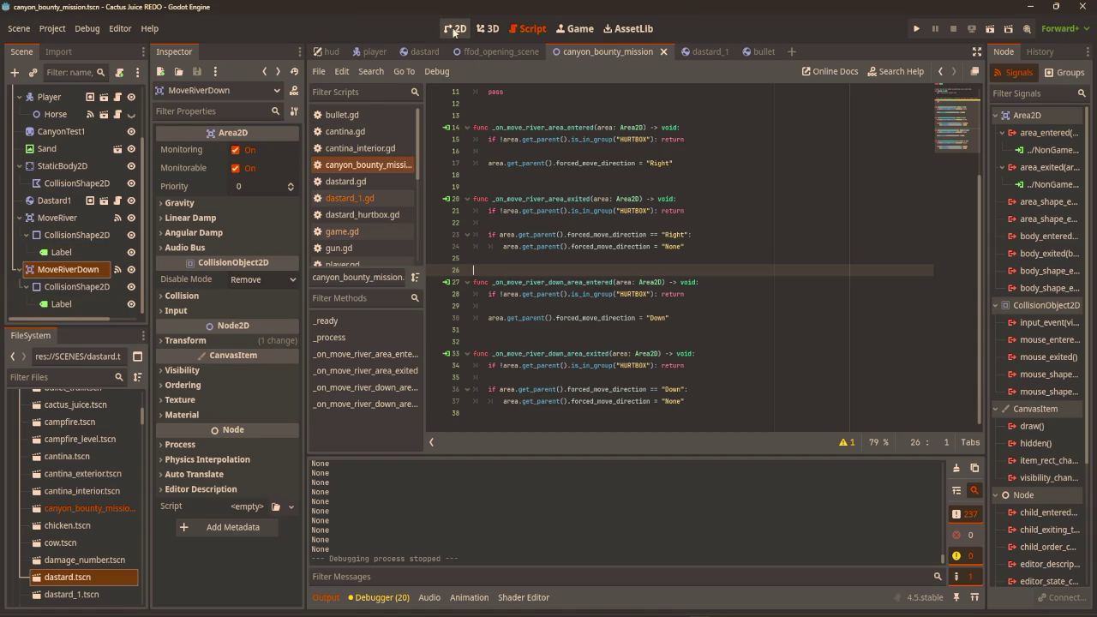
Move MoveRiverDown's collision layer and mask from bit 1 to bit 5.
click(181, 295)
click(171, 348)
click(172, 332)
click(171, 389)
click(173, 405)
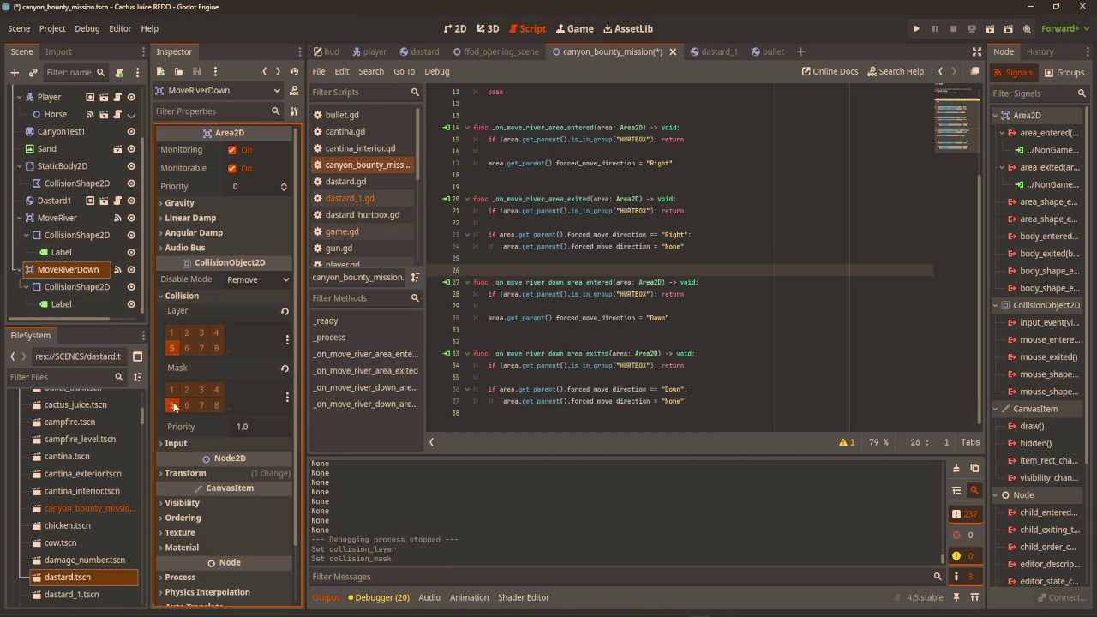
Test-run the game, shift MoveRiverDown 5 px right, and run it again.
key(F5)
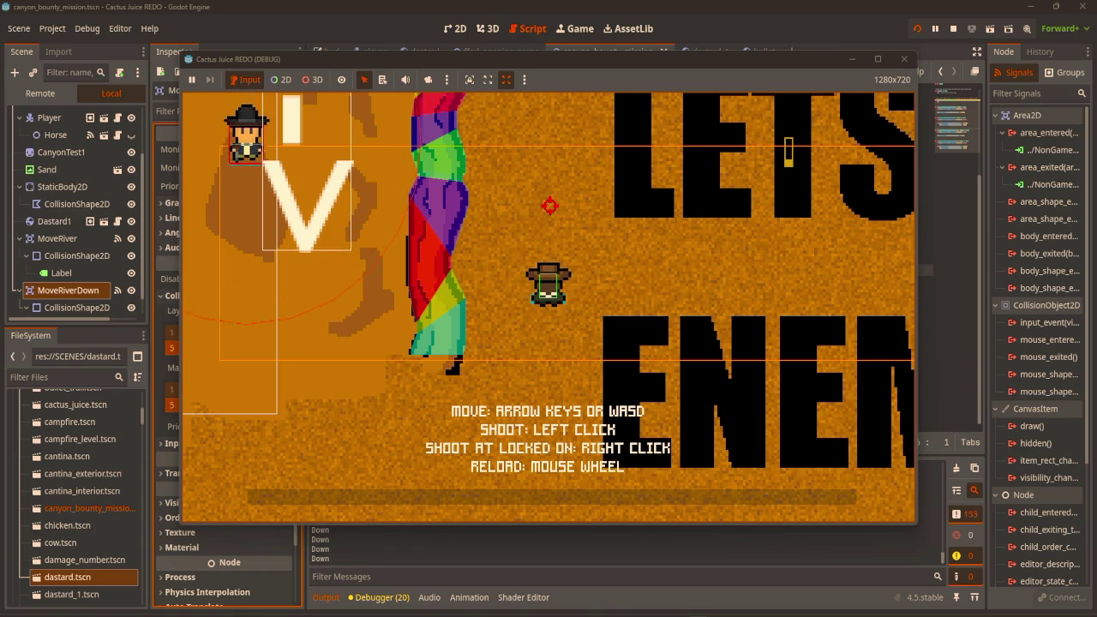
click(903, 59)
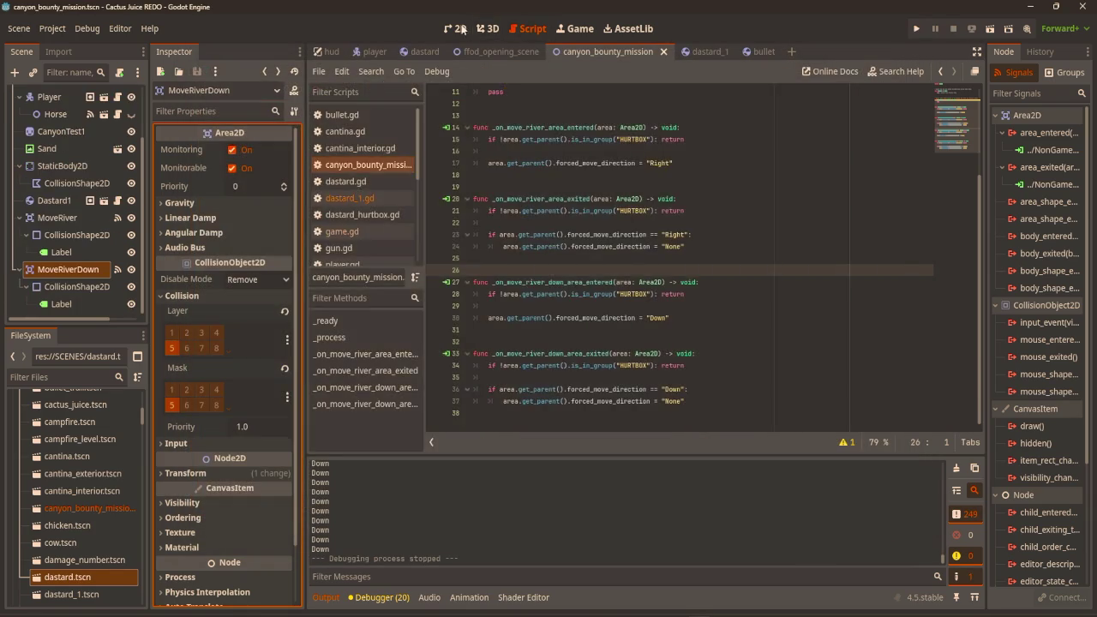
click(463, 29)
drag(534, 276, 547, 286)
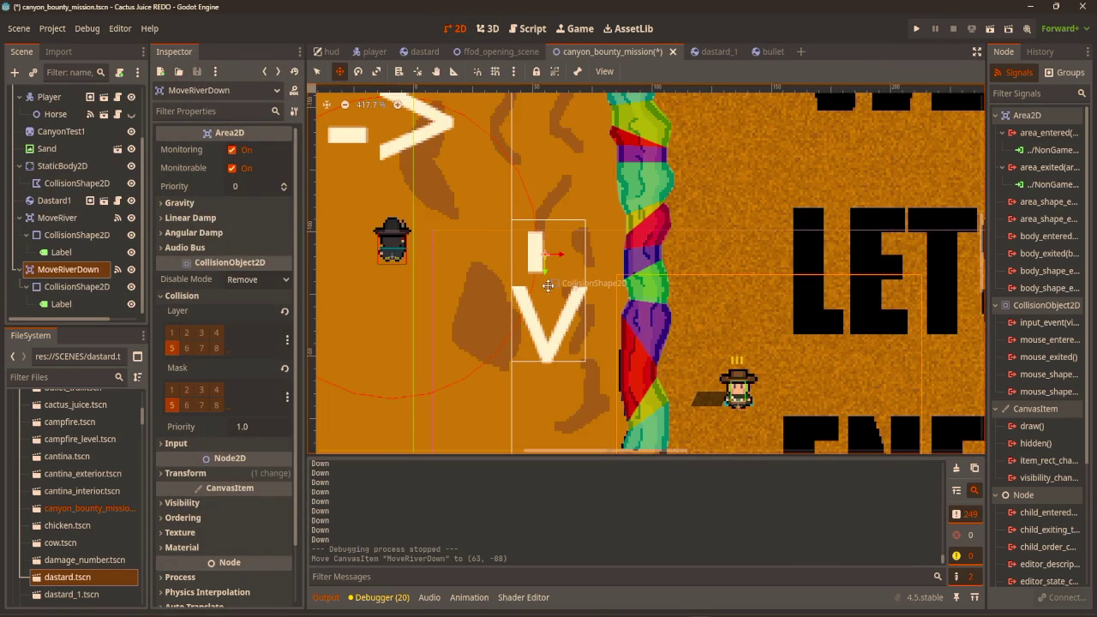
key(F5)
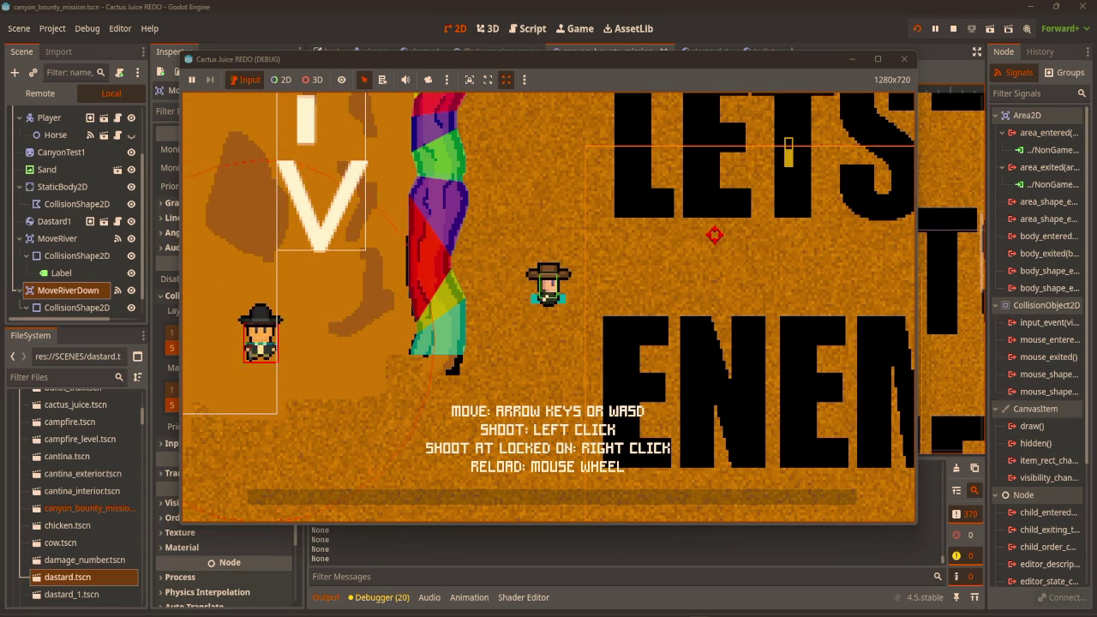
click(904, 59)
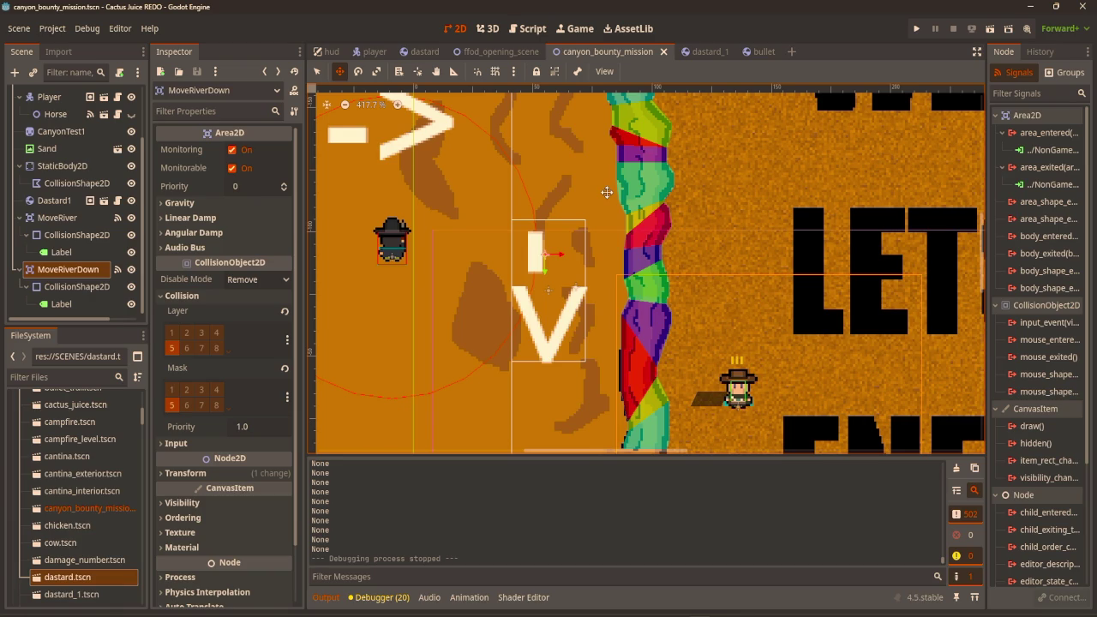
Duplicate MoveRiverDown with Ctrl+D and select the new MoveRiverDown2 area.
scroll(619, 220, down, 3)
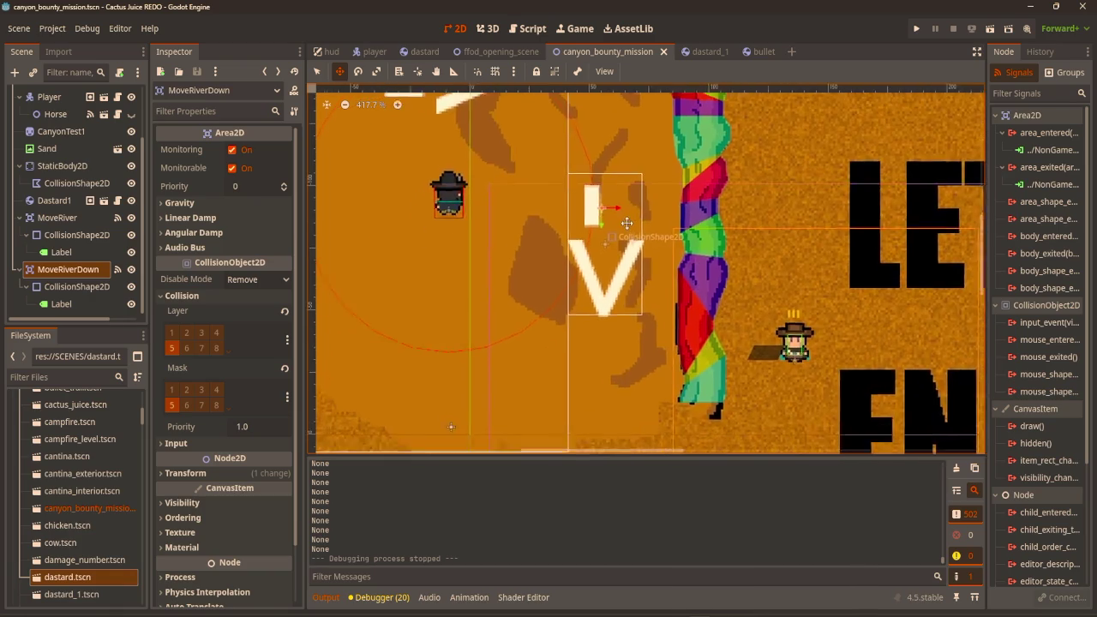
scroll(611, 324, up, 5)
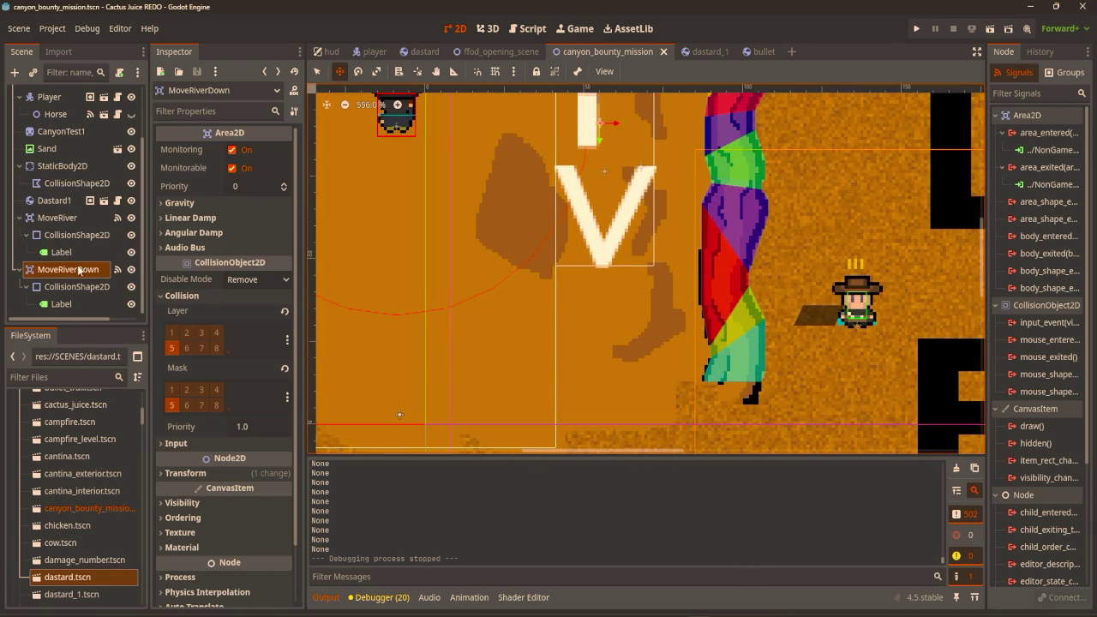
key(ctrl+d)
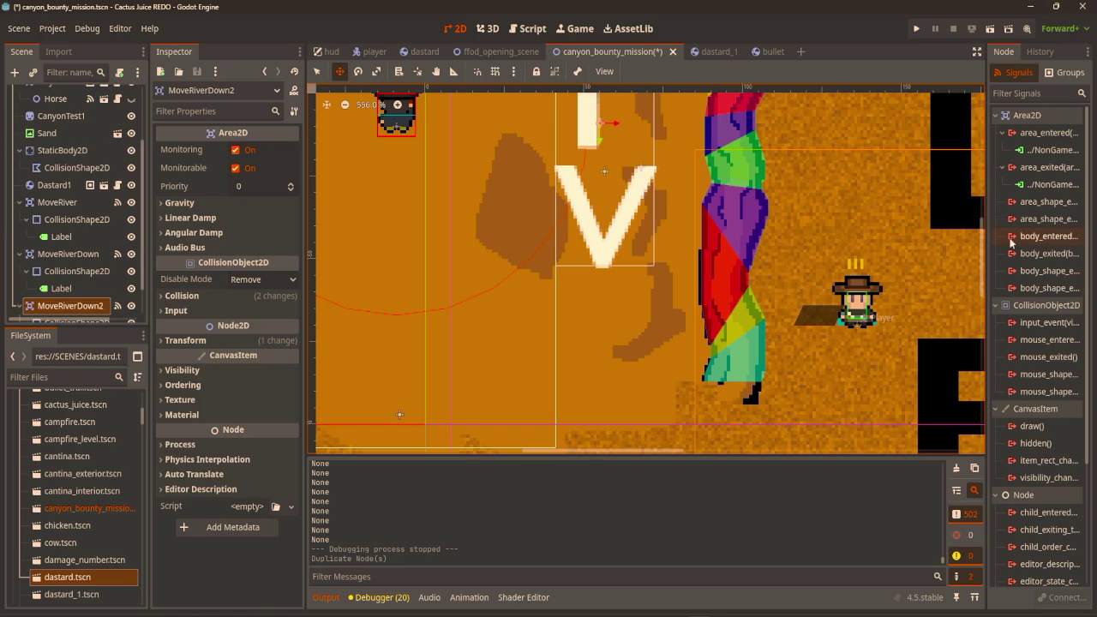
mouse_move(1011, 243)
scroll(589, 284, down, 2)
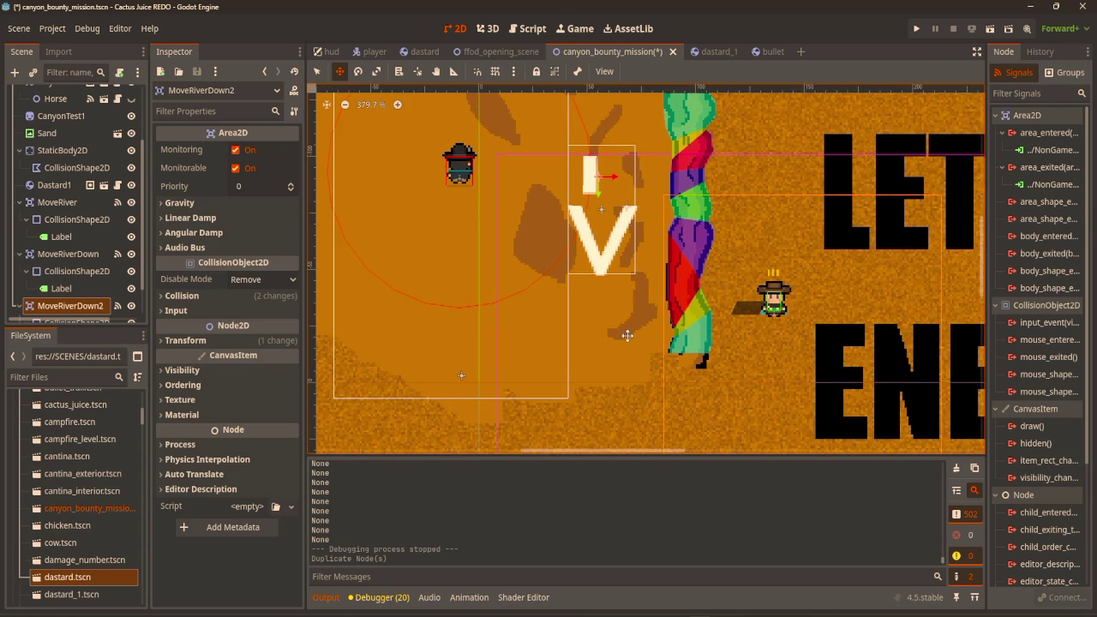
scroll(73, 309, down, 1)
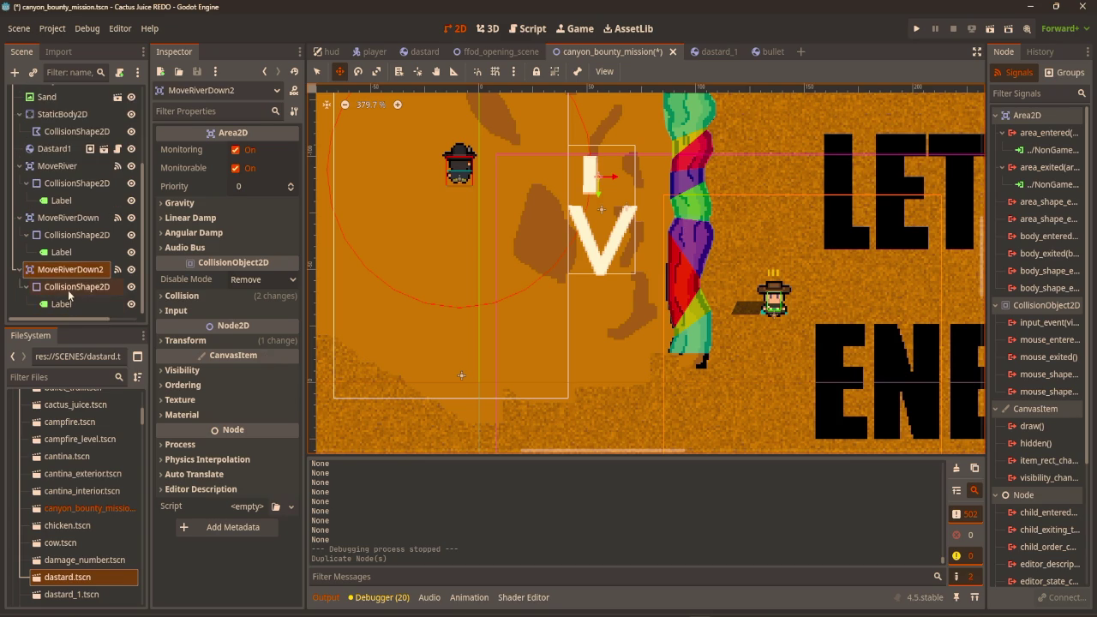
click(69, 292)
click(87, 272)
Disconnect the copied area_entered and area_exited connections, then begin a new area_entered connection.
right_click(1048, 150)
click(1044, 169)
right_click(1043, 169)
click(1042, 191)
double_click(1048, 133)
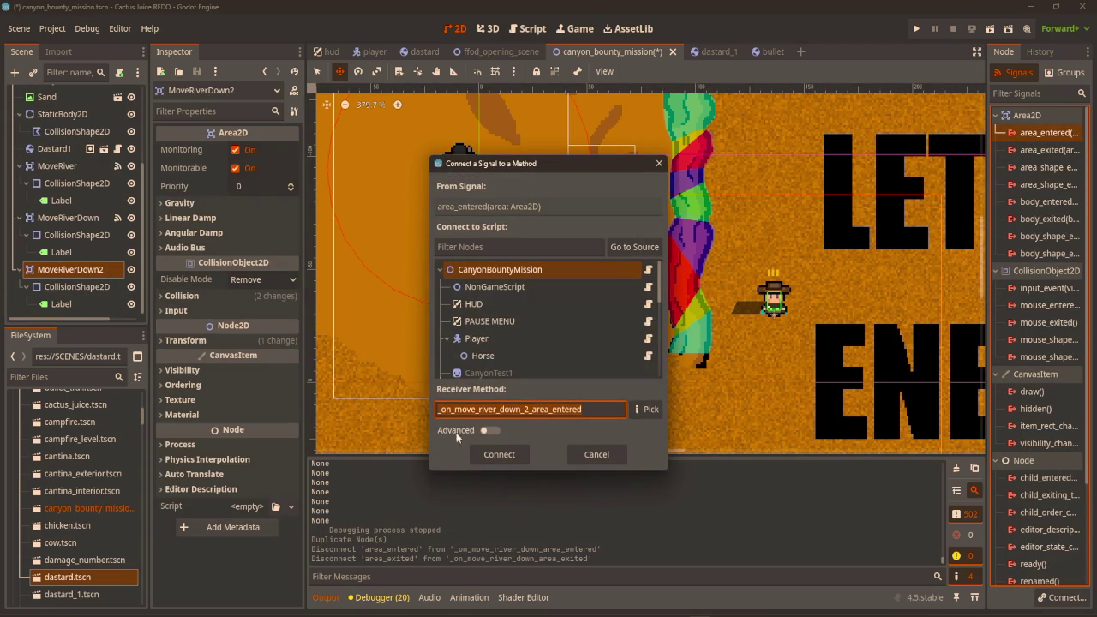
Connect MoveRiverDown2's area_entered to NonGameScript instead of the misplaced game.gd handler.
click(500, 452)
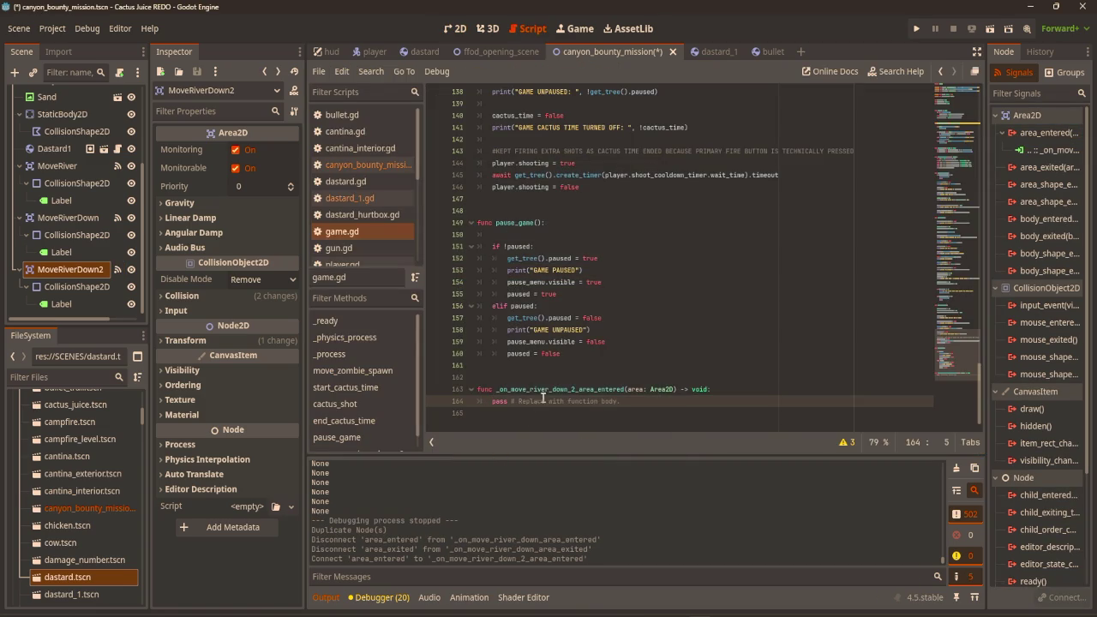
key(ctrl+z)
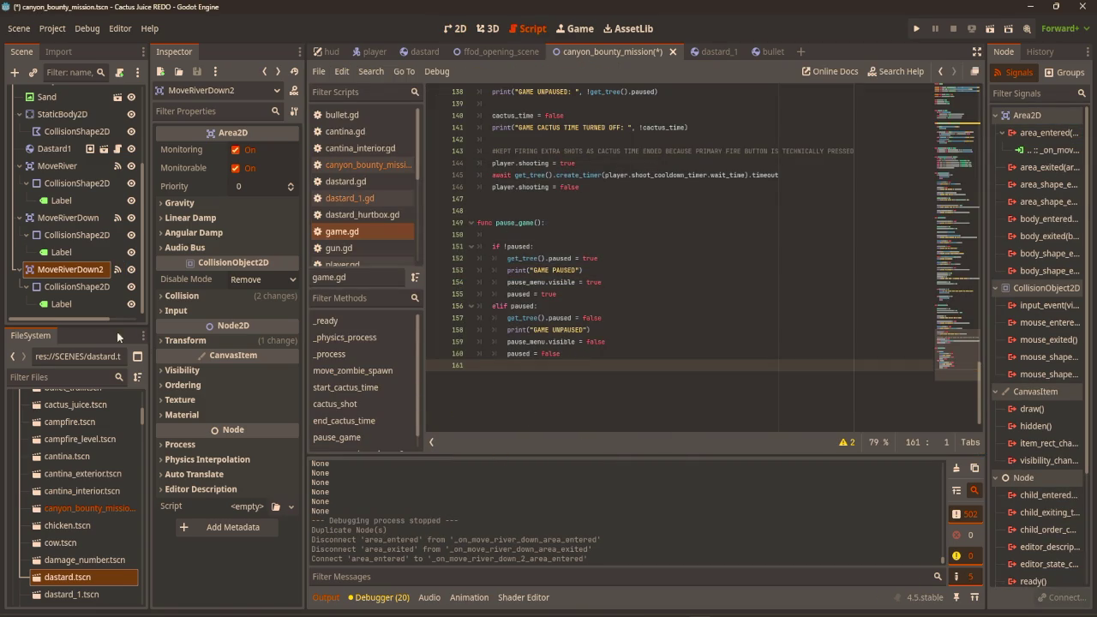
right_click(1046, 149)
click(1042, 187)
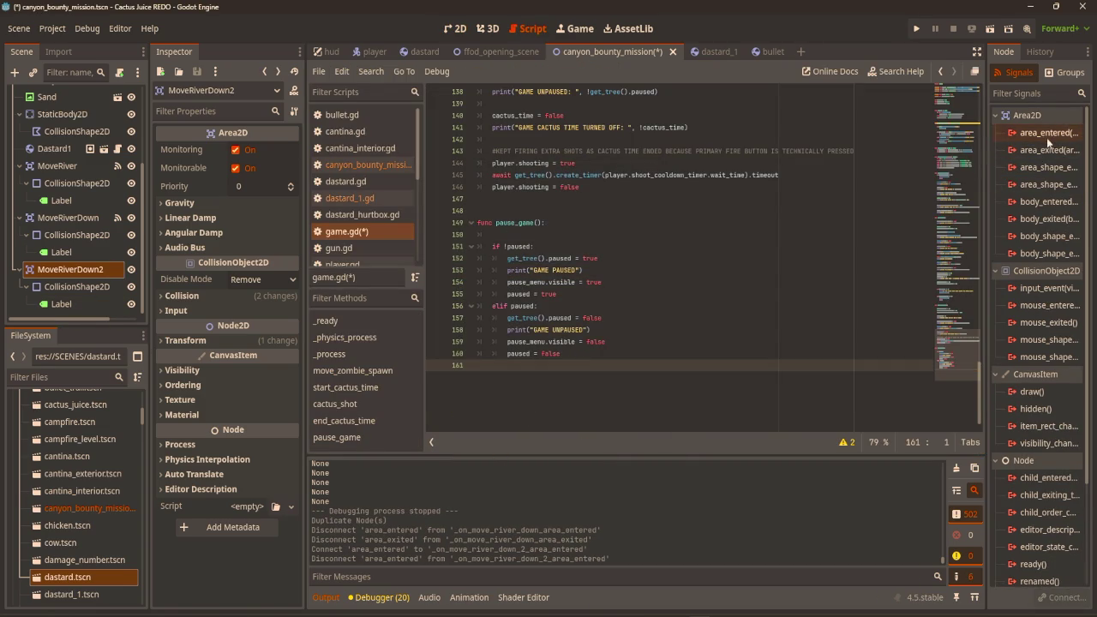
double_click(1047, 132)
double_click(614, 283)
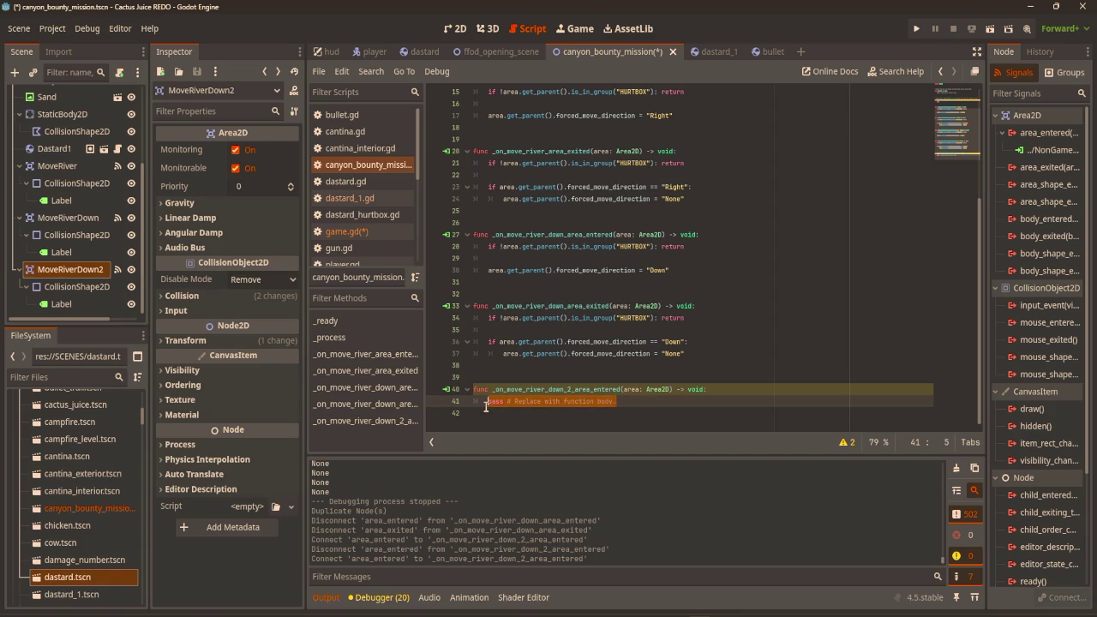
Paste the forced_move_direction = "None" line into the new handler in place of pass.
drag(703, 355, 498, 354)
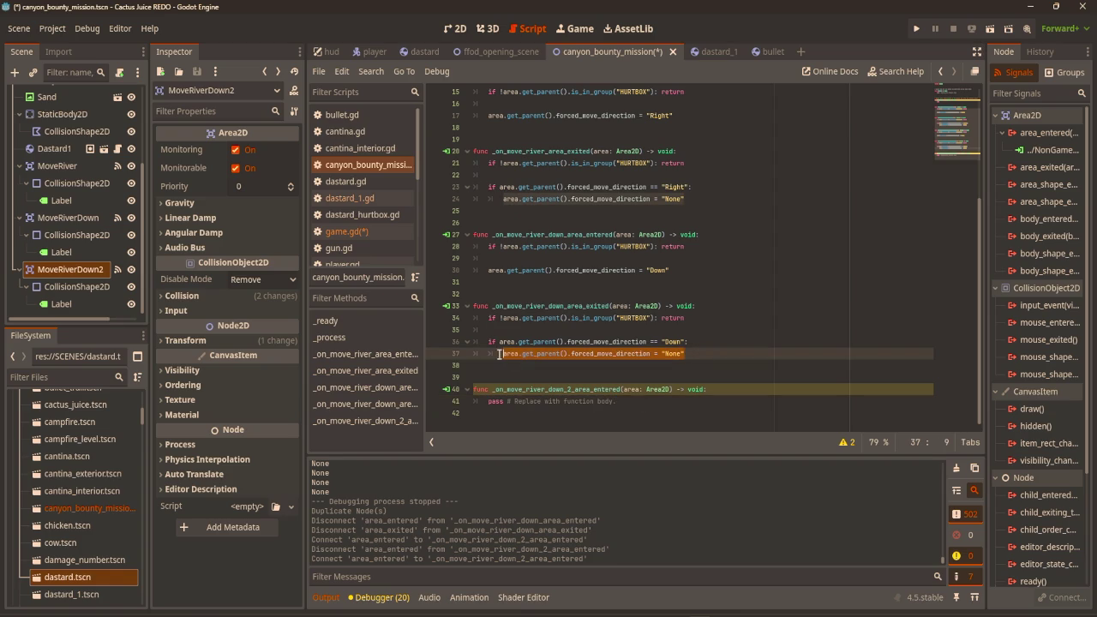
key(ctrl+c)
click(619, 402)
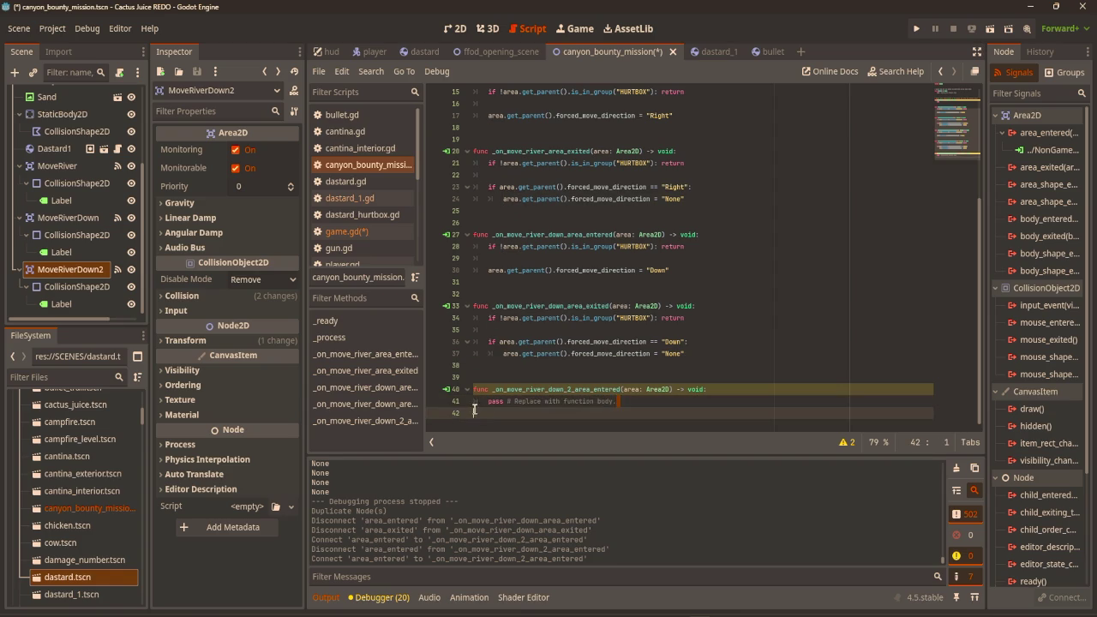
key(shift+Home)
key(ctrl+v)
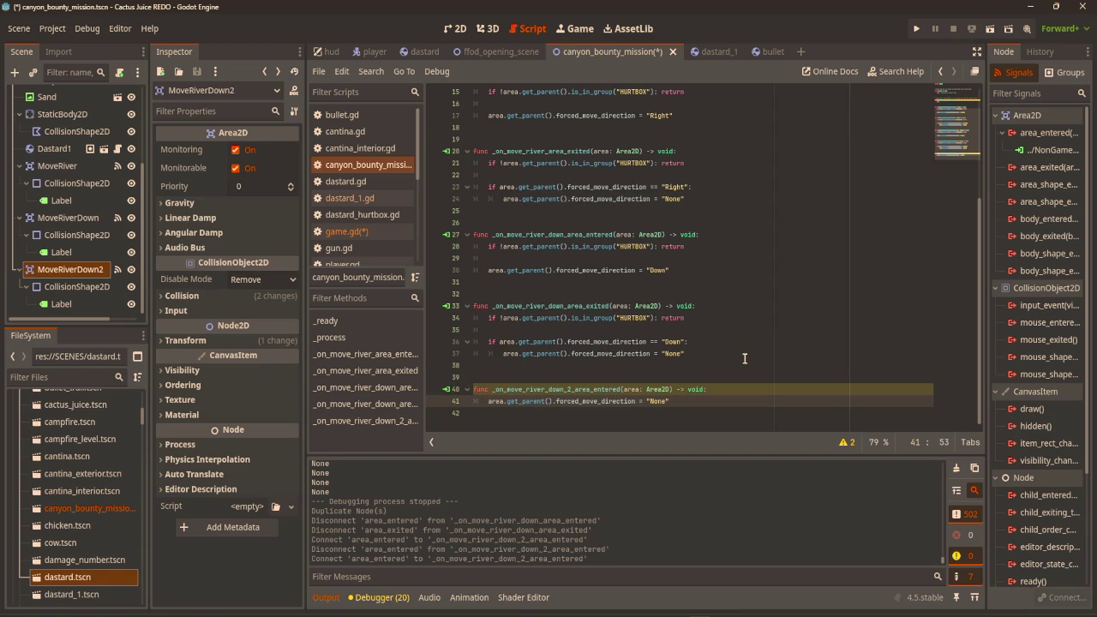
Delete the _on_move_river_down_area_exited and _on_move_river_area_exited functions, then save.
click(742, 356)
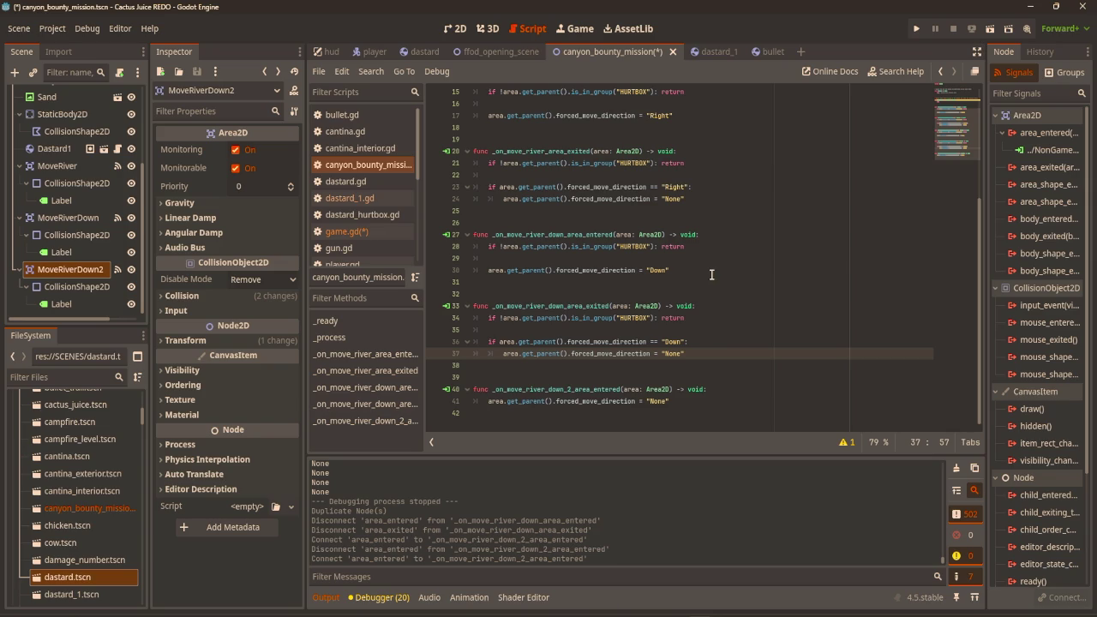
key(shift+Up)
key(shift+Up)
key(shift+Up)
key(shift+Home)
key(BackSpace)
key(BackSpace)
key(BackSpace)
scroll(681, 305, up, 4)
drag(701, 341, 473, 293)
key(BackSpace)
key(BackSpace)
key(BackSpace)
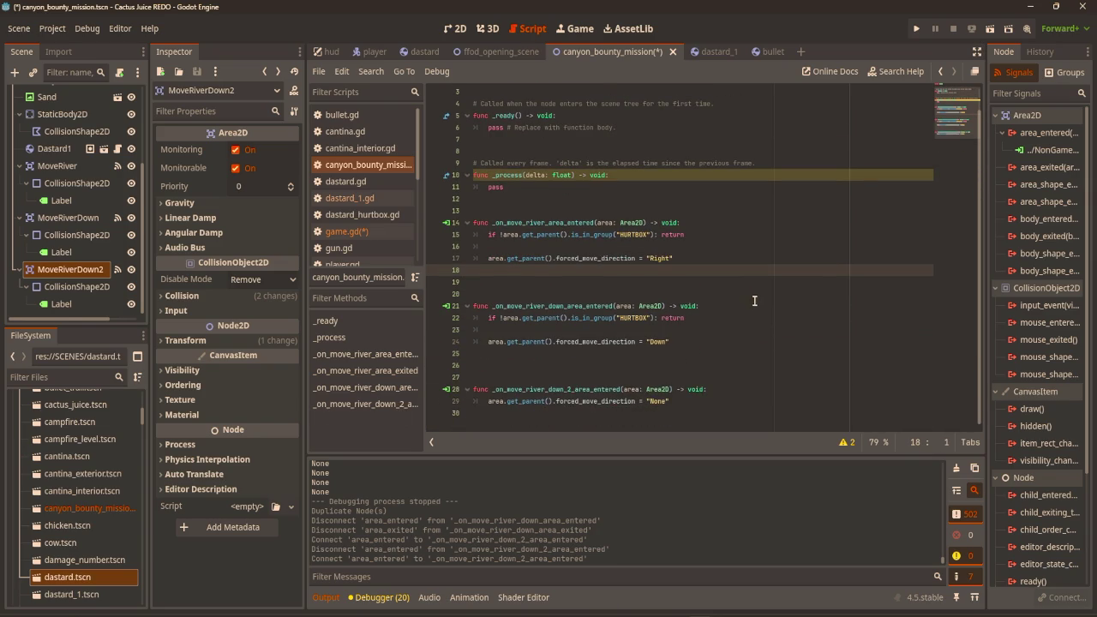
click(518, 294)
key(BackSpace)
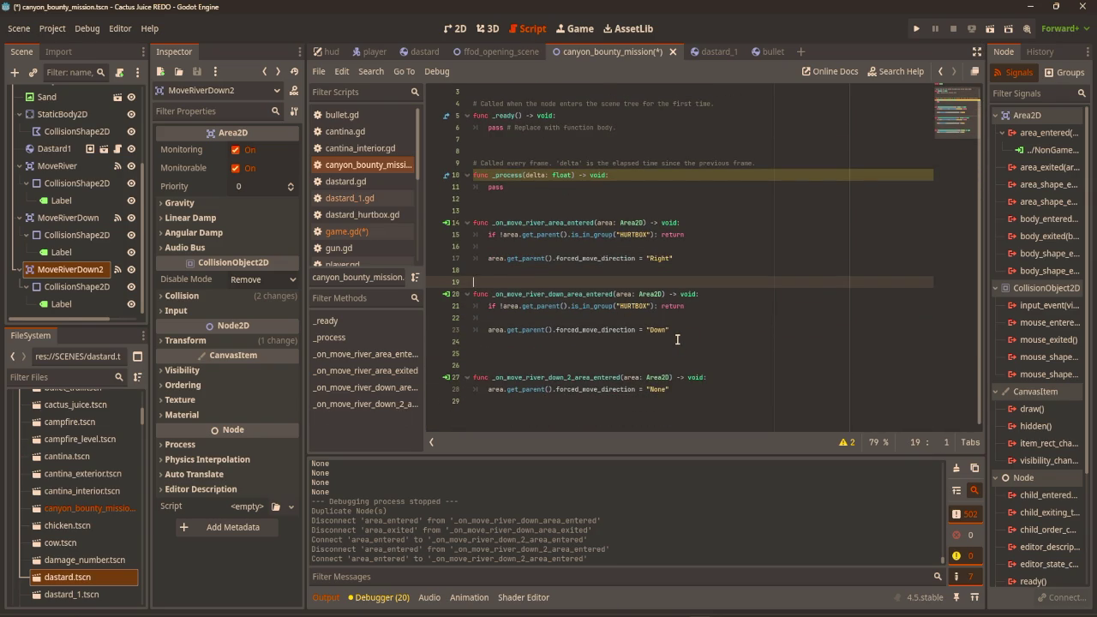
key(ctrl+s)
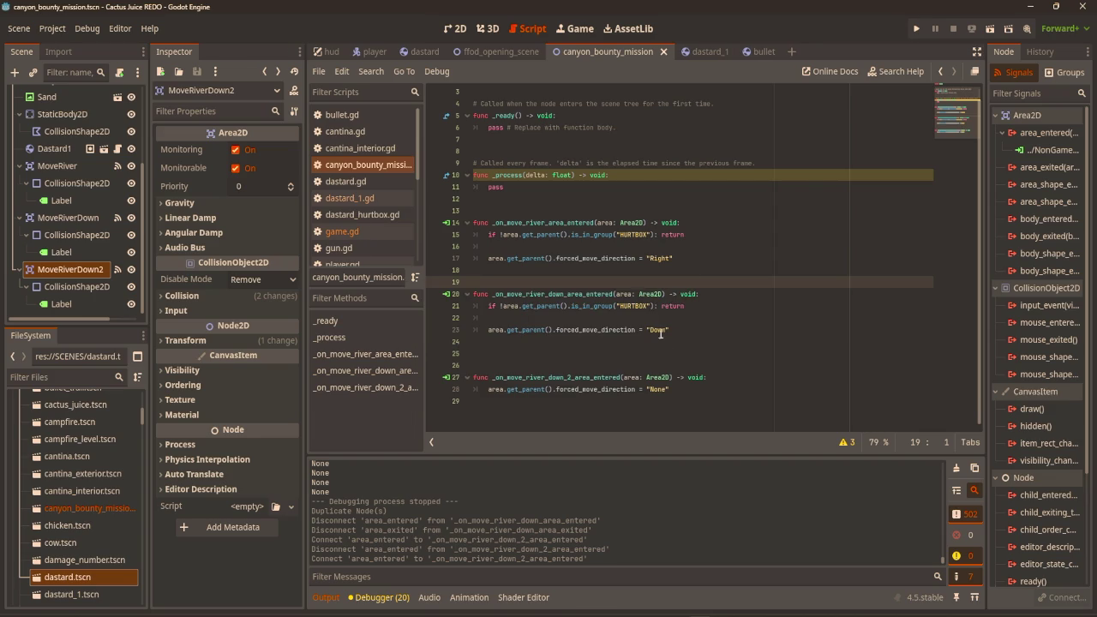
Drag MoveRiverDown2's collision shape lower in the 2D view.
click(454, 28)
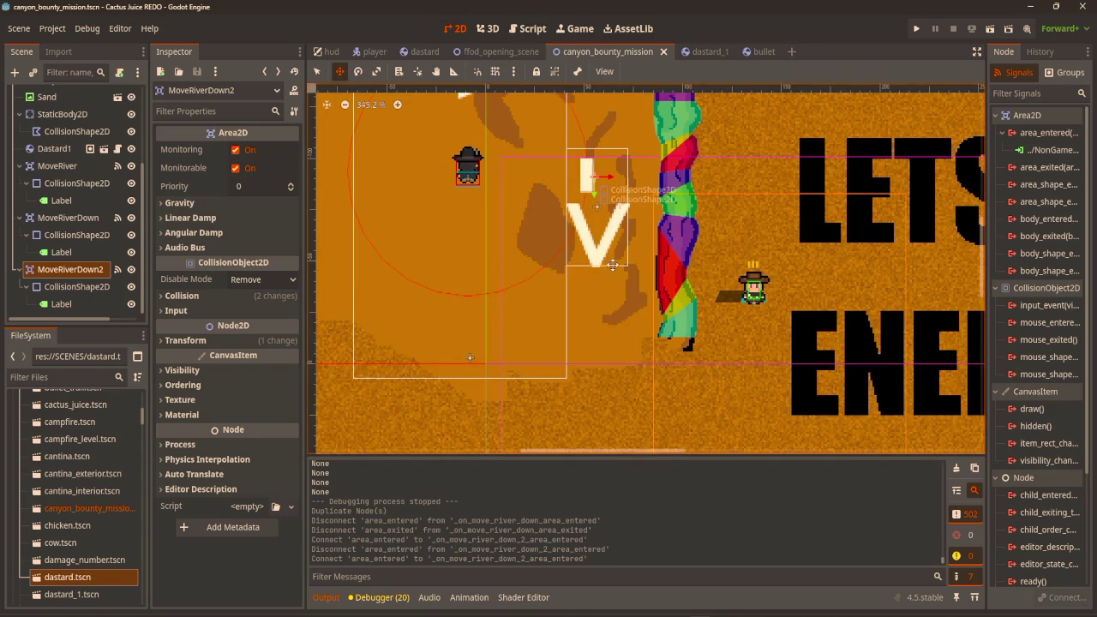
click(64, 286)
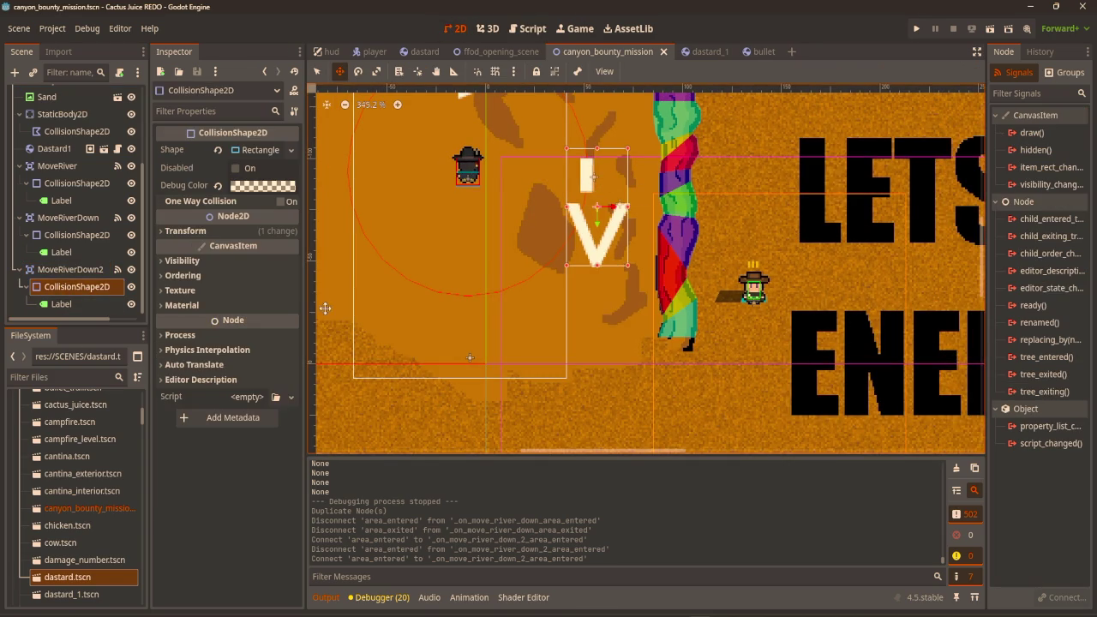
drag(569, 219, 583, 336)
Change MoveRiverDown2's label text to 'X', save the scene, and run the game.
click(60, 303)
click(241, 180)
text(X)
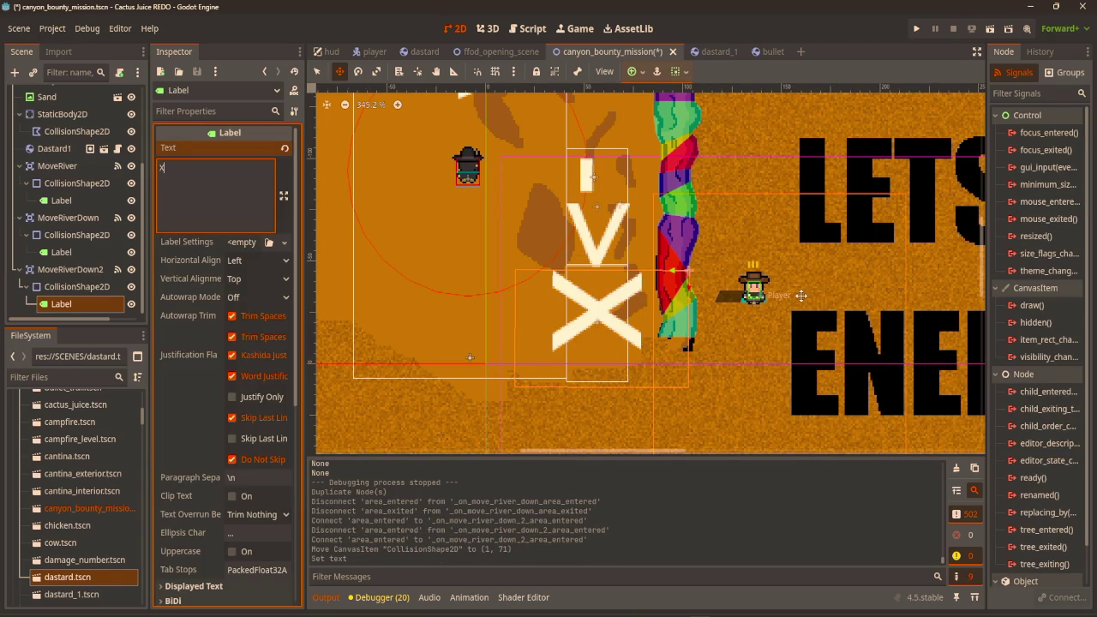
key(ctrl+s)
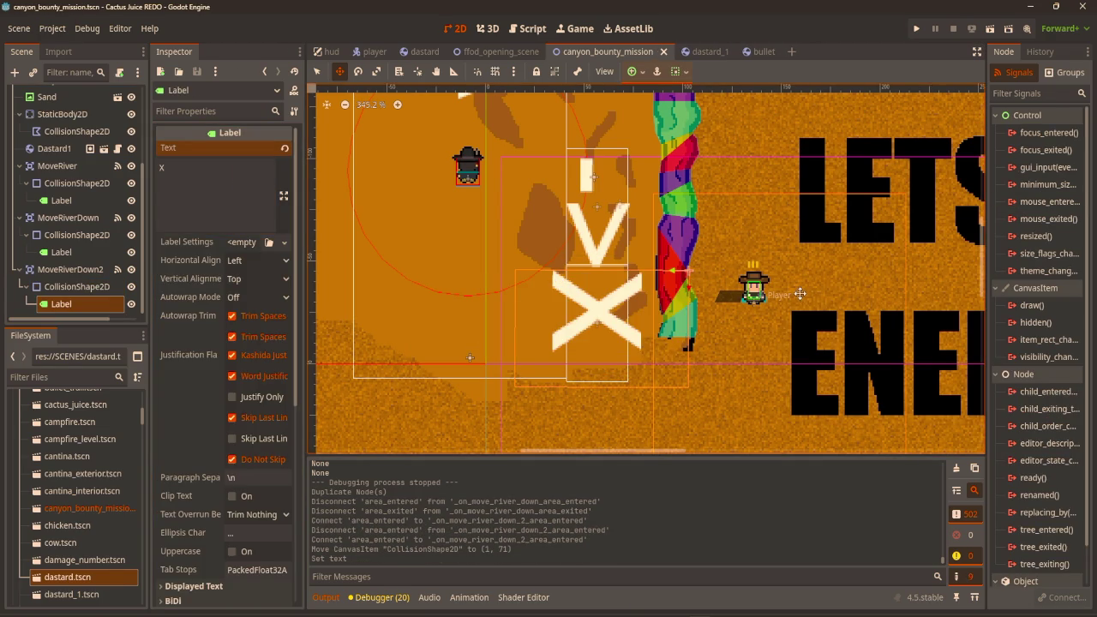
key(F5)
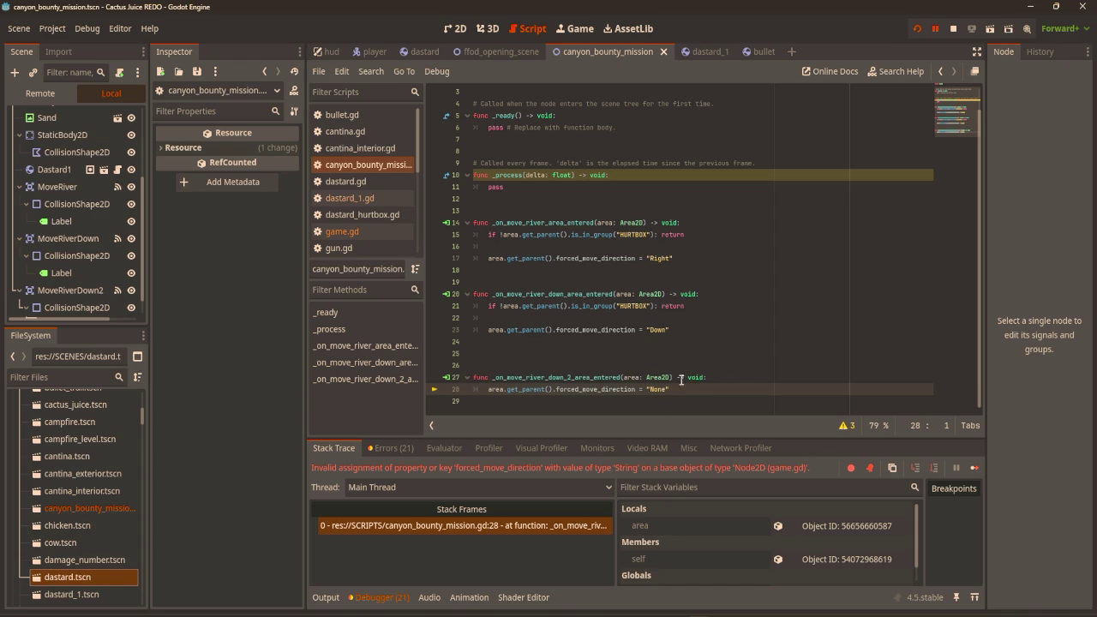
Copy line 21's HURTBOX guard into a new line 28 of the last handler.
drag(684, 306, 486, 305)
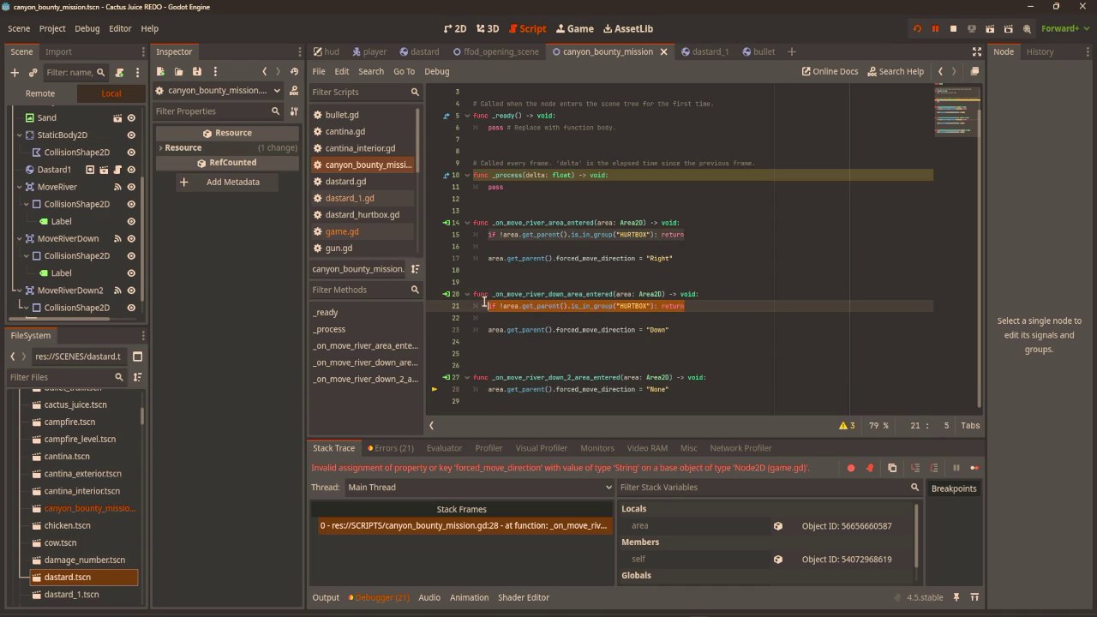
click(735, 382)
key(Return)
key(ctrl+v)
Run the game, walk the player up and left, then stop.
key(F5)
key(Up)
key(Left)
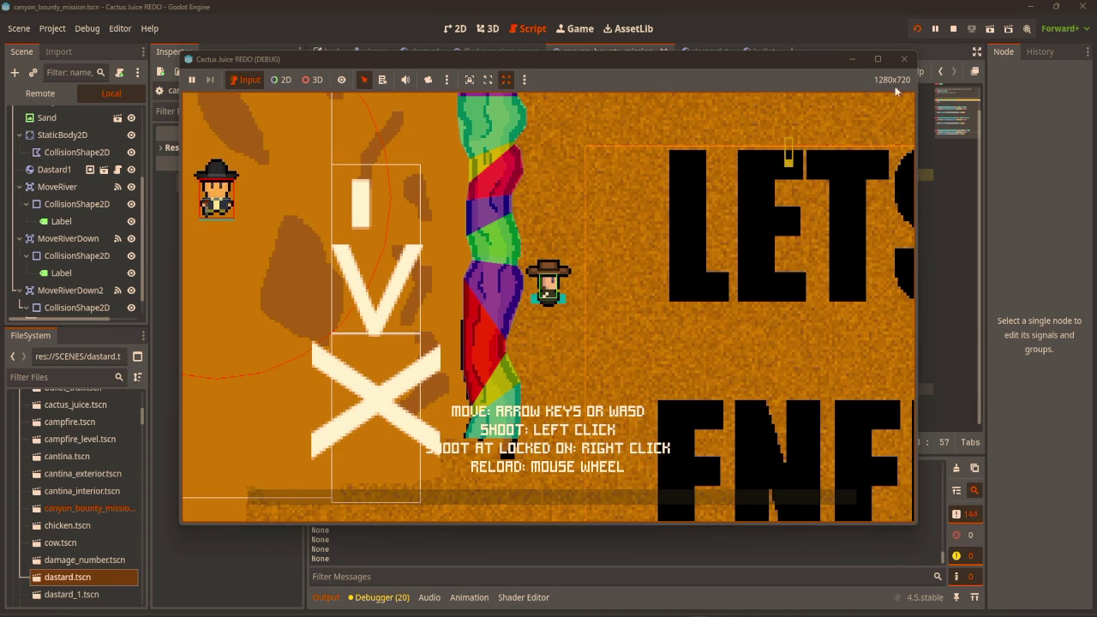
click(904, 58)
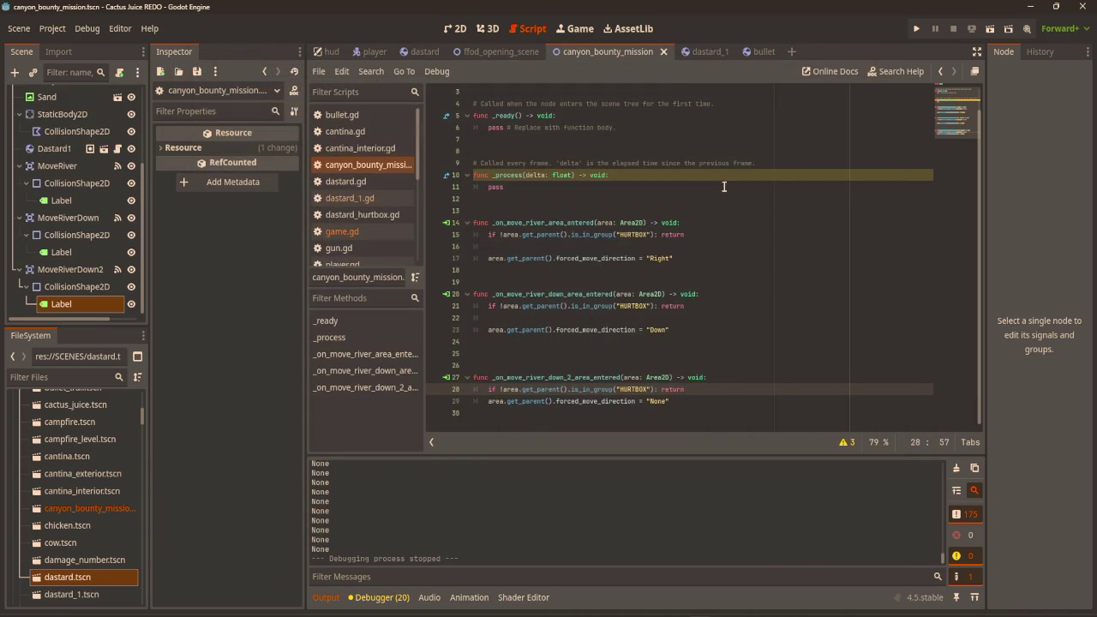
Inspect MoveRiverDown2's collision shape and settings, then run and stop another test.
click(700, 258)
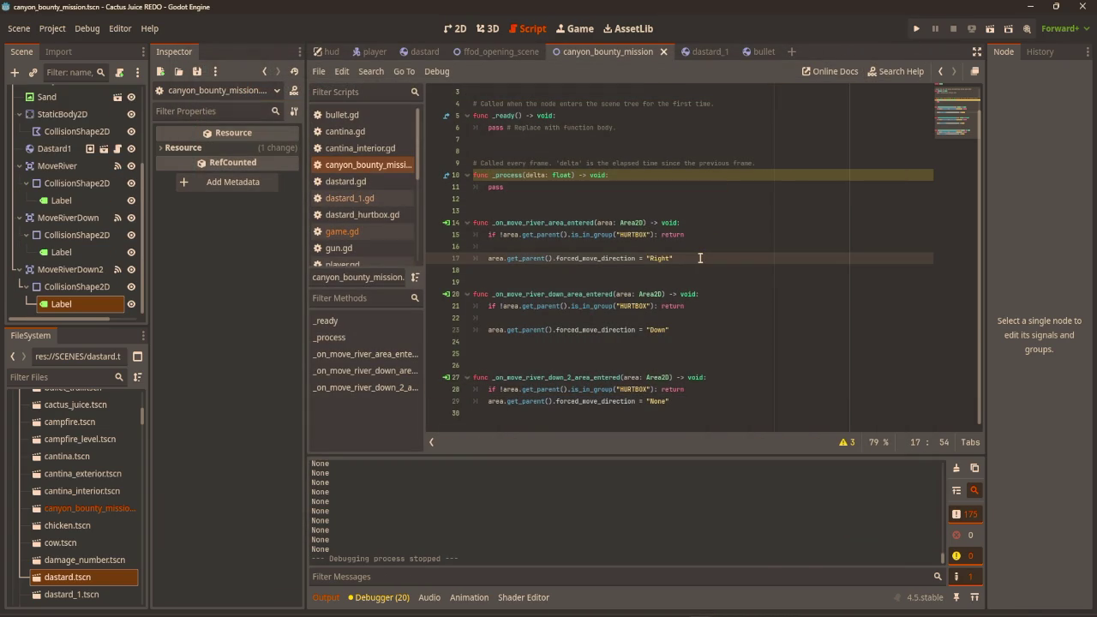
click(454, 28)
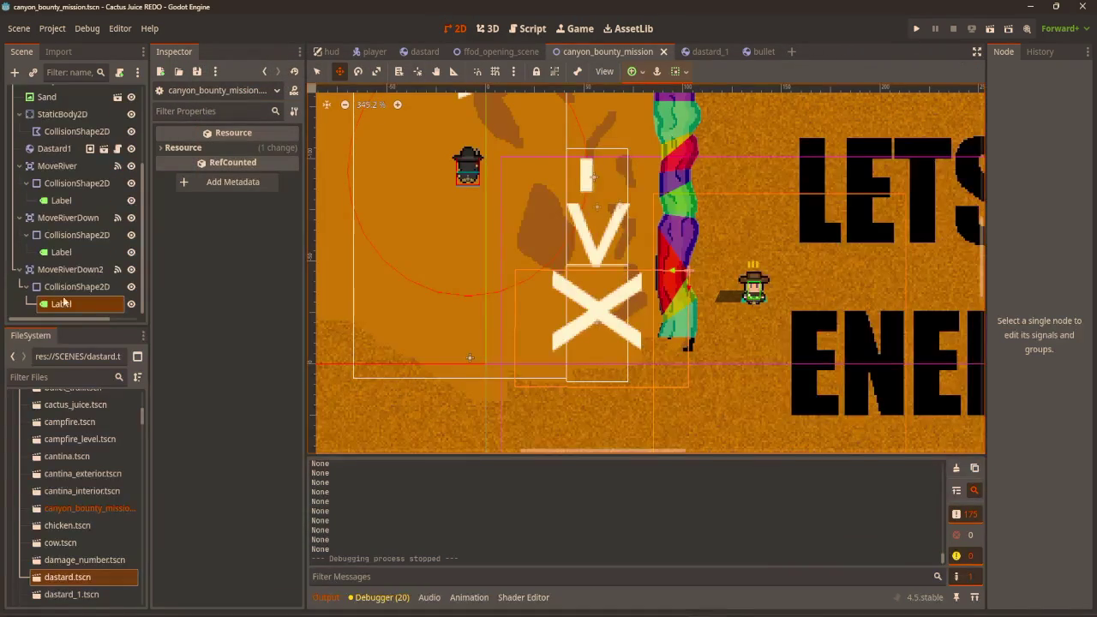
click(70, 270)
click(73, 290)
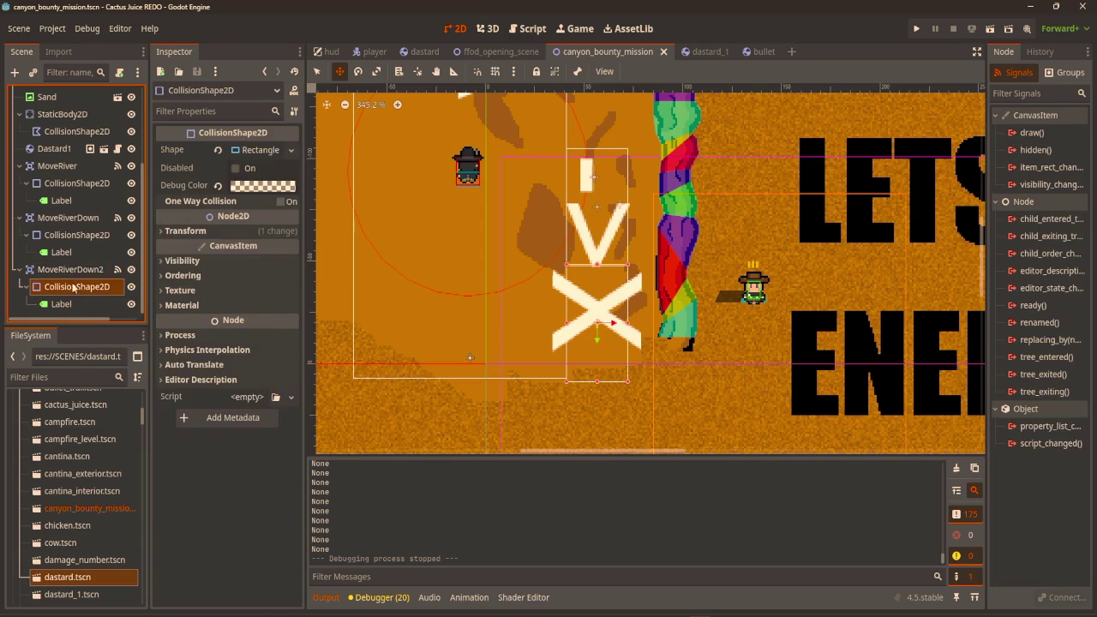
click(70, 269)
click(181, 296)
click(181, 295)
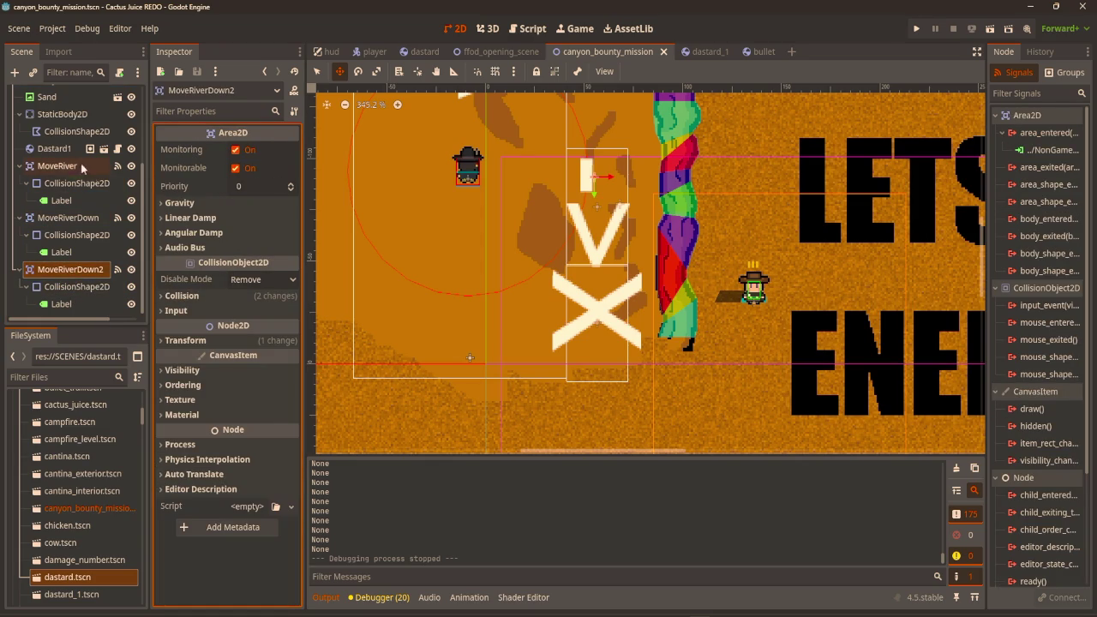
scroll(626, 225, up, 2)
scroll(626, 224, up, 1)
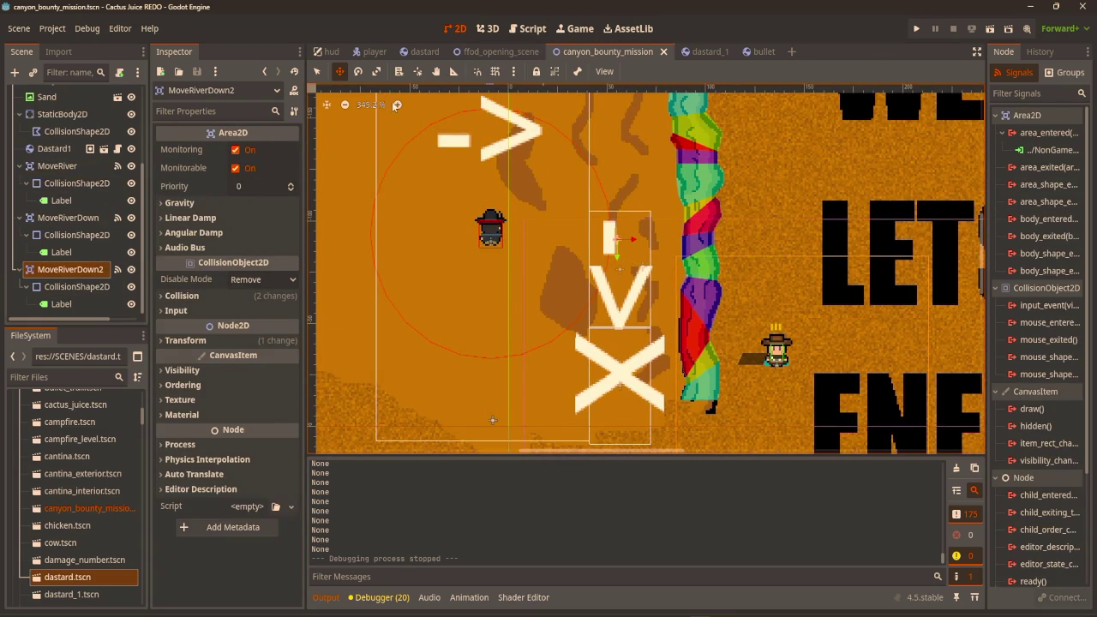
click(526, 28)
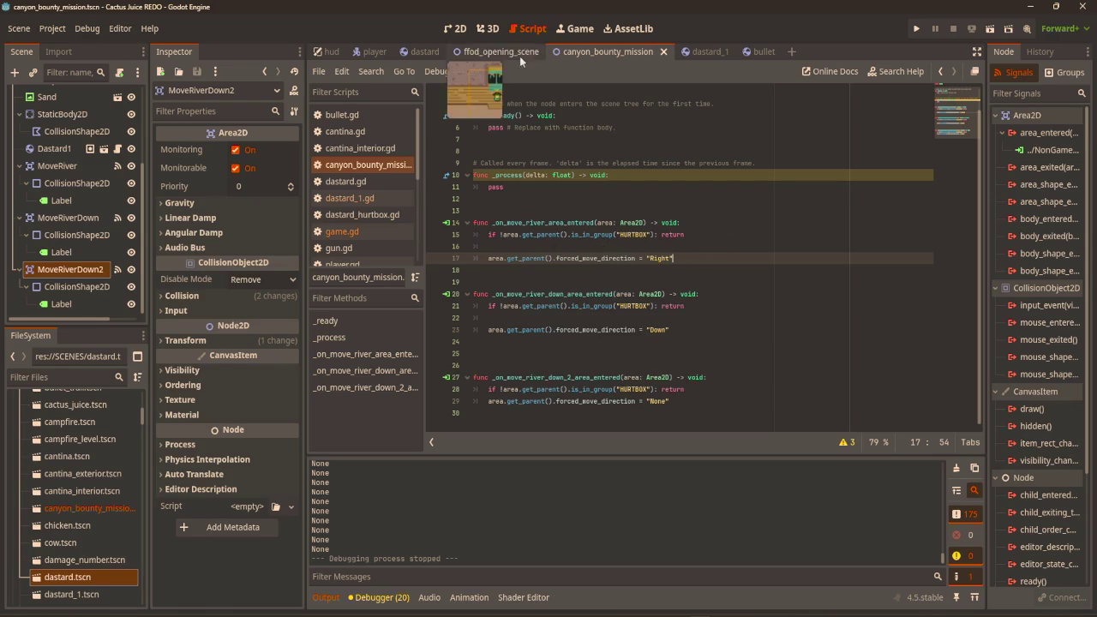
click(916, 29)
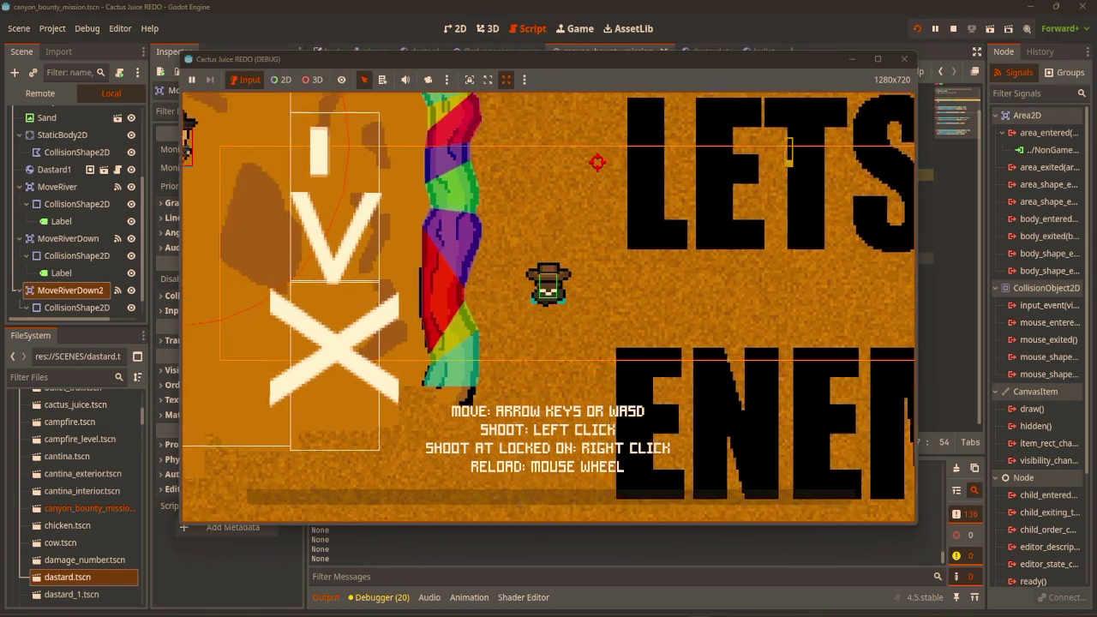
click(903, 58)
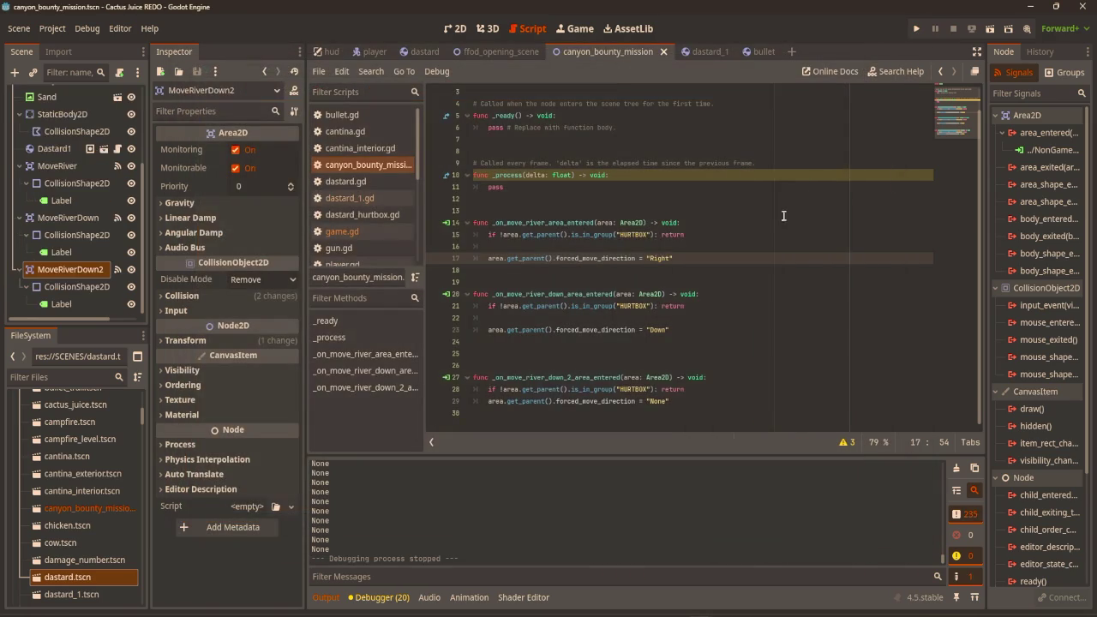
Delete the HURTBOX guard and its empty line from line 15.
click(703, 232)
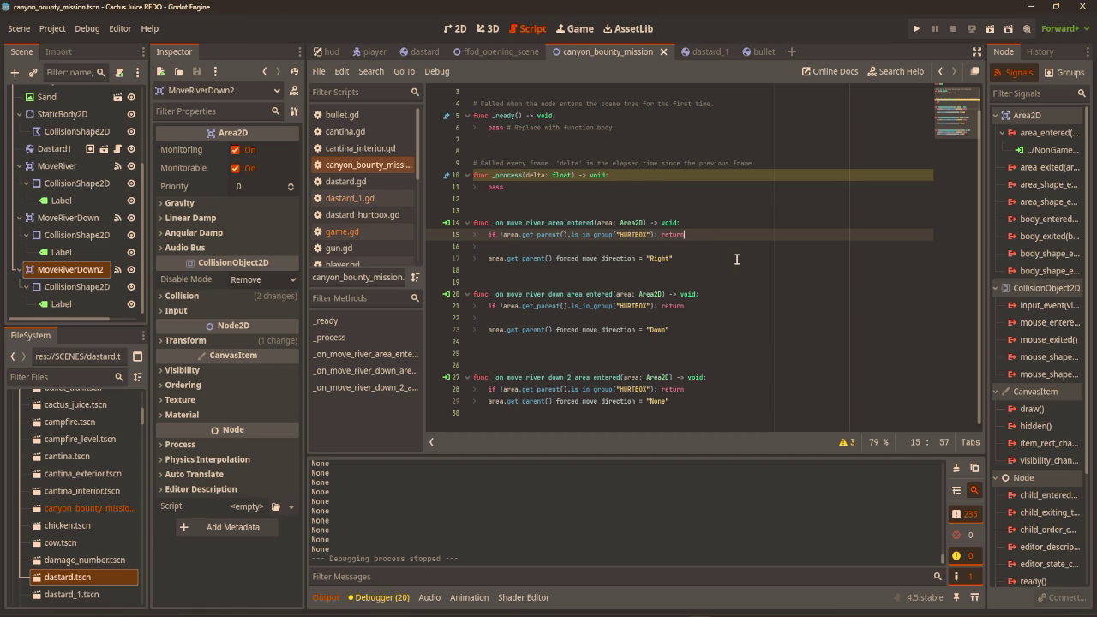
drag(689, 234, 520, 234)
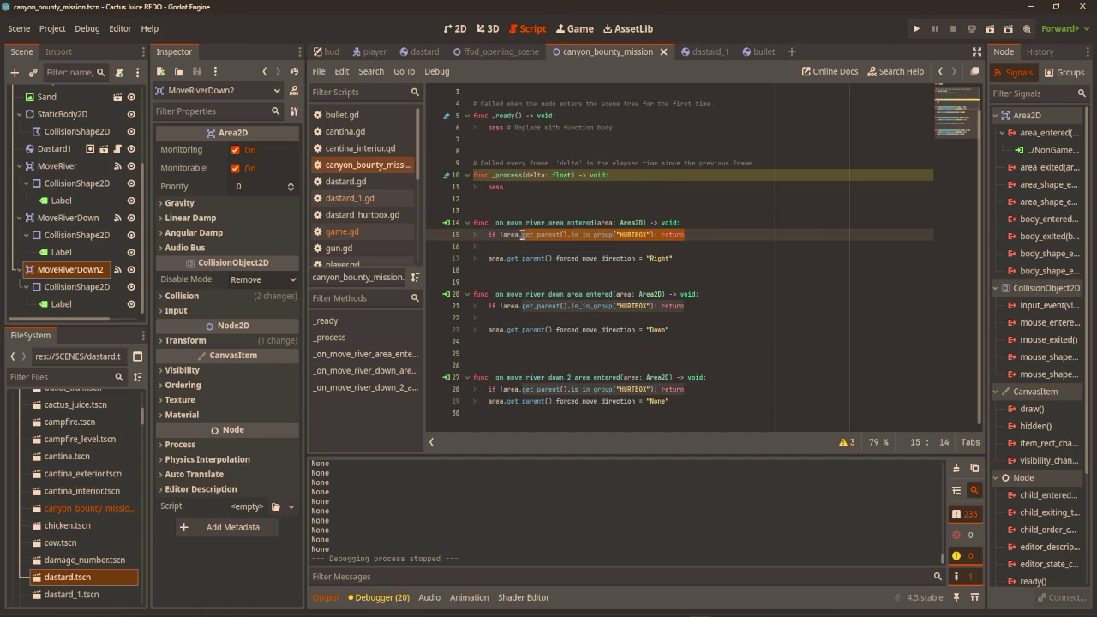
click(739, 234)
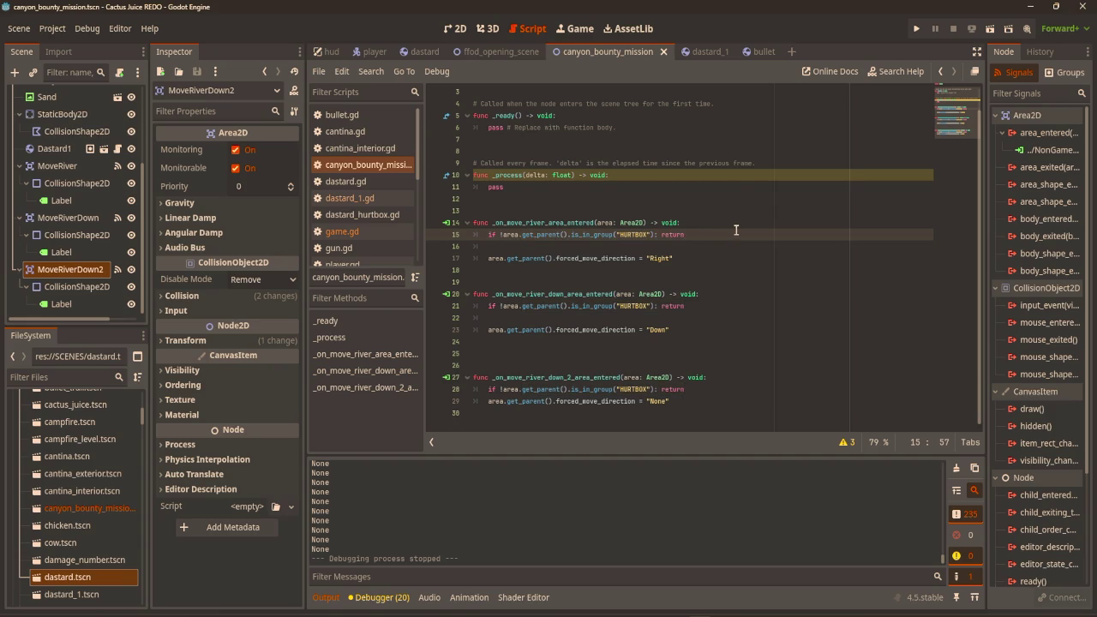
drag(714, 232, 486, 234)
key(ctrl+c)
key(BackSpace)
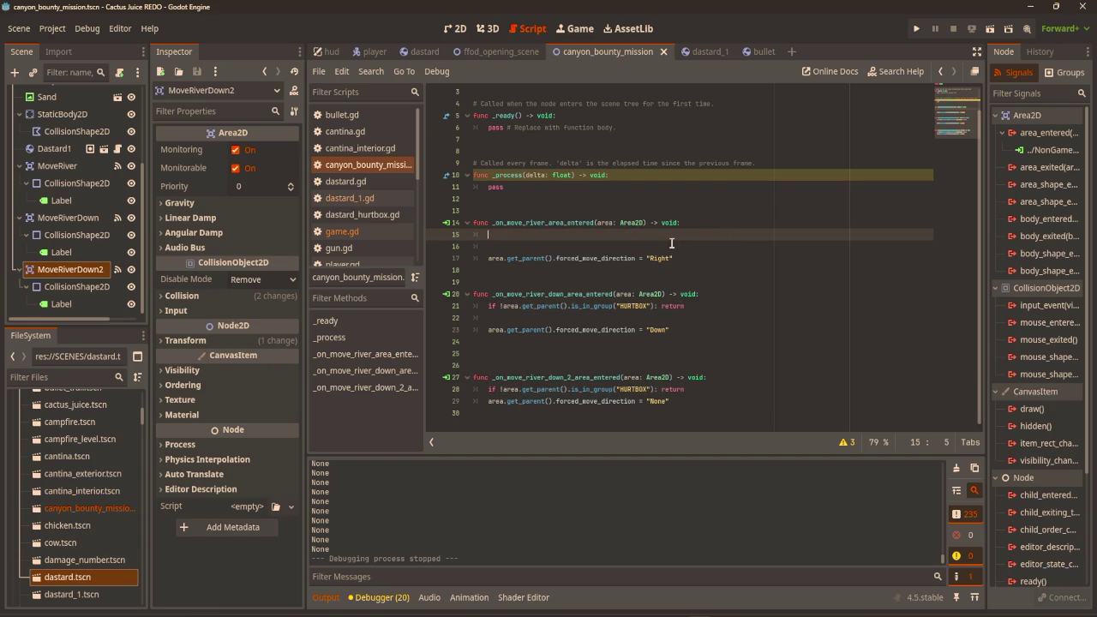
key(BackSpace)
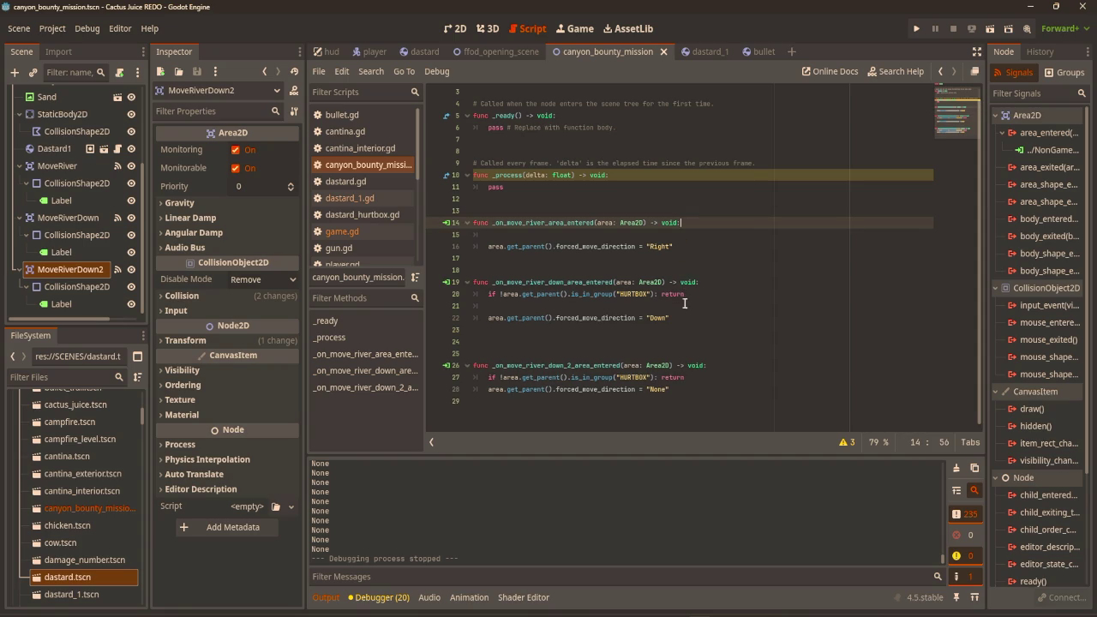
Paste the HURTBOX guard back onto line 15, then open dastard_1 and select AttackRangeArea.
click(678, 318)
click(710, 287)
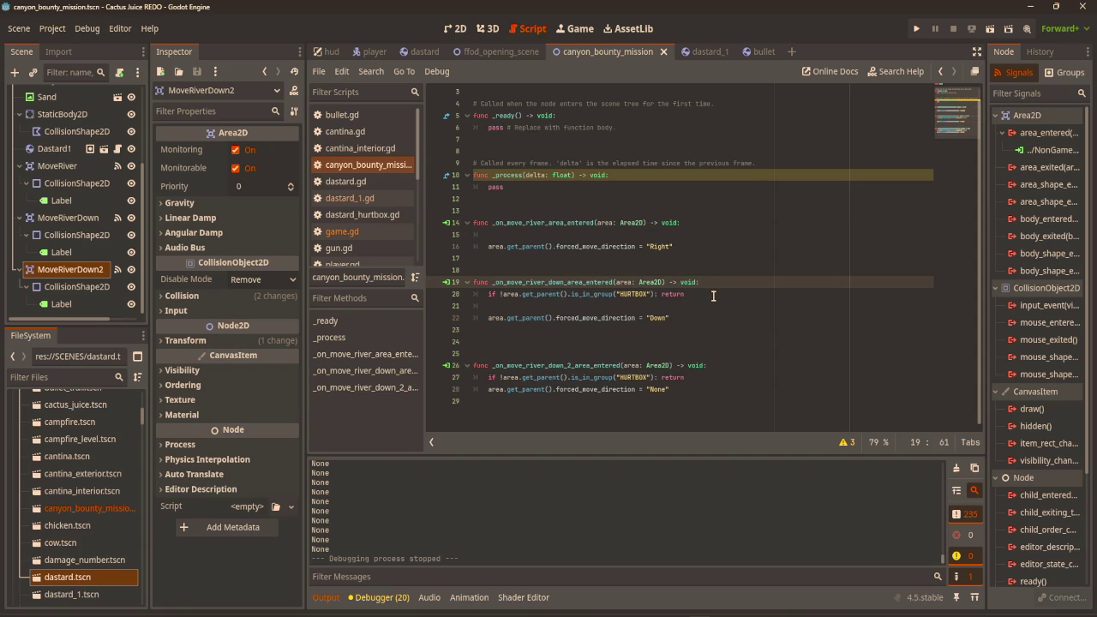
click(713, 295)
key(Up)
key(Up)
key(Up)
key(ctrl+v)
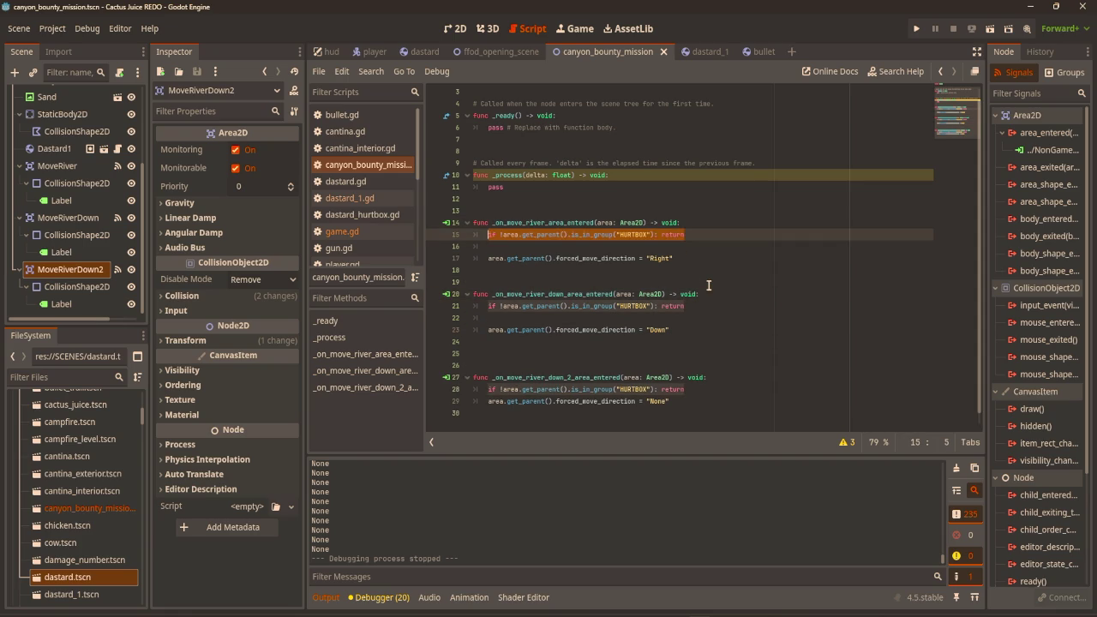
click(716, 236)
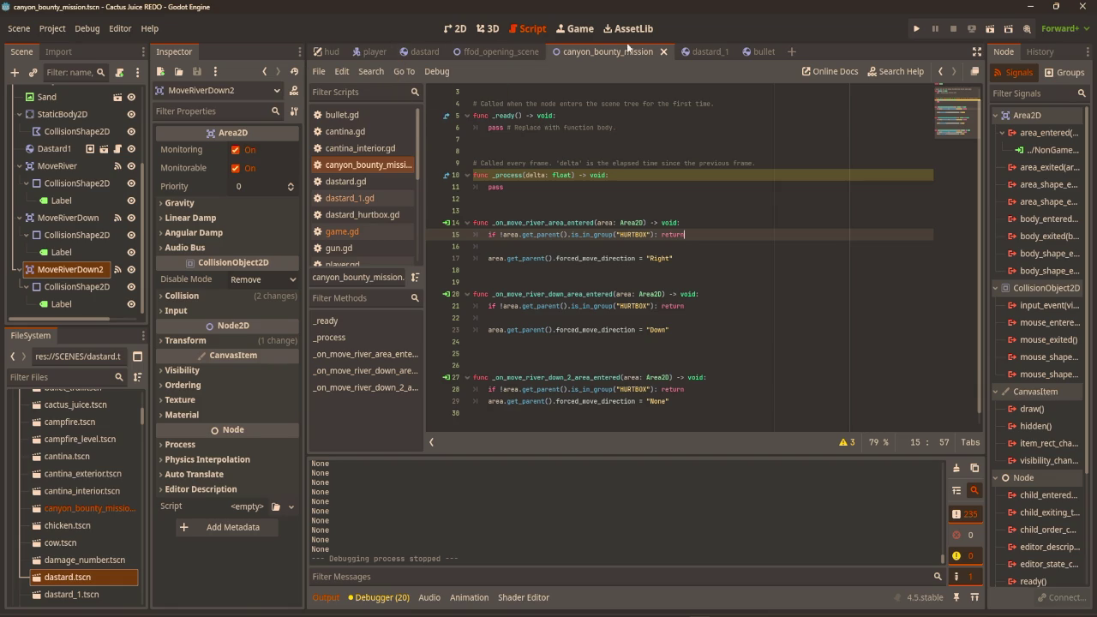
click(699, 51)
click(75, 198)
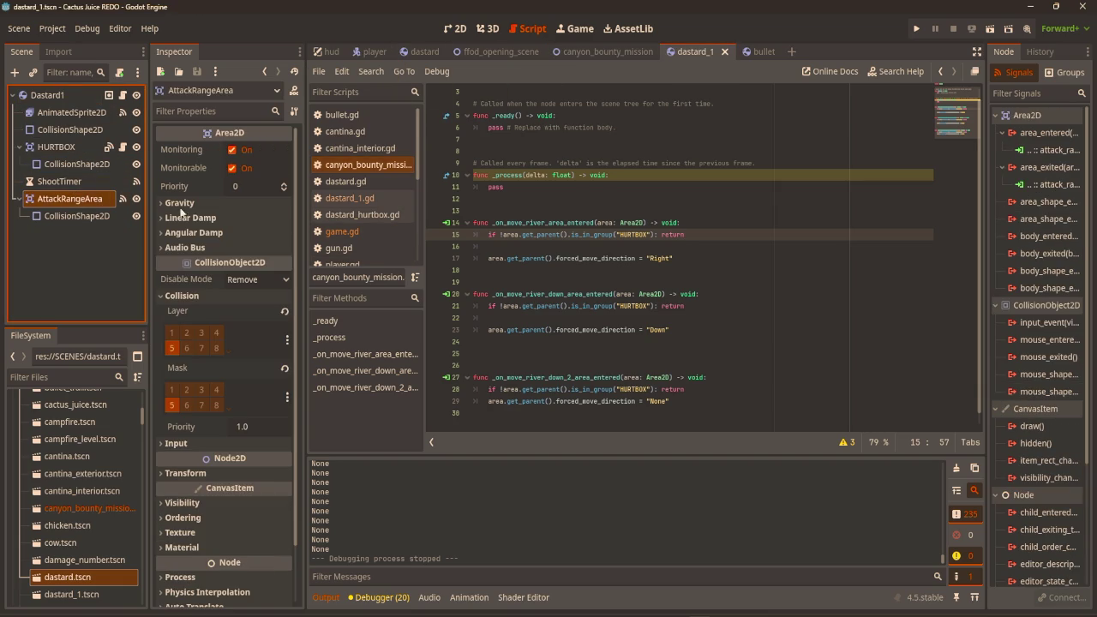
Untick AttackRangeArea's collision layer 1, playtest, and switch back to canyon_bounty_mission.
click(182, 296)
click(171, 333)
key(F5)
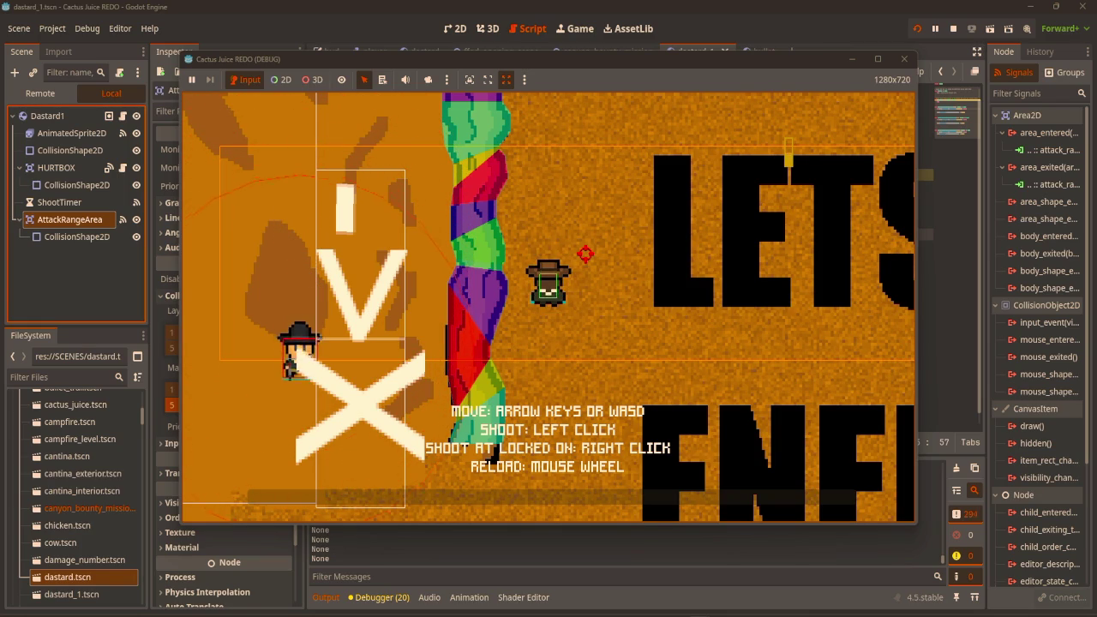
click(903, 58)
click(454, 28)
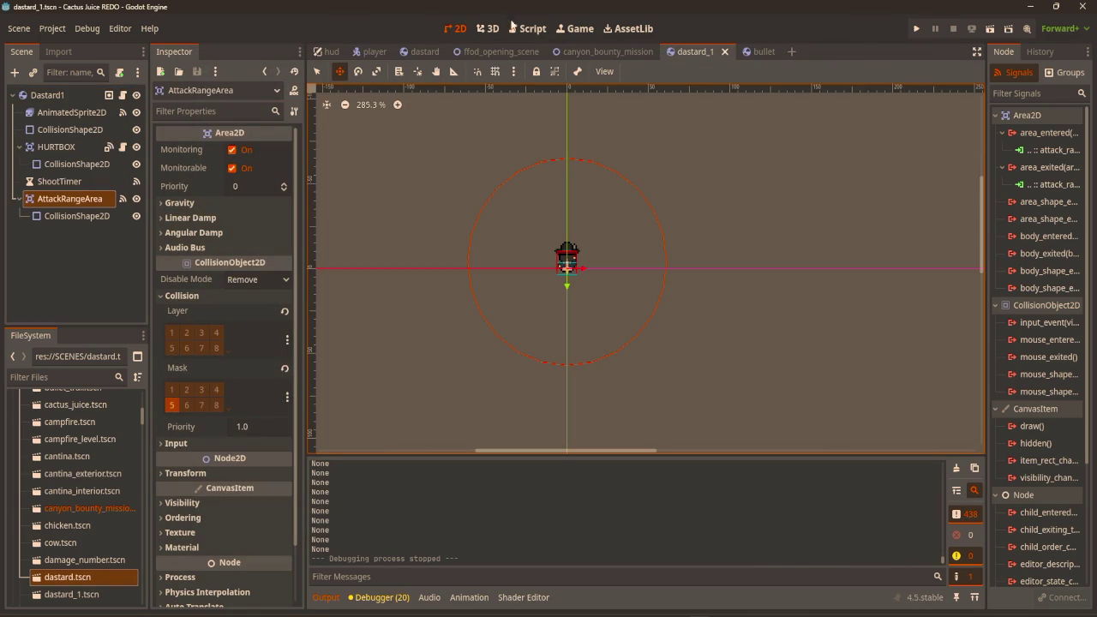
click(604, 51)
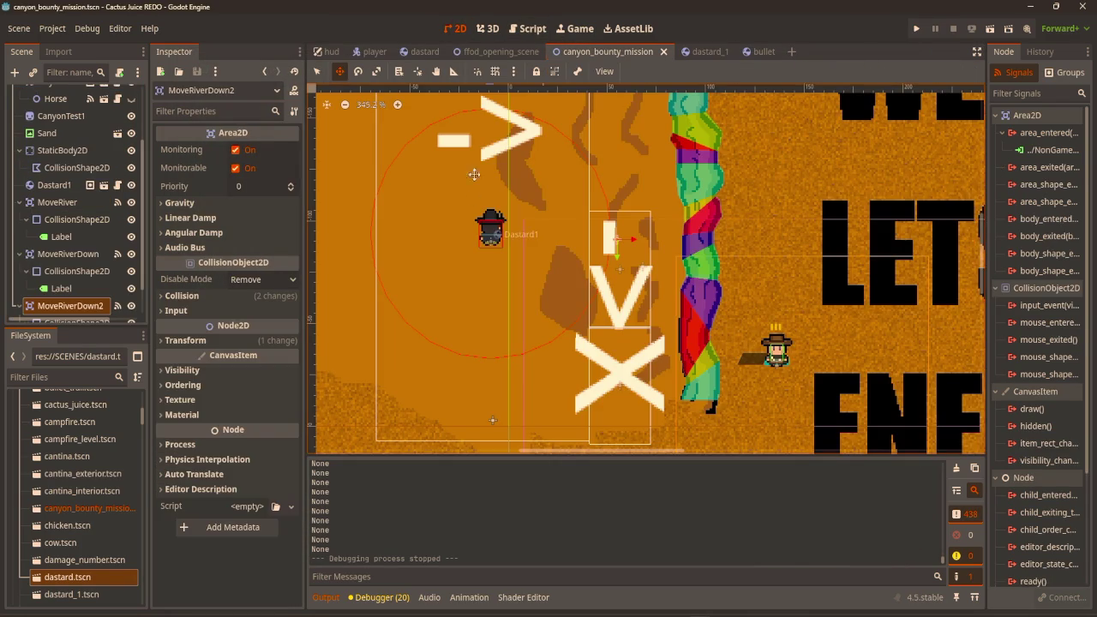
Drag the X label about 25 px left and reselect MoveRiverDown2.
click(618, 358)
mouse_move(618, 358)
mouse_down()
mouse_move(598, 358)
mouse_move(609, 362)
mouse_move(590, 382)
mouse_up()
click(618, 374)
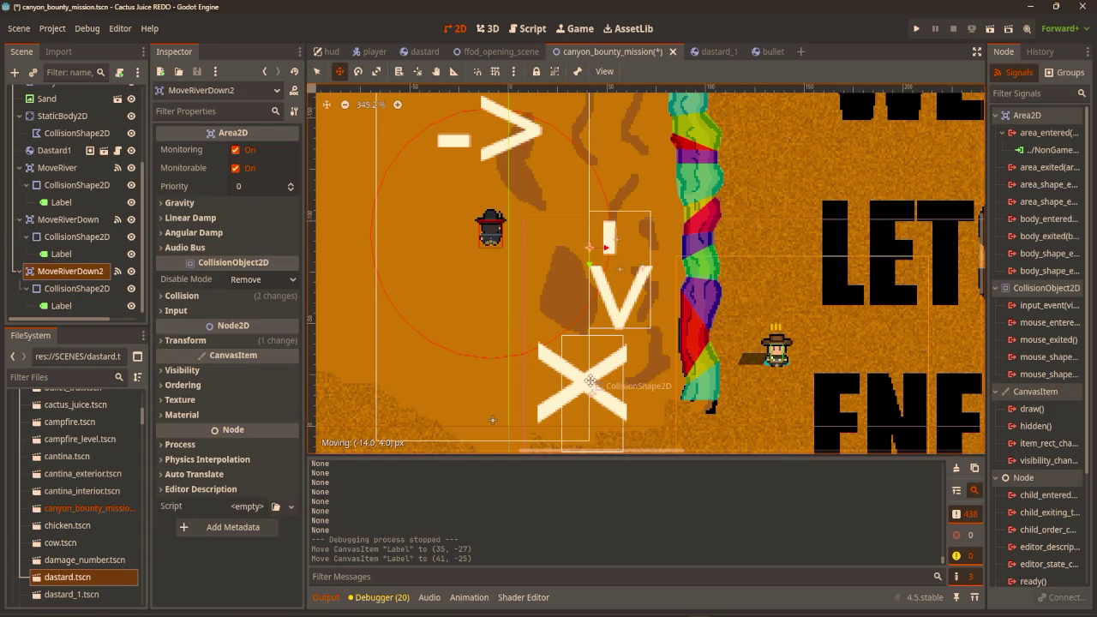
Run the scene with F6, walk the player up-left, stop, and reselect MoveRiverDown2.
key(F6)
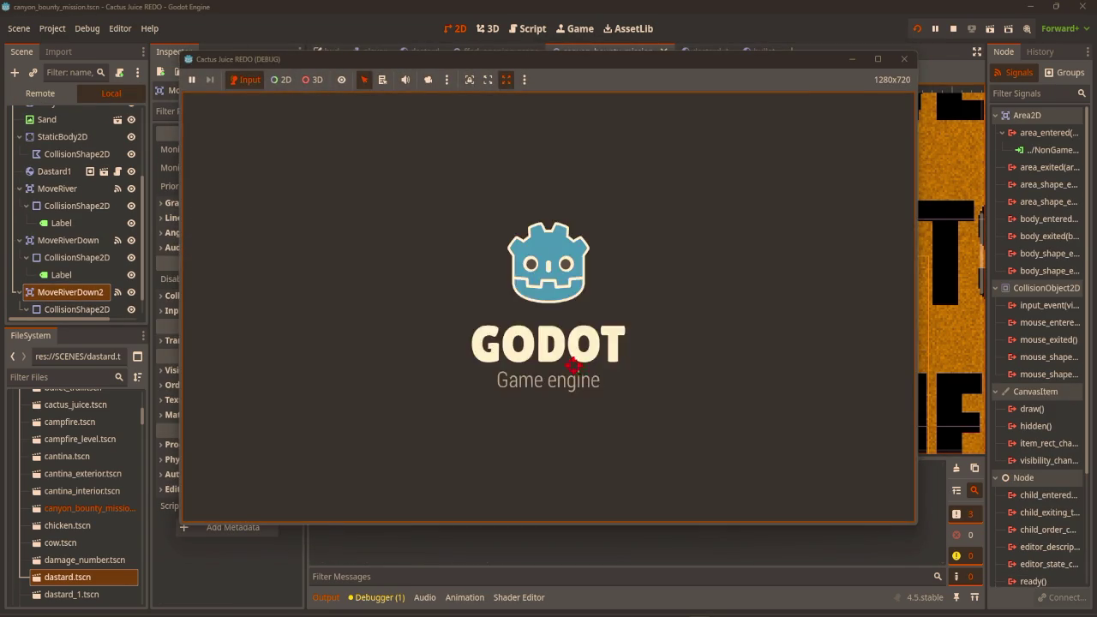
key(w+a)
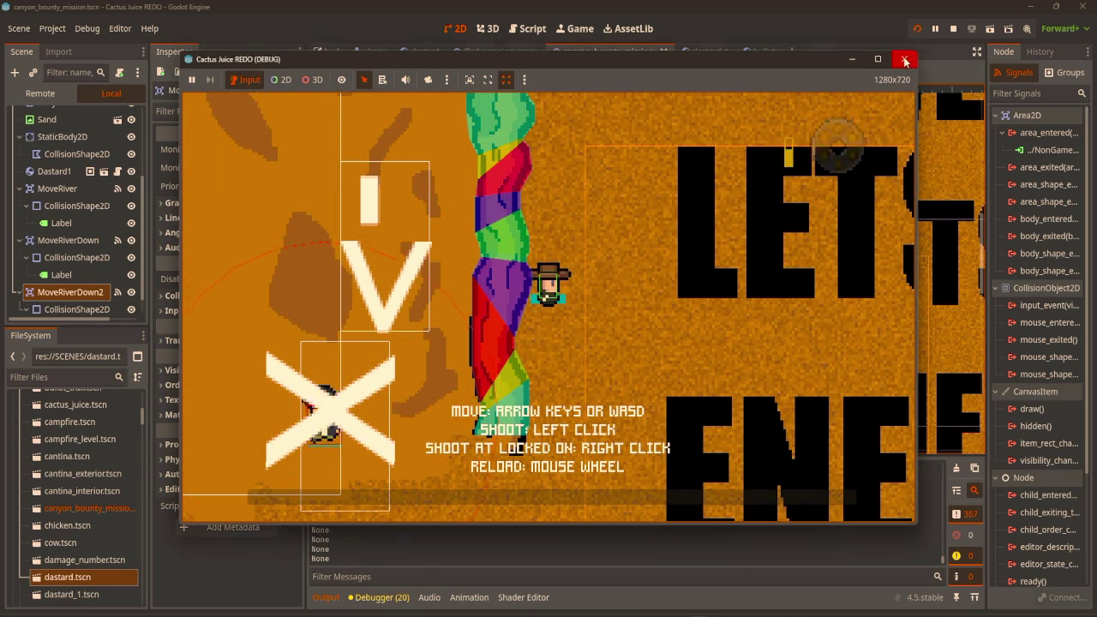
key(F8)
click(92, 289)
click(90, 271)
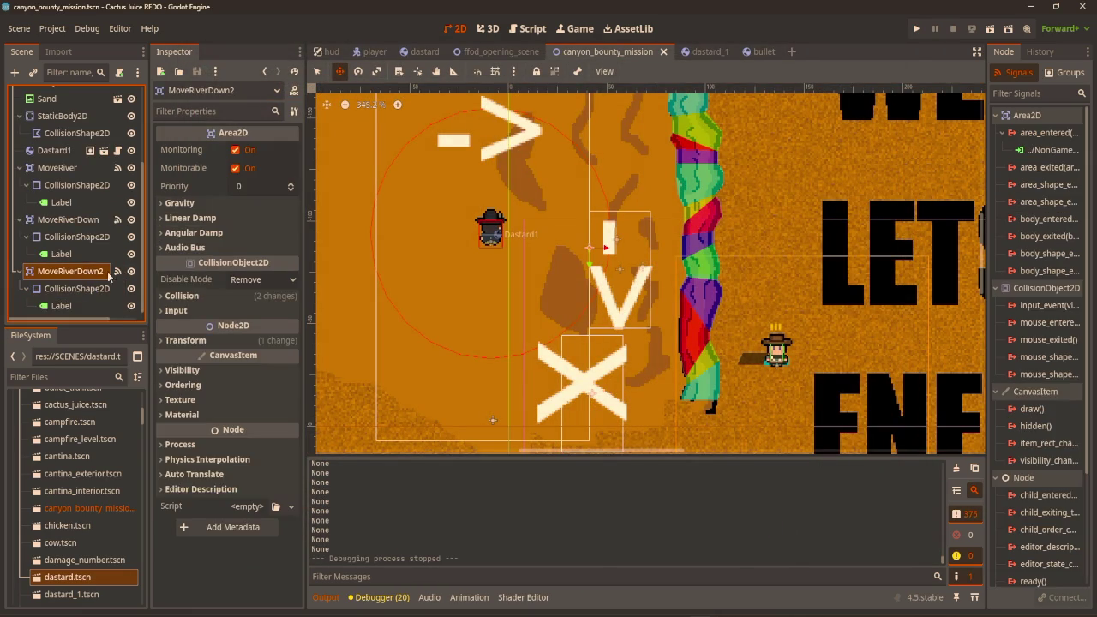
Insert a blank line 29 after the HURTBOX check in the mission script.
click(182, 296)
click(182, 296)
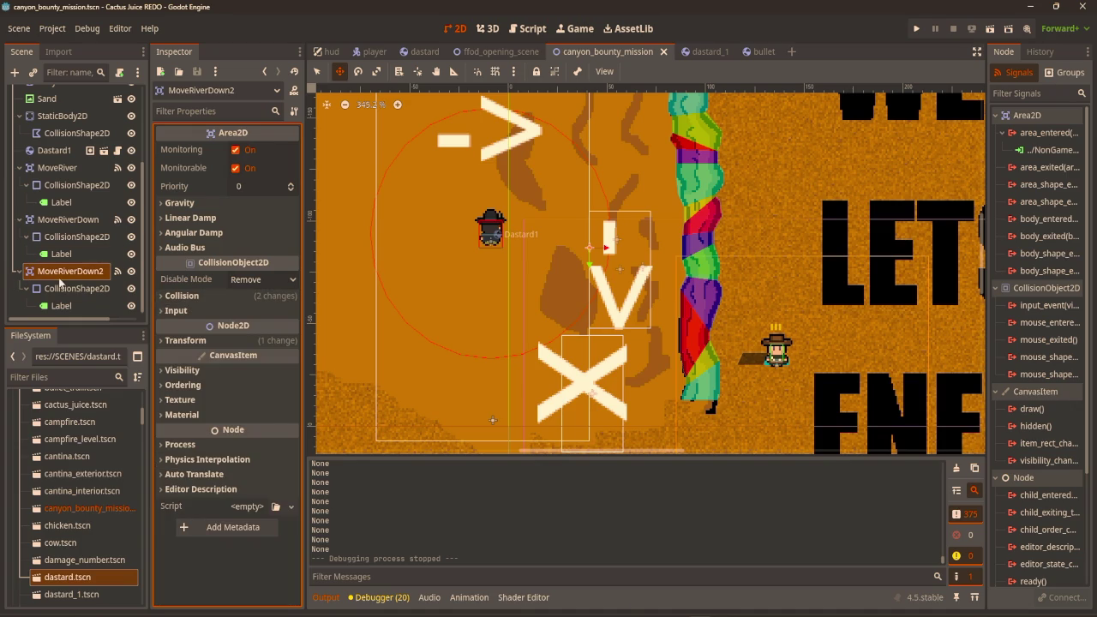
click(527, 29)
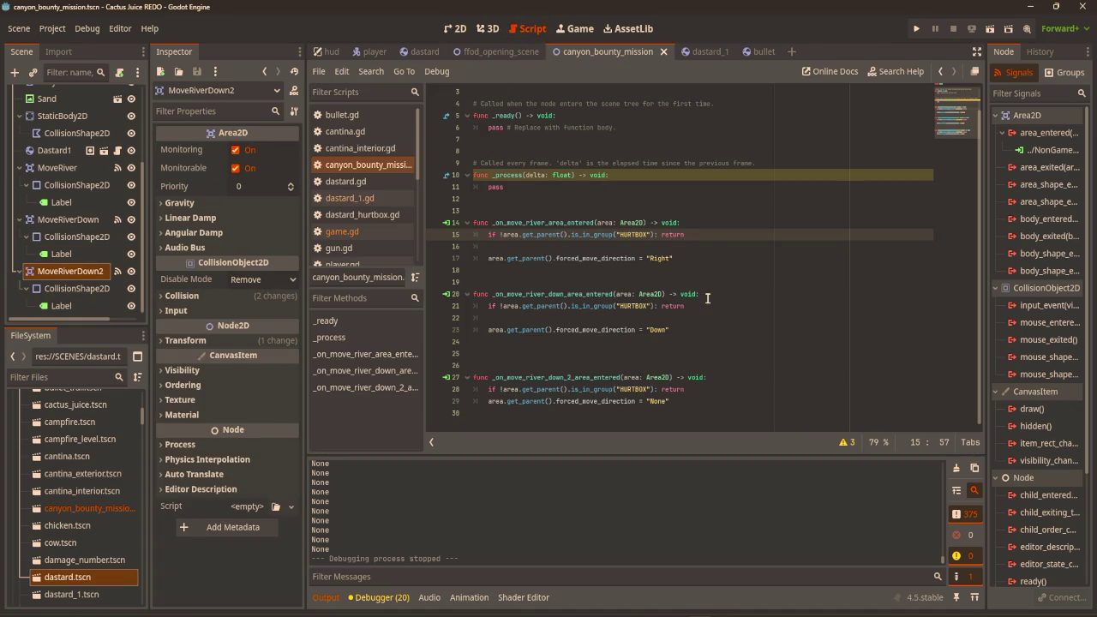
click(694, 394)
key(Return)
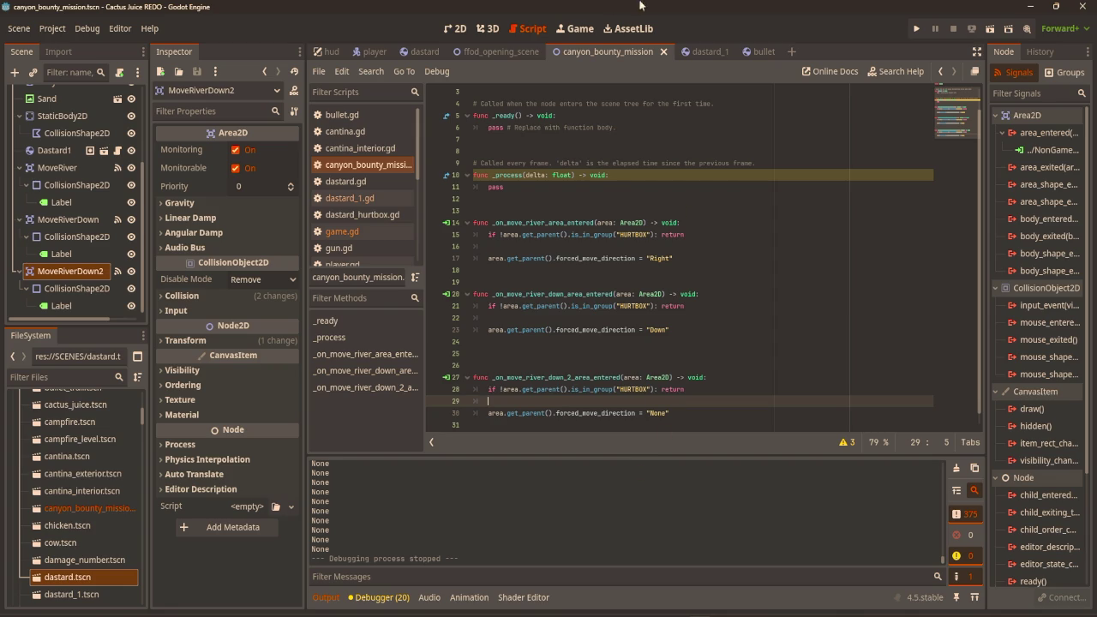
In dastard_1.gd, change line 86 to forced_velocity = Vector2(0, 0) and run the game.
click(694, 52)
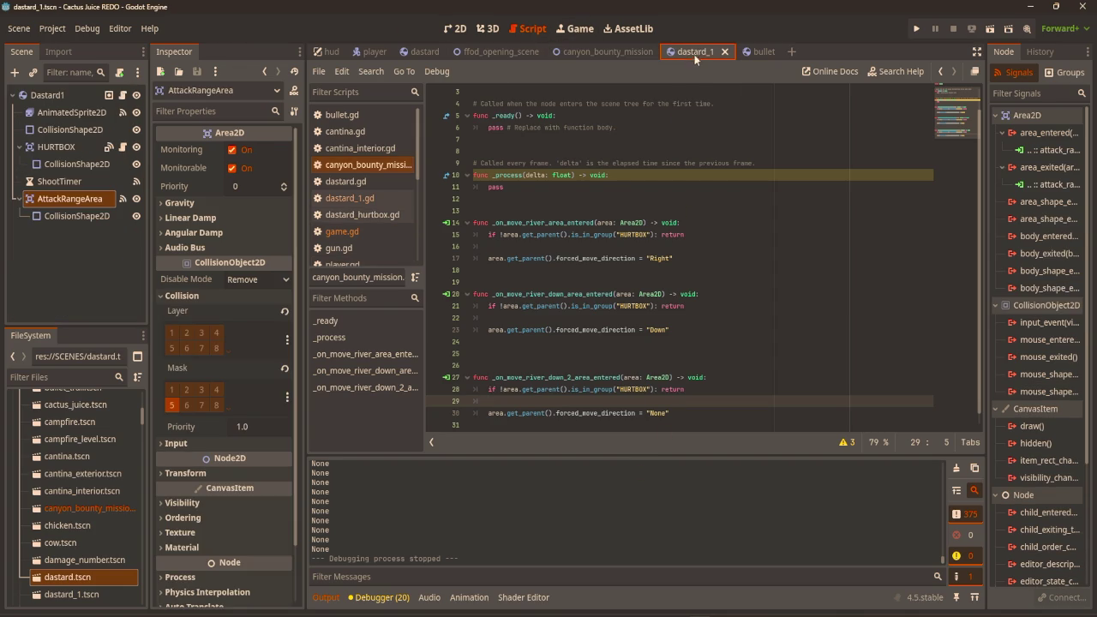
click(123, 95)
scroll(738, 309, down, 15)
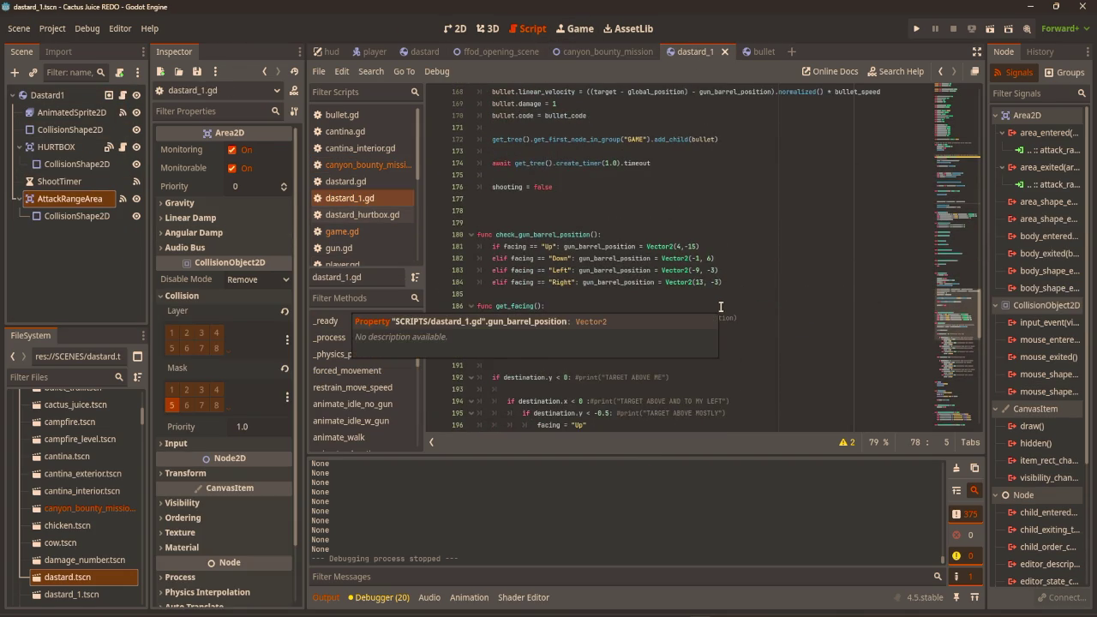
scroll(735, 277, up, 18)
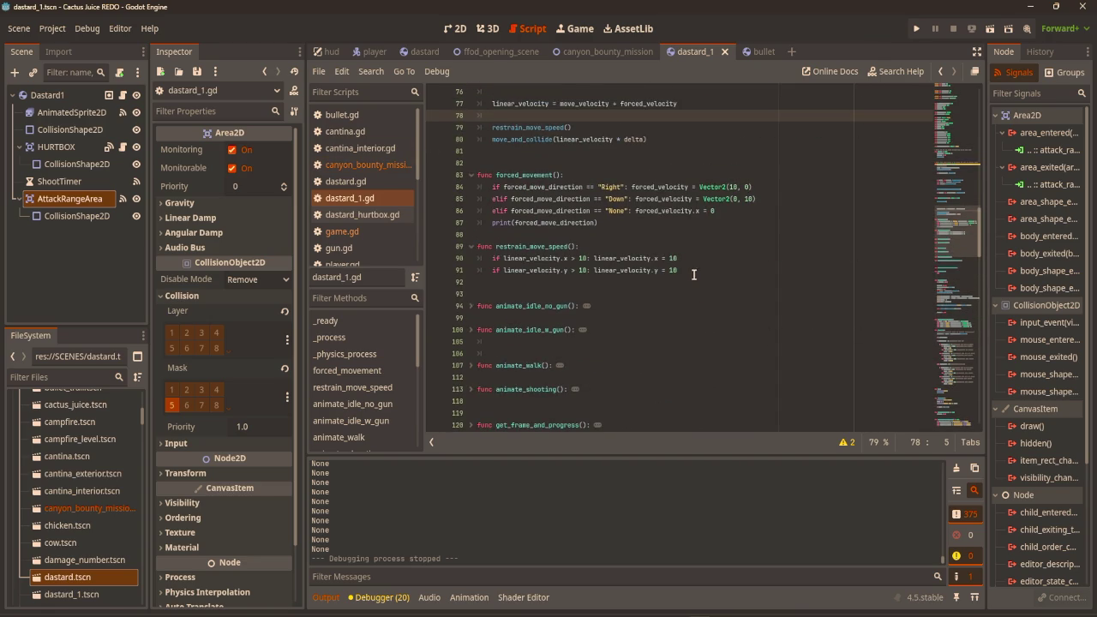
click(729, 211)
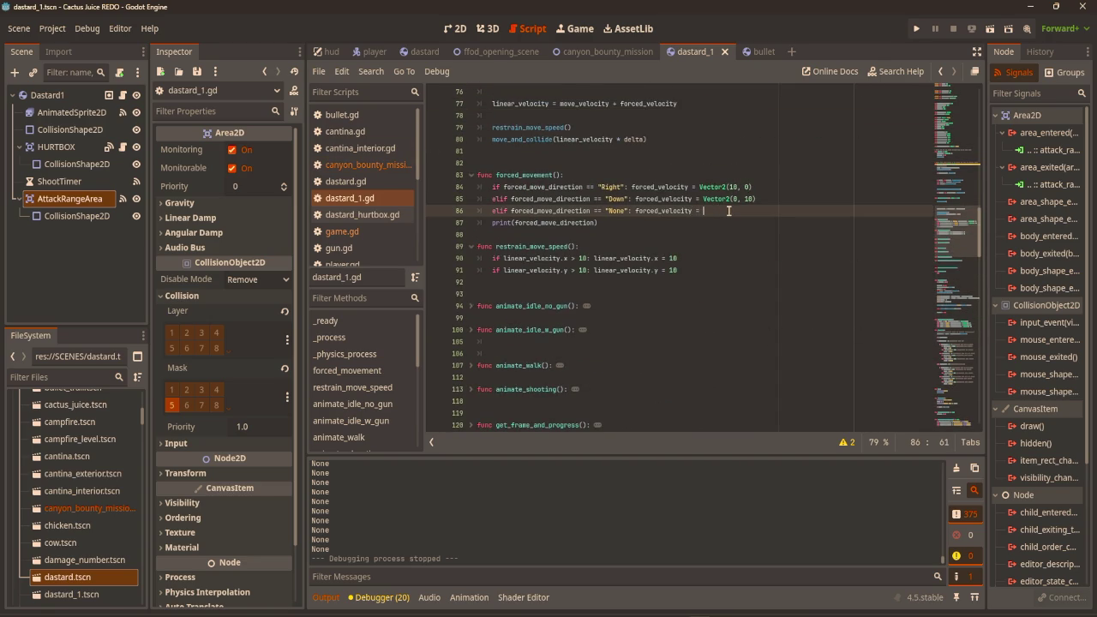
text(Vector2()
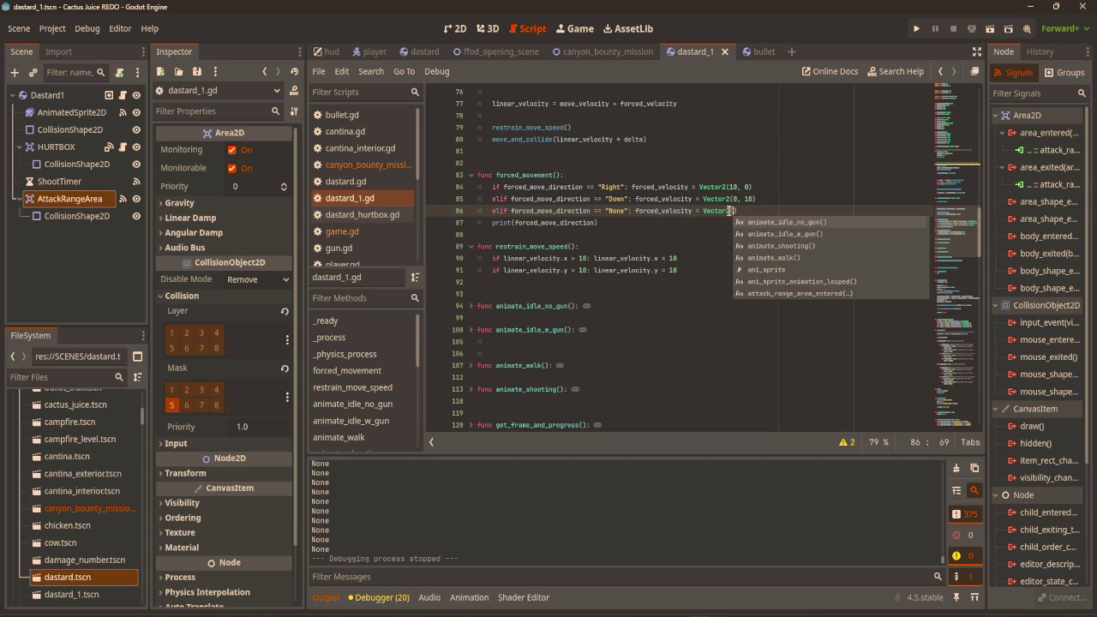
text(0, )
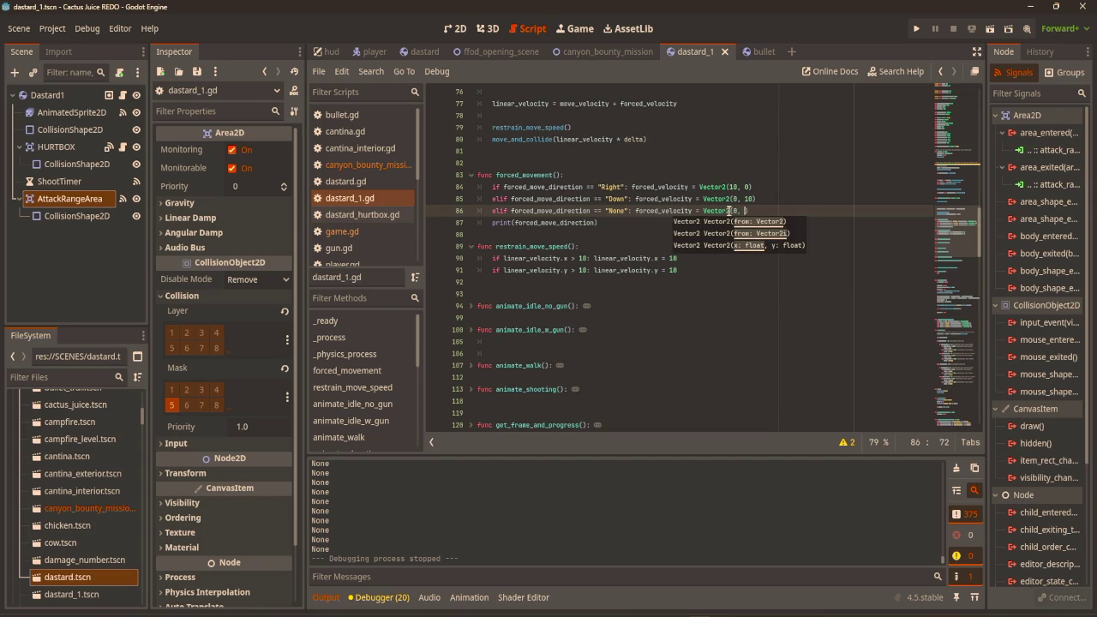
text(0)
key(F5)
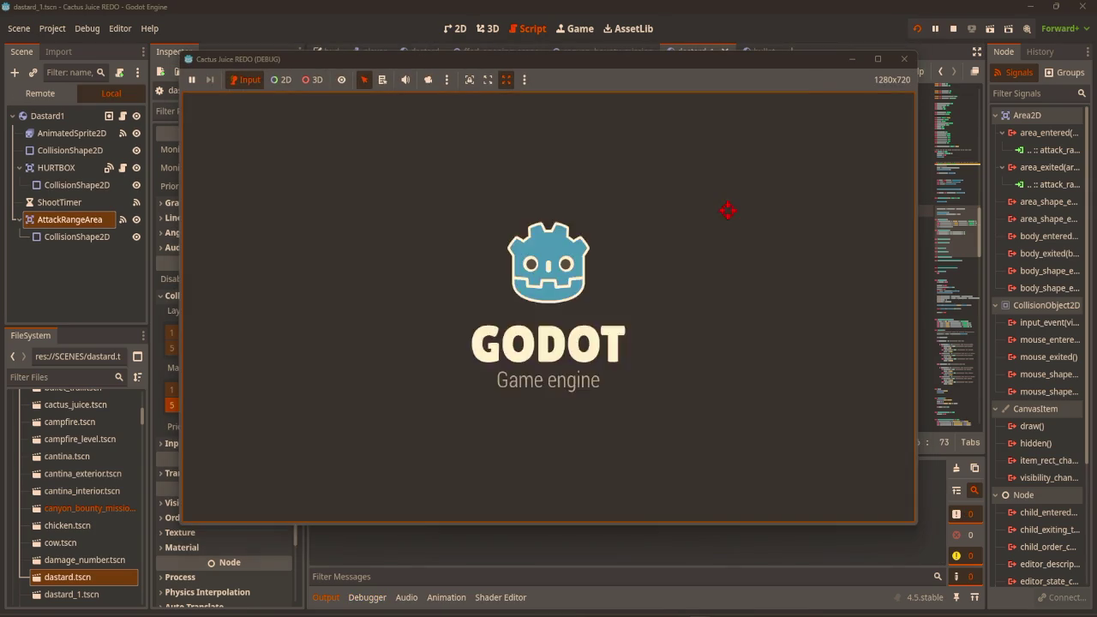
End the test run and widen the radius of AttackRangeArea's collision circle.
key(Up)
key(Left)
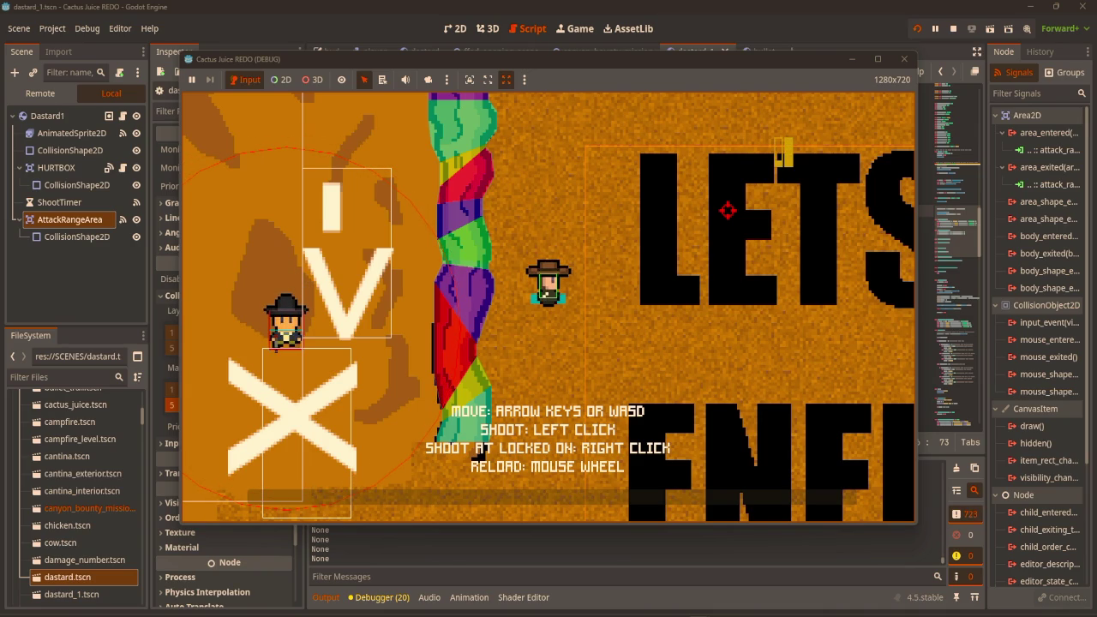
scroll(838, 146, down, 1)
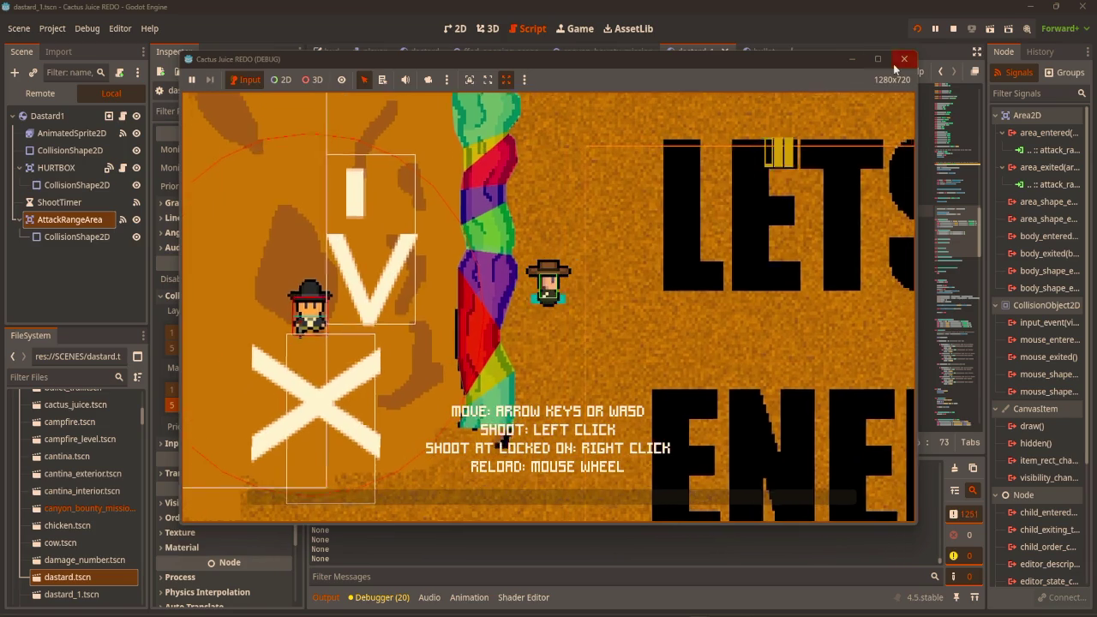
click(898, 62)
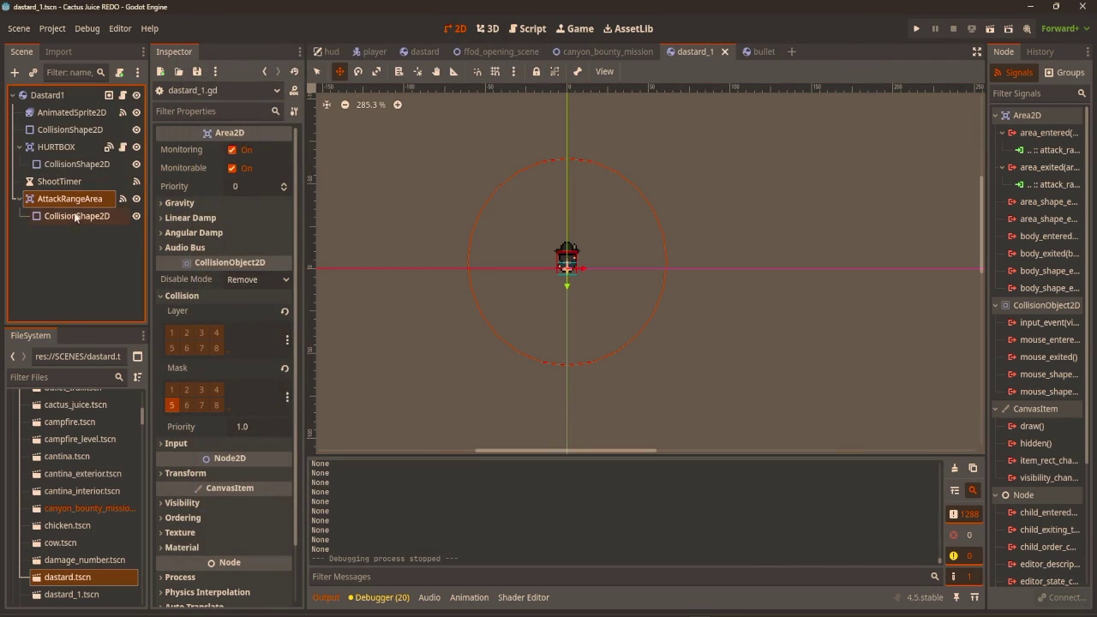
click(76, 216)
key(q)
drag(666, 261, 674, 265)
Playtest by walking the player around near the dastard, then stop the game.
key(F5)
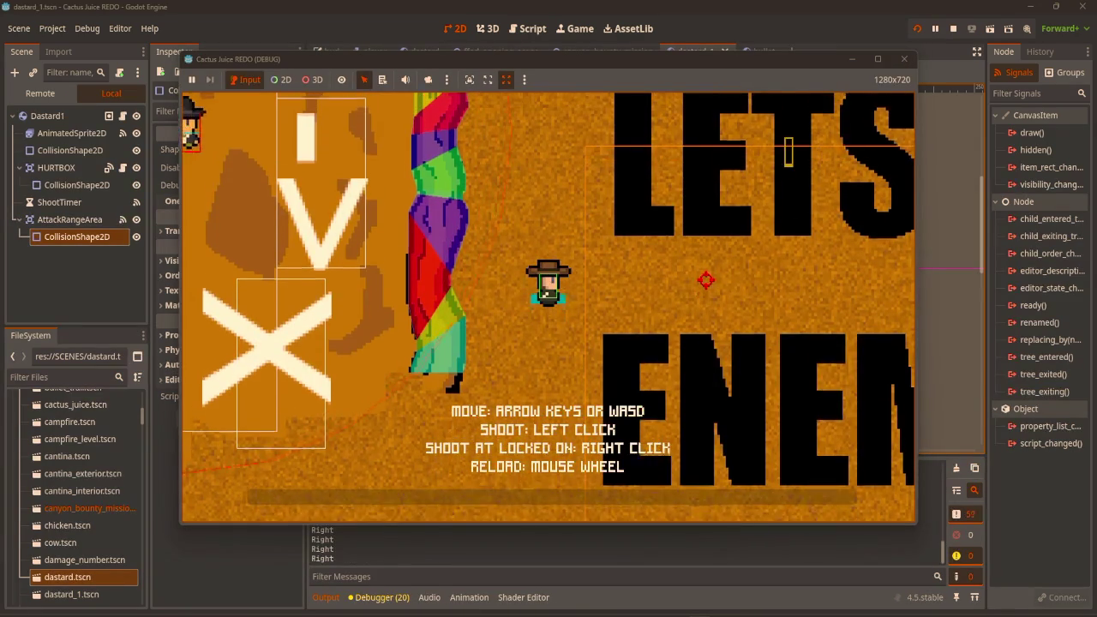
key(w)
key(a)
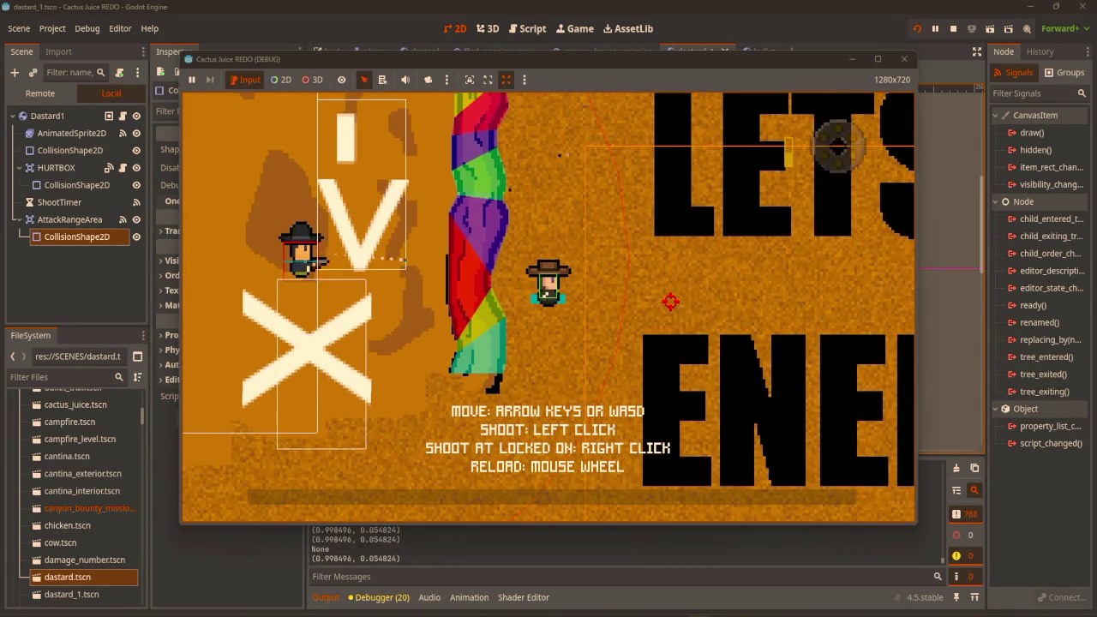
key(s)
key(a)
key(w)
key(d)
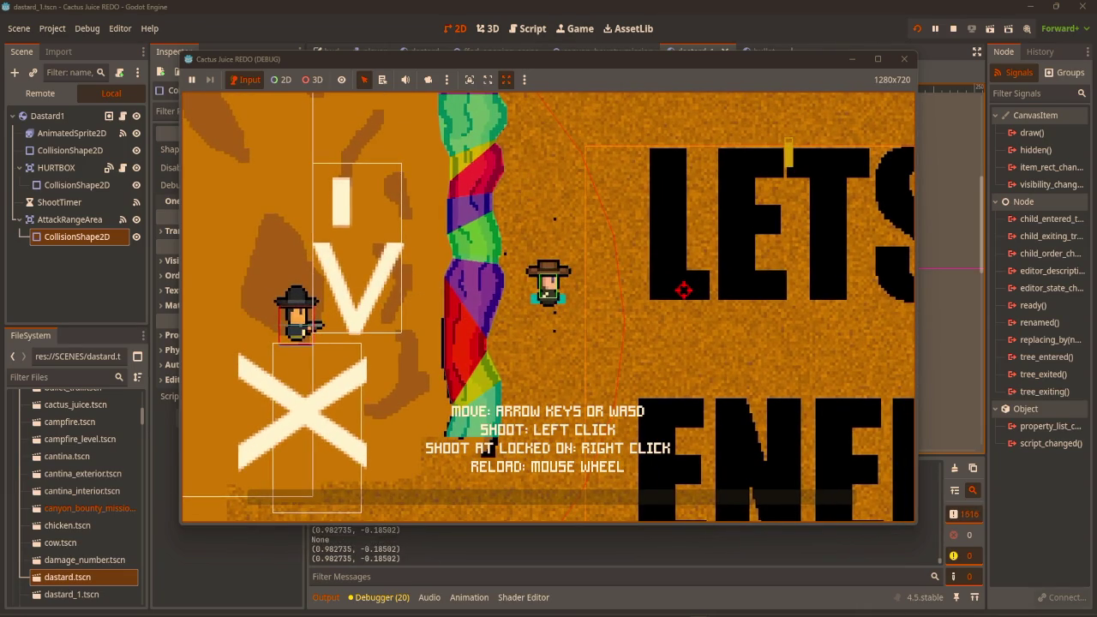
key(s)
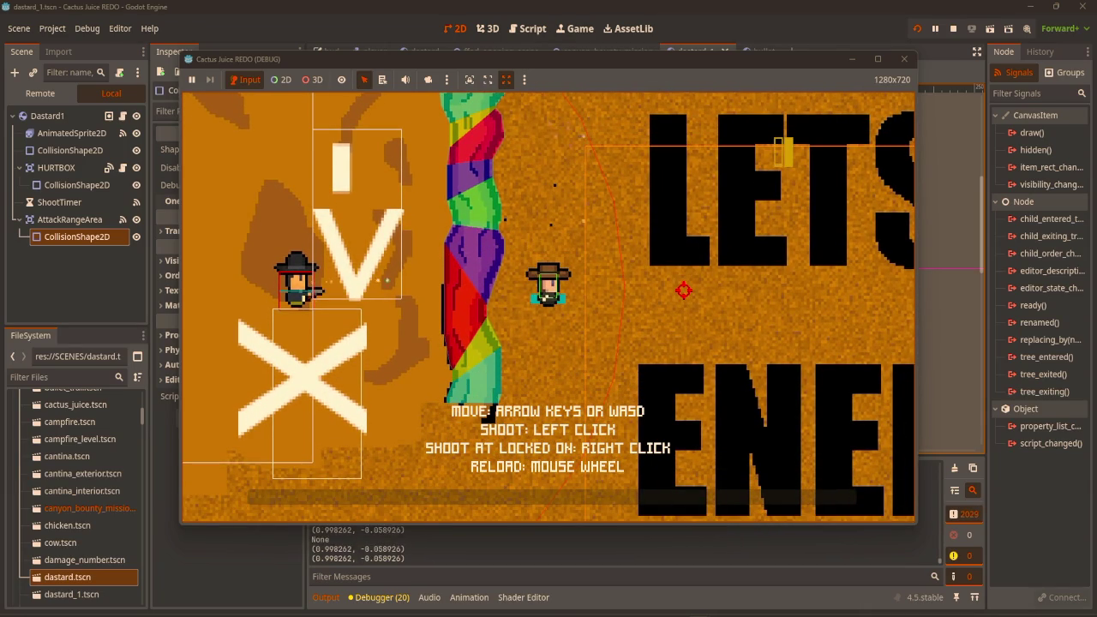
key(w)
click(903, 58)
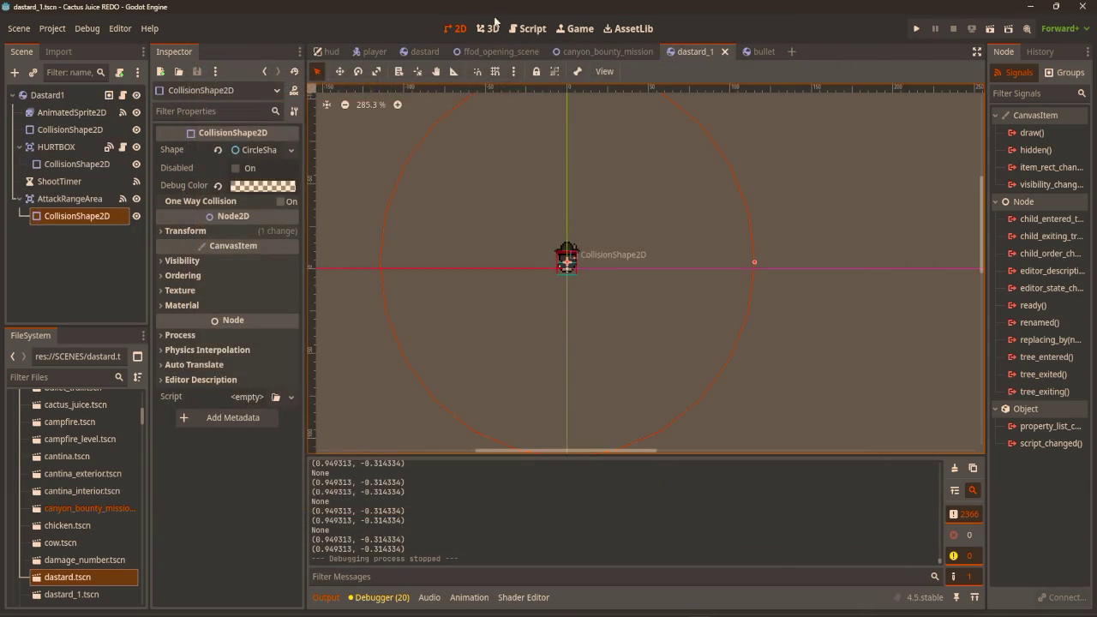
In dastard_1.gd line 168, rewrite target as (target - Vector2(0, -3)) in the velocity expression.
click(527, 28)
click(350, 198)
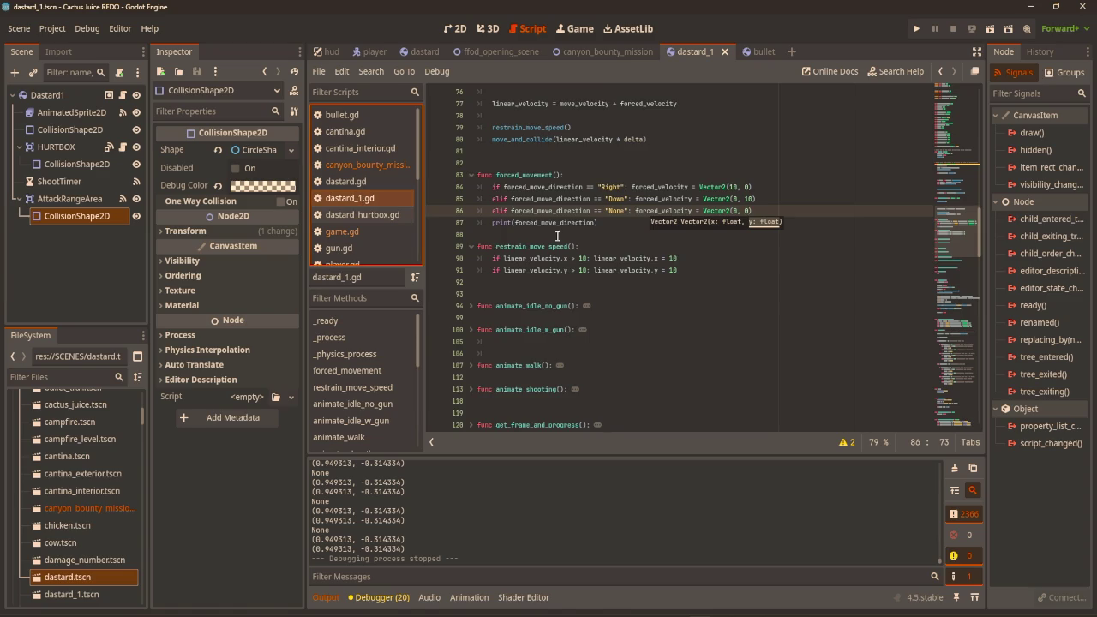
scroll(707, 267, down, 8)
scroll(529, 237, down, 5)
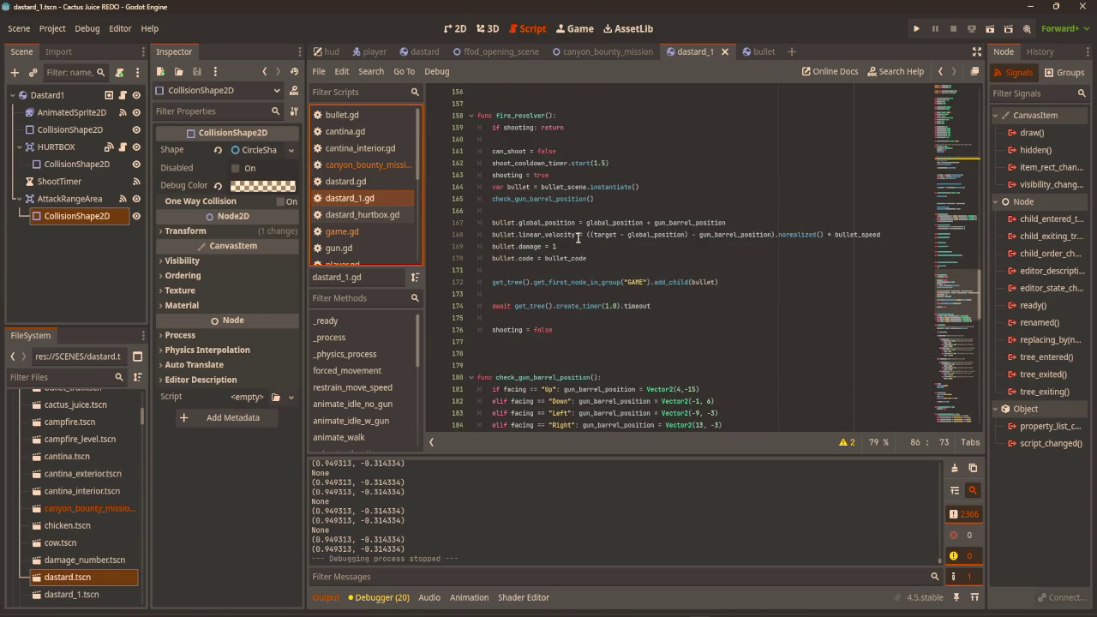
click(637, 234)
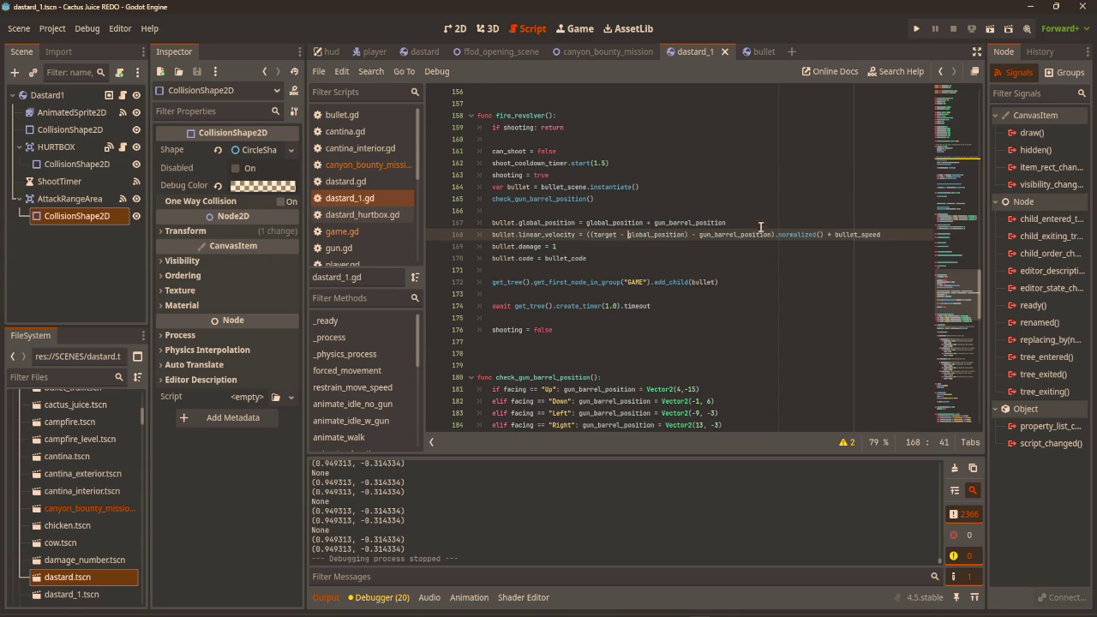
mouse_move(799, 240)
key(Left)
text(()
key(Right)
key(Right)
key(Right)
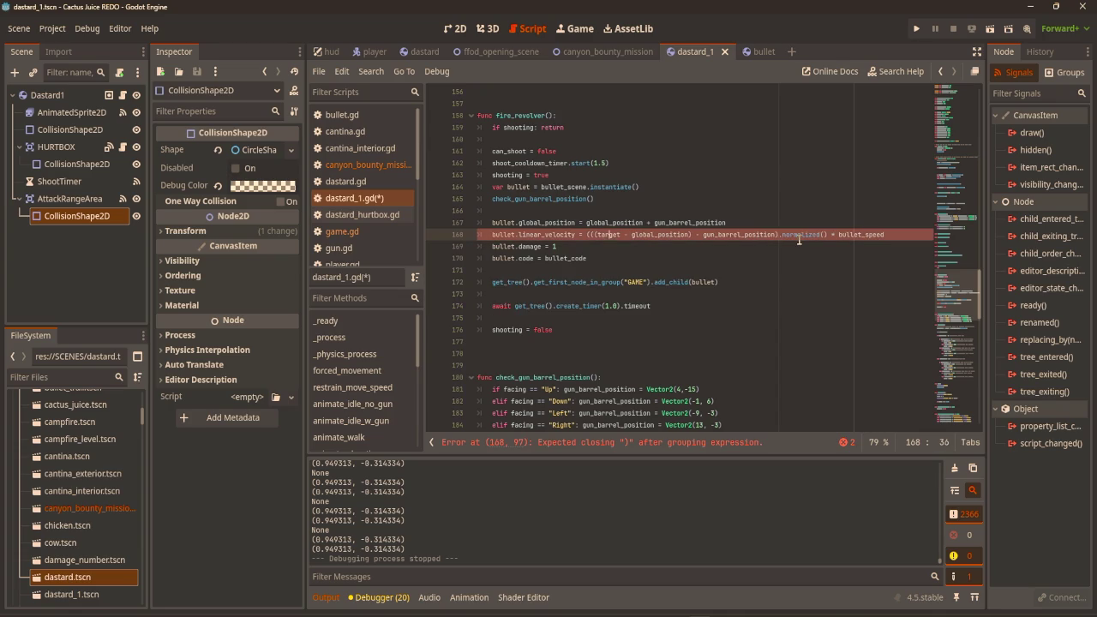
text(- V)
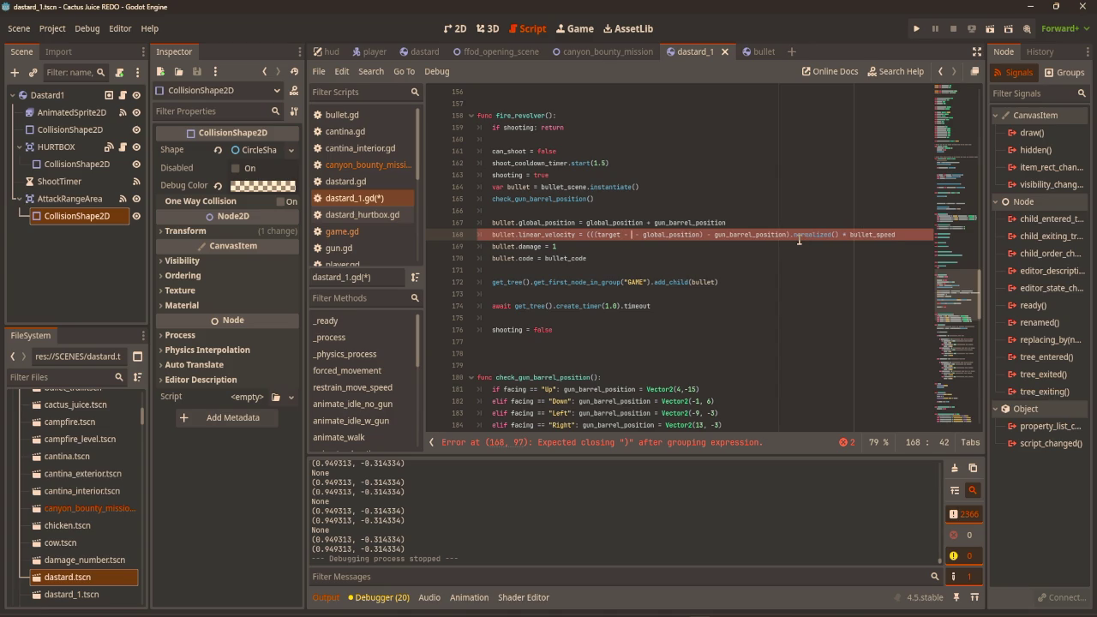
text(ector)
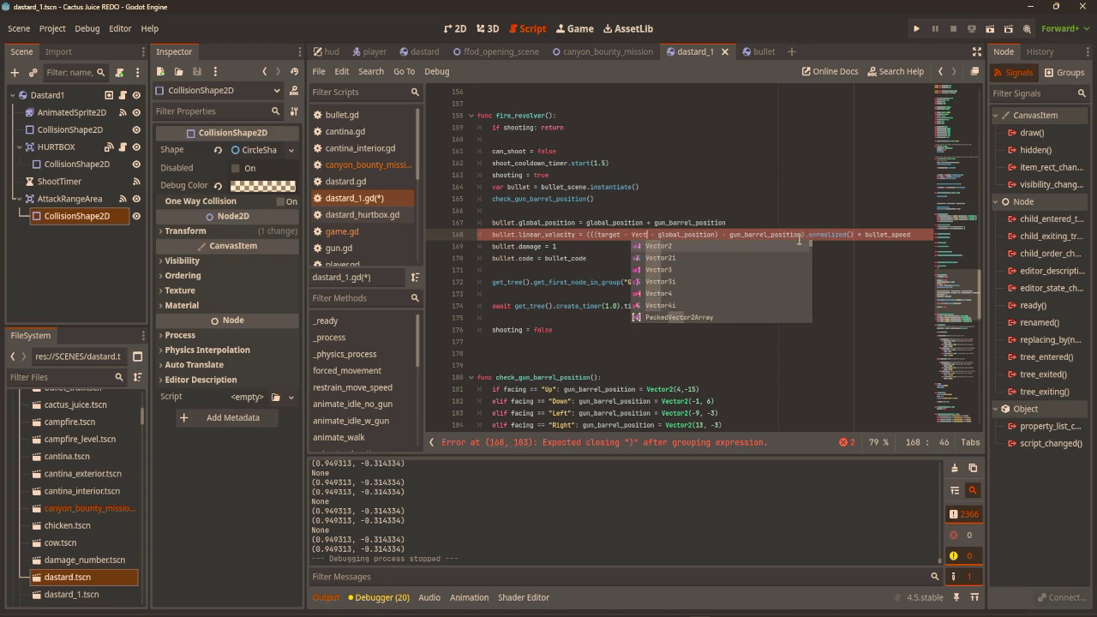
text(2()
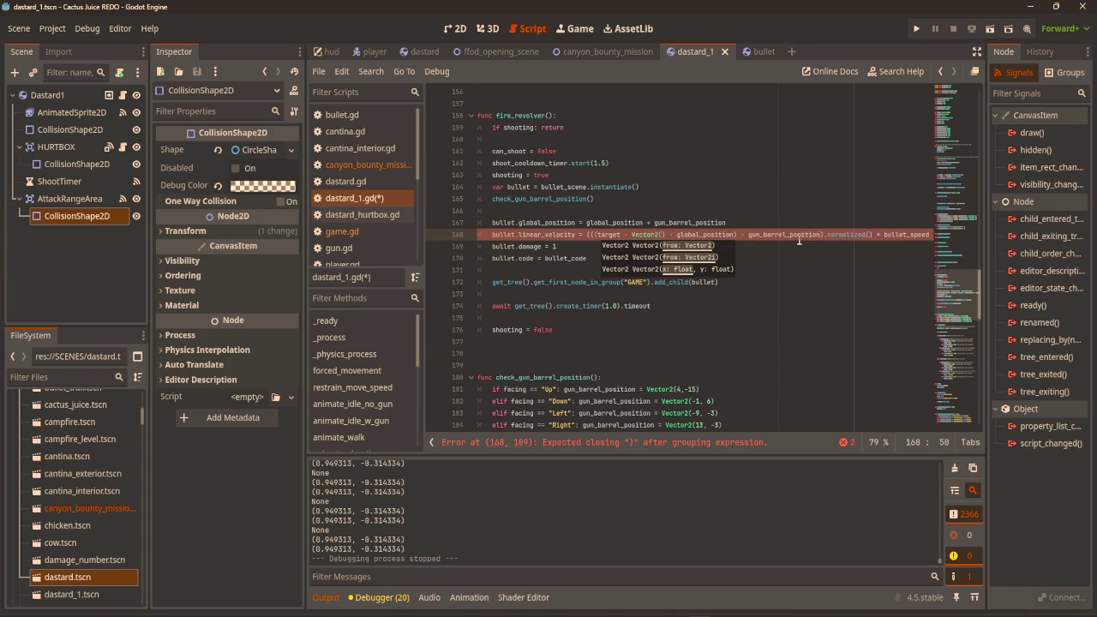
text(0, )
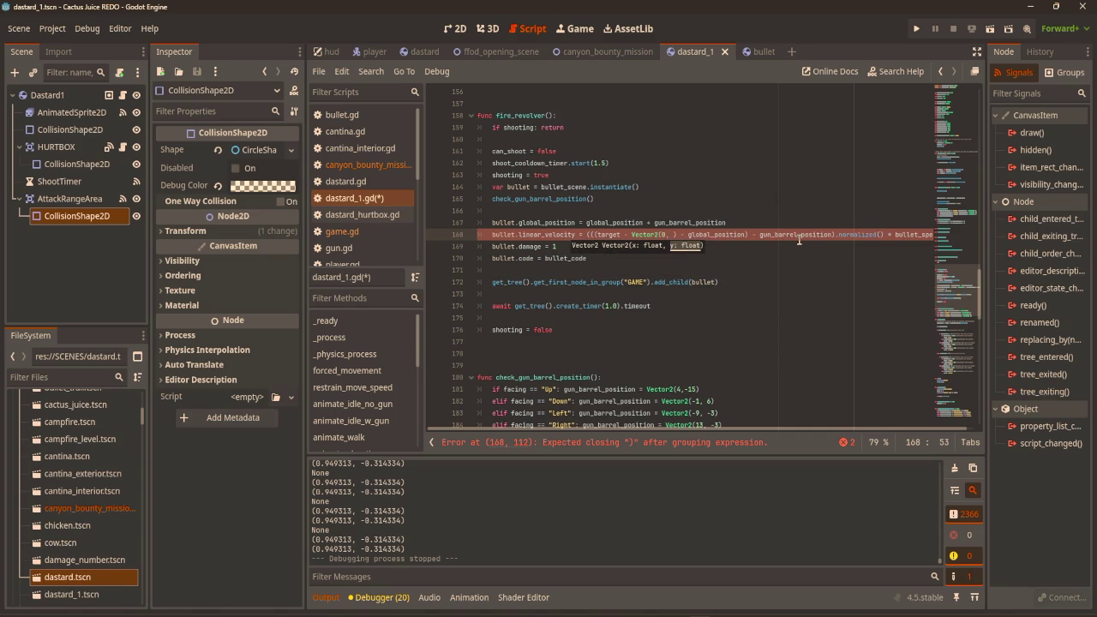
text(-3)
text())
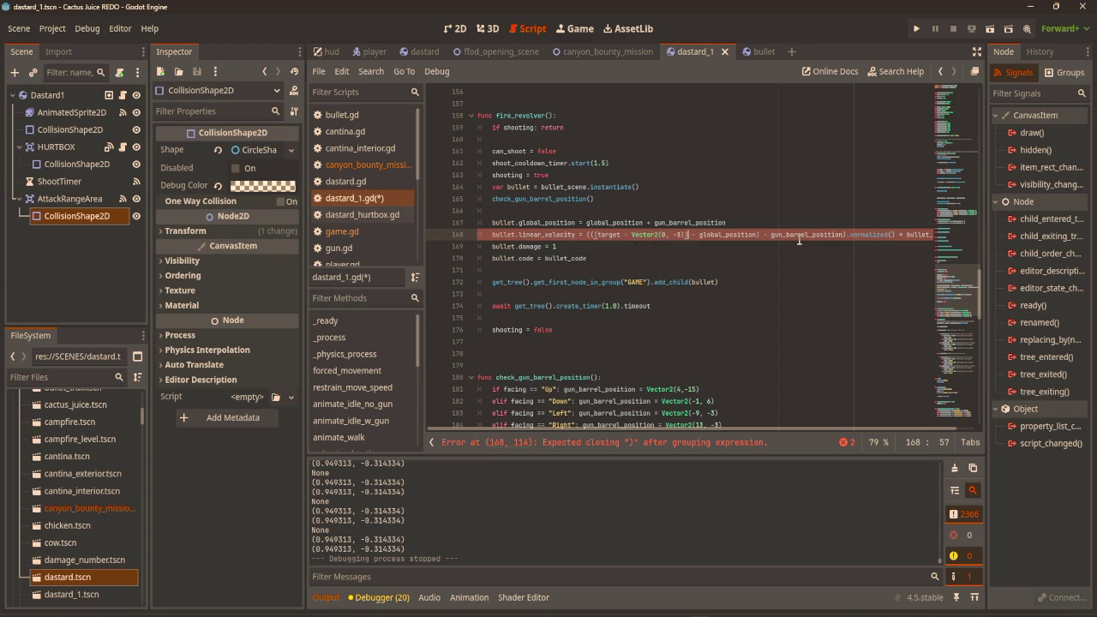
Complete the bullet aim offset on line 168, then playtest the dastard firing while walking the player around.
key(F5)
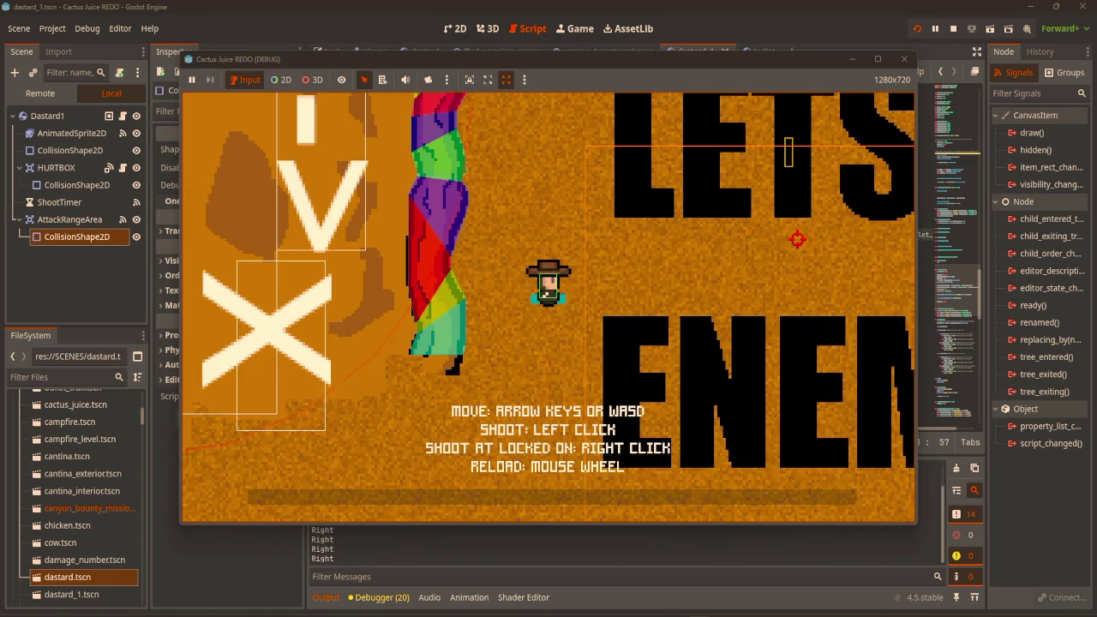
key(w)
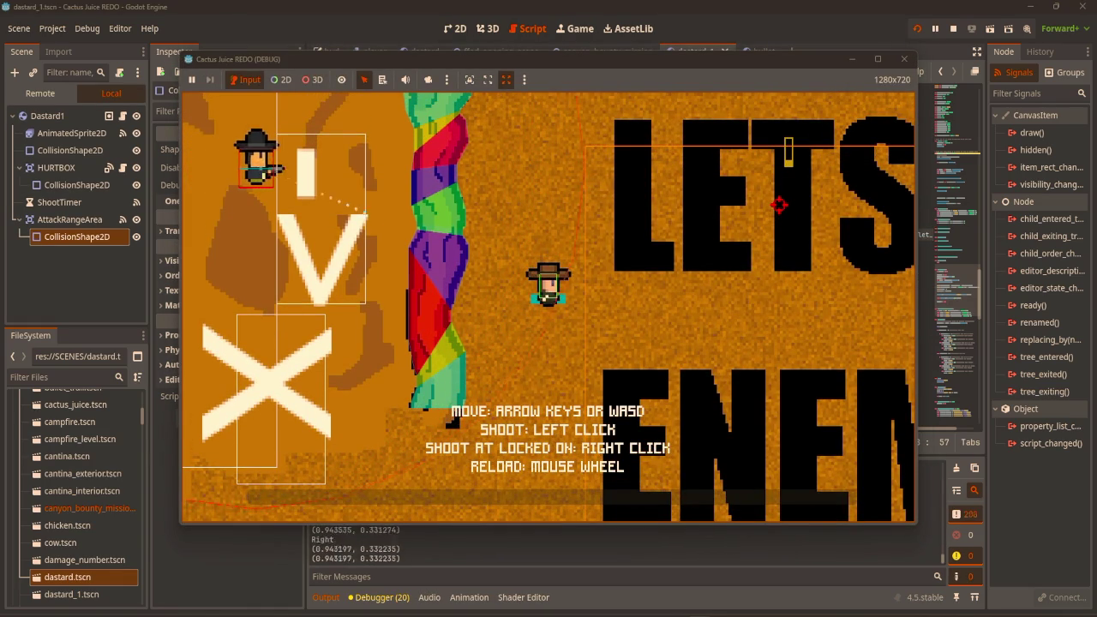
key(w)
key(a)
key(s)
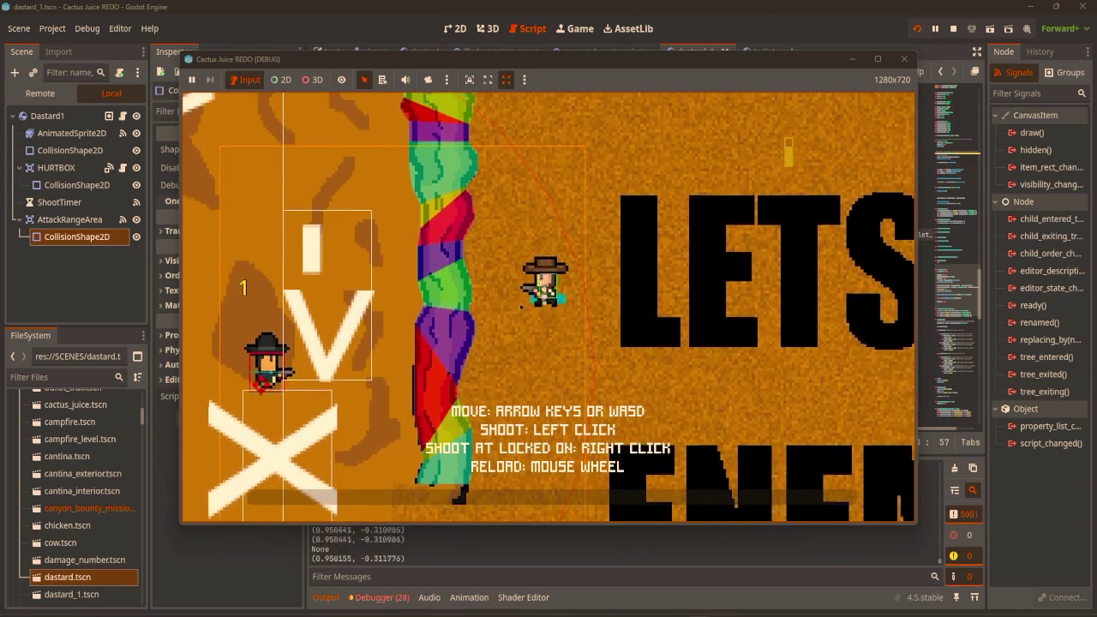
click(905, 59)
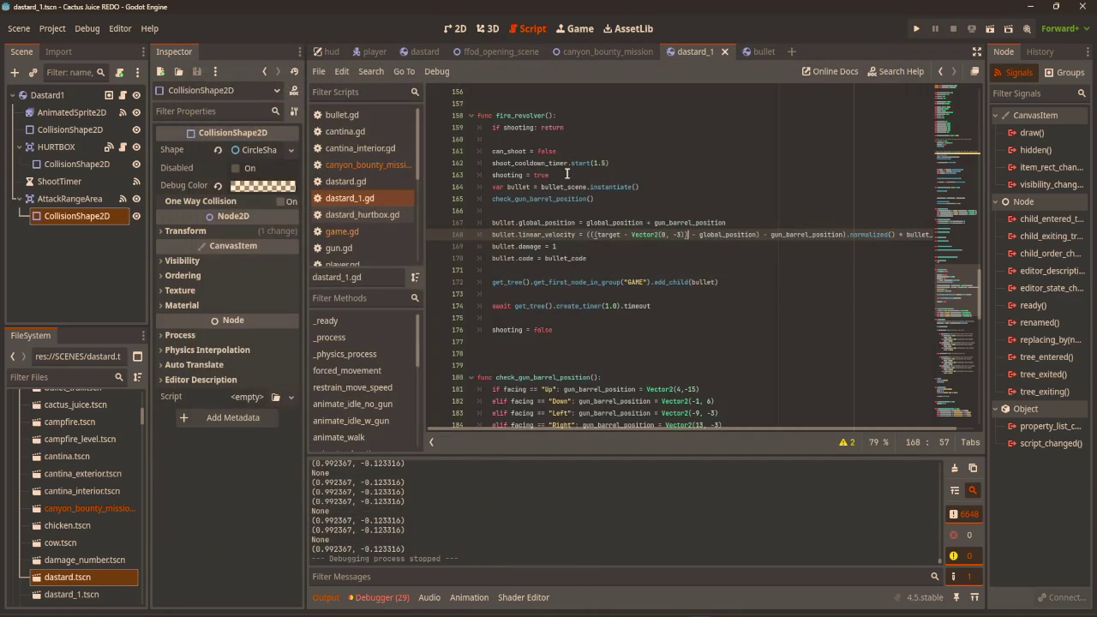
In the canyon_bounty_mission scene, narrow MoveRiverDown2's collision rectangle by pulling its right edge left.
click(456, 31)
click(583, 54)
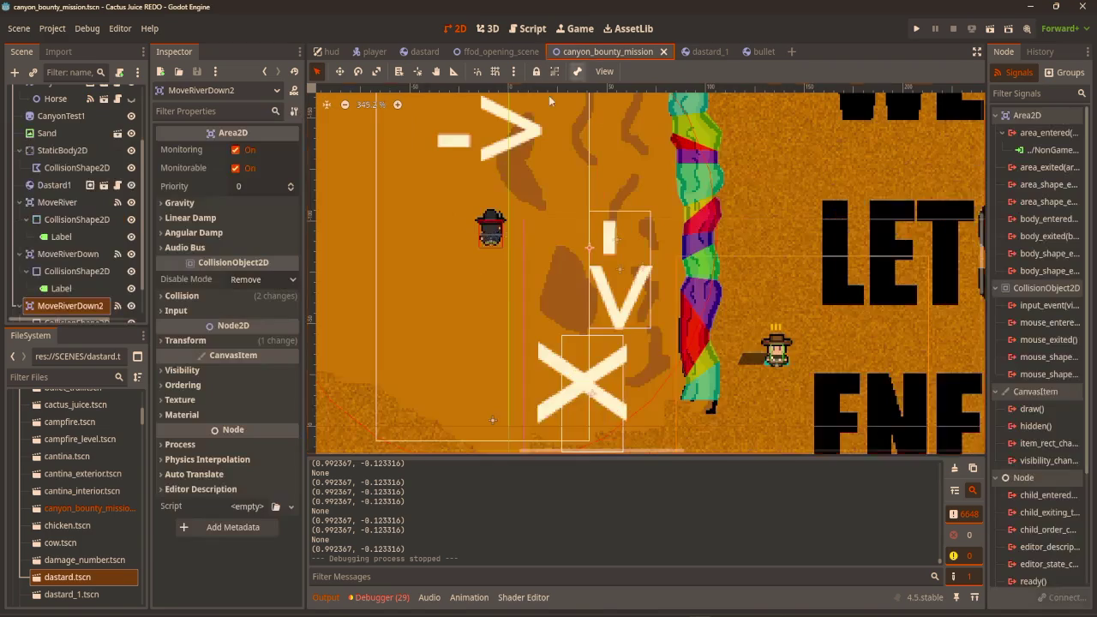
scroll(590, 341, up, 4)
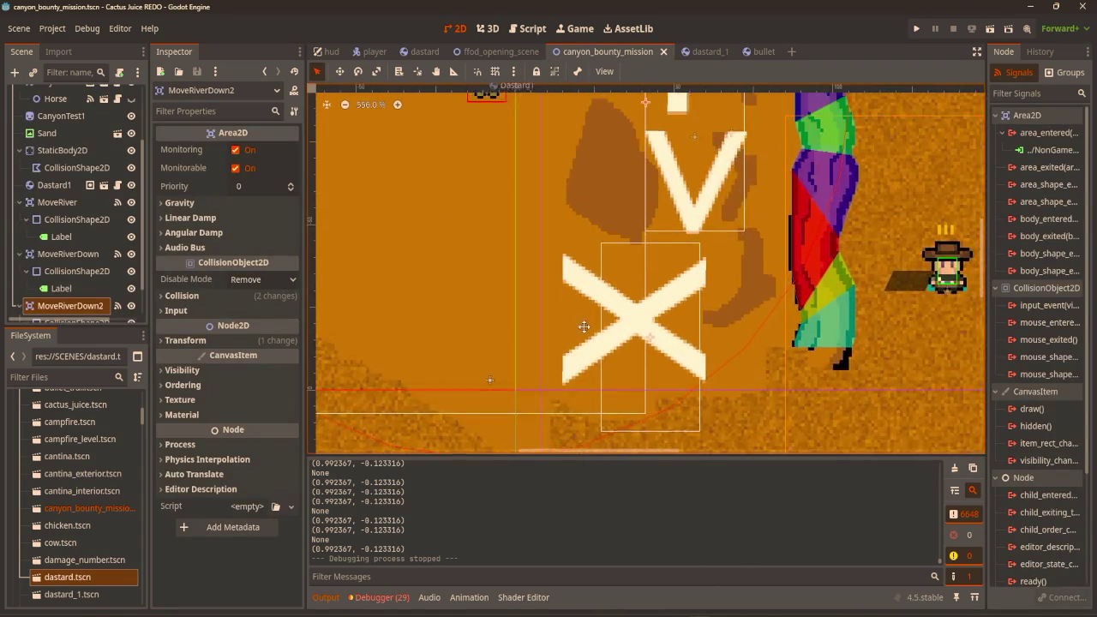
scroll(514, 257, up, 2)
mouse_move(671, 232)
mouse_down()
mouse_move(551, 257)
mouse_move(605, 261)
mouse_up()
click(564, 261)
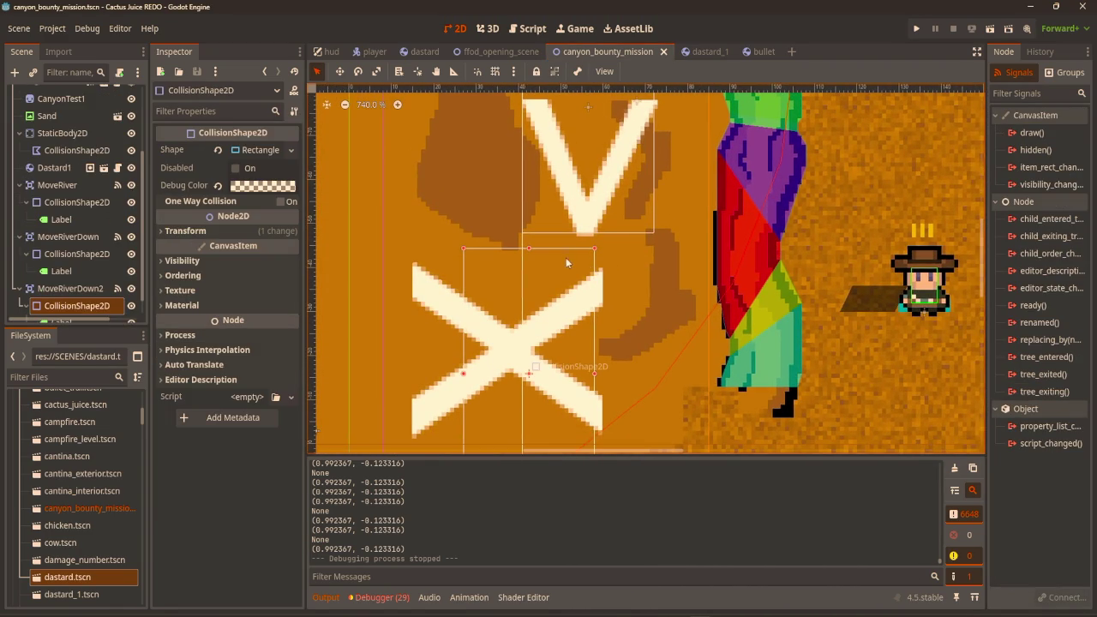
drag(596, 377, 524, 374)
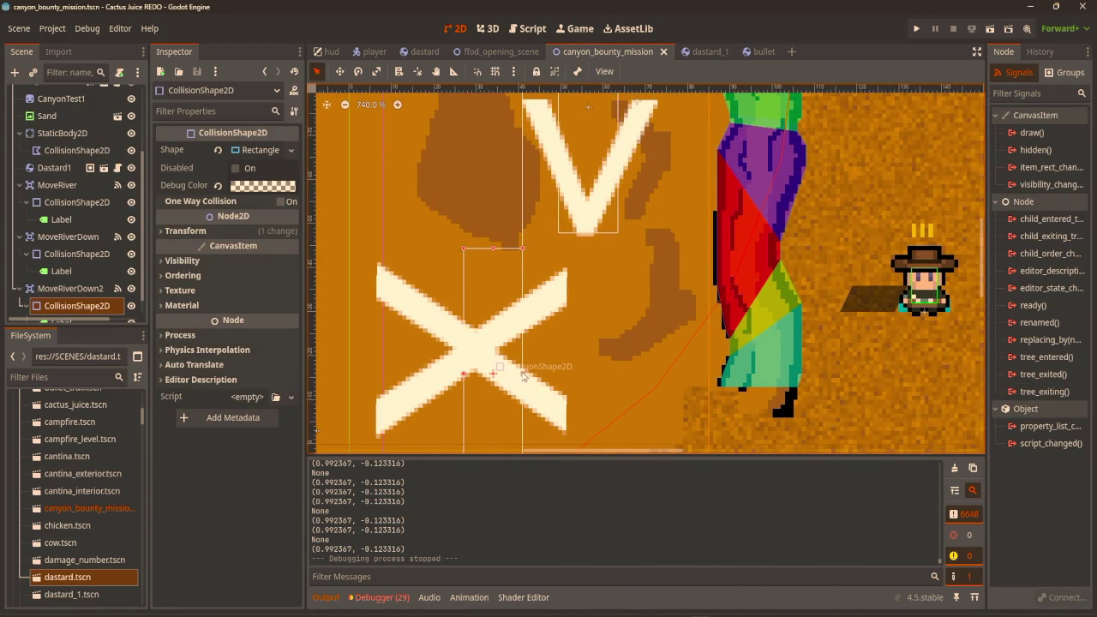
Shift the MoveRiverDown area to the left with the Move tool.
scroll(588, 239, up, 3)
click(591, 238)
key(w)
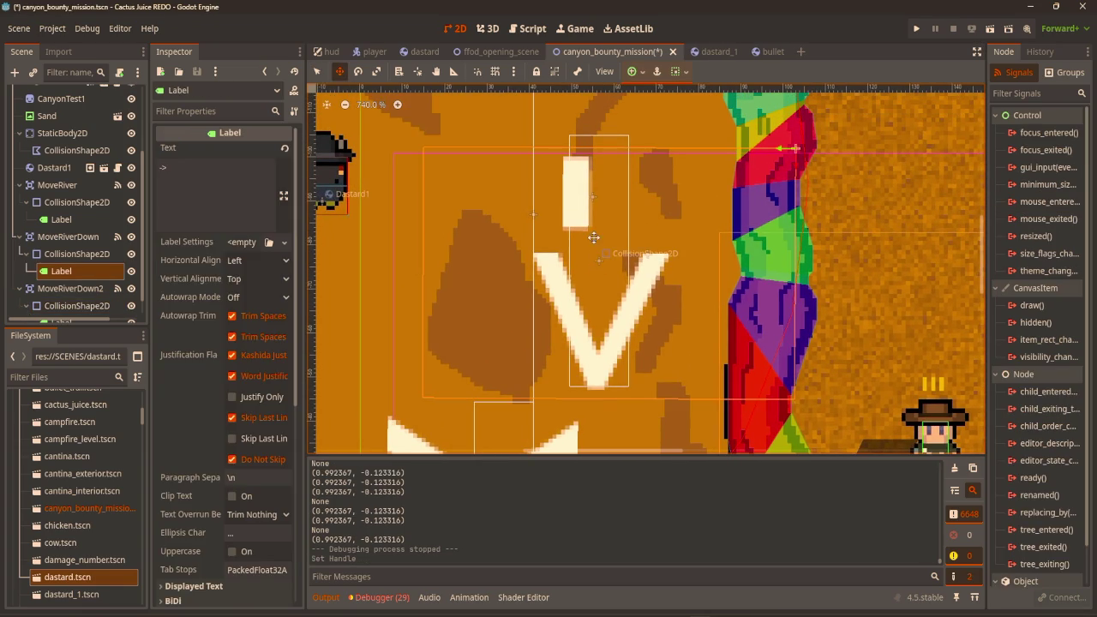
click(89, 241)
drag(606, 245, 561, 240)
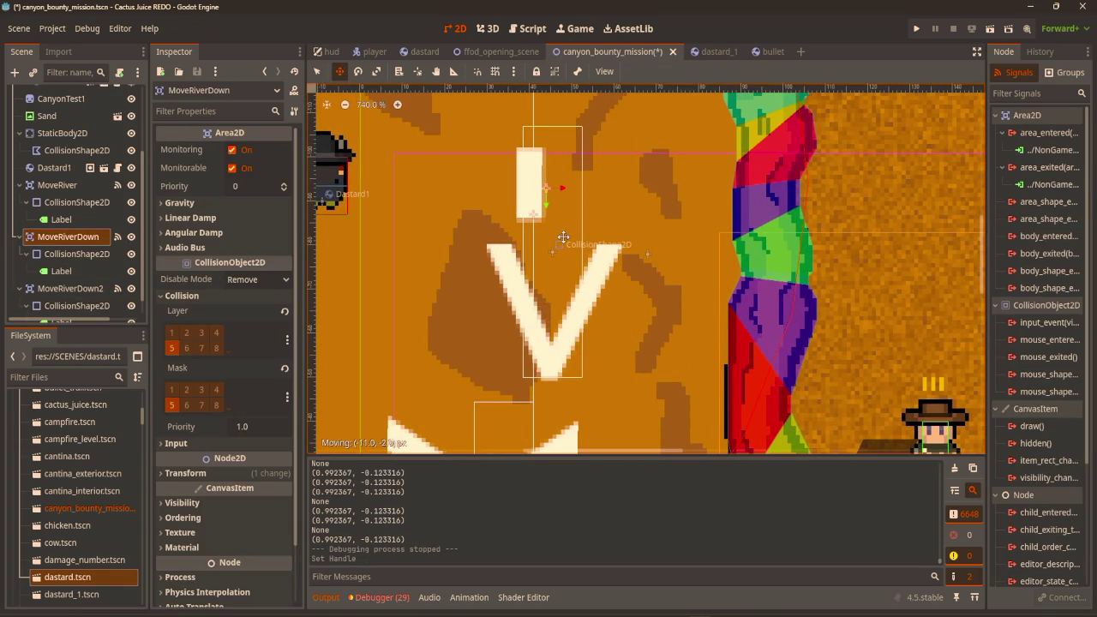
Save the scene and playtest it, moving the player upward before stopping the game.
key(ctrl+s)
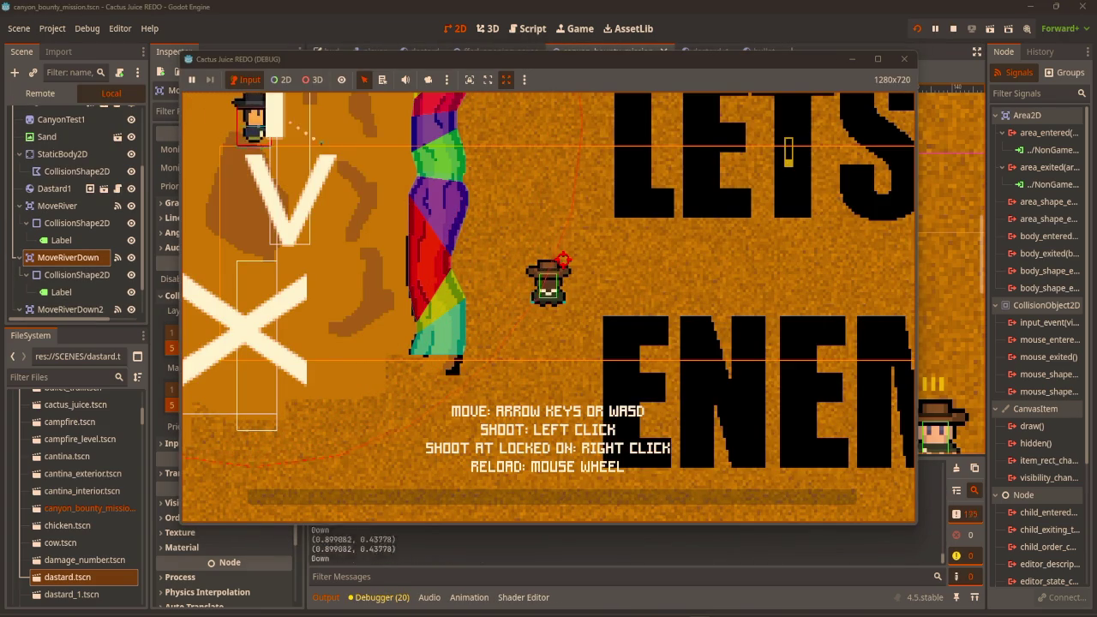
key(w)
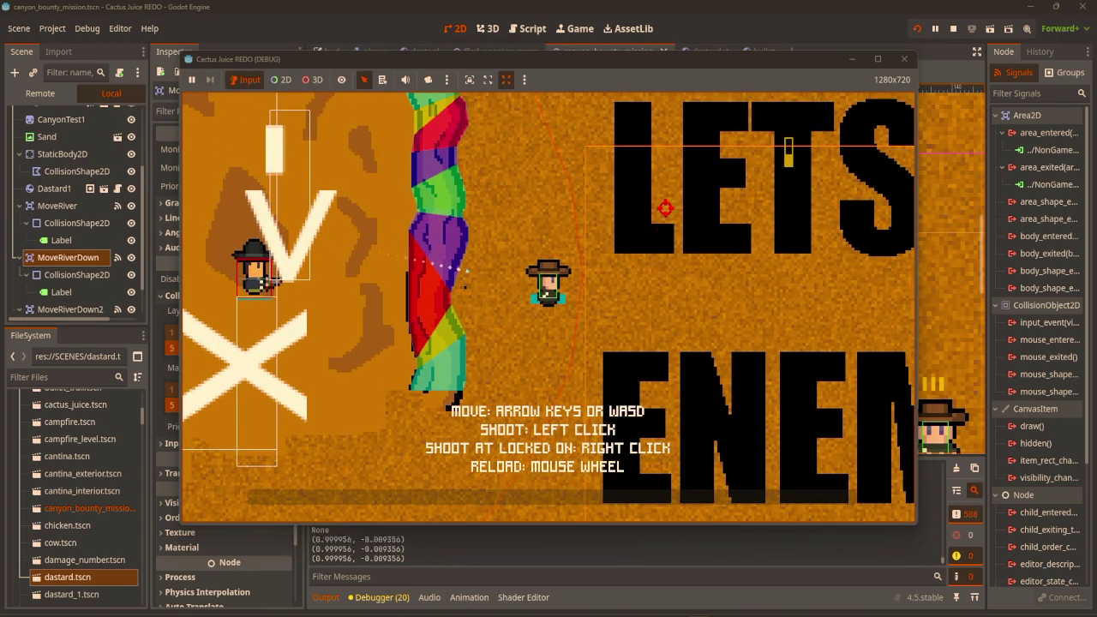
key(w)
click(904, 58)
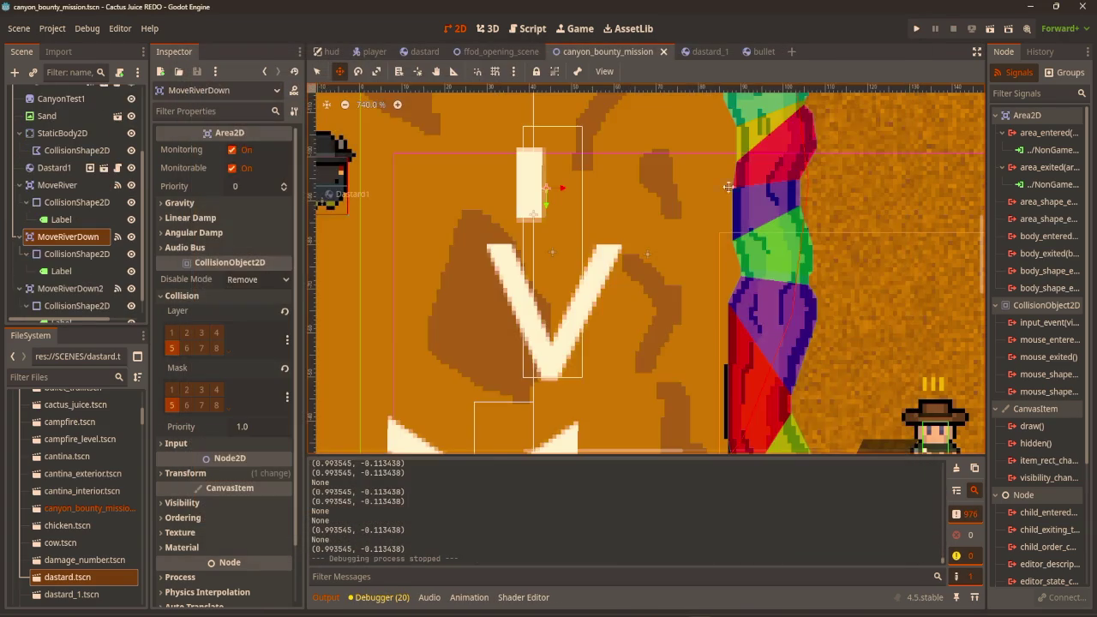
scroll(690, 230, down, 5)
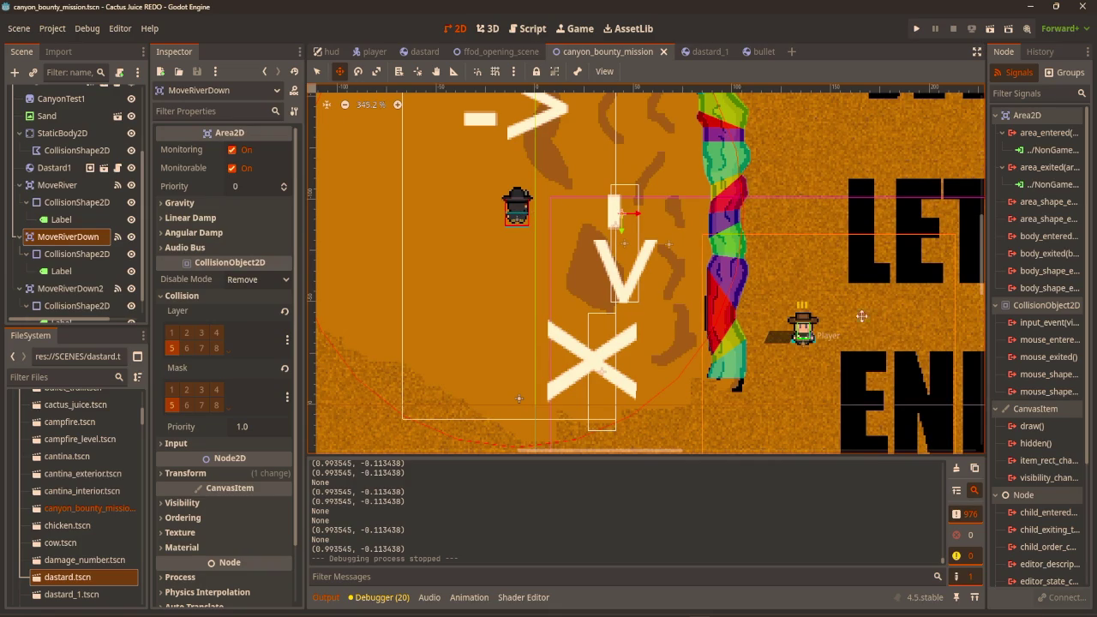
scroll(813, 290, up, 2)
scroll(625, 255, up, 2)
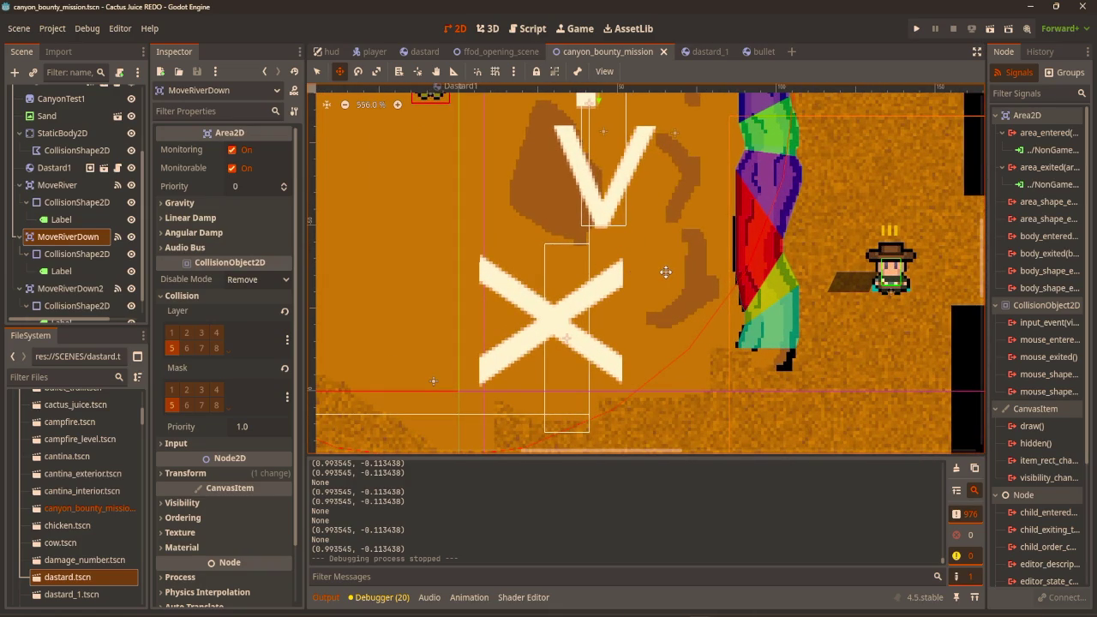
scroll(641, 224, up, 3)
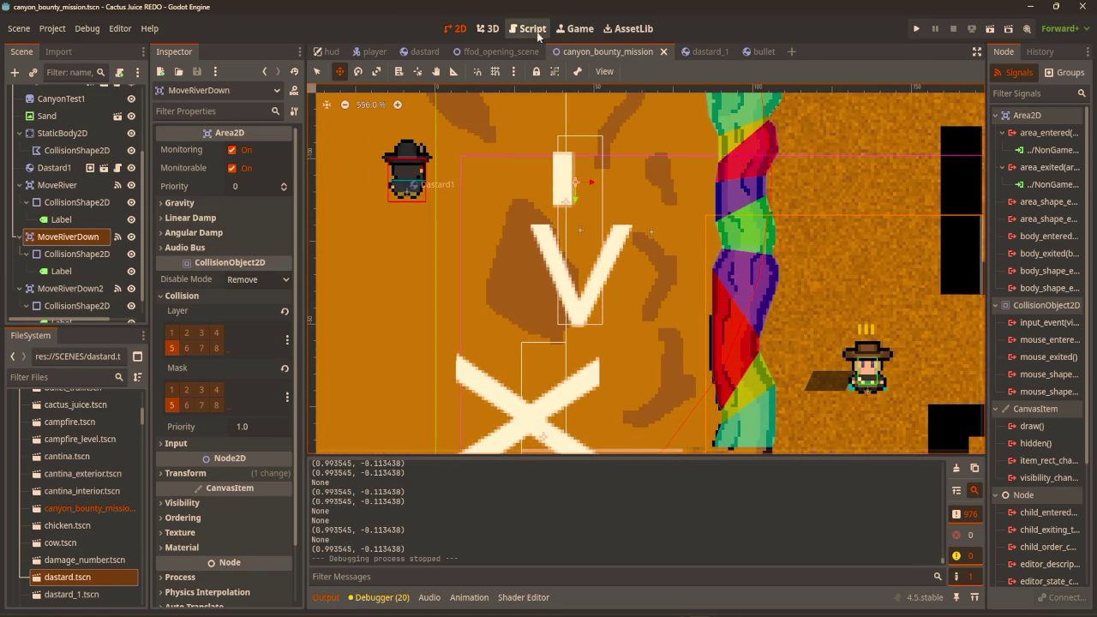
click(536, 32)
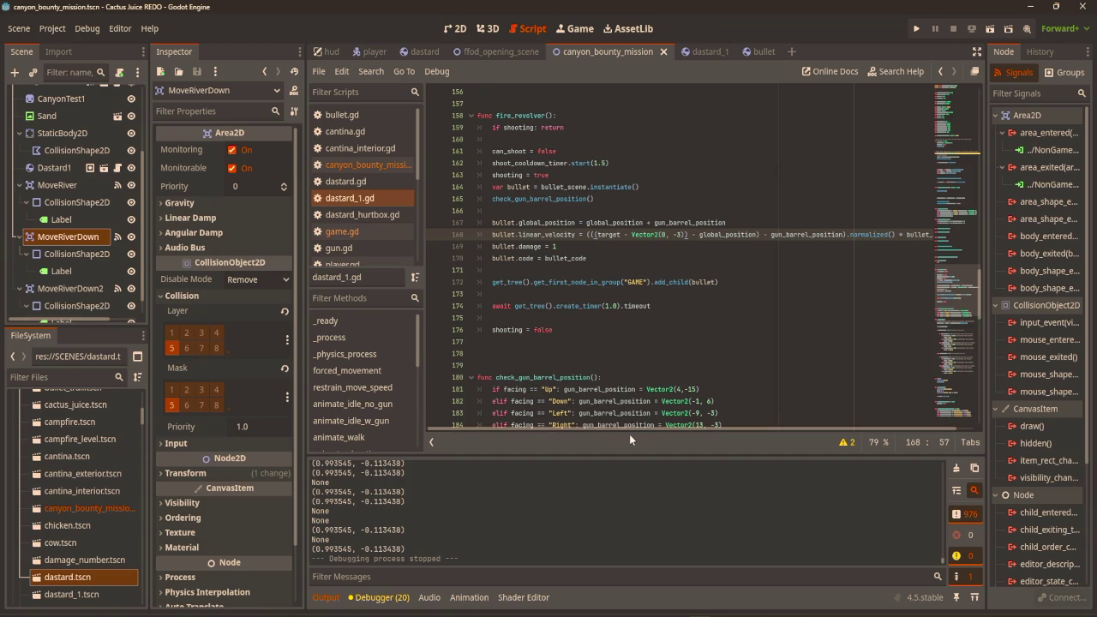
scroll(606, 271, up, 2)
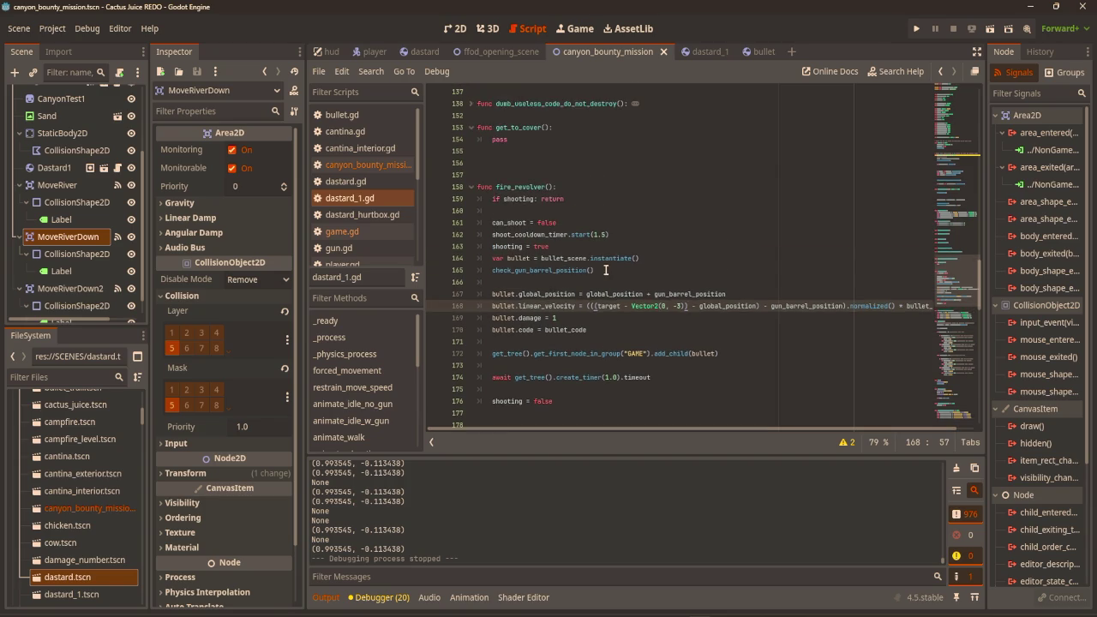
scroll(606, 270, up, 10)
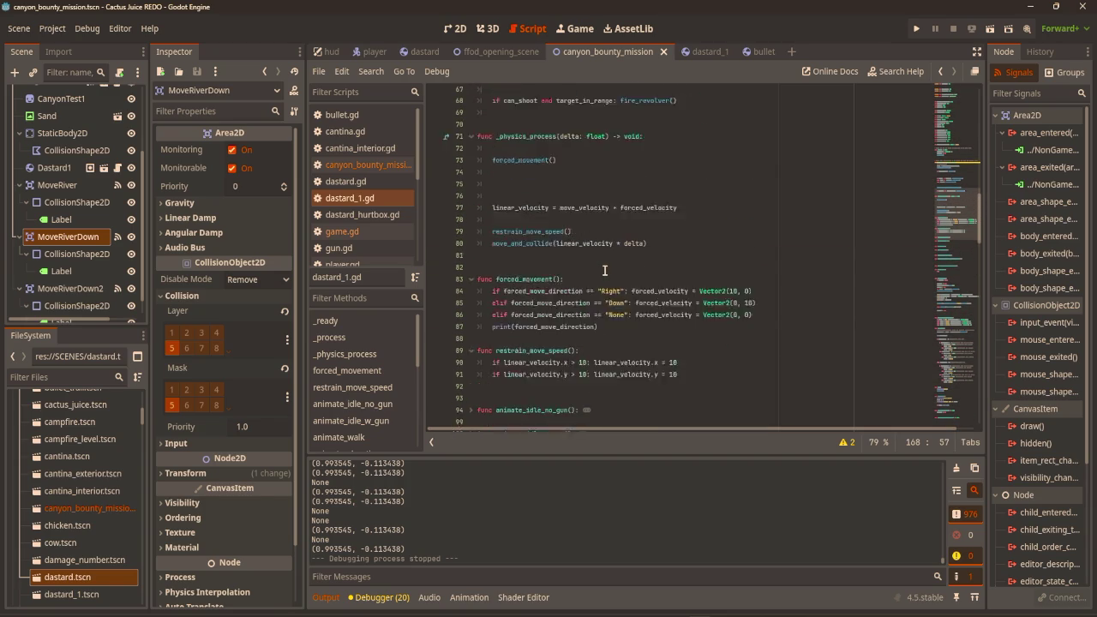
scroll(605, 271, up, 2)
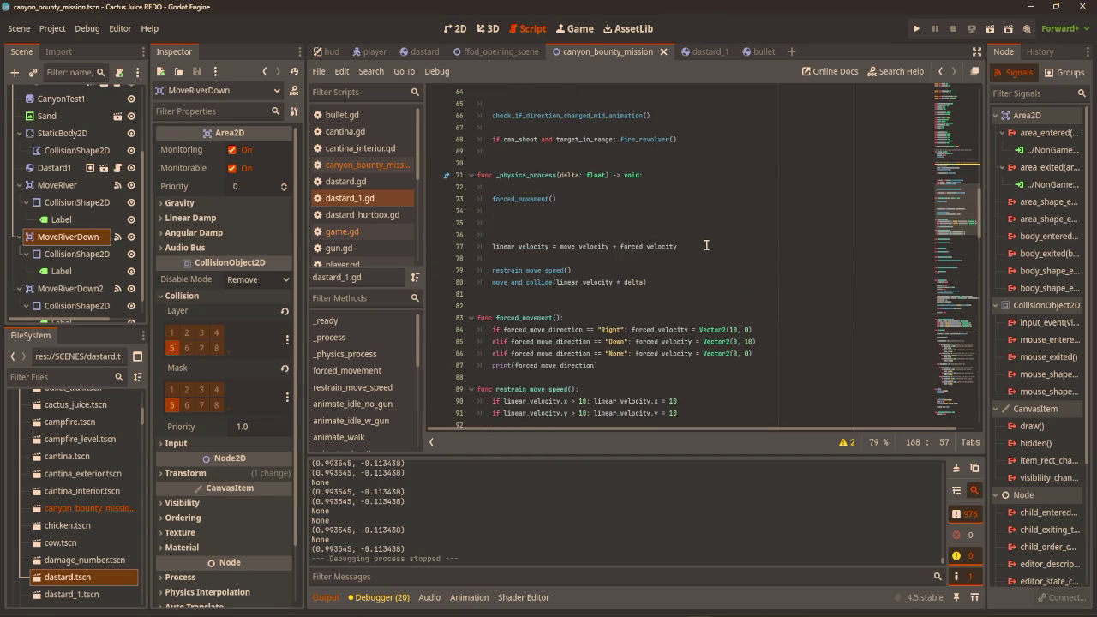
click(454, 28)
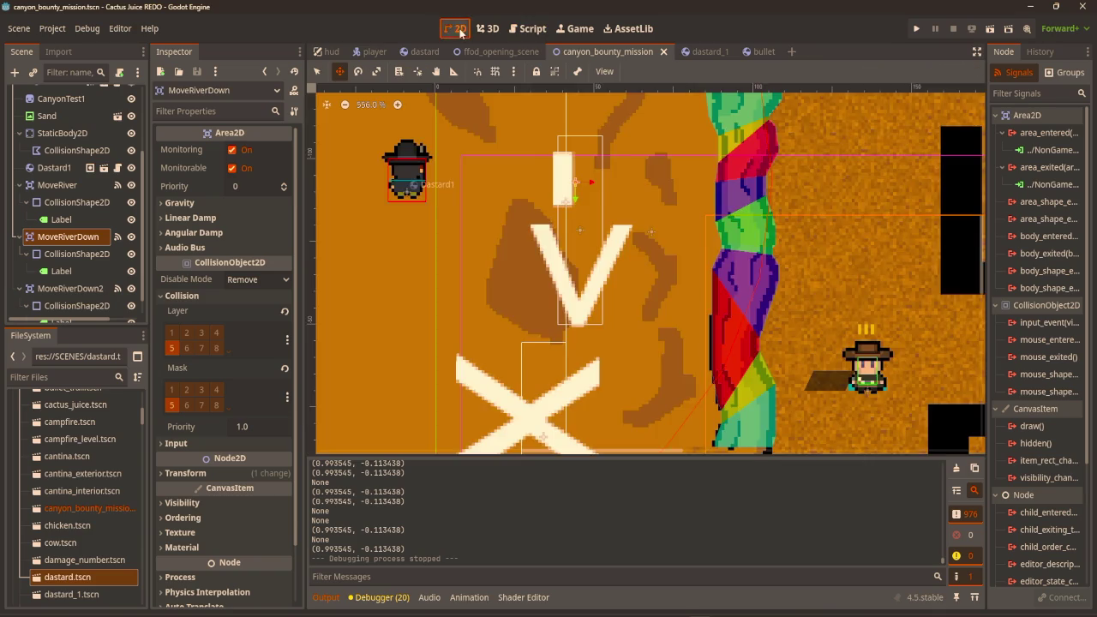
scroll(542, 251, up, 2)
scroll(584, 231, up, 3)
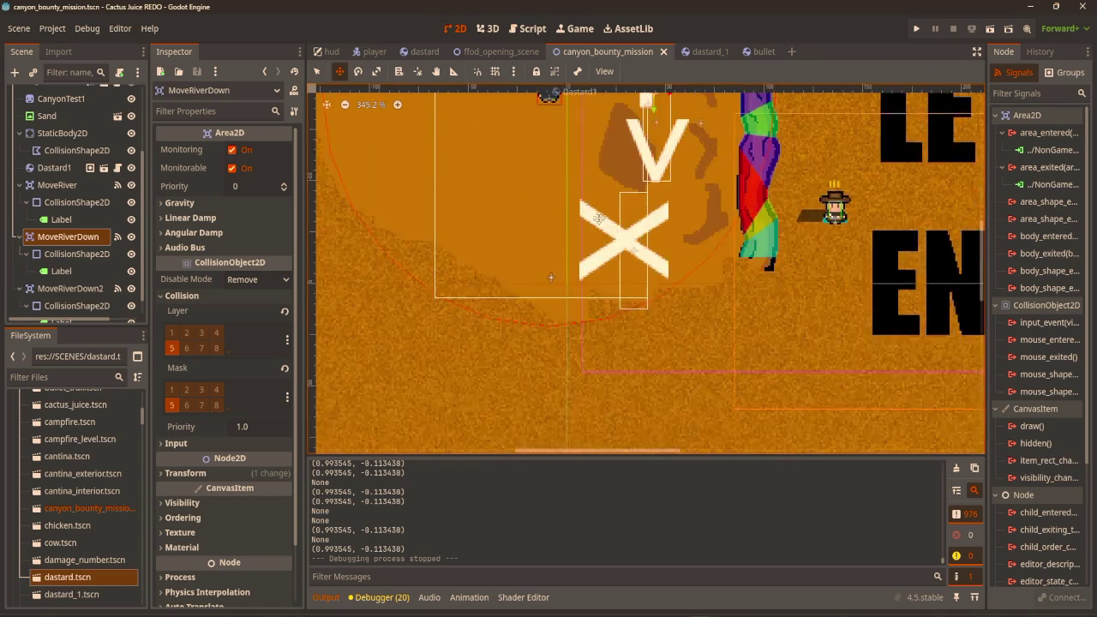
drag(585, 231, 532, 268)
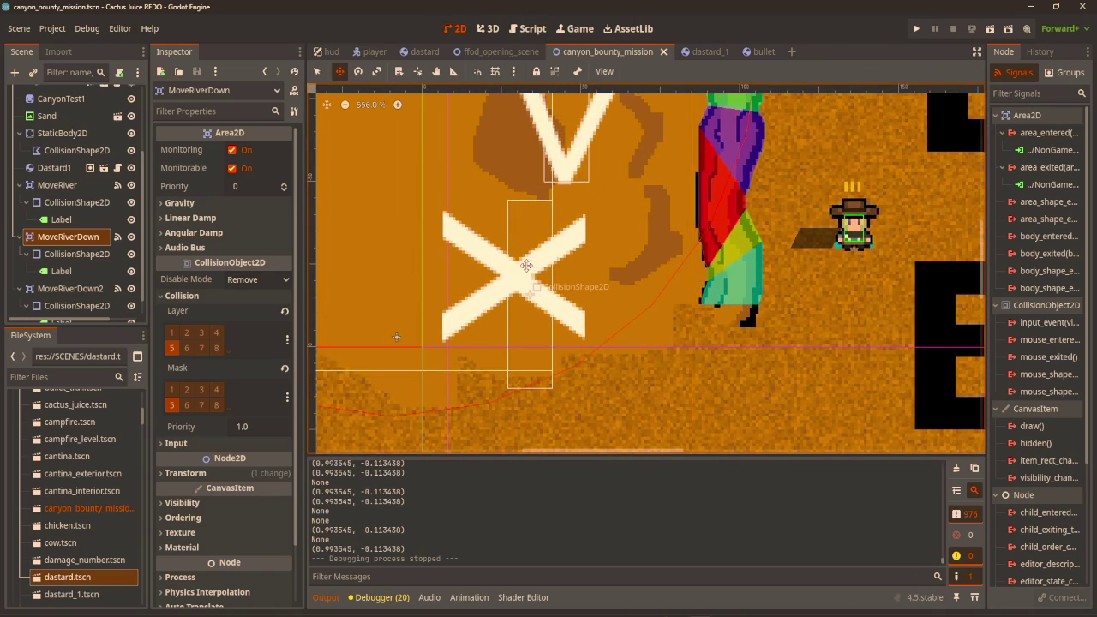
scroll(67, 103, up, 3)
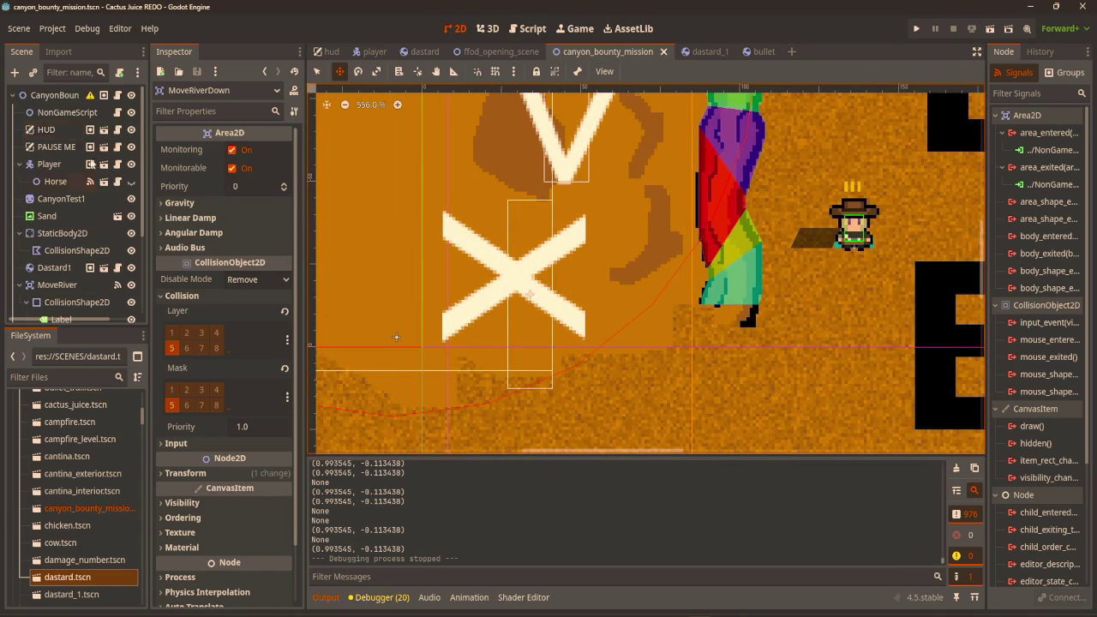
click(64, 97)
Add a ColorRect beside the white X and resize it to 18 by 64.
key(ctrl+a)
text(coll)
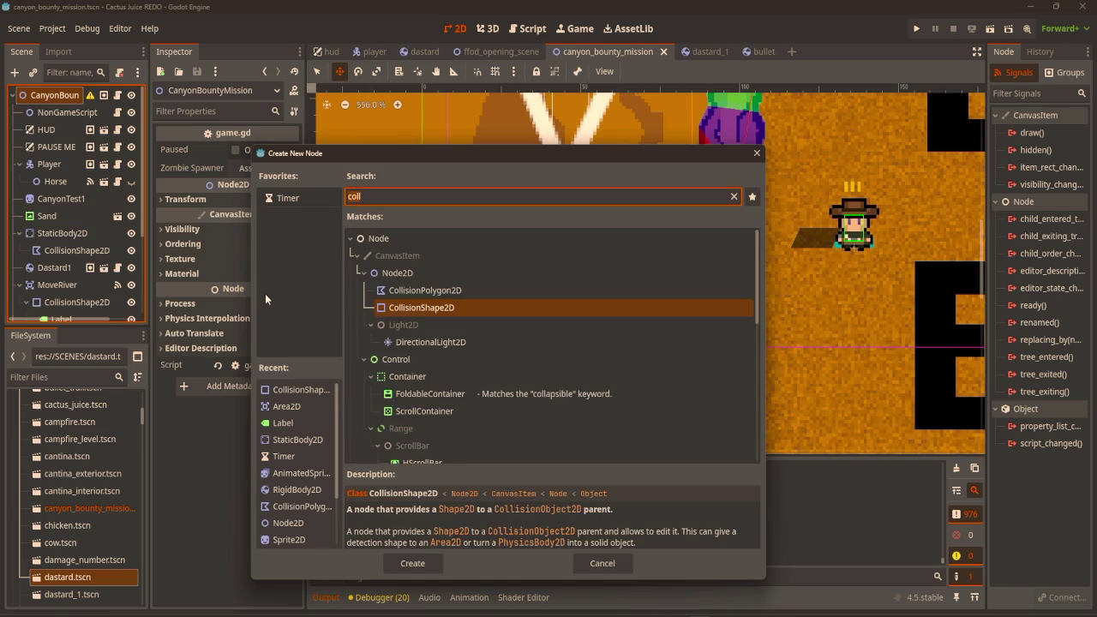
key(BackSpace)
key(BackSpace)
text(lor)
click(421, 349)
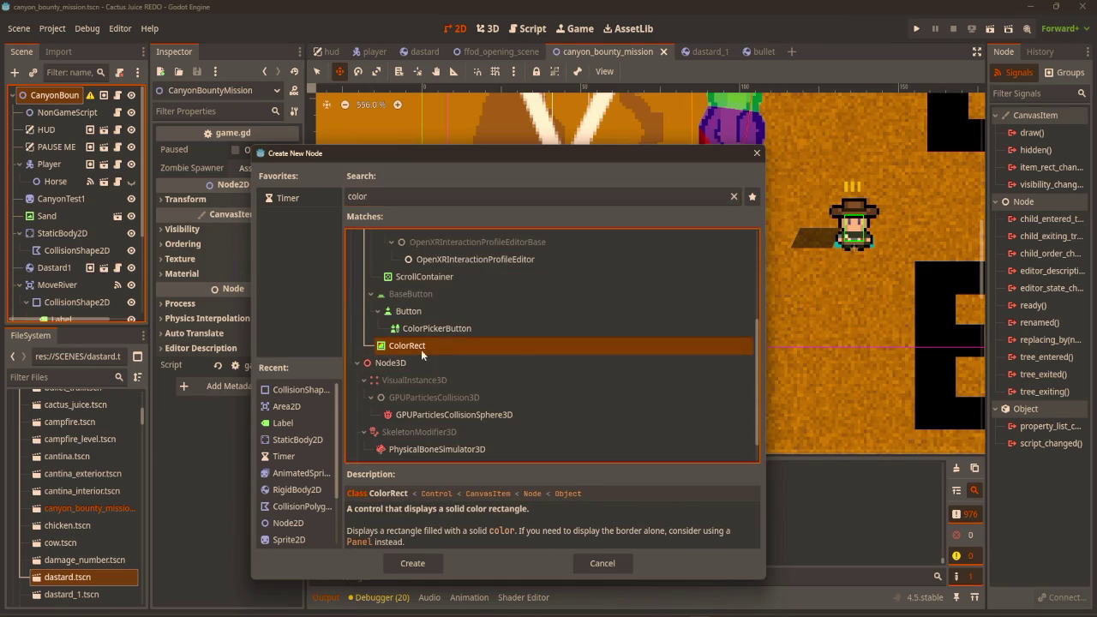
double_click(421, 350)
mouse_move(441, 406)
mouse_down()
mouse_move(568, 269)
mouse_move(597, 266)
mouse_up()
drag(680, 269, 611, 274)
drag(583, 340, 582, 414)
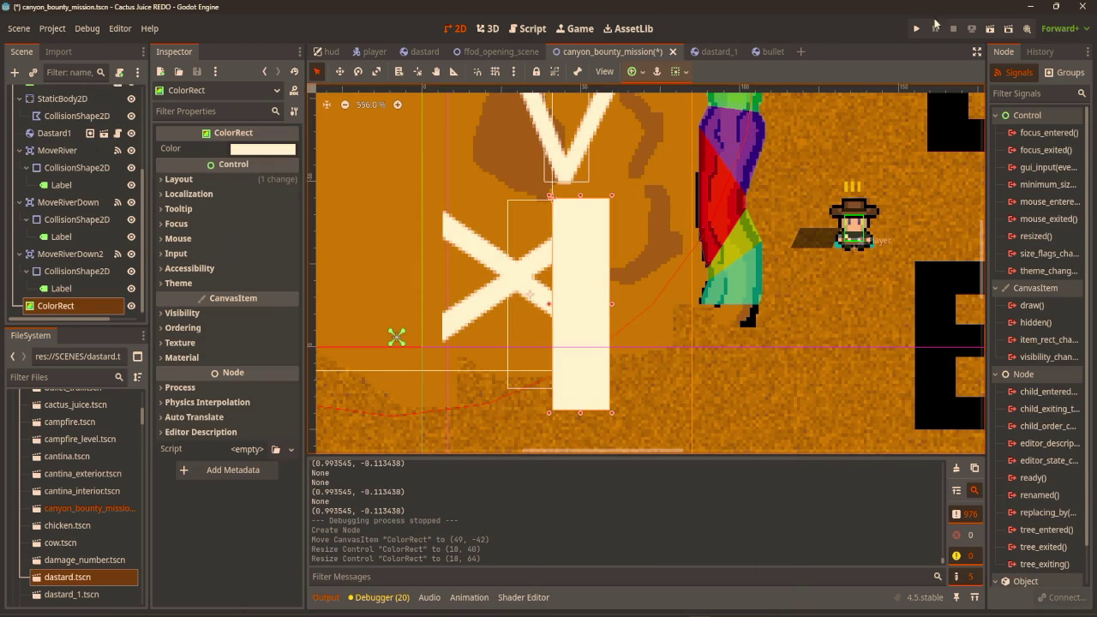
Set the ColorRect's colour to magenta.
click(284, 152)
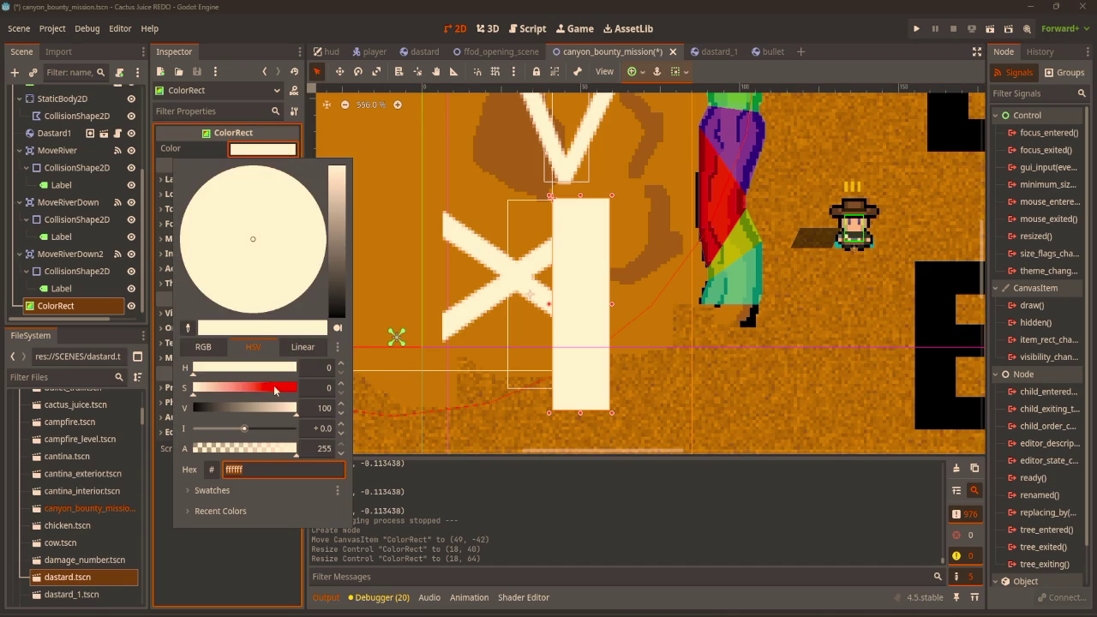
click(273, 392)
mouse_move(263, 255)
mouse_down()
mouse_move(186, 252)
mouse_move(180, 293)
mouse_move(199, 198)
mouse_up()
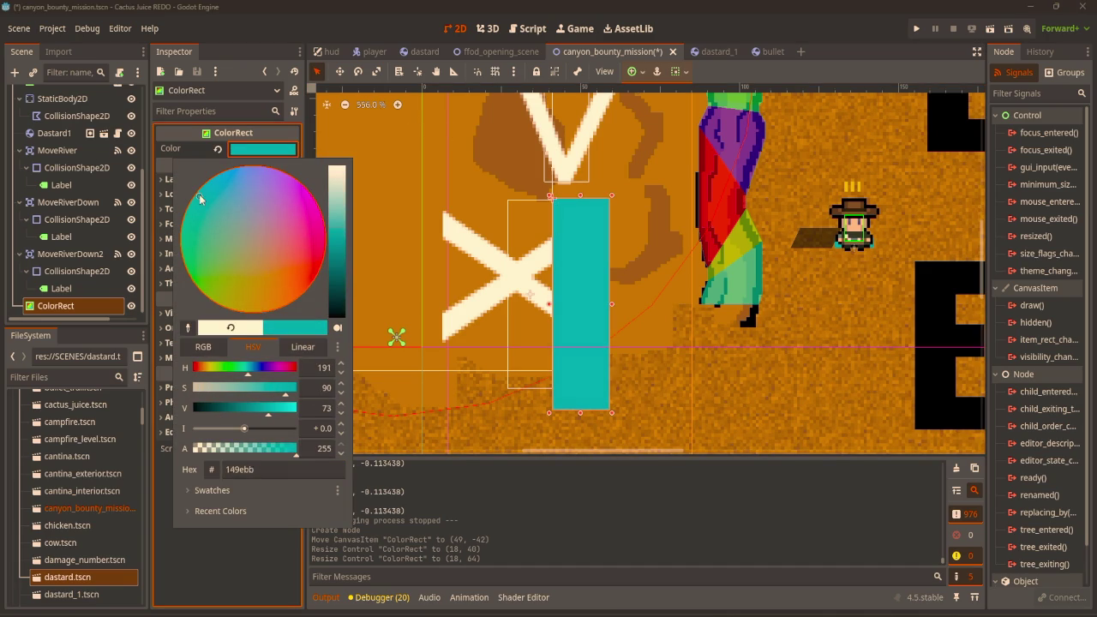
click(283, 227)
click(594, 264)
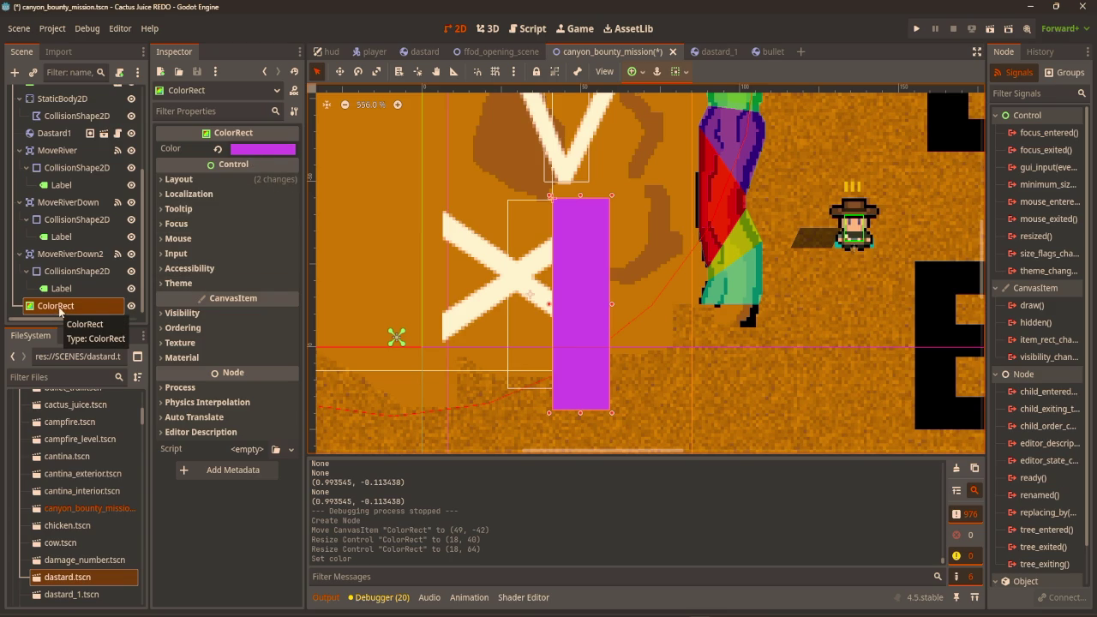
key(ctrl+a)
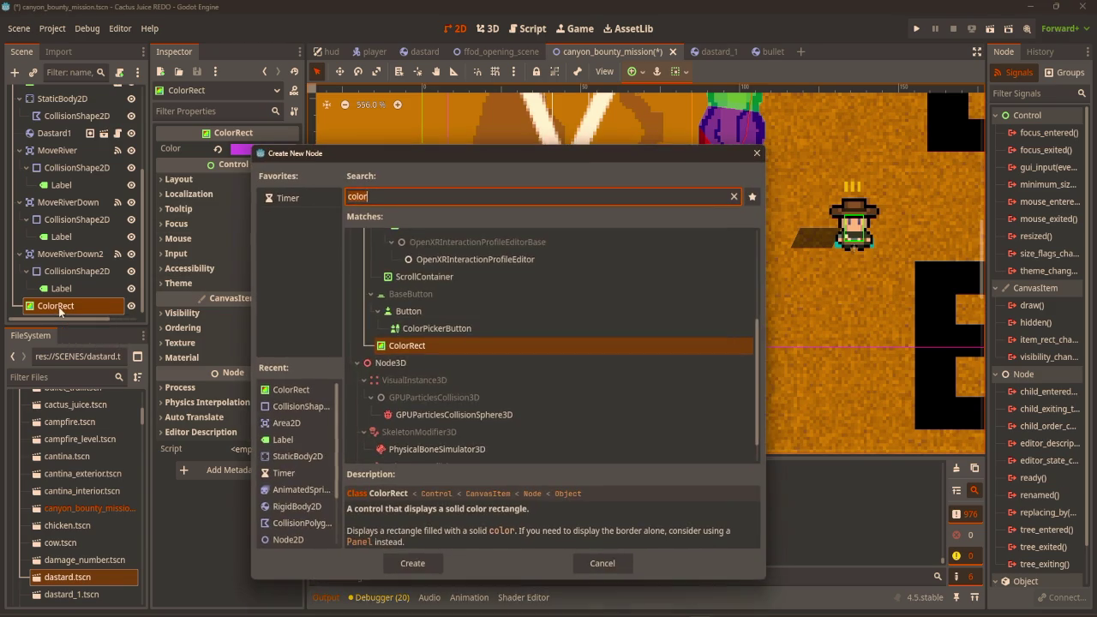
Add a Label under the ColorRect and enable a 16 px font size override.
text(label)
key(Return)
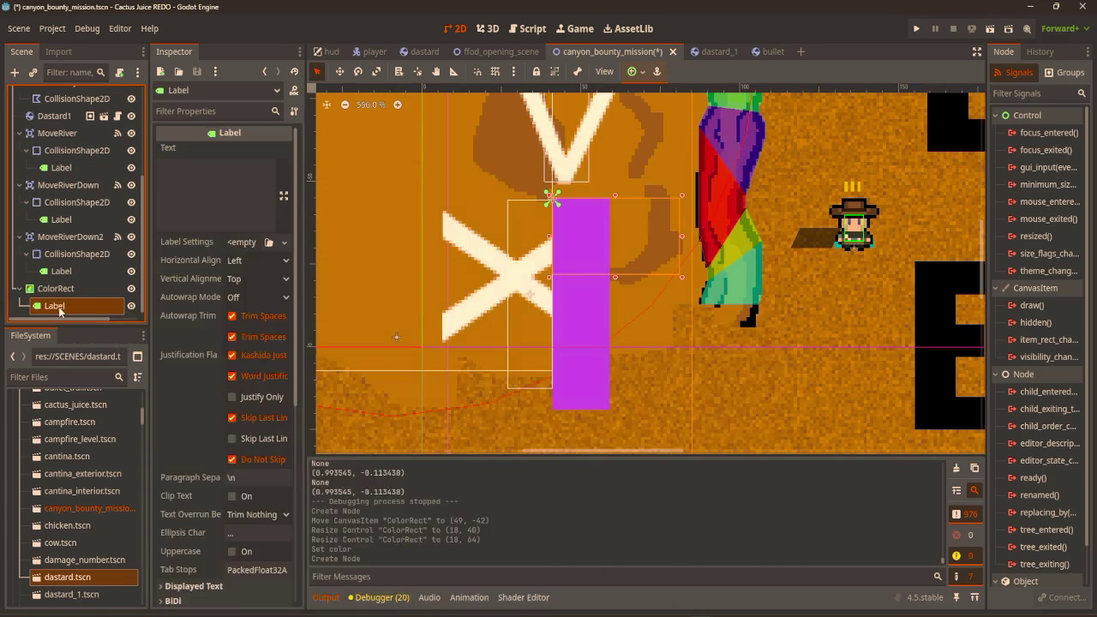
click(220, 206)
text(TE)
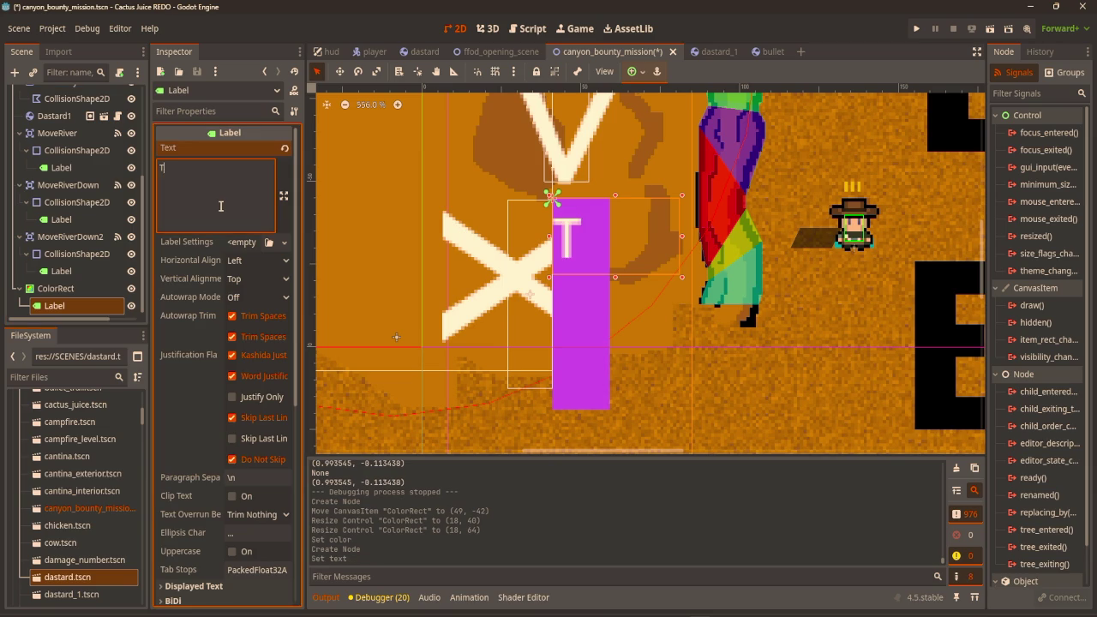
key(BackSpace)
key(BackSpace)
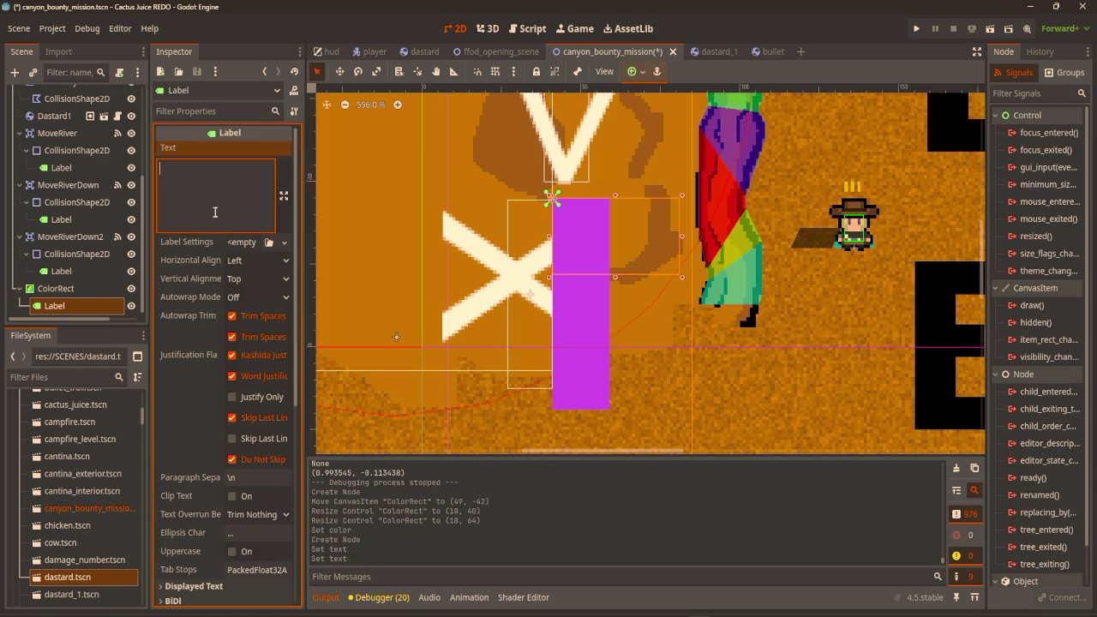
scroll(215, 211, down, 5)
click(199, 407)
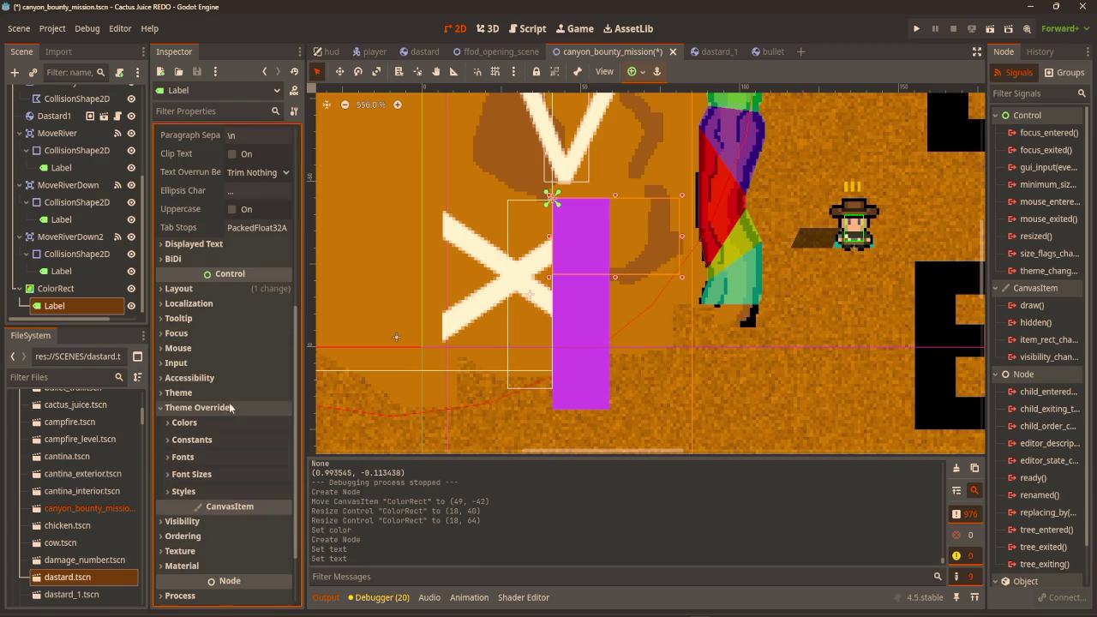
click(243, 473)
click(180, 491)
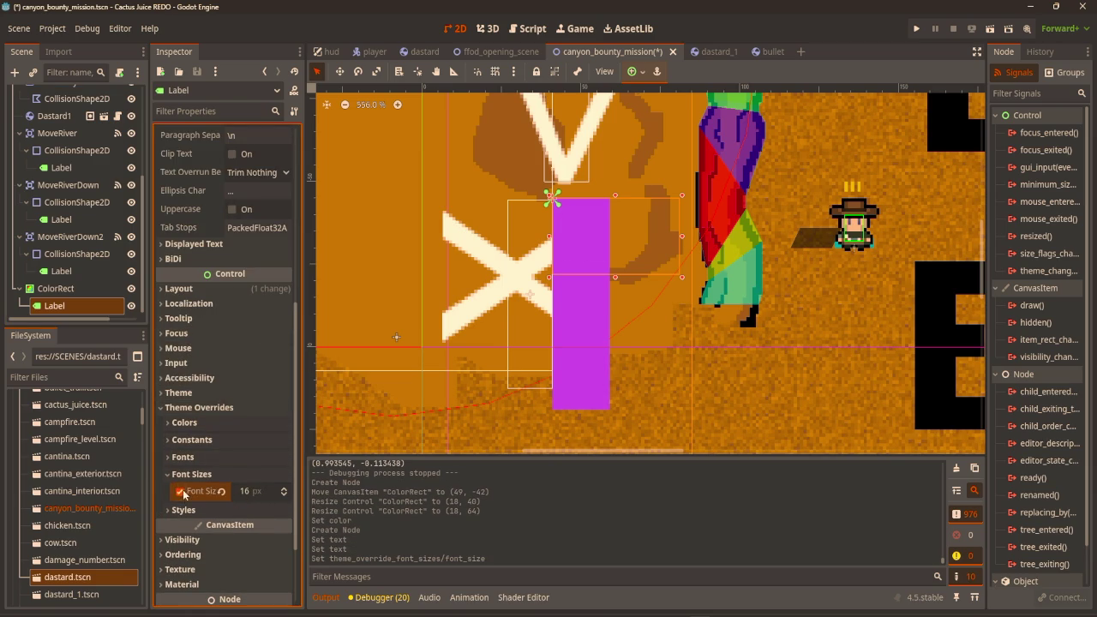
Set the label text to 'Test' and 'Cover' on two lines.
scroll(214, 173, up, 5)
click(214, 173)
text(dfdf)
key(BackSpace)
key(BackSpace)
key(BackSpace)
scroll(245, 420, down, 3)
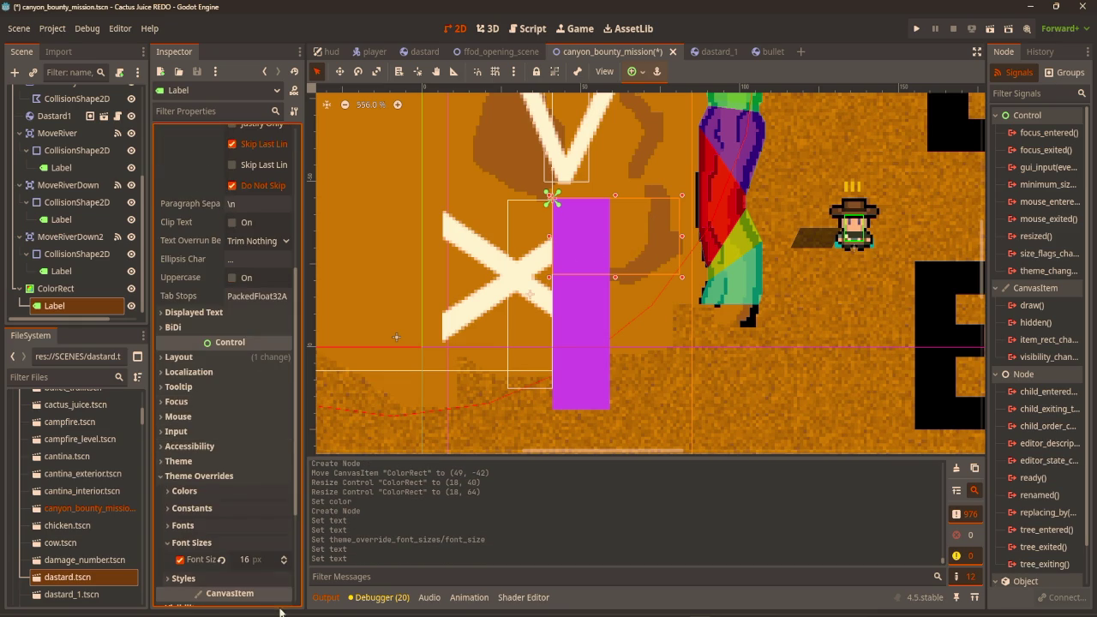
scroll(218, 472, up, 5)
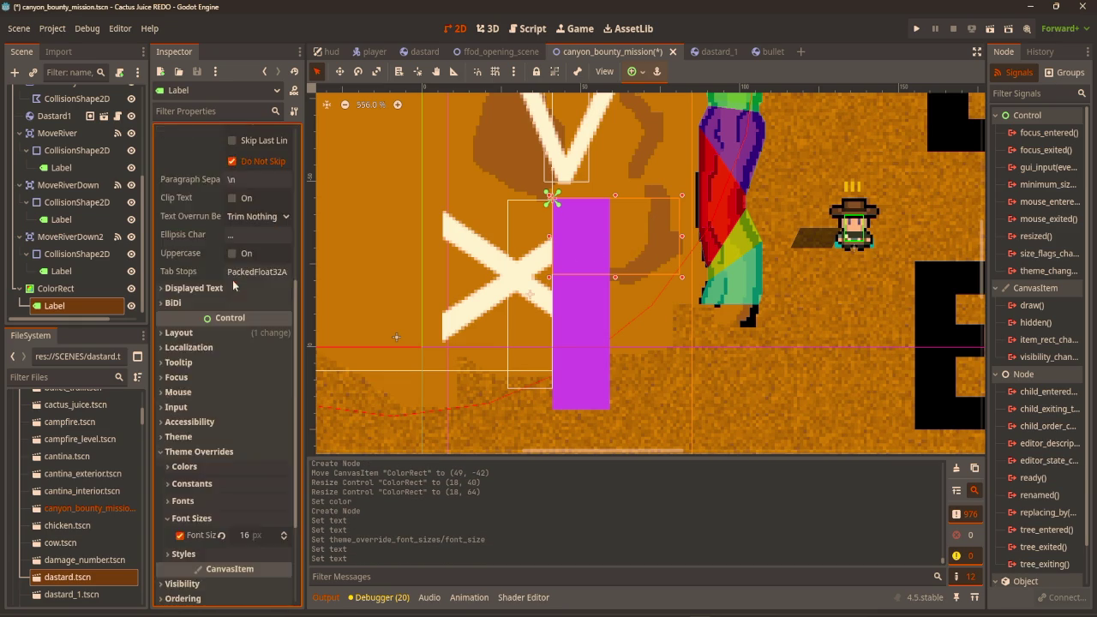
text(Test )
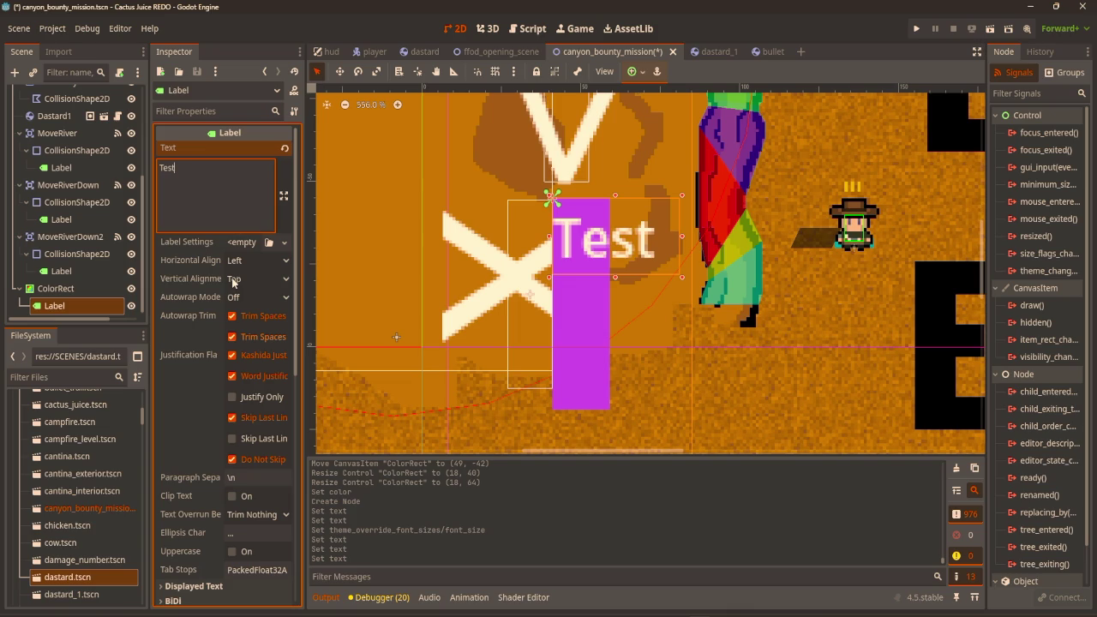
text(Cover)
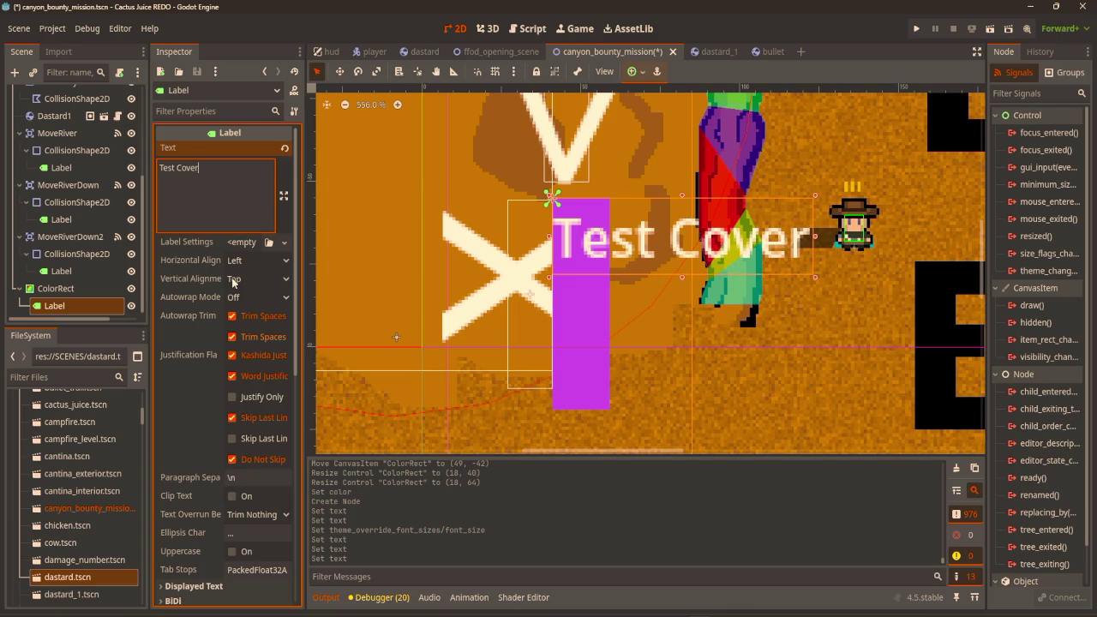
click(176, 169)
key(Return)
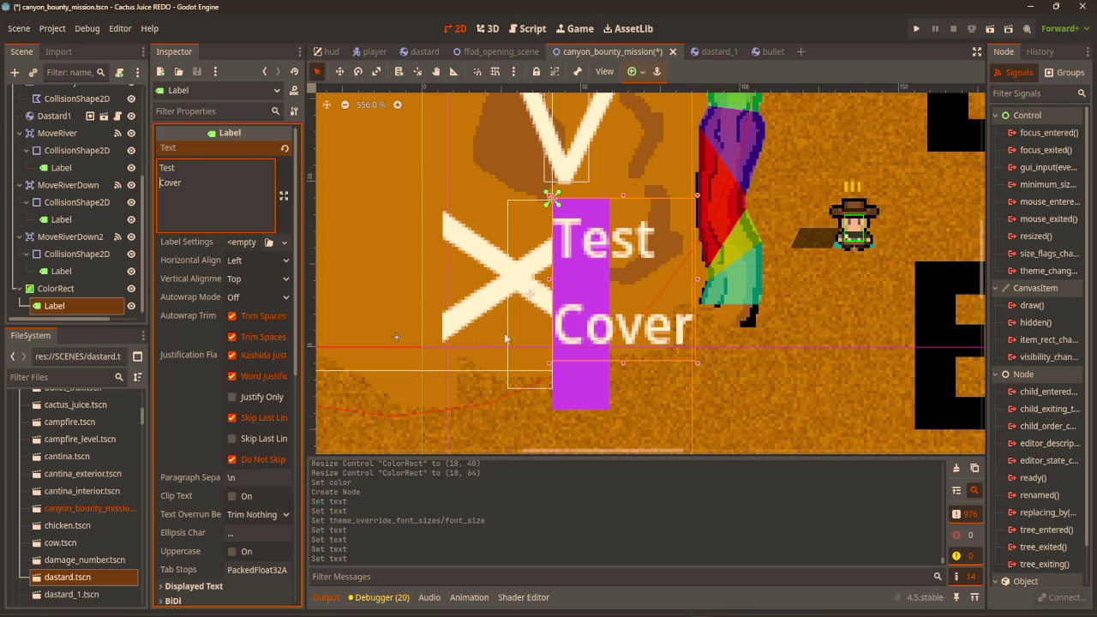
text(w)
key(BackSpace)
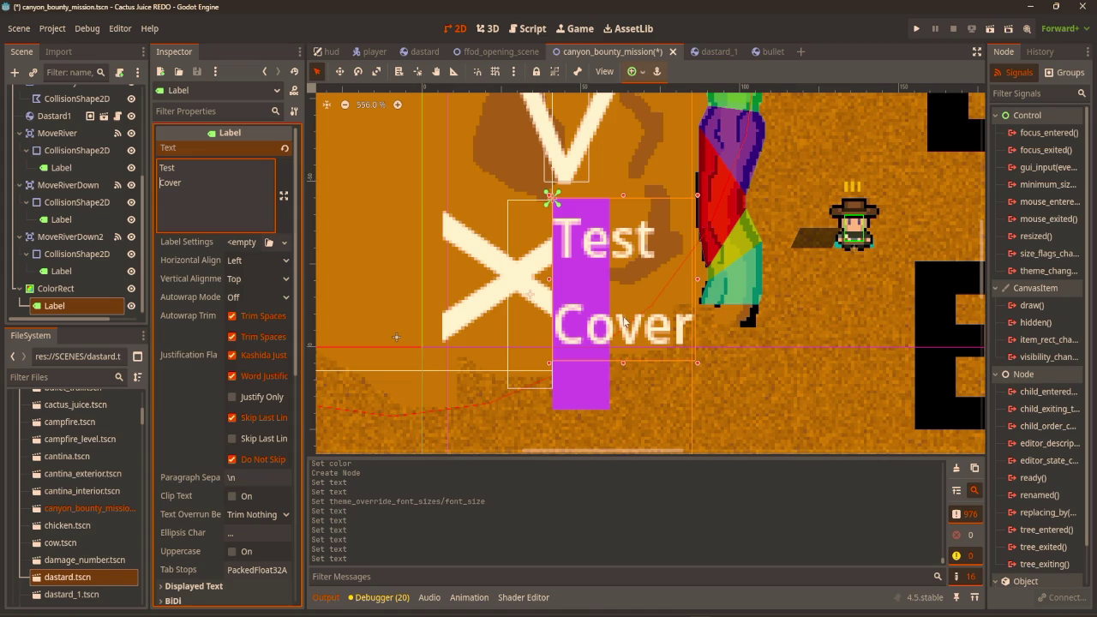
text(q)
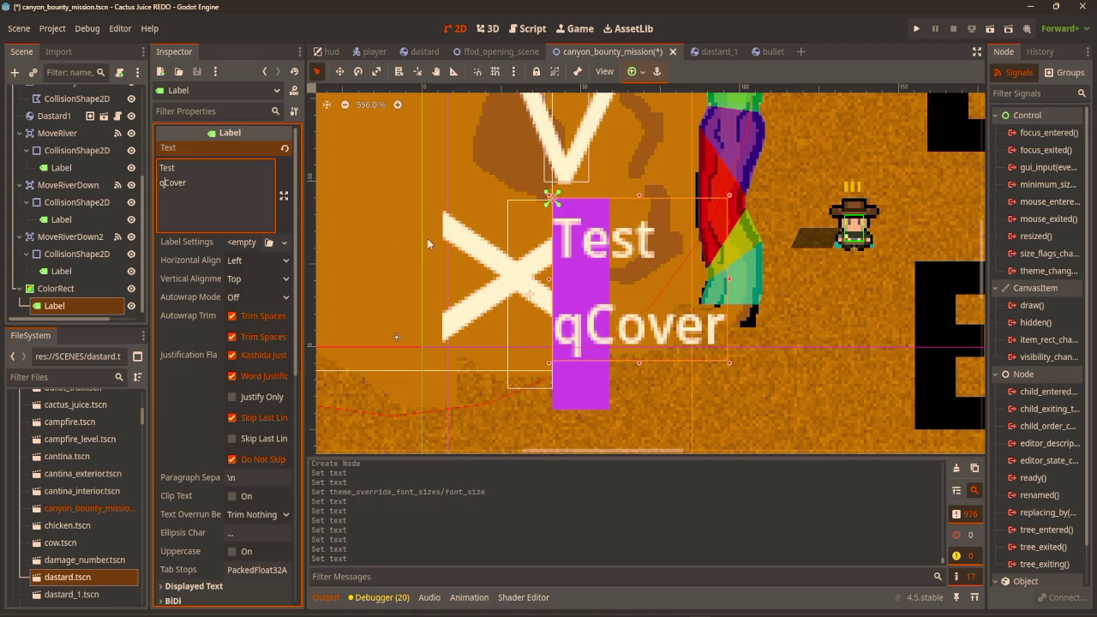
key(BackSpace)
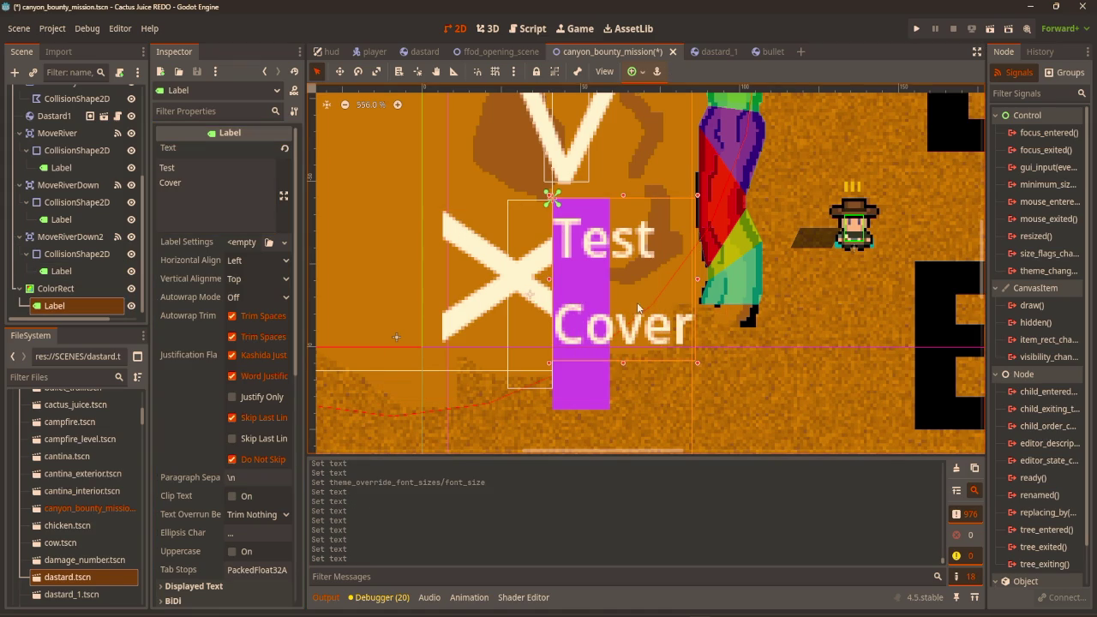
Nudge the label slightly down and right, then save and run the game.
key(w)
drag(640, 301, 645, 321)
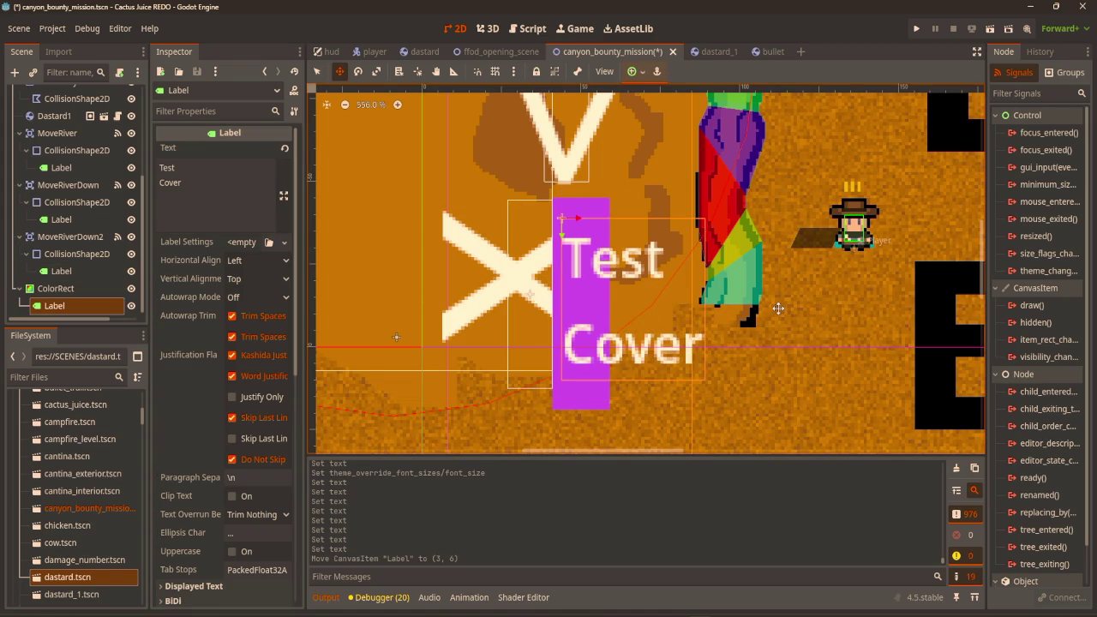
key(F5)
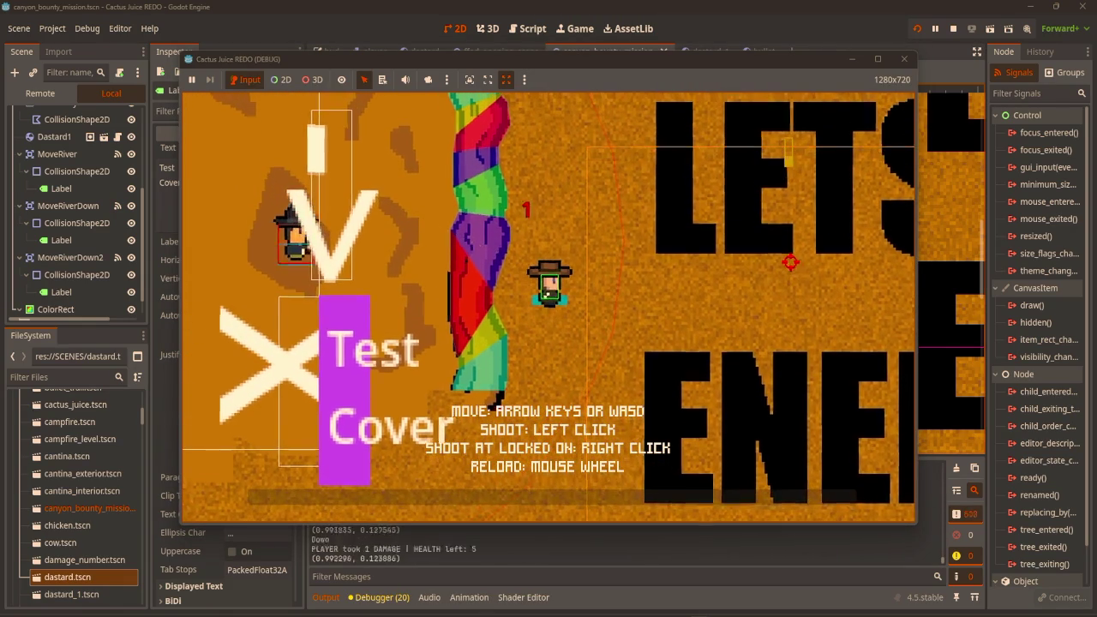
Move the player in the test run to see the Test Cover block, then stop and select ColorRect.
key(Down)
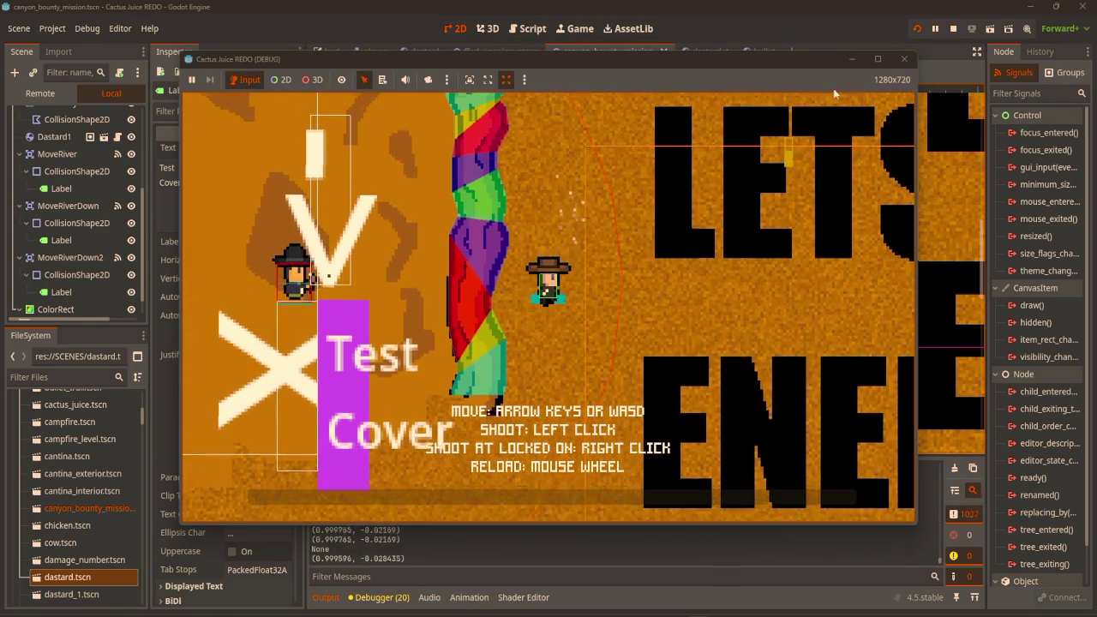
click(904, 58)
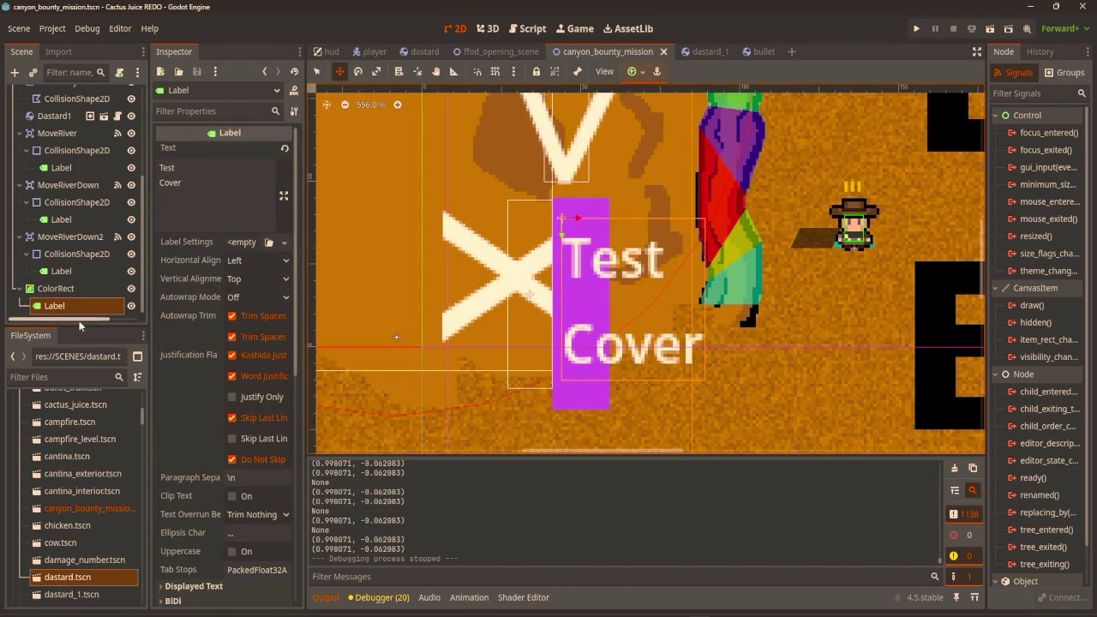
click(56, 292)
Move the Test Cover block up and add an Area2D child to the ColorRect.
mouse_move(601, 314)
mouse_down()
mouse_move(600, 204)
mouse_move(574, 297)
mouse_move(562, 269)
mouse_move(562, 286)
mouse_up()
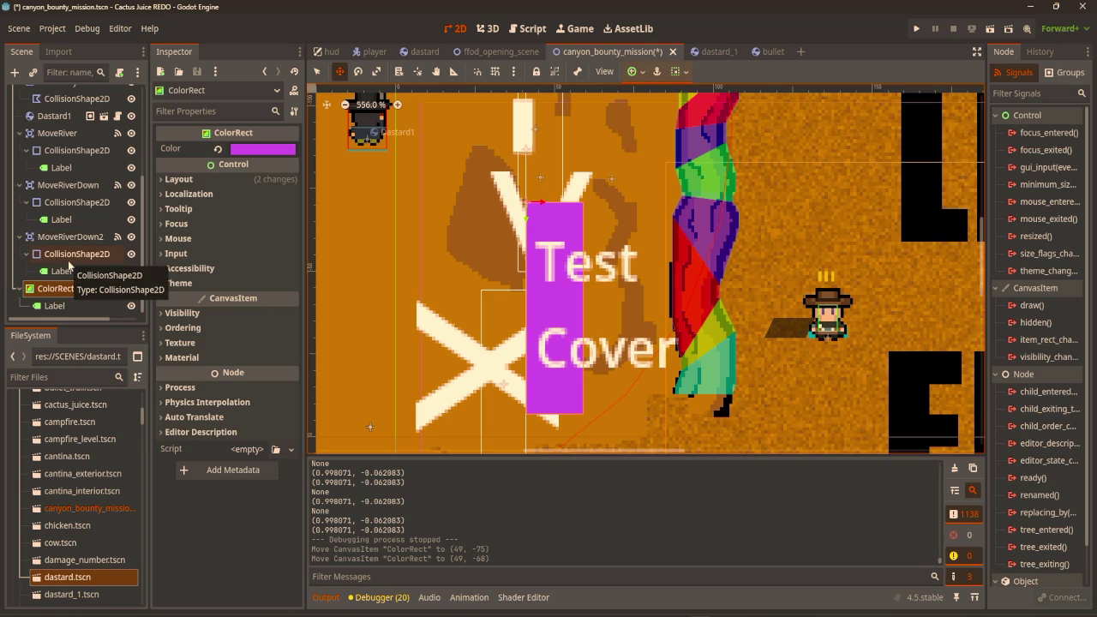
key(ctrl+a)
text(areqa)
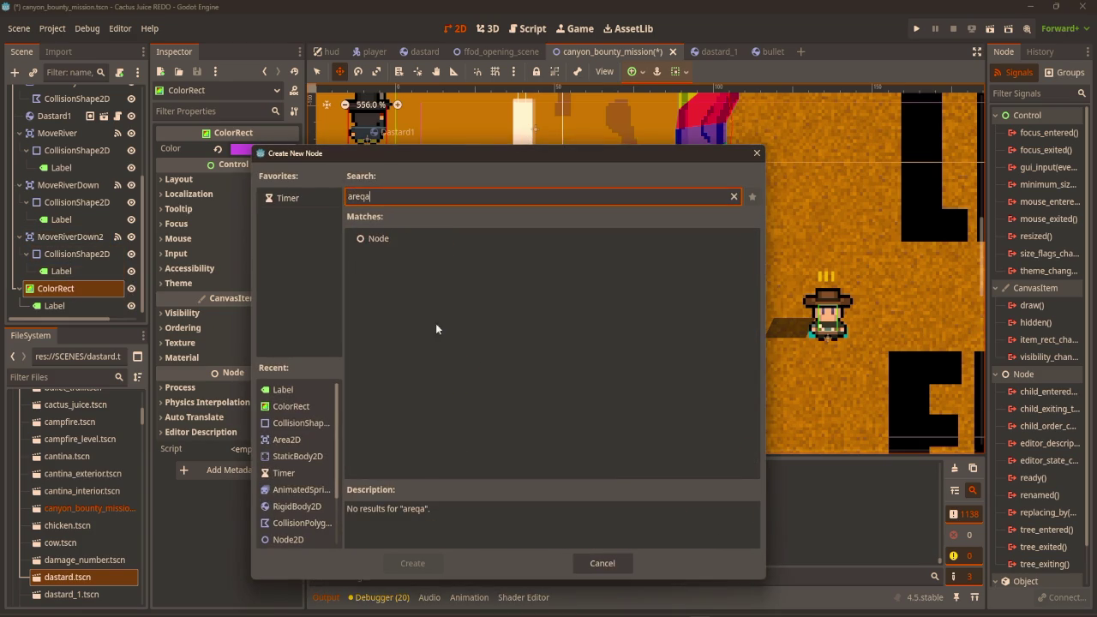
key(BackSpace)
key(BackSpace)
click(412, 325)
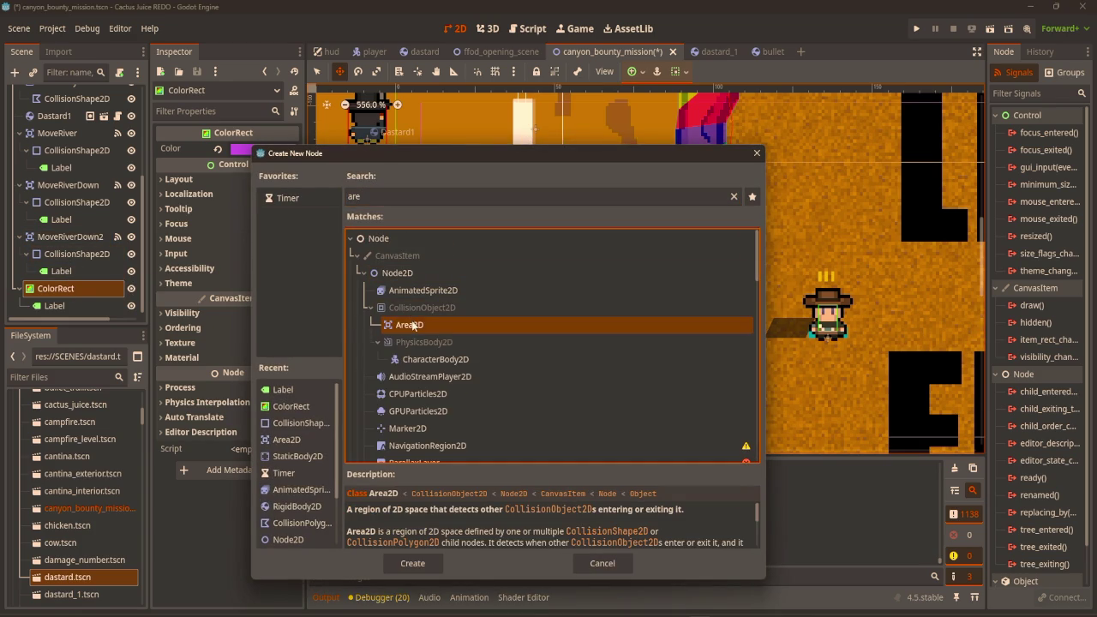
double_click(424, 332)
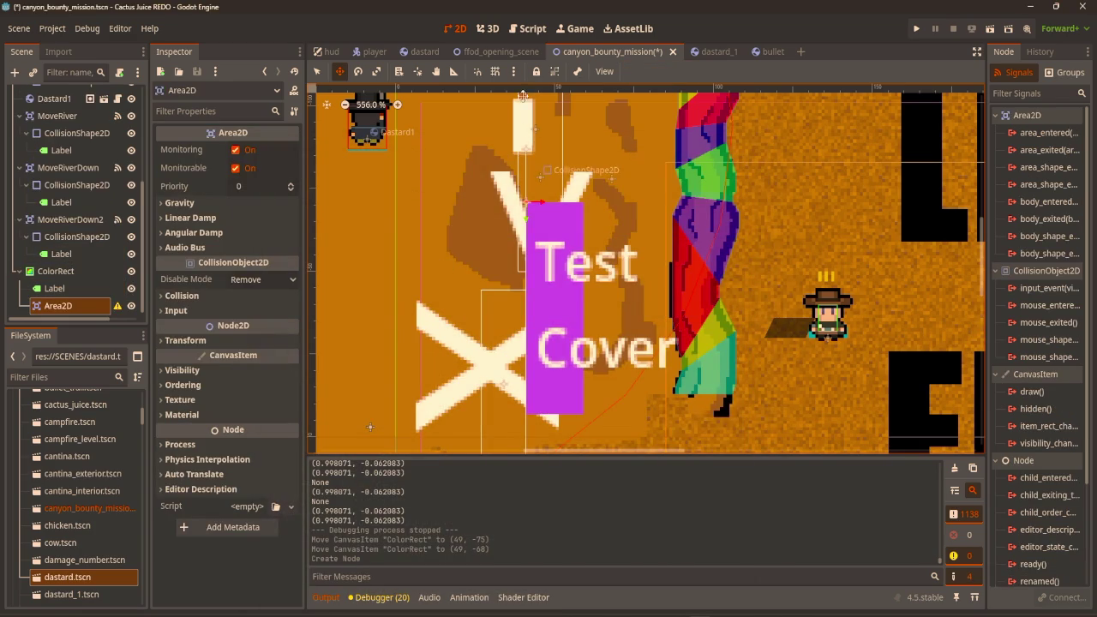
Matching the bullet's Area2D, set the new area's collision layer and mask to 5 and save.
click(771, 51)
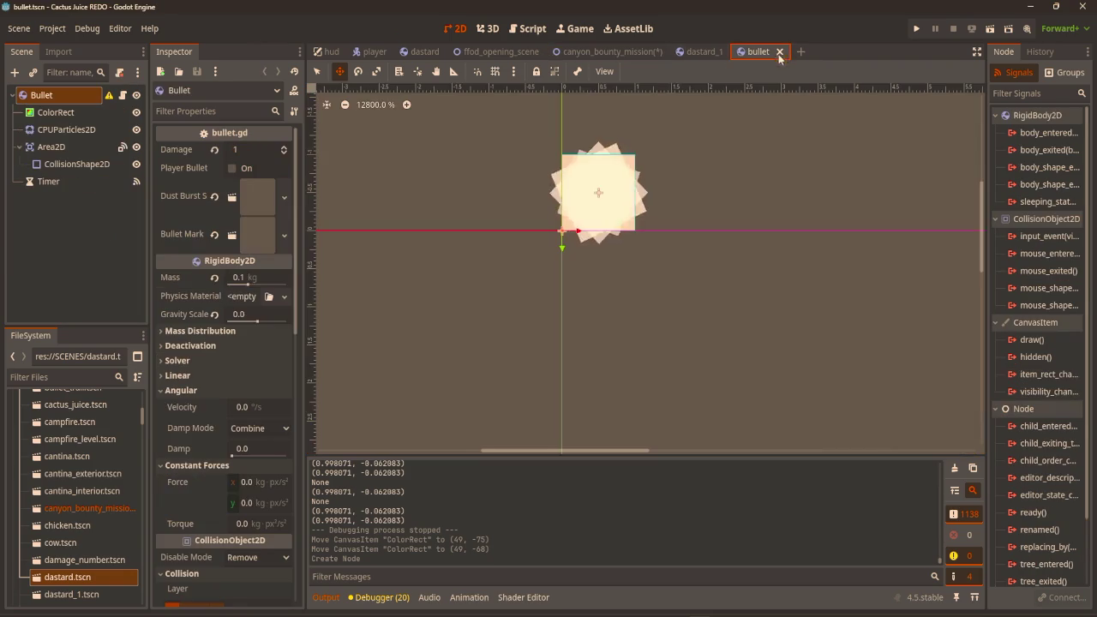
click(76, 147)
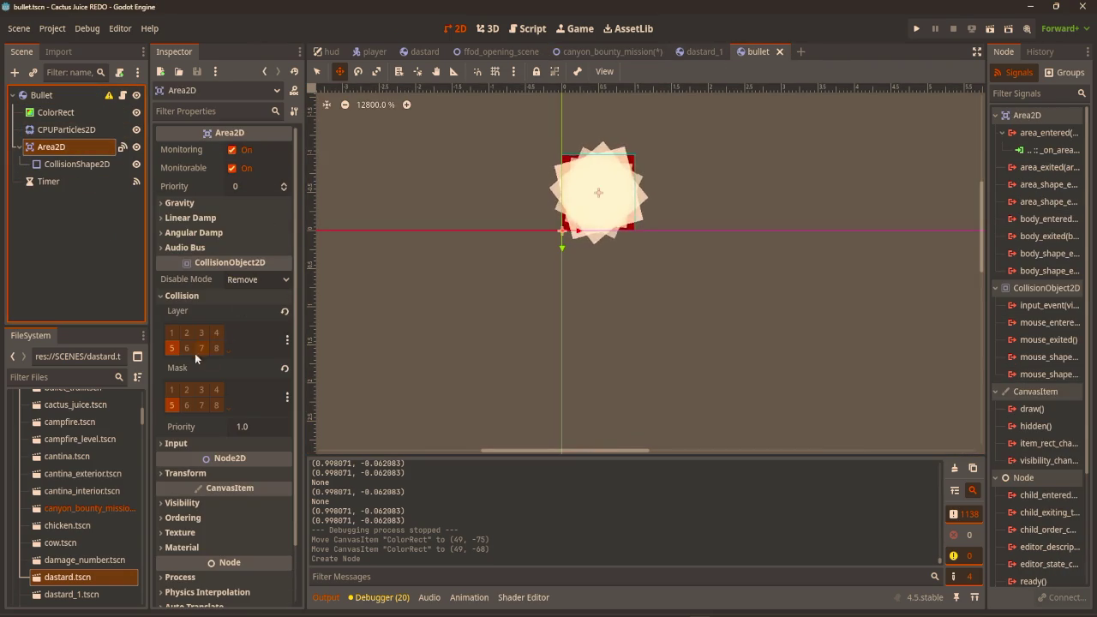
click(563, 54)
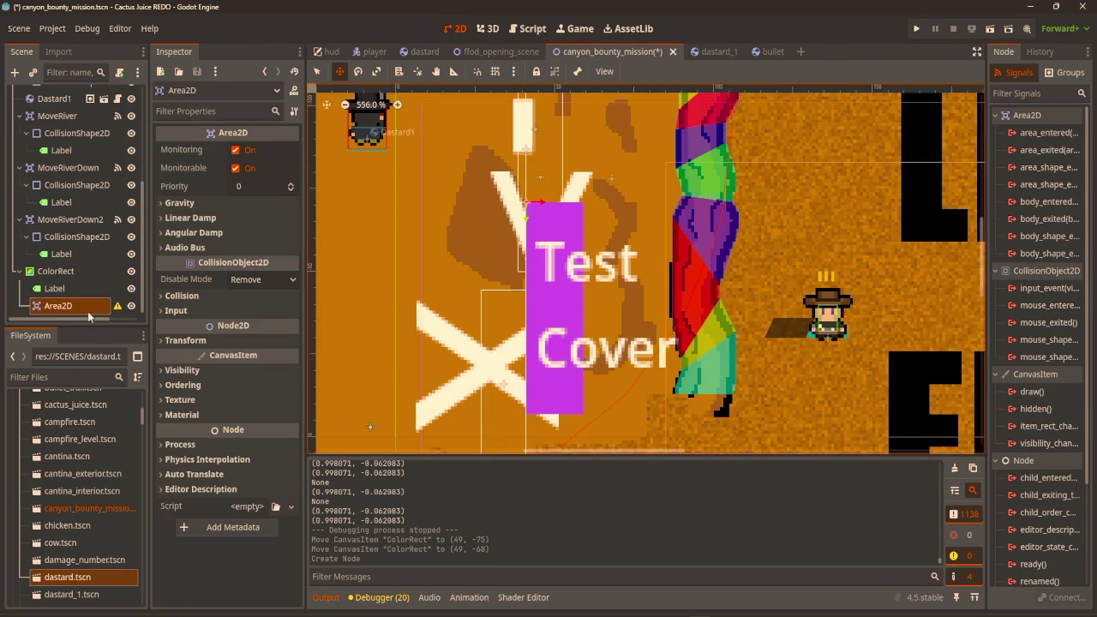
click(181, 295)
click(171, 347)
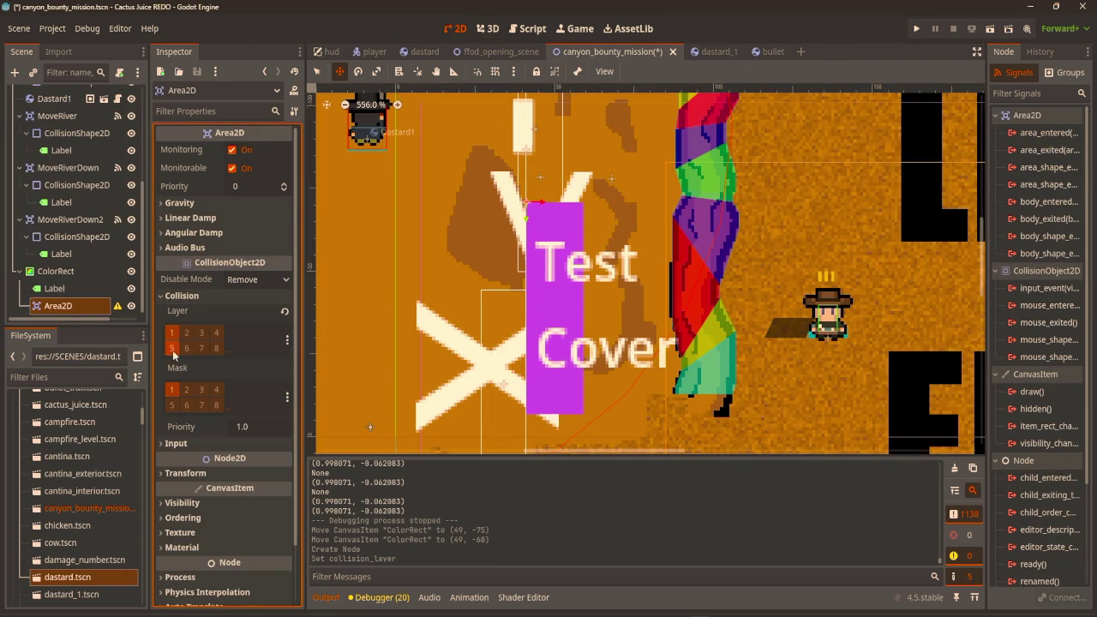
click(174, 406)
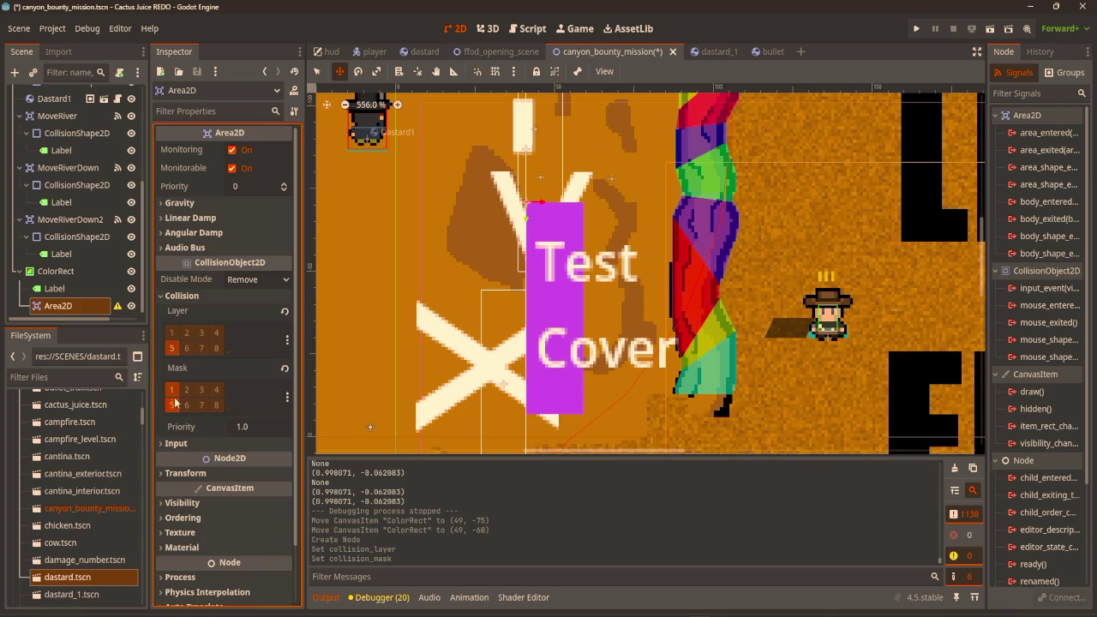
scroll(537, 175, down, 3)
key(ctrl+s)
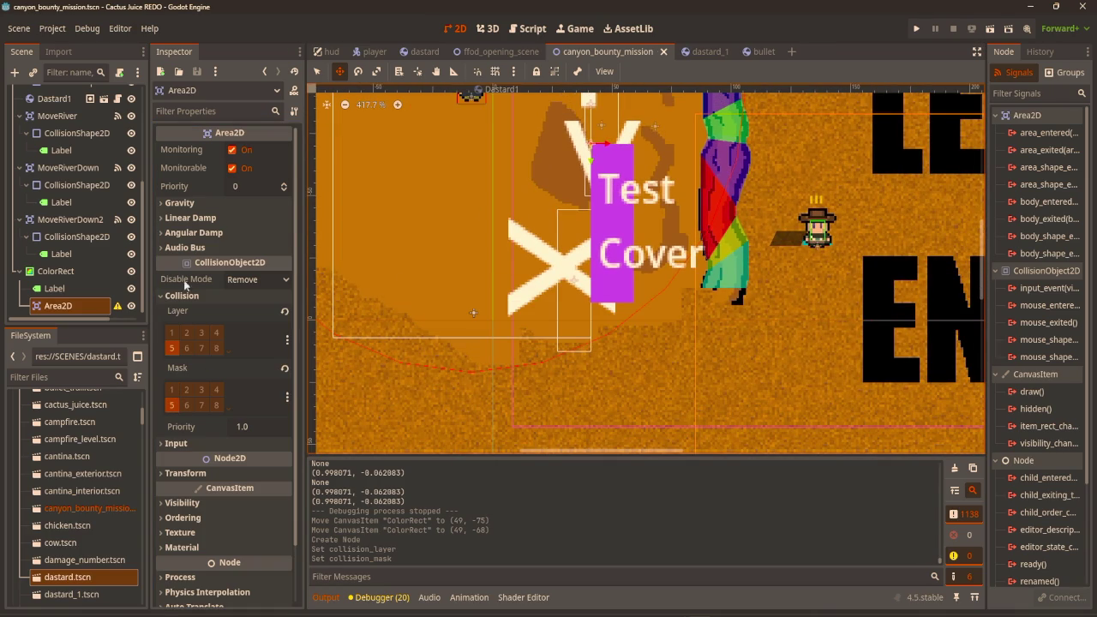
Add a CollisionShape2D under the Area2D and nudge it onto the Test Cover.
click(64, 289)
click(77, 306)
key(ctrl+a)
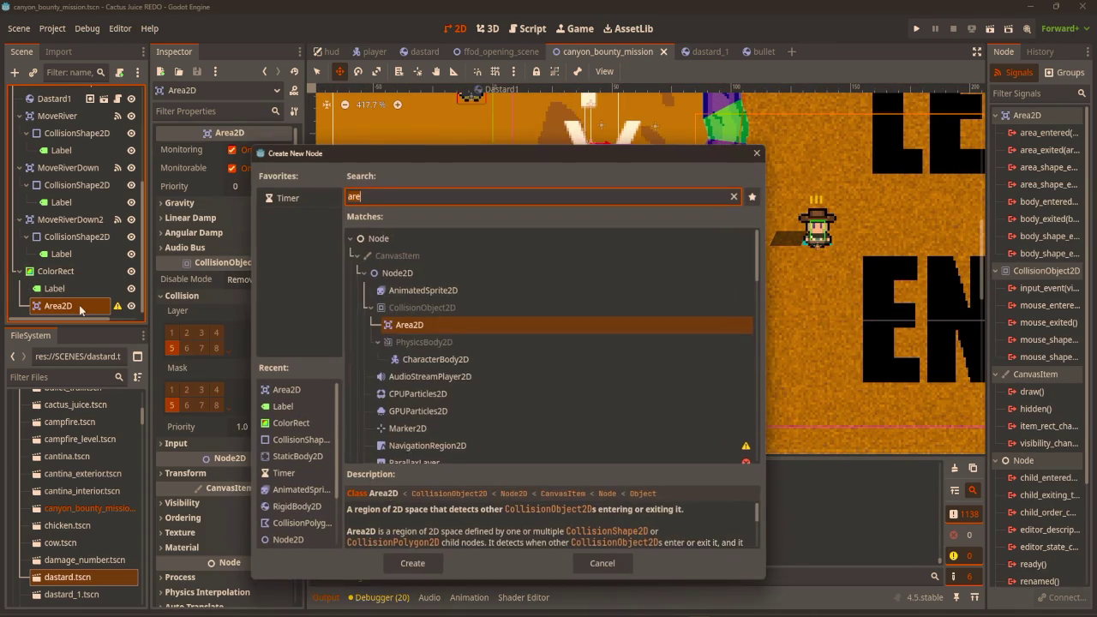
key(BackSpace)
key(BackSpace)
key(BackSpace)
text(coll)
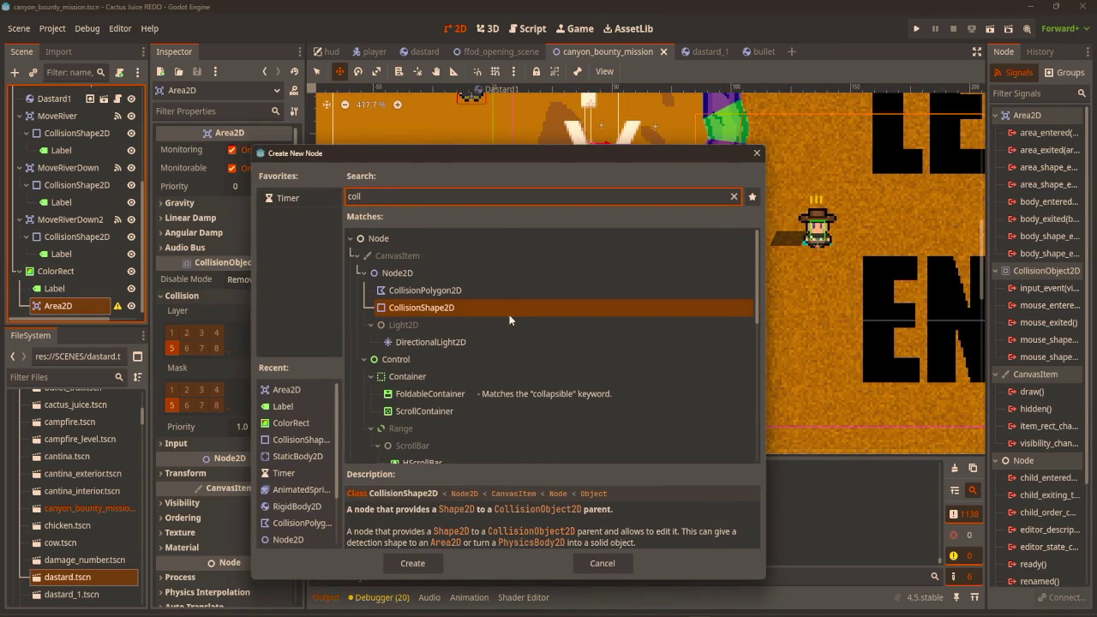
key(Return)
scroll(652, 326, up, 4)
mouse_move(643, 300)
mouse_down()
mouse_move(658, 337)
mouse_move(637, 338)
mouse_up()
Give the collision shape a new RectangleShape2D covering the whole Test Cover, with magenta debug colour.
click(290, 150)
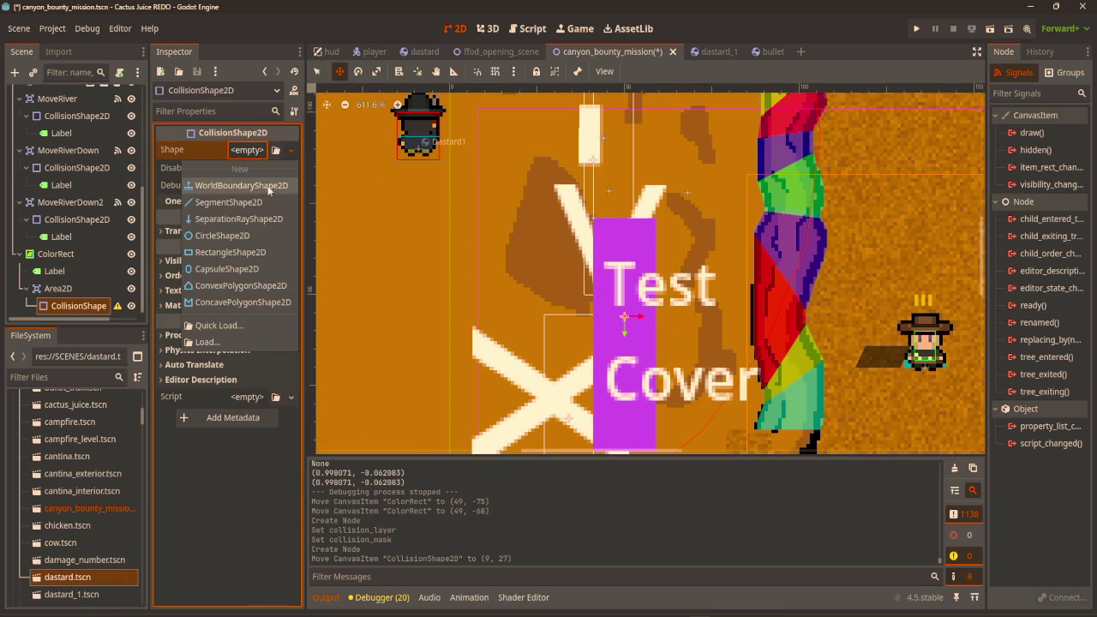
click(227, 251)
scroll(623, 281, up, 3)
key(q)
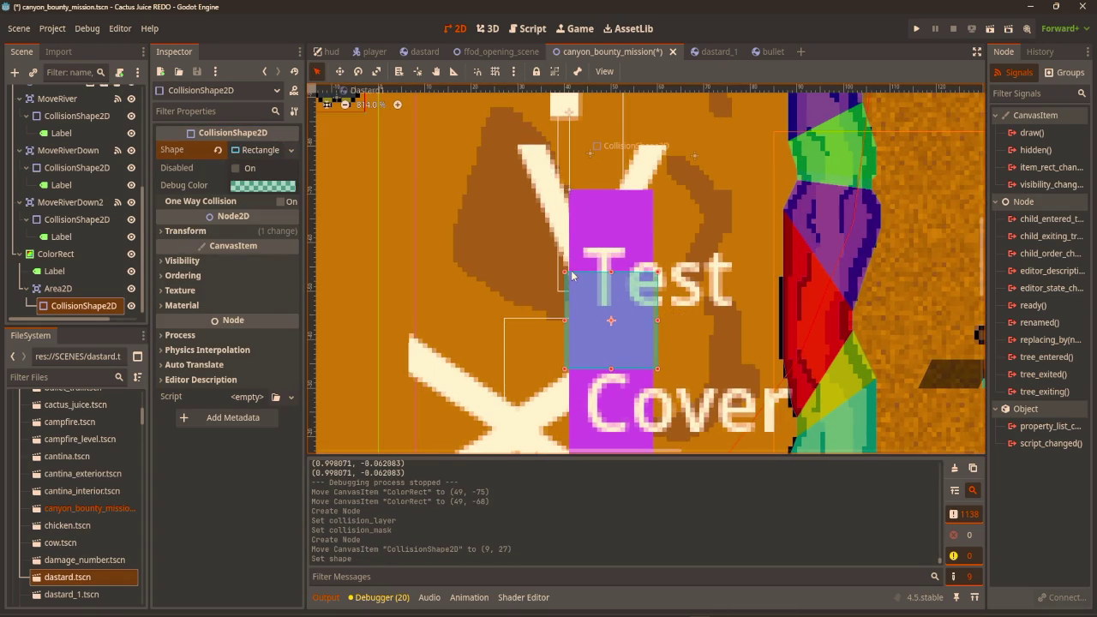
drag(565, 274, 569, 187)
scroll(680, 317, down, 3)
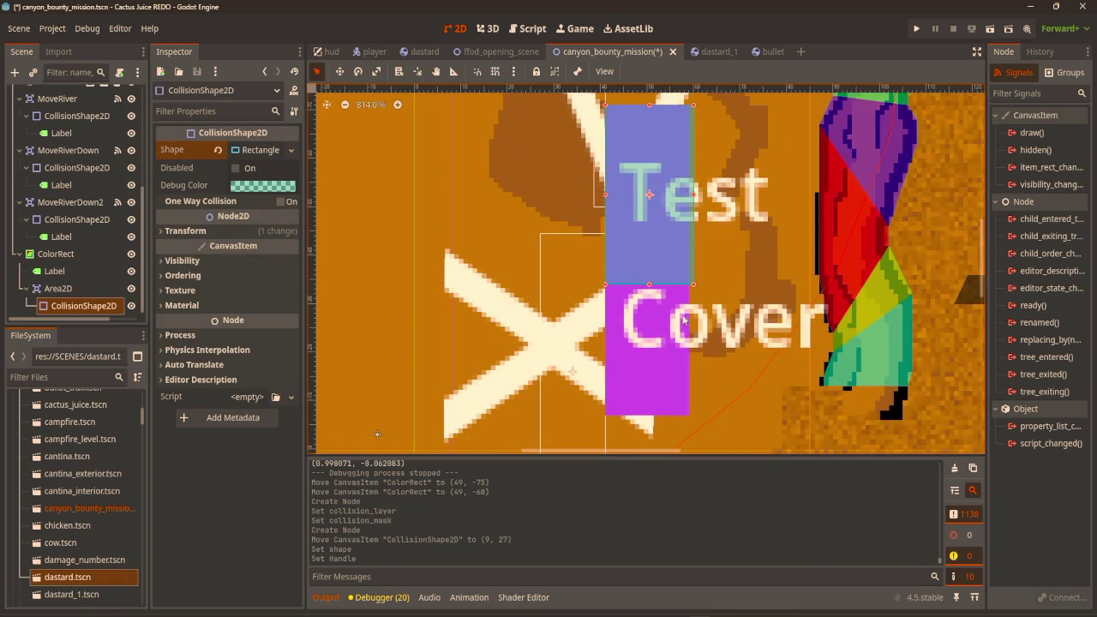
drag(694, 287, 694, 418)
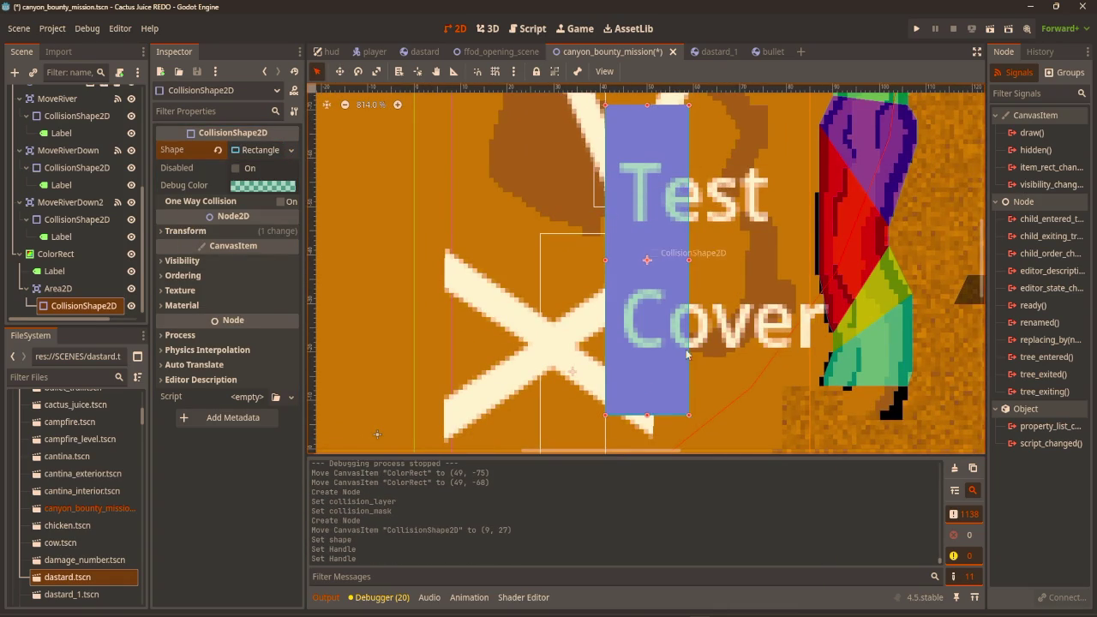
scroll(680, 275, down, 3)
click(253, 185)
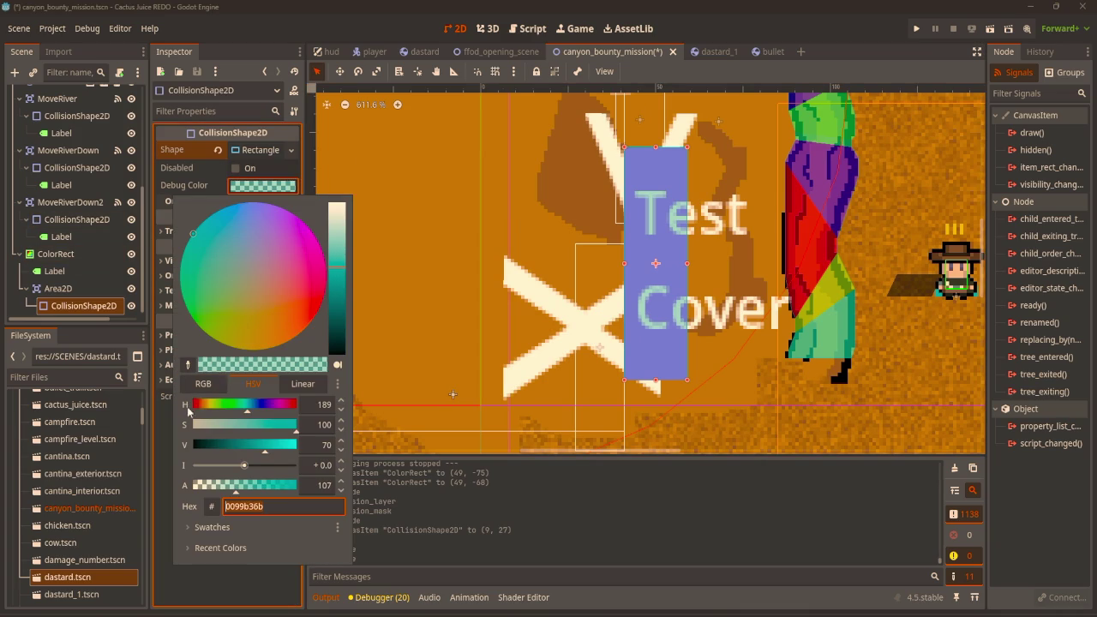
drag(257, 274, 311, 251)
click(613, 244)
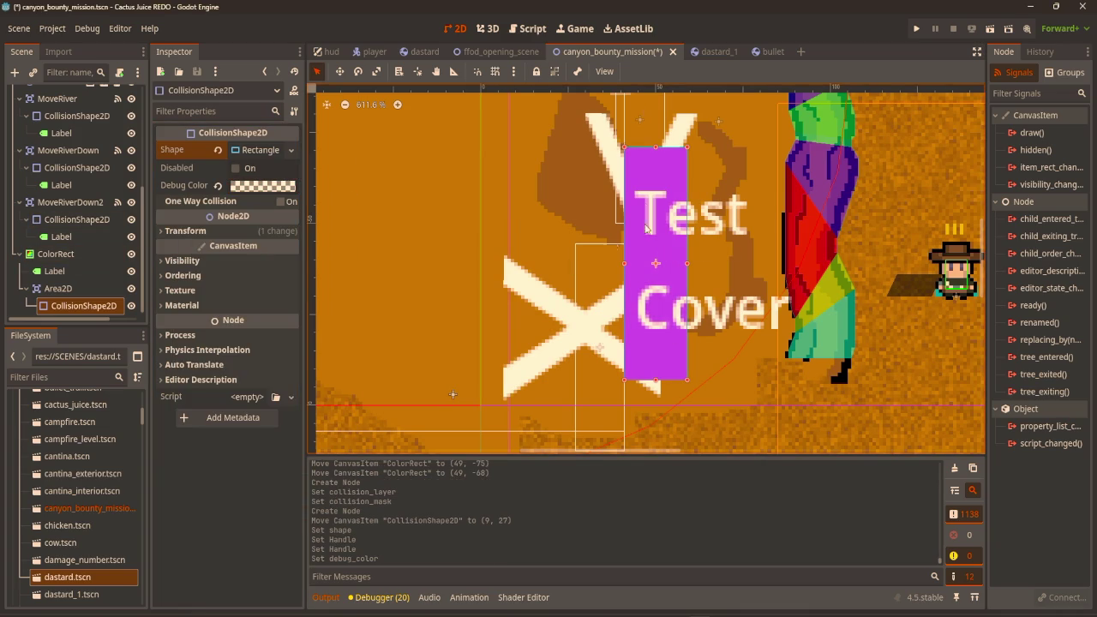
Rename the Area2D to TestCoverArea, checking the bullet scene for reference.
click(60, 289)
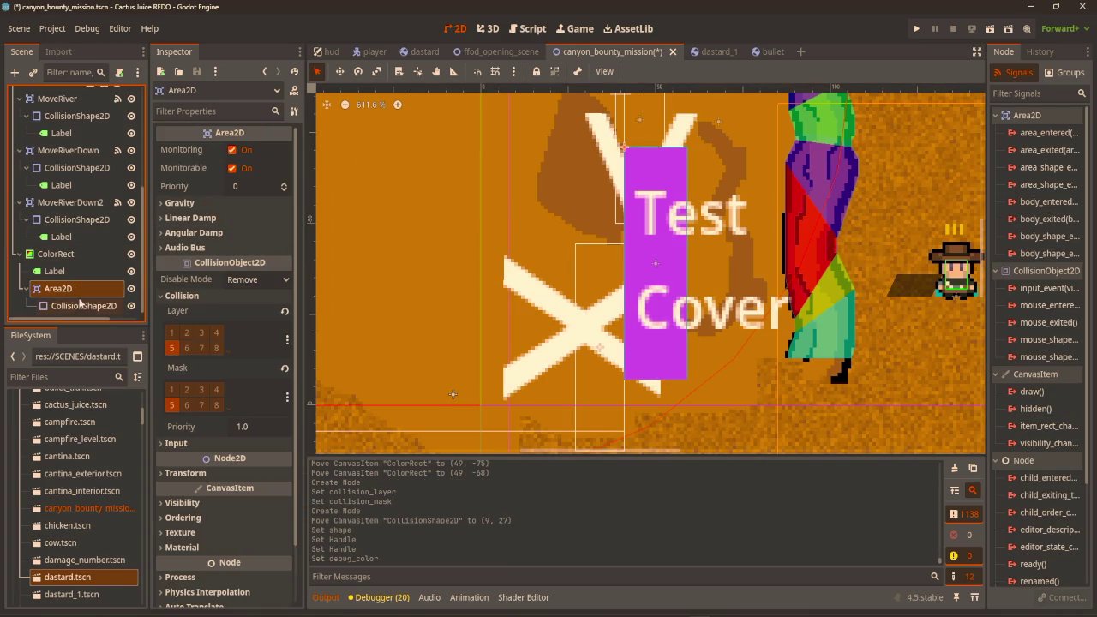
double_click(77, 287)
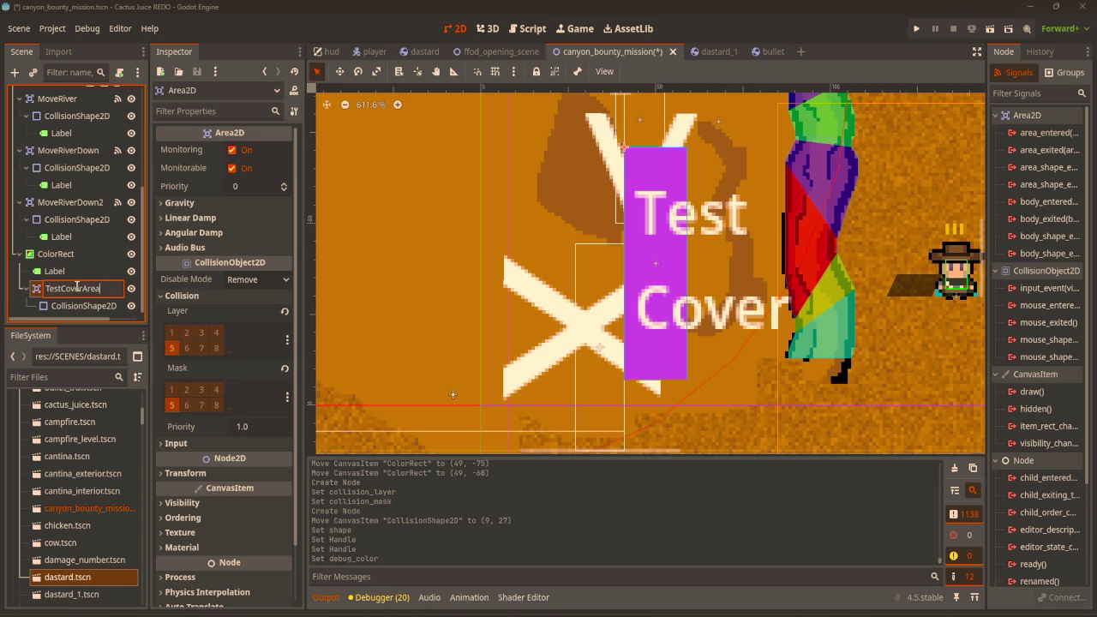
click(768, 53)
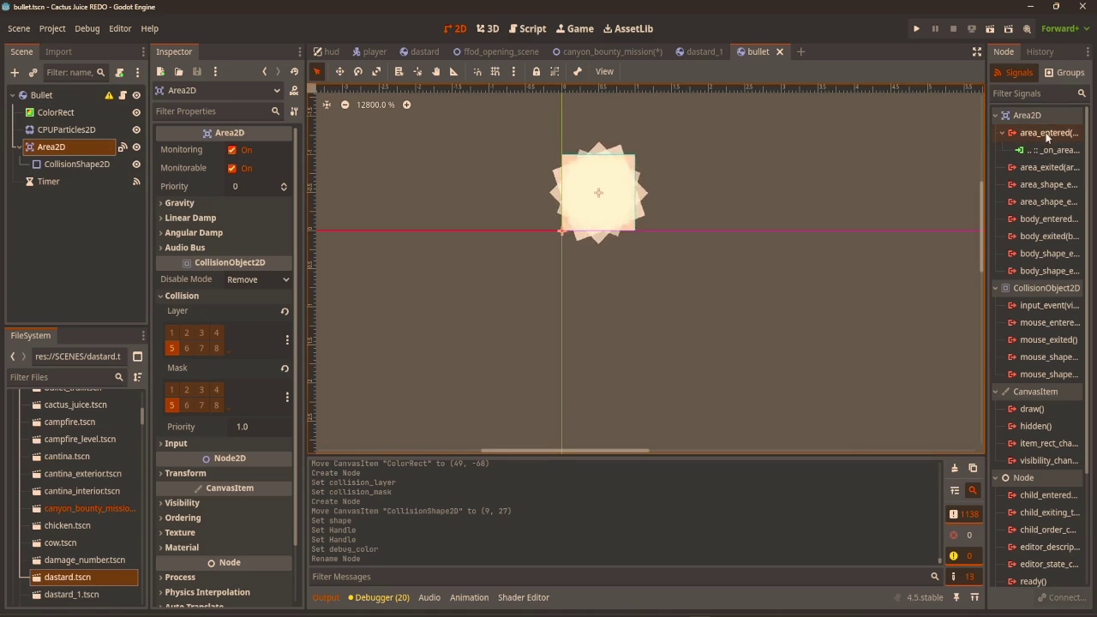
click(610, 51)
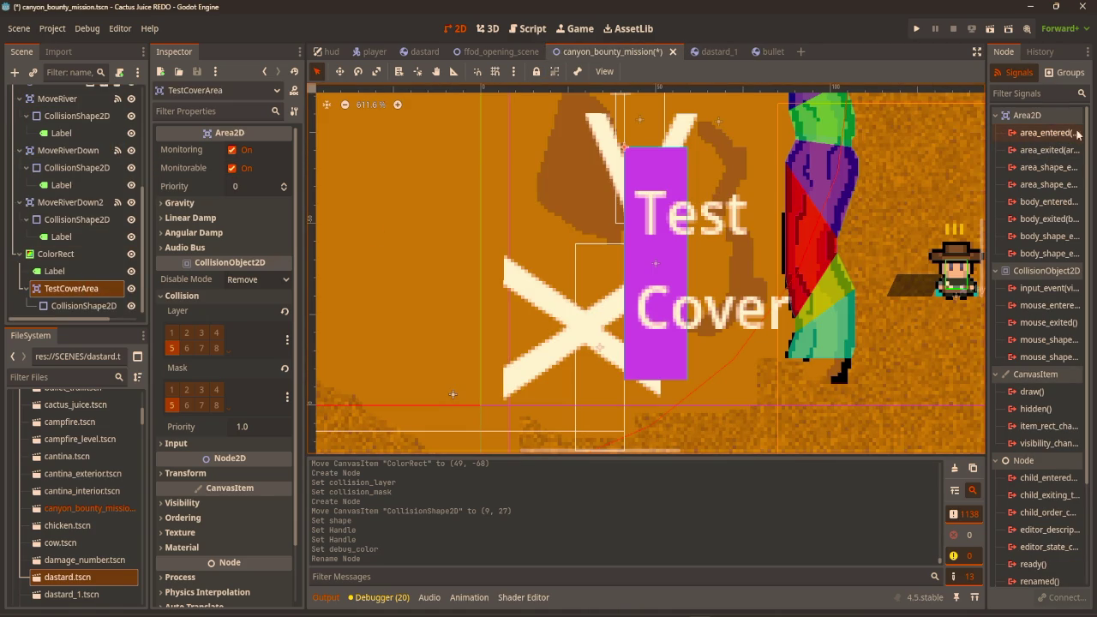
double_click(1048, 132)
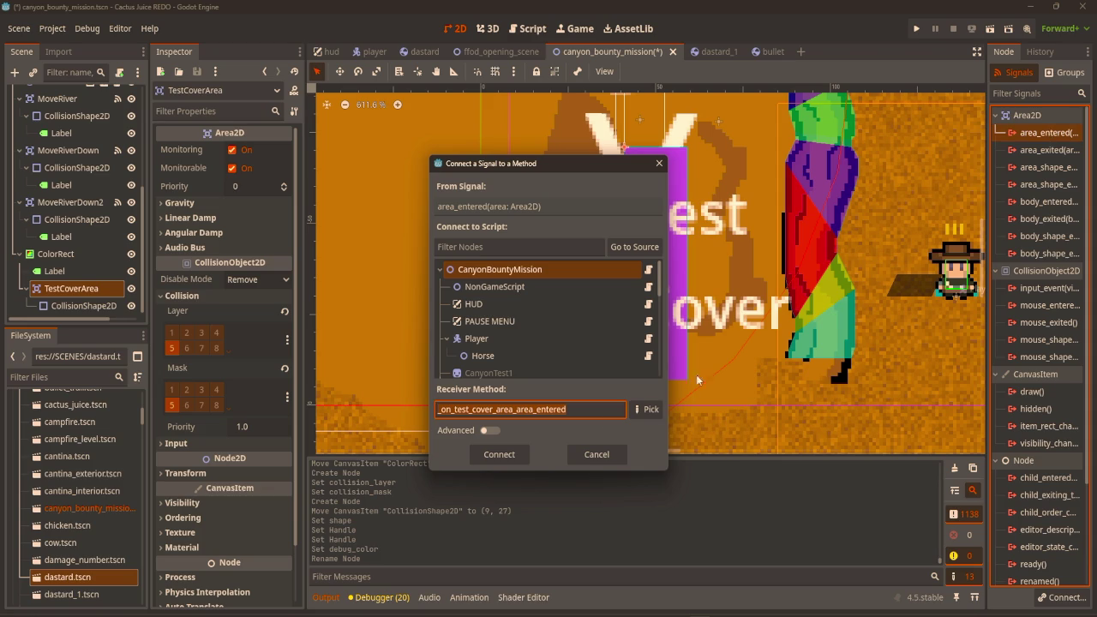
Connect area_entered to the mission script with the _on_test_cover_area_area_entered receiver method.
click(574, 410)
drag(588, 411, 435, 406)
key(Return)
drag(658, 401, 487, 402)
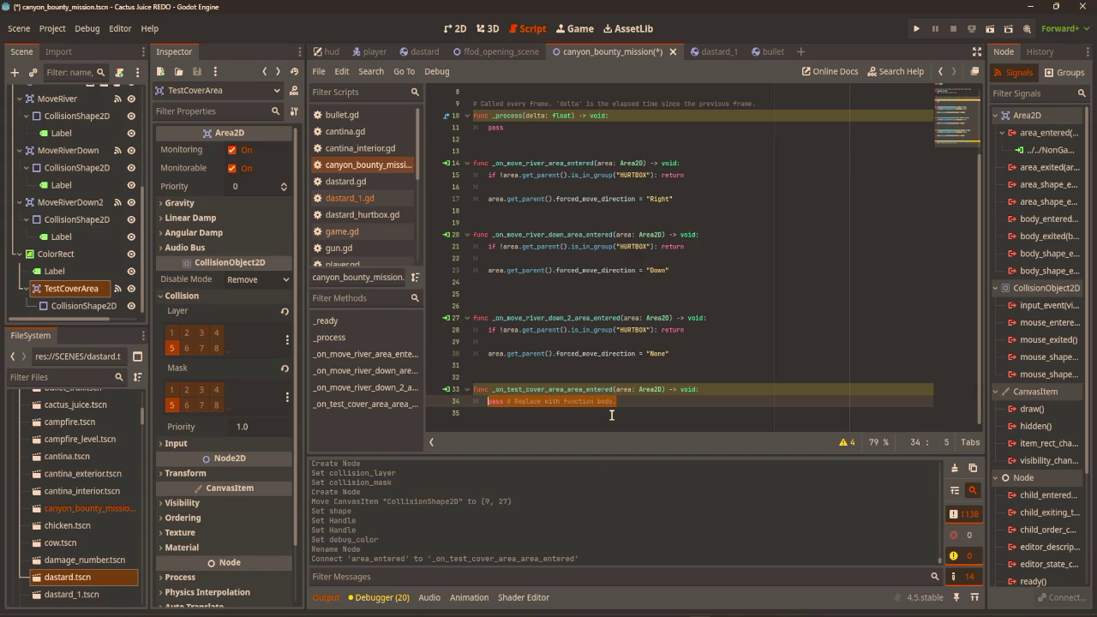
Replace the pass line with if !area.is_in_group("BULLET"): and start its indented body.
text(if )
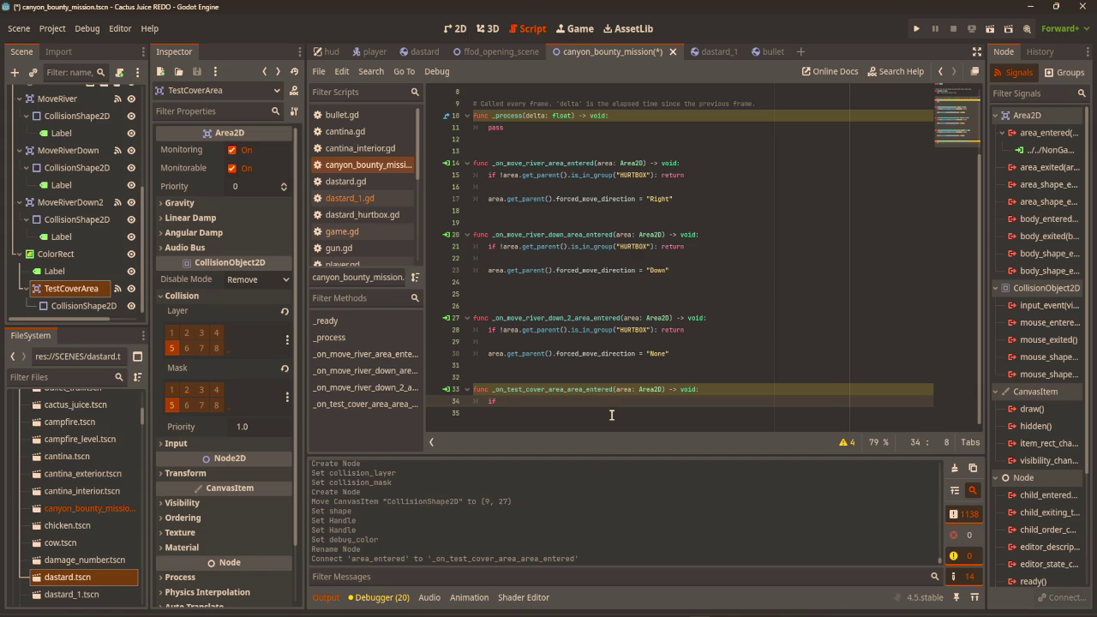
text(area)
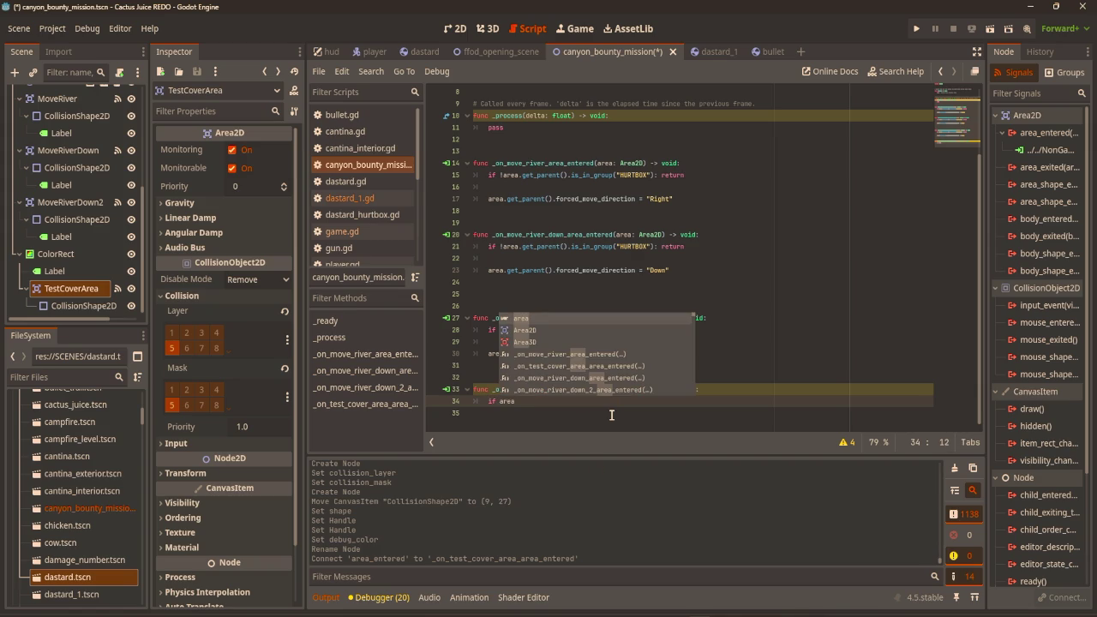
key(BackSpace)
key(BackSpace)
key(BackSpace)
key(BackSpace)
text(!)
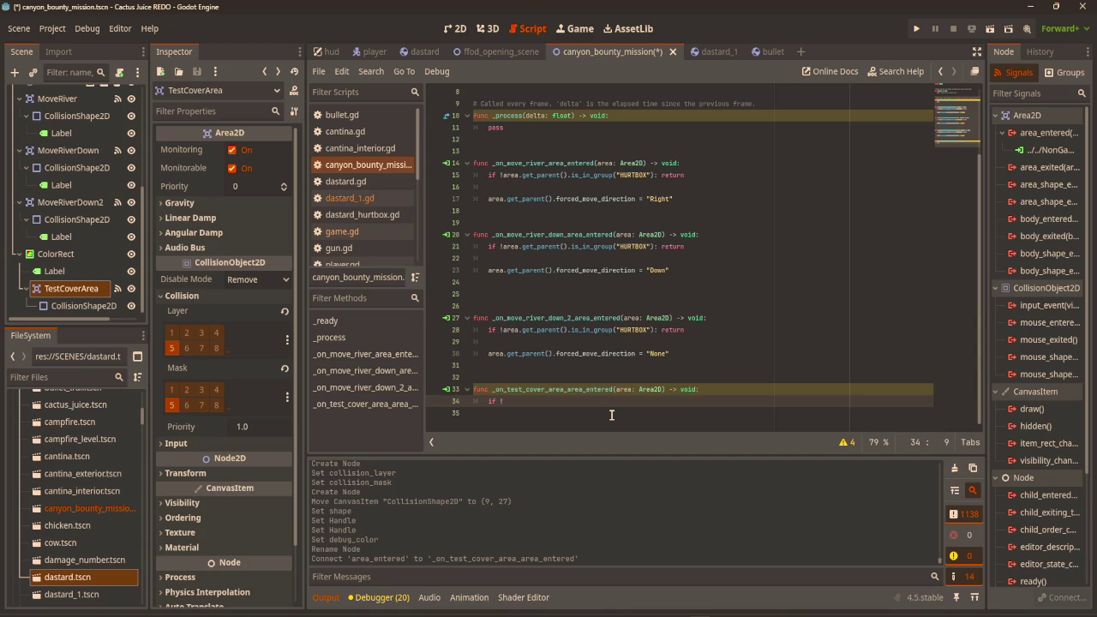
text(area.is_in_g)
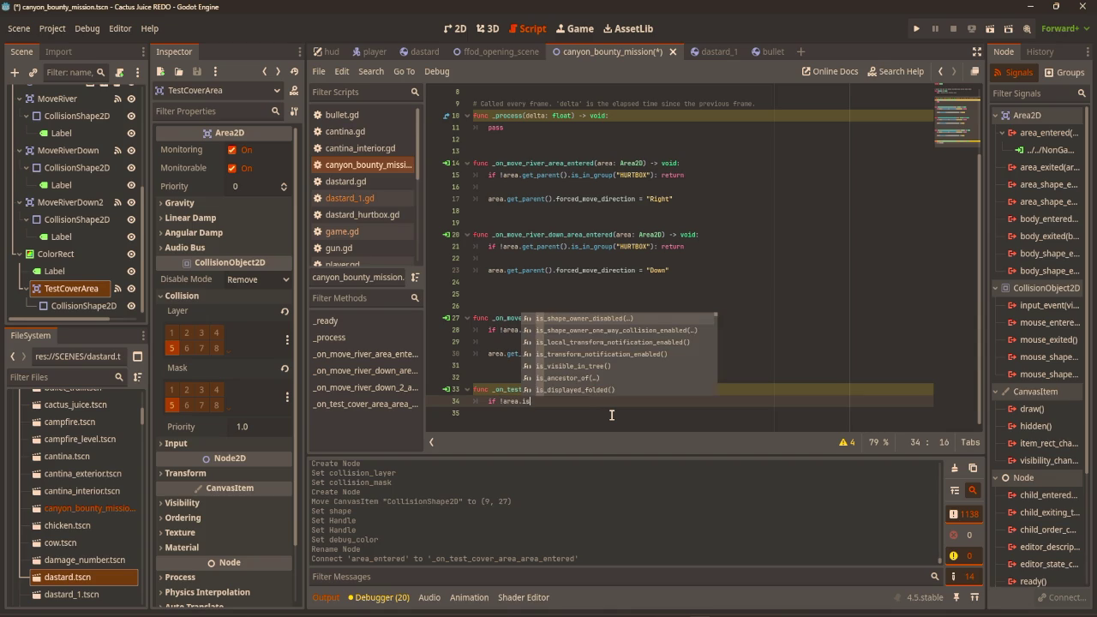
key(Return)
text("BULLET)
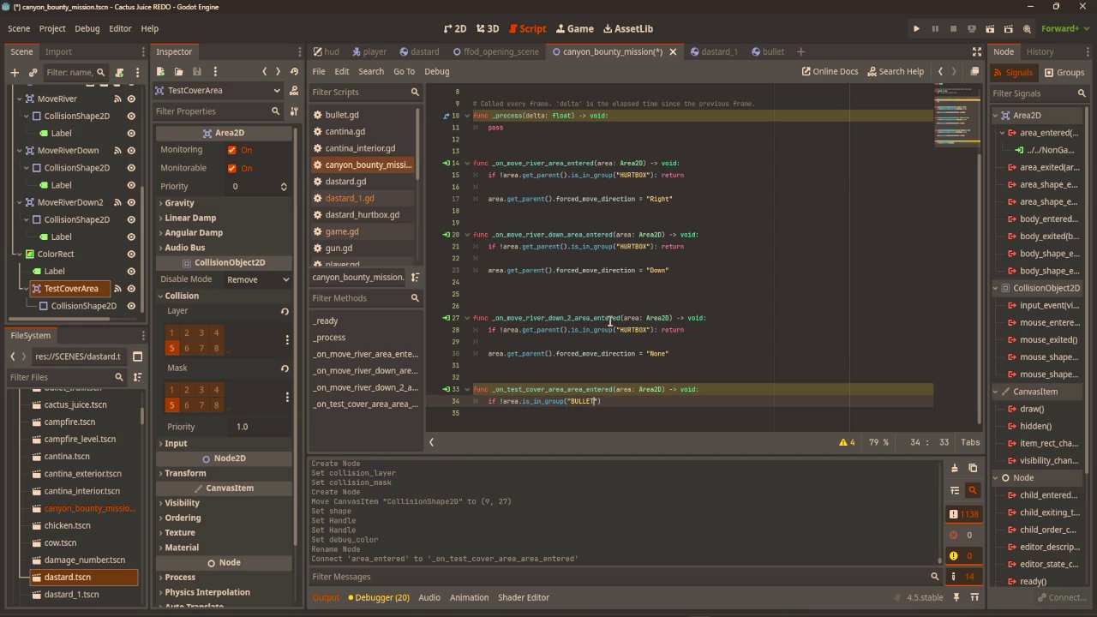
click(612, 403)
text(:)
key(Return)
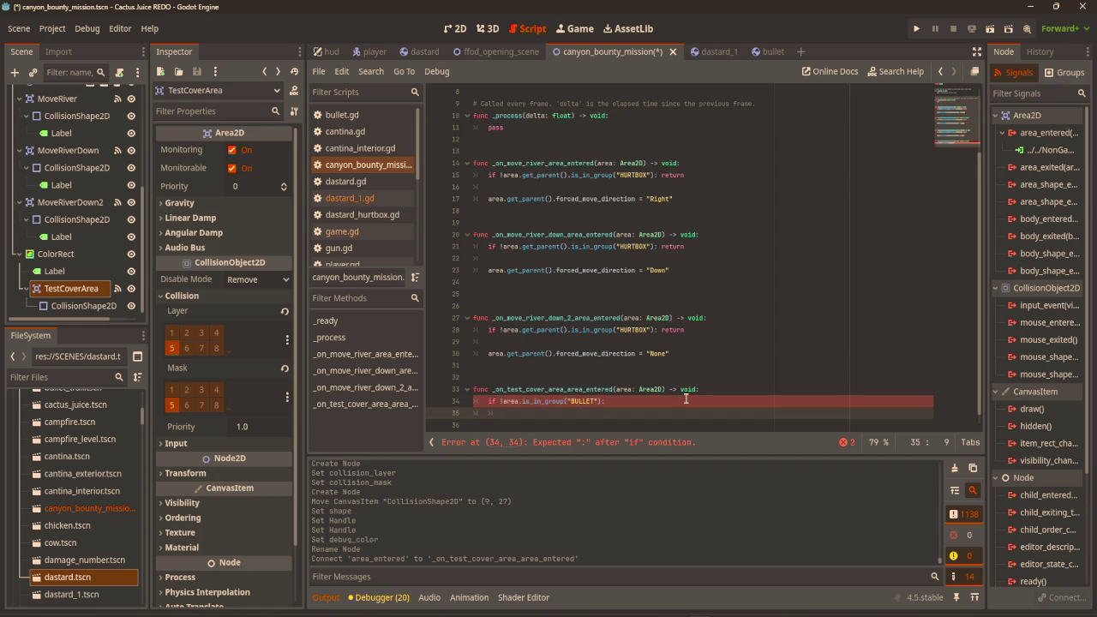